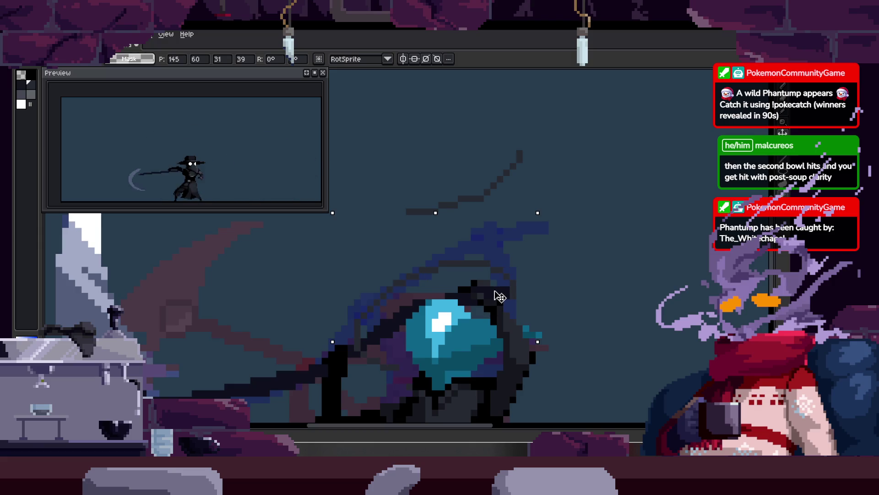
Move a selected patch of dark pixels from above down onto the blue head.
{"action": "key", "text": "z"}
{"action": "scroll", "coordinate": [505, 137], "scroll_direction": "up", "scroll_amount": 2}
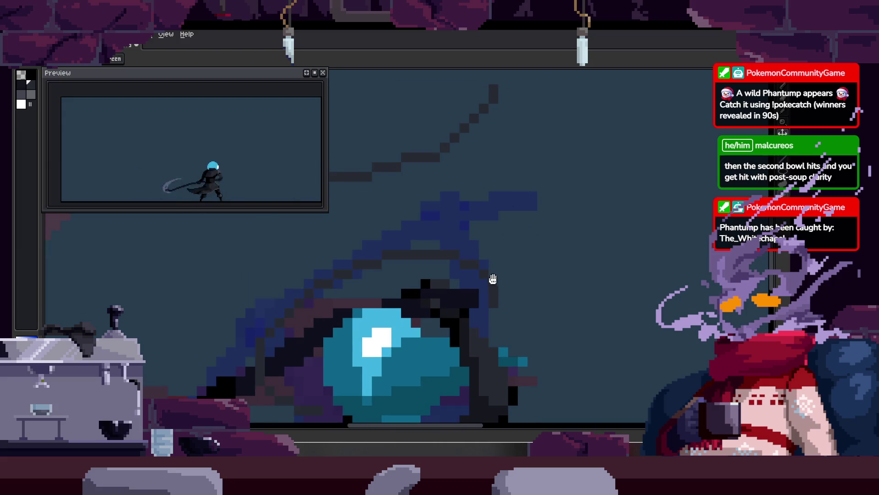
{"action": "scroll", "coordinate": [471, 269], "scroll_direction": "down", "scroll_amount": 1}
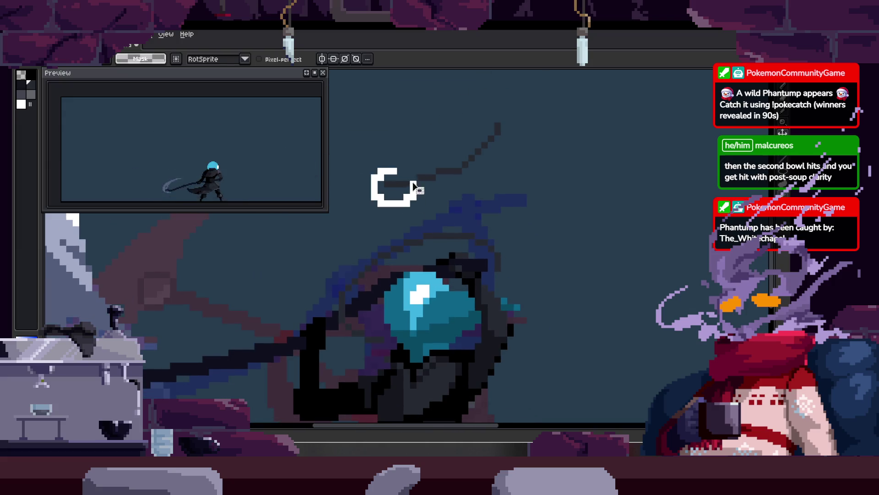
{"action": "key", "text": "v"}
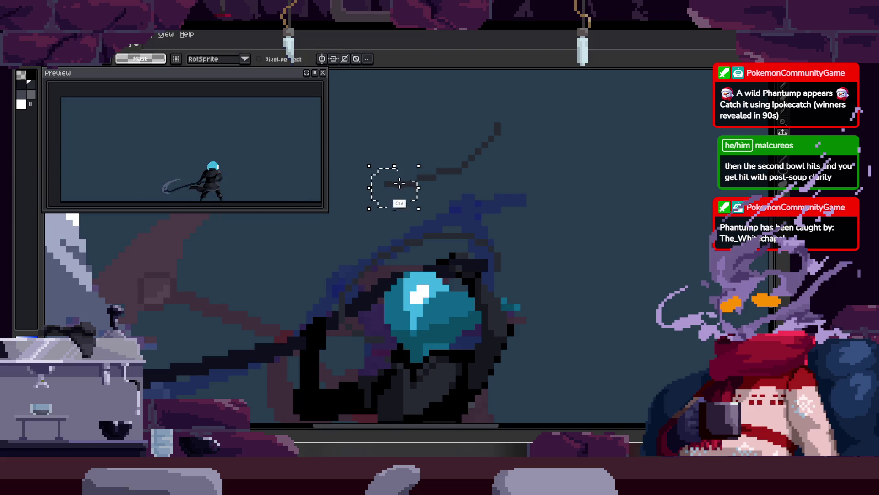
{"action": "left_click_drag", "start_coordinate": [401, 207], "coordinate": [398, 271]}
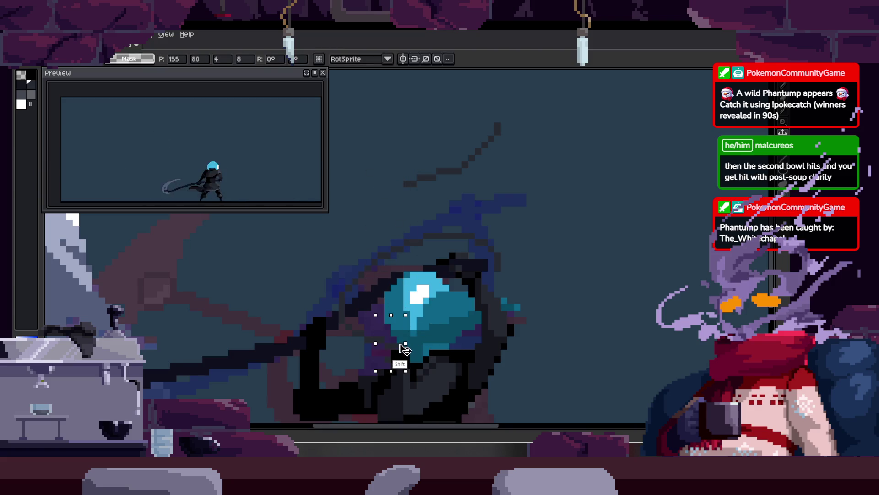
{"action": "scroll", "coordinate": [411, 339], "scroll_direction": "up", "scroll_amount": 3}
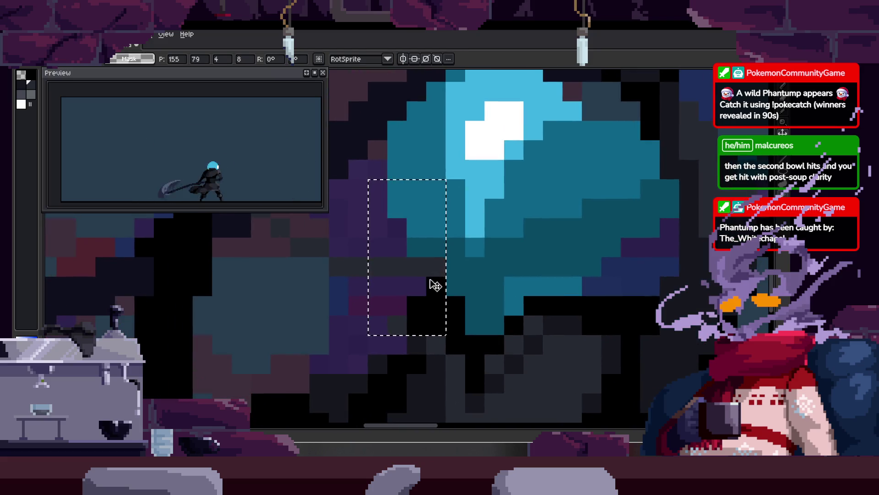
{"action": "key", "text": "z"}
{"action": "scroll", "coordinate": [454, 279], "scroll_direction": "down", "scroll_amount": 3}
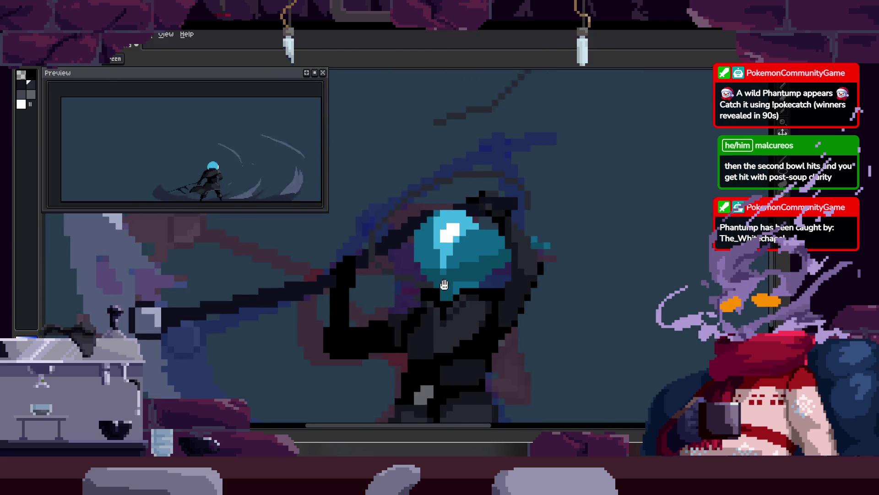
Select a second dark patch above the head and drag it down onto the head.
{"action": "key", "text": "r"}
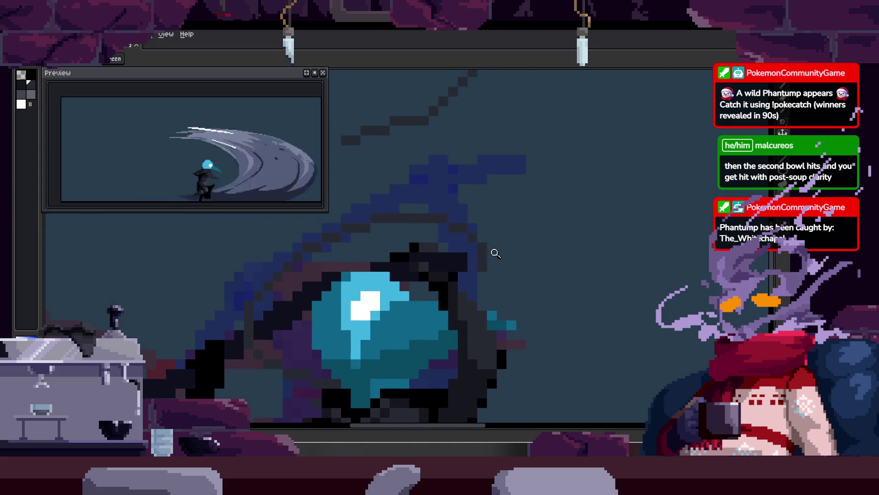
{"action": "left_click_drag", "start_coordinate": [488, 155], "coordinate": [484, 251]}
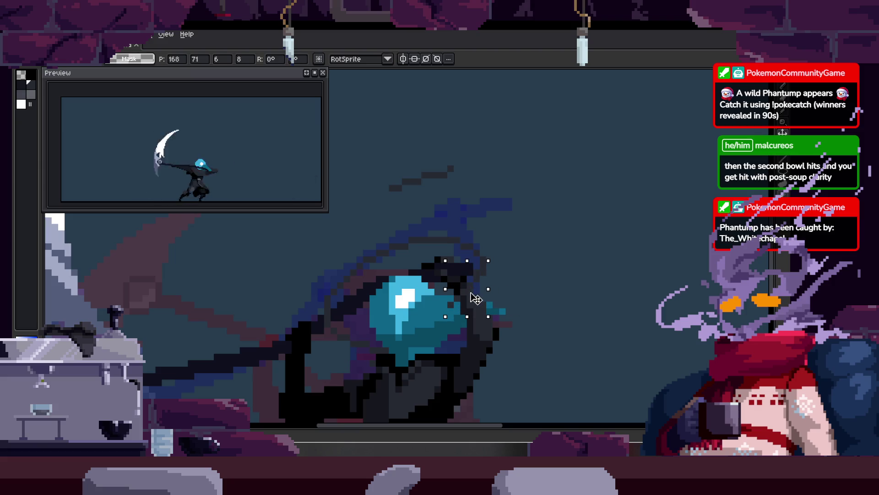
{"action": "key", "text": "z"}
{"action": "scroll", "coordinate": [485, 286], "scroll_direction": "up", "scroll_amount": 1}
{"action": "scroll", "coordinate": [489, 288], "scroll_direction": "down", "scroll_amount": 1}
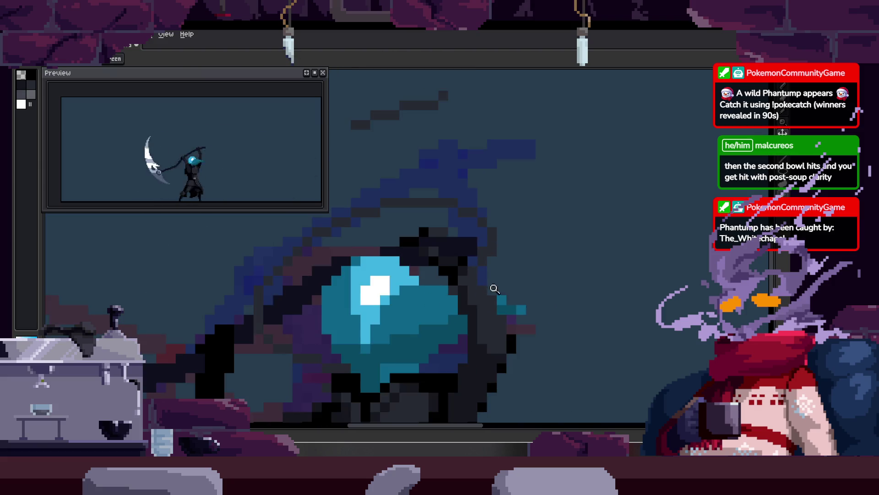
{"action": "scroll", "coordinate": [458, 282], "scroll_direction": "up", "scroll_amount": 1}
{"action": "key", "text": "b"}
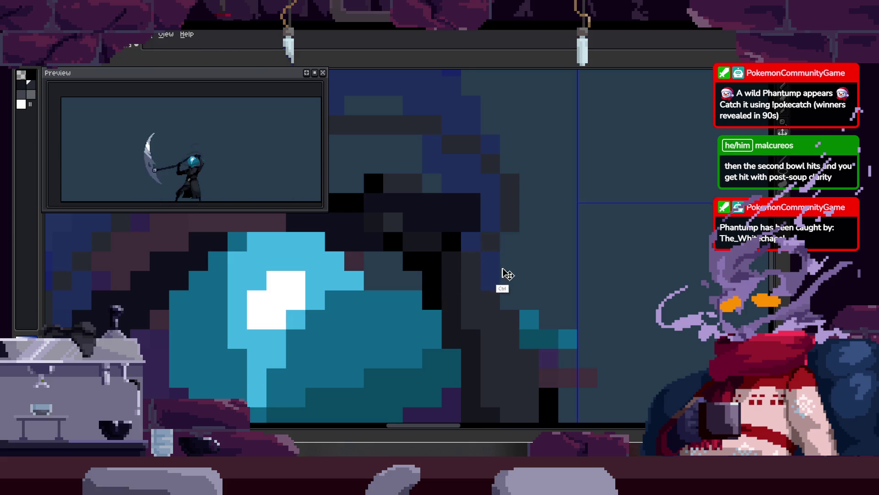
Paint dark navy pixels across the top of the blue head.
{"action": "key", "text": "m"}
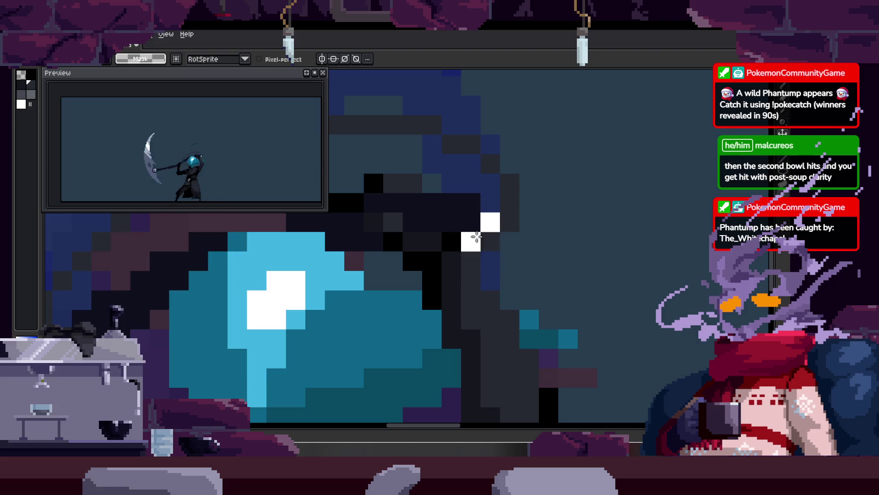
{"action": "key", "text": "z"}
{"action": "scroll", "coordinate": [465, 283], "scroll_direction": "down", "scroll_amount": 2}
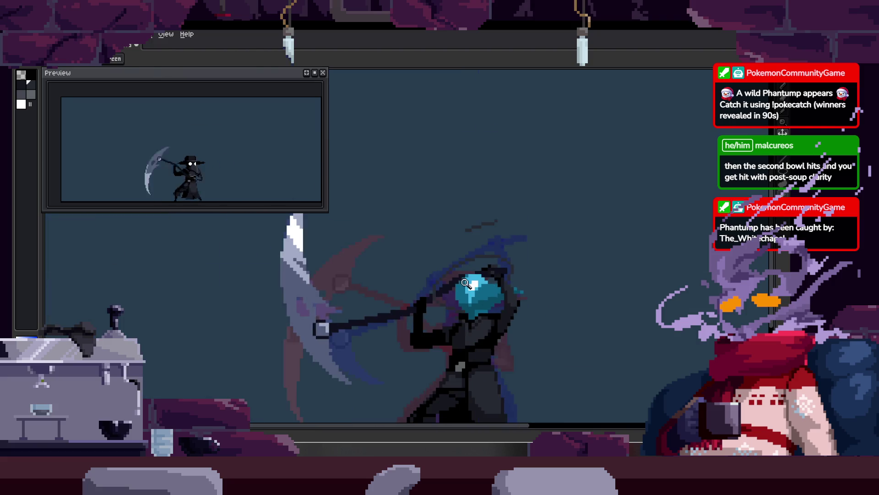
{"action": "scroll", "coordinate": [455, 267], "scroll_direction": "down", "scroll_amount": 1}
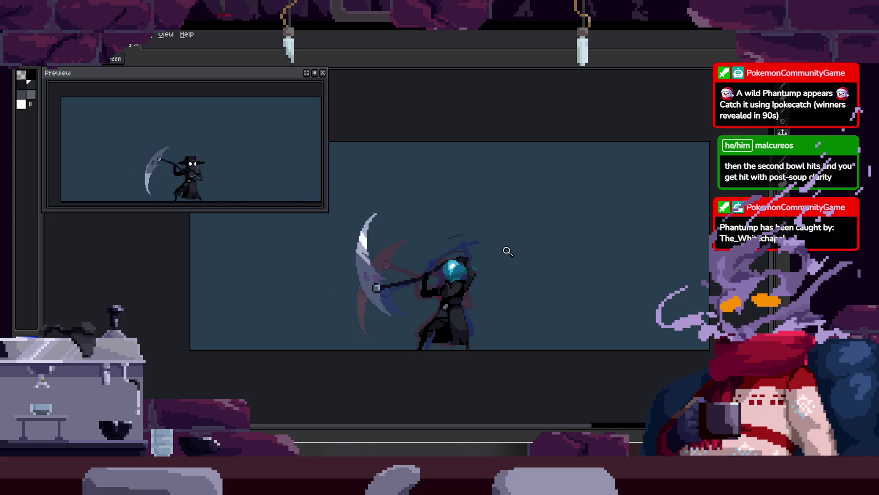
{"action": "scroll", "coordinate": [463, 255], "scroll_direction": "up", "scroll_amount": 2}
{"action": "scroll", "coordinate": [448, 266], "scroll_direction": "up", "scroll_amount": 3}
{"action": "key", "text": "b"}
{"action": "left_click_drag", "start_coordinate": [461, 252], "coordinate": [438, 273]}
{"action": "scroll", "coordinate": [388, 307], "scroll_direction": "down", "scroll_amount": 2}
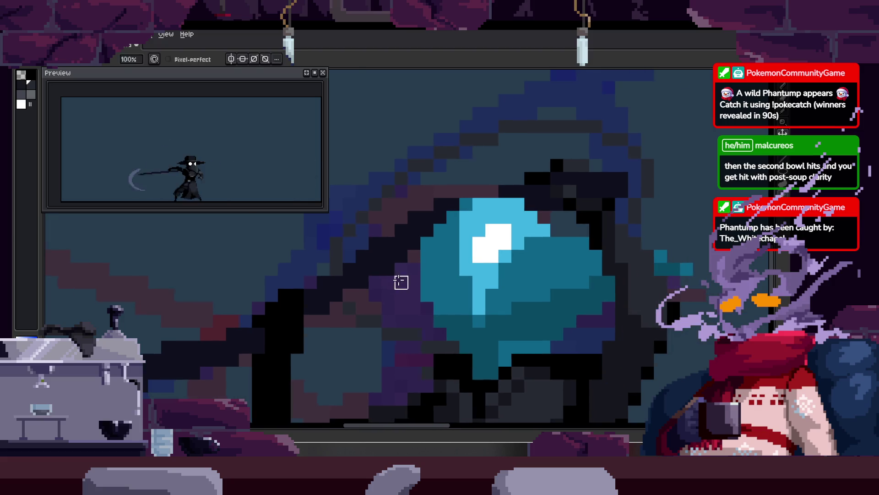
{"action": "key", "text": "z"}
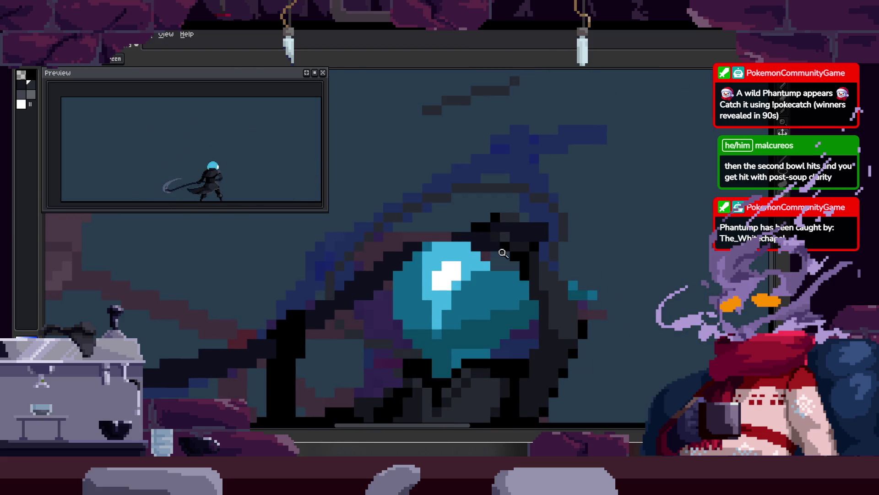
{"action": "scroll", "coordinate": [461, 261], "scroll_direction": "down", "scroll_amount": 3}
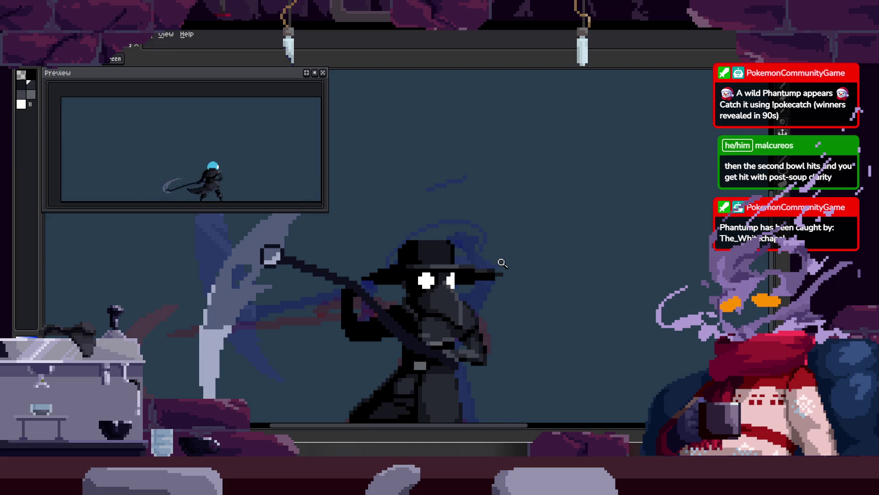
{"action": "scroll", "coordinate": [494, 251], "scroll_direction": "up", "scroll_amount": 2}
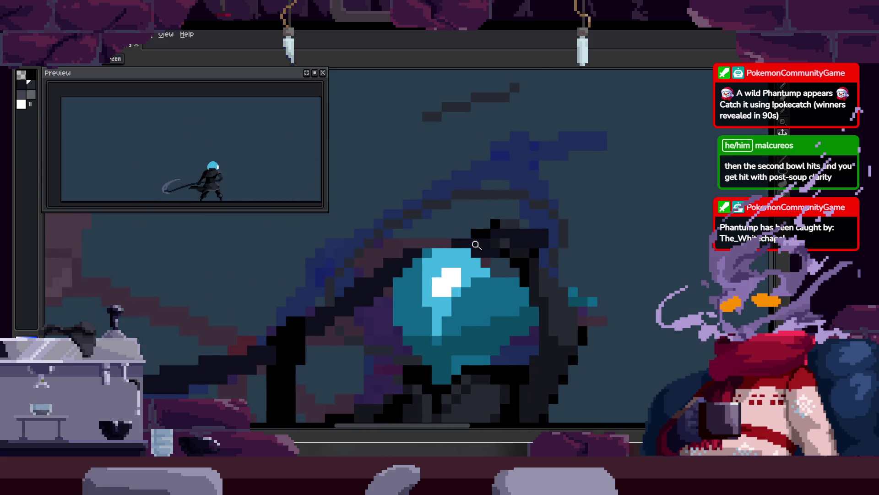
{"action": "scroll", "coordinate": [460, 233], "scroll_direction": "down", "scroll_amount": 2}
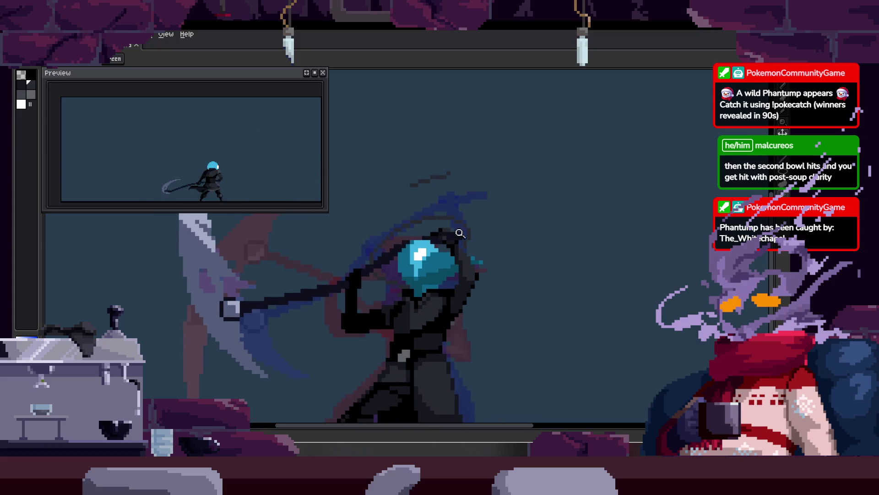
{"action": "scroll", "coordinate": [426, 253], "scroll_direction": "up", "scroll_amount": 3}
{"action": "left_click_drag", "start_coordinate": [357, 253], "coordinate": [486, 252]}
{"action": "mouse_move", "coordinate": [428, 233]}
{"action": "left_mouse_down"}
{"action": "mouse_move", "coordinate": [541, 229]}
{"action": "mouse_move", "coordinate": [524, 243]}
{"action": "left_mouse_up"}
Paint black hood pixels beside the left side of the head.
{"action": "scroll", "coordinate": [504, 252], "scroll_direction": "down", "scroll_amount": 3}
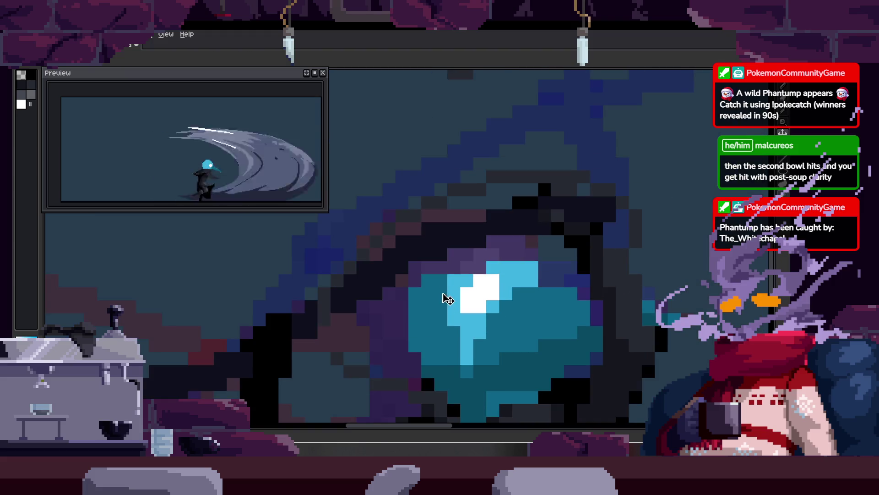
{"action": "key", "text": "z"}
{"action": "left_click", "coordinate": [444, 303]}
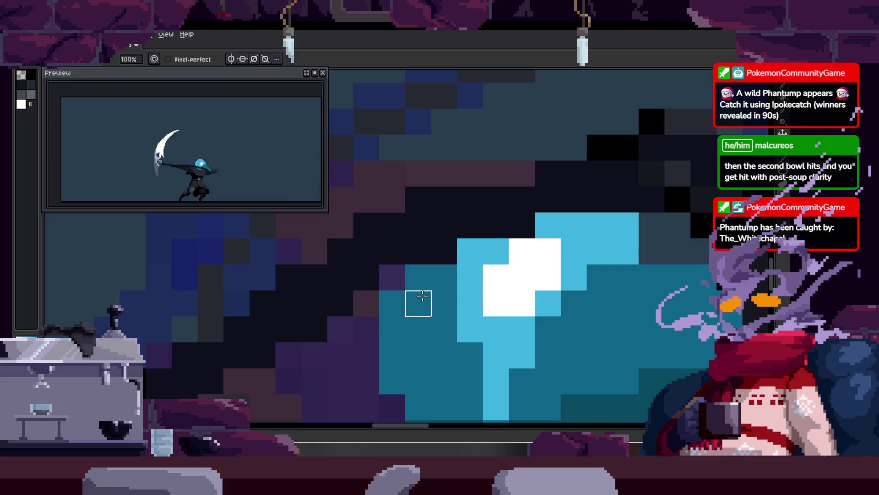
{"action": "scroll", "coordinate": [392, 277], "scroll_direction": "down", "scroll_amount": 3}
{"action": "scroll", "coordinate": [458, 268], "scroll_direction": "down", "scroll_amount": 2}
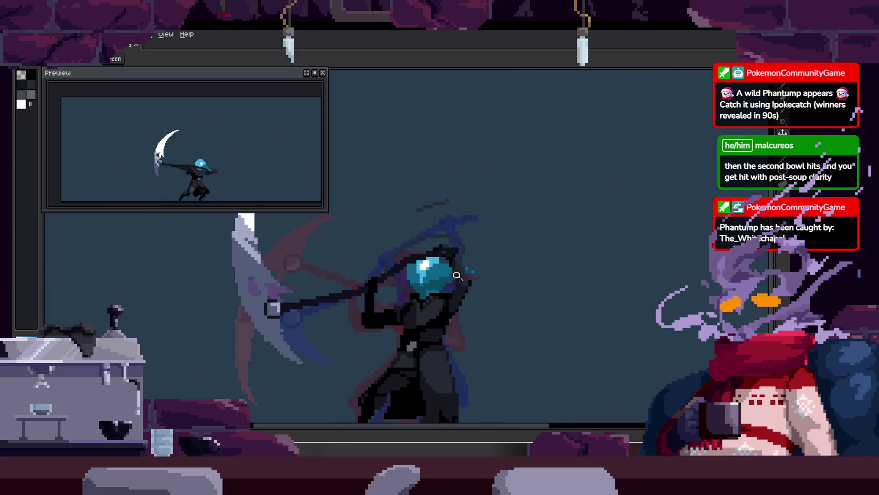
{"action": "scroll", "coordinate": [458, 162], "scroll_direction": "up", "scroll_amount": 1}
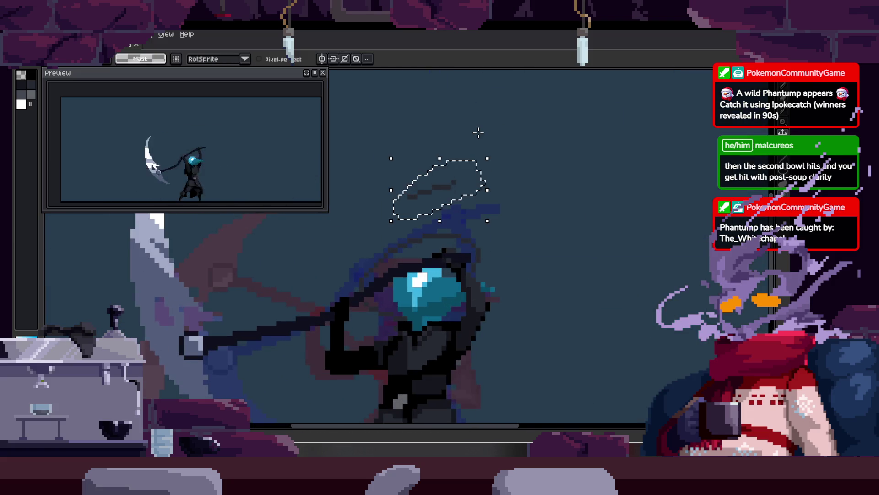
{"action": "key", "text": "z"}
{"action": "left_click", "coordinate": [428, 271]}
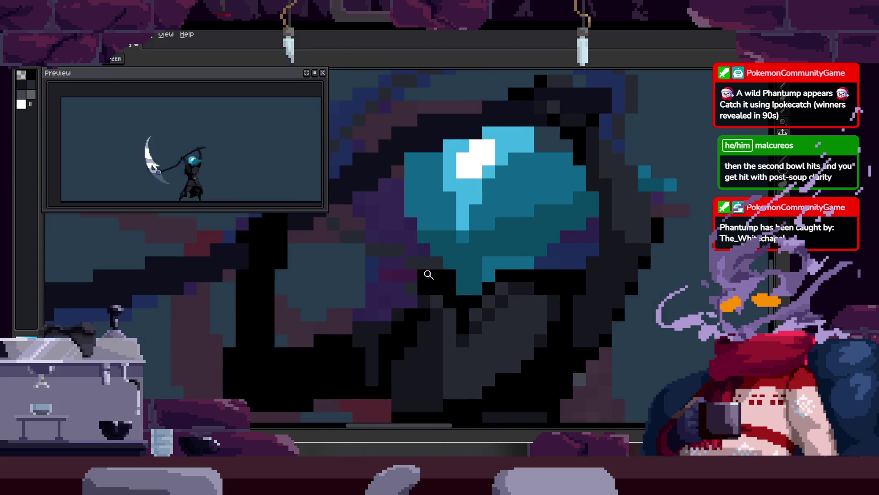
{"action": "left_click_drag", "start_coordinate": [381, 208], "coordinate": [449, 290]}
{"action": "left_click", "coordinate": [409, 284]}
{"action": "mouse_move", "coordinate": [397, 310]}
{"action": "left_mouse_down"}
{"action": "mouse_move", "coordinate": [449, 274]}
{"action": "mouse_move", "coordinate": [454, 326]}
{"action": "left_mouse_up"}
On another frame, paint black hood pixels and a diagonal black hood edge.
{"action": "left_click_drag", "start_coordinate": [547, 323], "coordinate": [415, 265]}
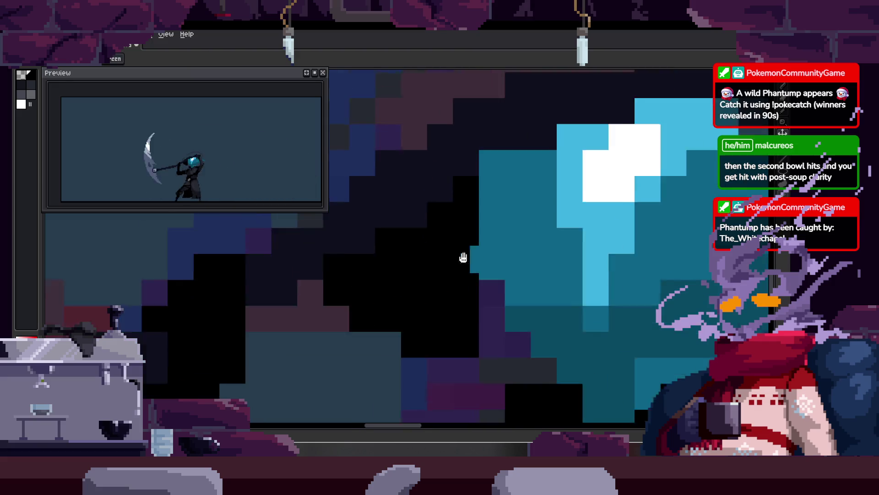
{"action": "scroll", "coordinate": [436, 321], "scroll_direction": "down", "scroll_amount": 1}
{"action": "scroll", "coordinate": [502, 309], "scroll_direction": "down", "scroll_amount": 1}
{"action": "scroll", "coordinate": [569, 294], "scroll_direction": "down", "scroll_amount": 1}
{"action": "scroll", "coordinate": [490, 261], "scroll_direction": "up", "scroll_amount": 3}
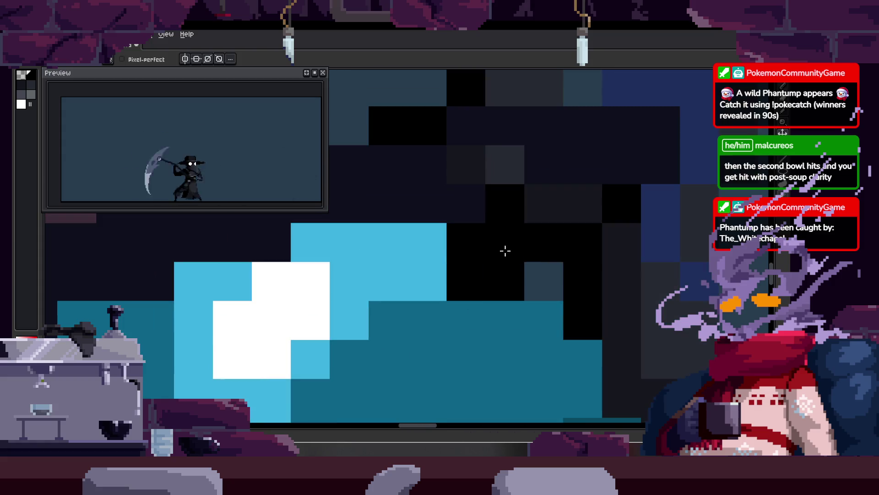
{"action": "key", "text": "Return"}
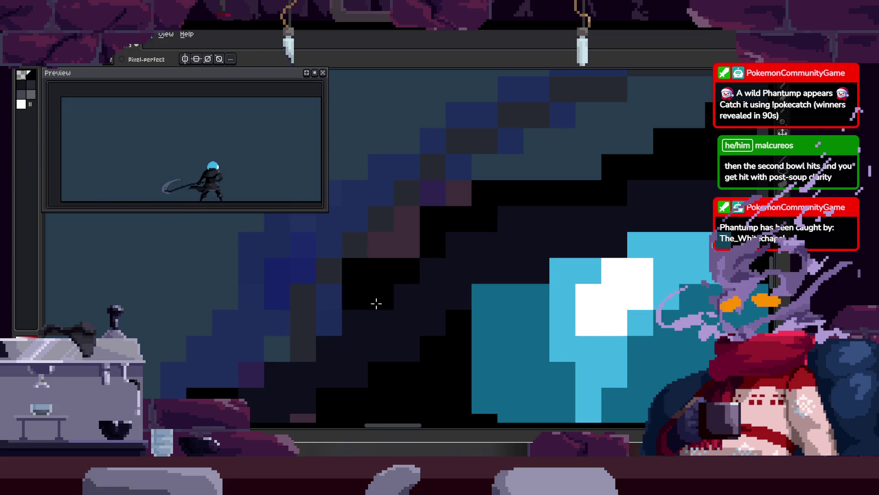
{"action": "key", "text": "e"}
{"action": "left_click_drag", "start_coordinate": [329, 323], "coordinate": [318, 307]}
{"action": "mouse_move", "coordinate": [331, 270]}
{"action": "left_mouse_down"}
{"action": "mouse_move", "coordinate": [387, 224]}
{"action": "mouse_move", "coordinate": [489, 227]}
{"action": "mouse_move", "coordinate": [495, 204]}
{"action": "left_mouse_up"}
Darken the hood pixels on each of the next two frames.
{"action": "key", "text": "Right"}
{"action": "mouse_move", "coordinate": [487, 239]}
{"action": "left_mouse_down"}
{"action": "mouse_move", "coordinate": [425, 209]}
{"action": "mouse_move", "coordinate": [544, 218]}
{"action": "left_mouse_up"}
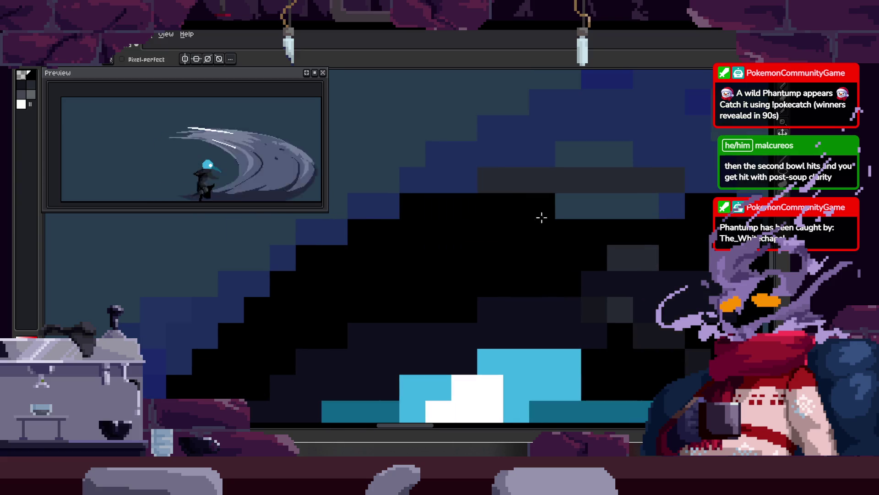
{"action": "key", "text": "Right"}
{"action": "left_click_drag", "start_coordinate": [479, 240], "coordinate": [593, 229]}
{"action": "key", "text": "Right"}
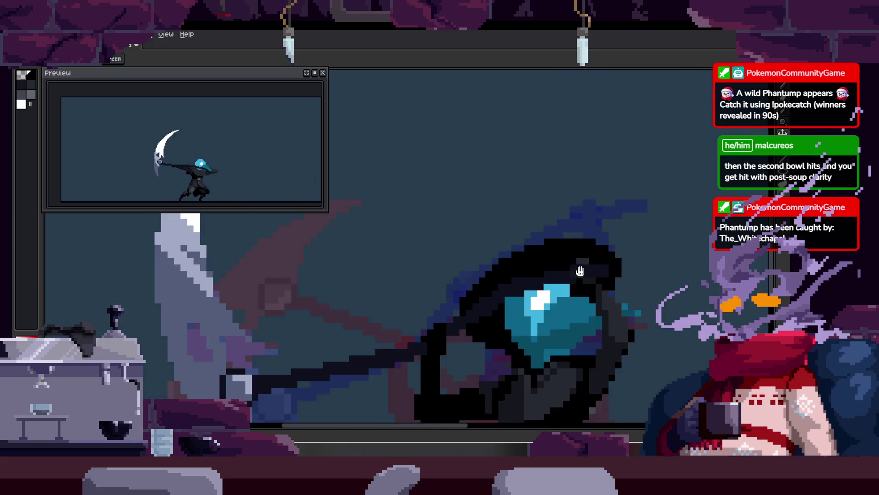
Advance to the next frame, inspect the head closely and sample a dark colour from the artwork.
{"action": "key", "text": "Right"}
{"action": "key", "text": "Right"}
{"action": "key", "text": "w"}
{"action": "scroll", "coordinate": [489, 211], "scroll_direction": "up", "scroll_amount": 1}
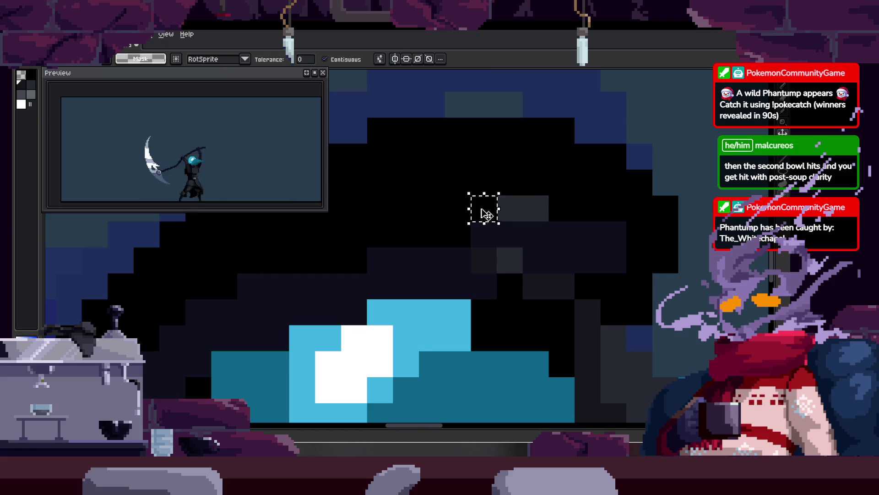
{"action": "key", "text": "z"}
{"action": "scroll", "coordinate": [460, 250], "scroll_direction": "down", "scroll_amount": 1}
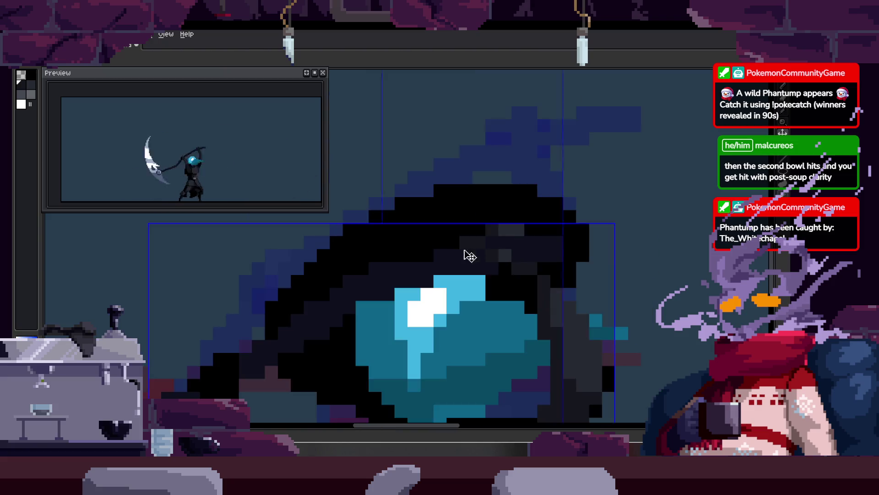
{"action": "scroll", "coordinate": [506, 266], "scroll_direction": "up", "scroll_amount": 2}
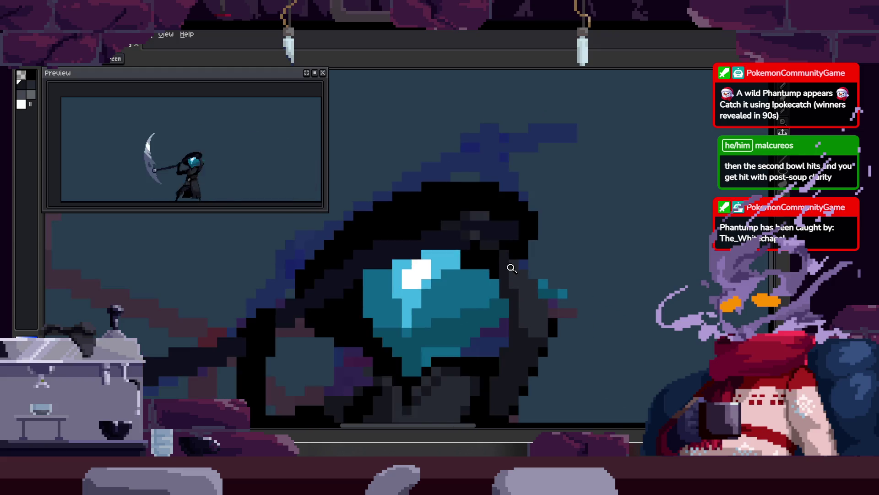
{"action": "scroll", "coordinate": [496, 268], "scroll_direction": "down", "scroll_amount": 3}
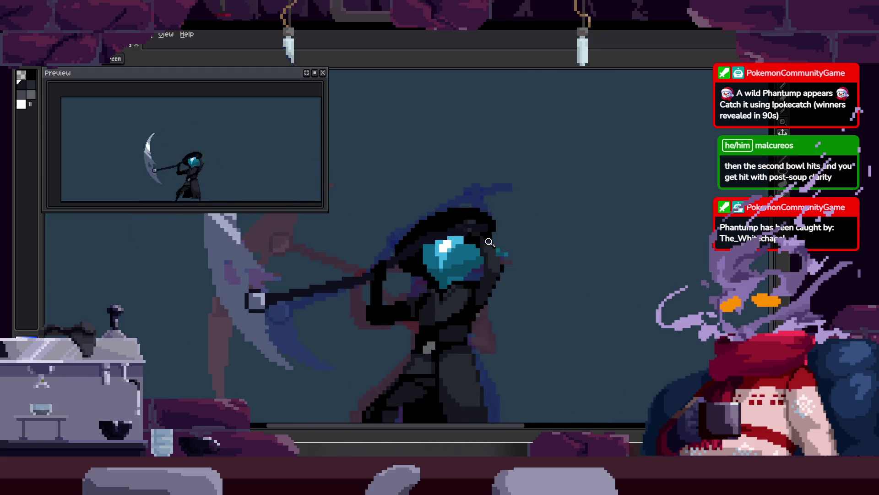
{"action": "scroll", "coordinate": [494, 254], "scroll_direction": "up", "scroll_amount": 1}
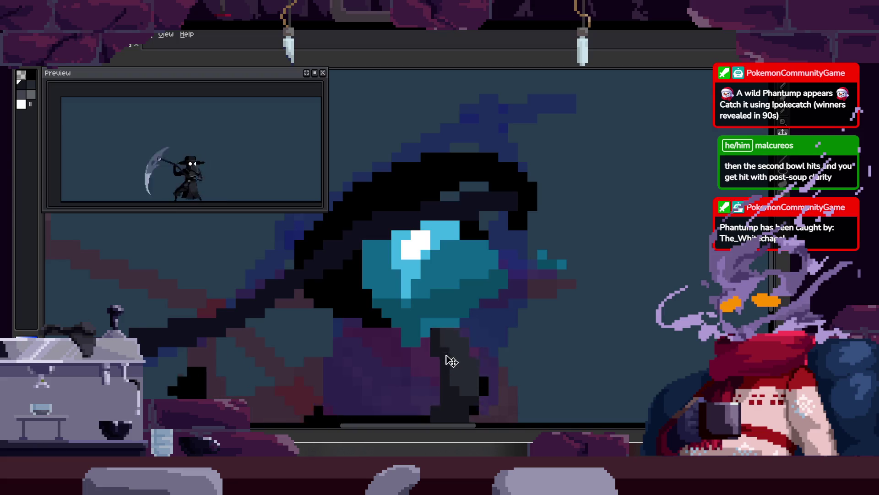
{"action": "scroll", "coordinate": [479, 210], "scroll_direction": "up", "scroll_amount": 1}
{"action": "scroll", "coordinate": [504, 202], "scroll_direction": "down", "scroll_amount": 3}
{"action": "scroll", "coordinate": [543, 185], "scroll_direction": "up", "scroll_amount": 1}
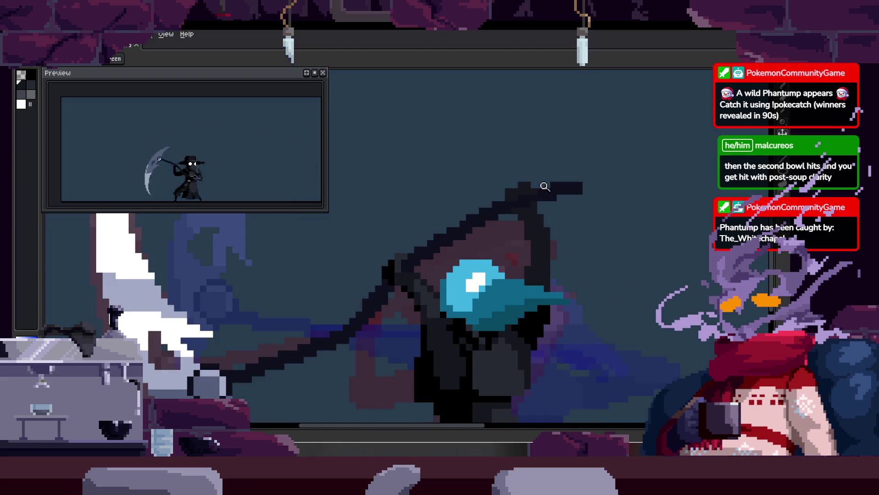
{"action": "scroll", "coordinate": [536, 268], "scroll_direction": "down", "scroll_amount": 1}
{"action": "scroll", "coordinate": [551, 262], "scroll_direction": "up", "scroll_amount": 1}
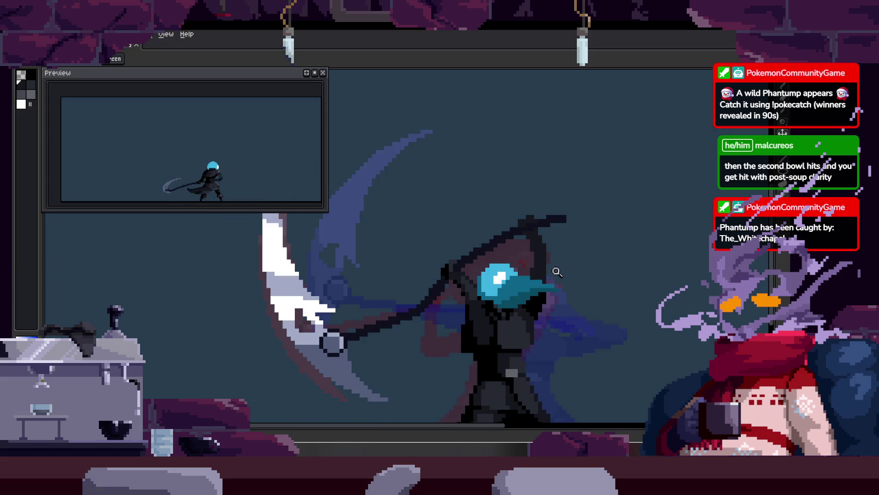
{"action": "scroll", "coordinate": [554, 270], "scroll_direction": "up", "scroll_amount": 3}
{"action": "key", "text": "alt"}
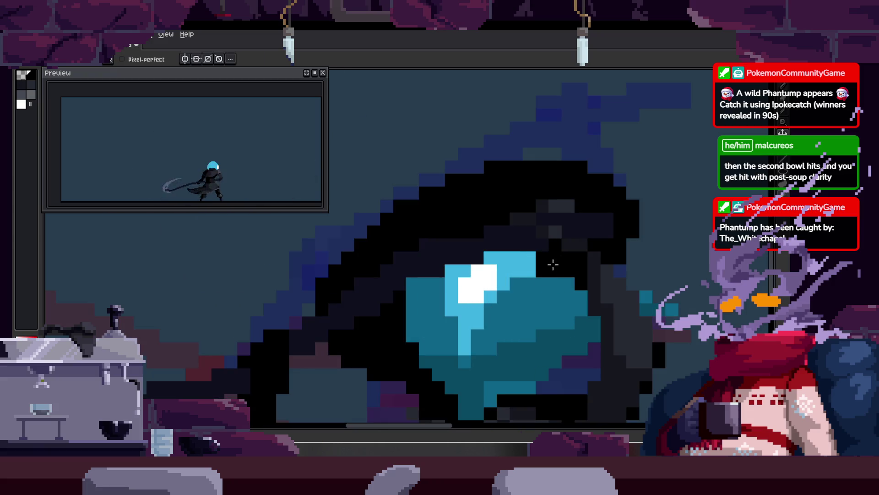
{"action": "scroll", "coordinate": [552, 265], "scroll_direction": "up", "scroll_amount": 1}
{"action": "scroll", "coordinate": [540, 241], "scroll_direction": "down", "scroll_amount": 5}
{"action": "scroll", "coordinate": [547, 204], "scroll_direction": "down", "scroll_amount": 1}
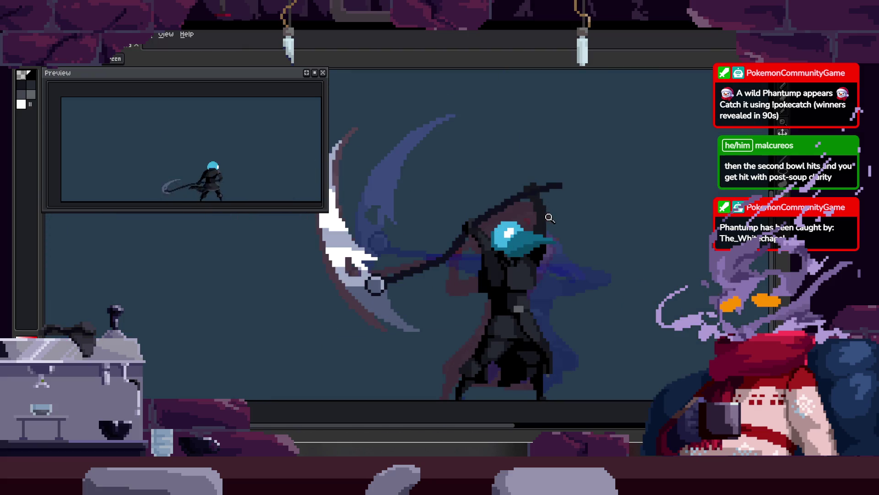
{"action": "scroll", "coordinate": [547, 218], "scroll_direction": "up", "scroll_amount": 4}
{"action": "scroll", "coordinate": [527, 219], "scroll_direction": "down", "scroll_amount": 3}
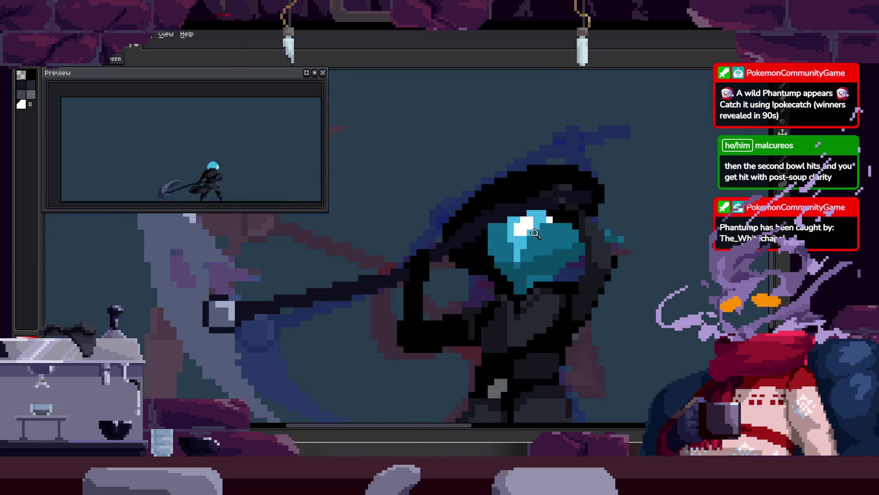
{"action": "scroll", "coordinate": [527, 229], "scroll_direction": "down", "scroll_amount": 2}
{"action": "scroll", "coordinate": [449, 200], "scroll_direction": "up", "scroll_amount": 4}
{"action": "scroll", "coordinate": [504, 194], "scroll_direction": "down", "scroll_amount": 2}
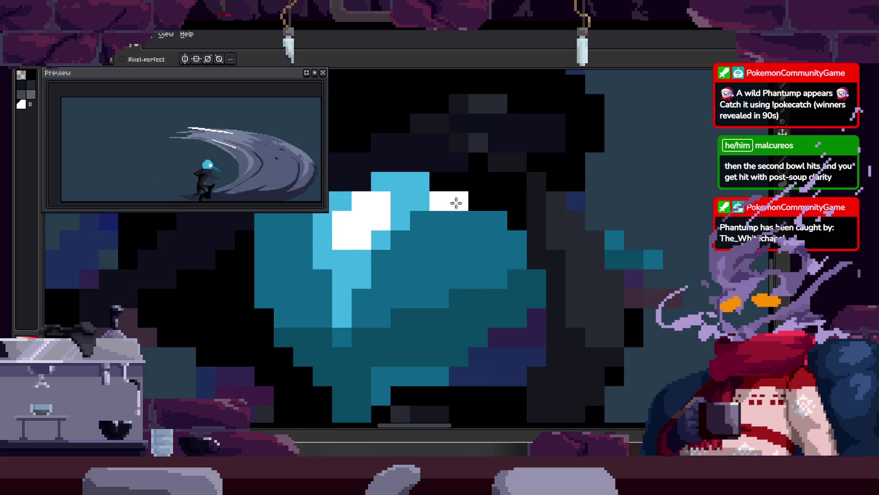
{"action": "scroll", "coordinate": [540, 215], "scroll_direction": "down", "scroll_amount": 1}
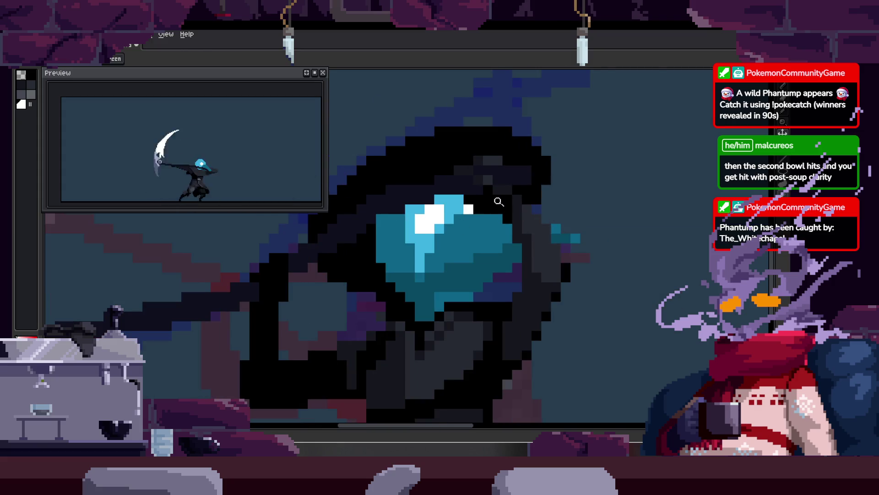
{"action": "scroll", "coordinate": [503, 202], "scroll_direction": "up", "scroll_amount": 1}
{"action": "scroll", "coordinate": [510, 235], "scroll_direction": "down", "scroll_amount": 2}
{"action": "scroll", "coordinate": [532, 225], "scroll_direction": "down", "scroll_amount": 1}
{"action": "scroll", "coordinate": [481, 198], "scroll_direction": "up", "scroll_amount": 2}
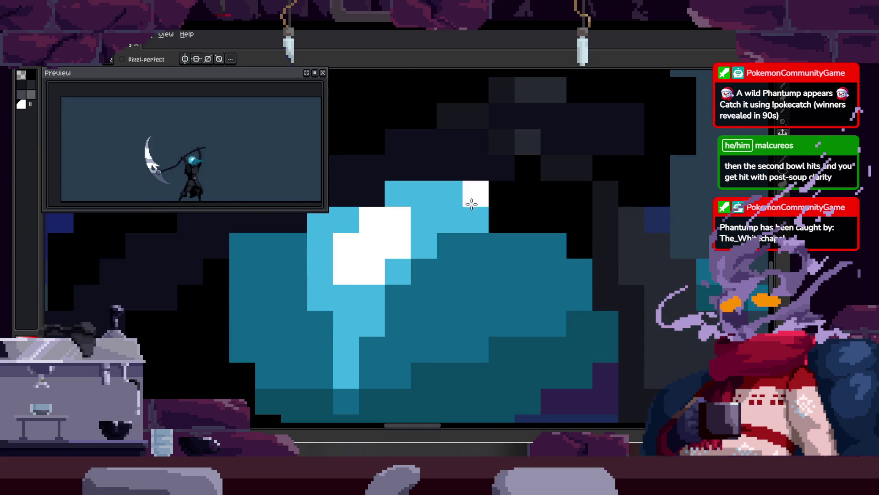
{"action": "scroll", "coordinate": [474, 192], "scroll_direction": "down", "scroll_amount": 2}
{"action": "scroll", "coordinate": [504, 215], "scroll_direction": "down", "scroll_amount": 1}
{"action": "key", "text": "Return"}
Paint the visor's upper-left edge pixels black.
{"action": "key", "text": "z"}
{"action": "scroll", "coordinate": [504, 216], "scroll_direction": "down", "scroll_amount": 1}
{"action": "left_click", "coordinate": [518, 166]}
{"action": "scroll", "coordinate": [499, 192], "scroll_direction": "up", "scroll_amount": 1}
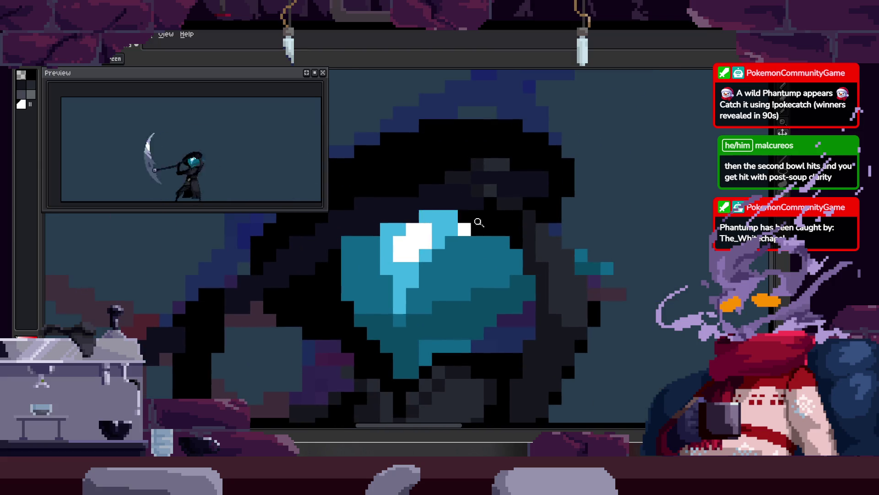
{"action": "scroll", "coordinate": [367, 257], "scroll_direction": "up", "scroll_amount": 1}
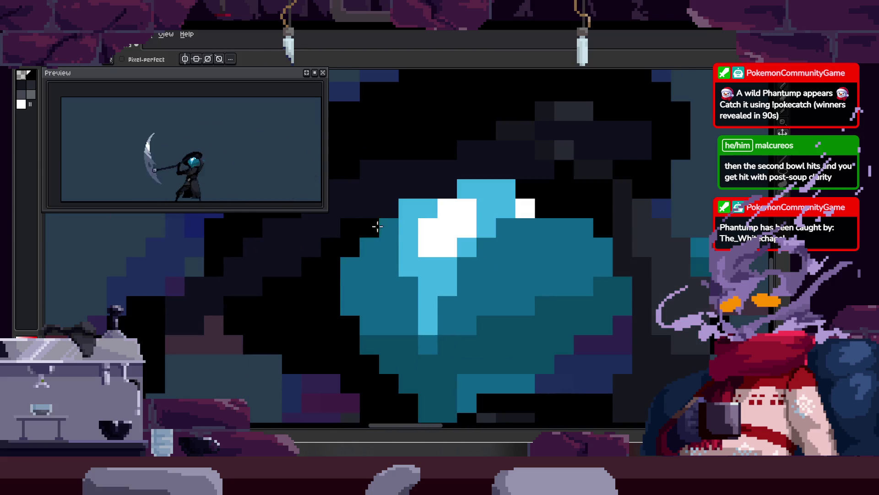
{"action": "left_click_drag", "start_coordinate": [371, 229], "coordinate": [408, 211]}
{"action": "left_click_drag", "start_coordinate": [383, 306], "coordinate": [348, 272]}
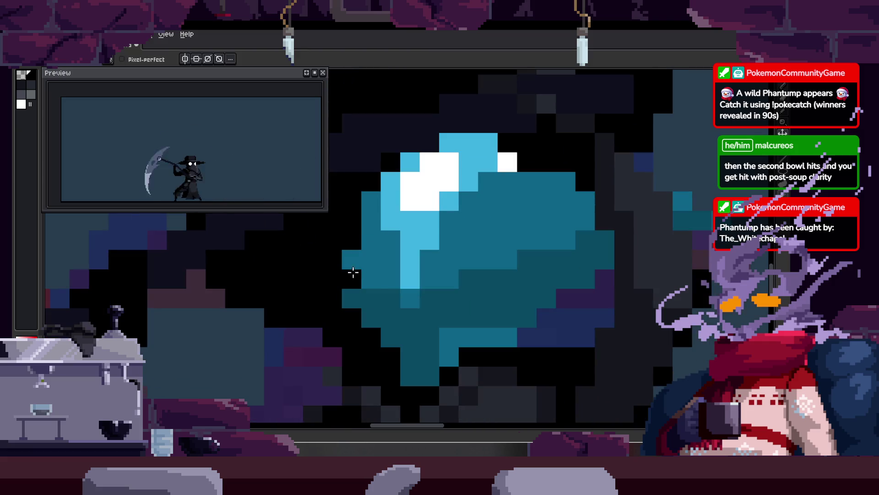
Flood-fill the light-blue visor patches and left edge dark grey.
{"action": "key", "text": "g"}
{"action": "left_click", "coordinate": [358, 251]}
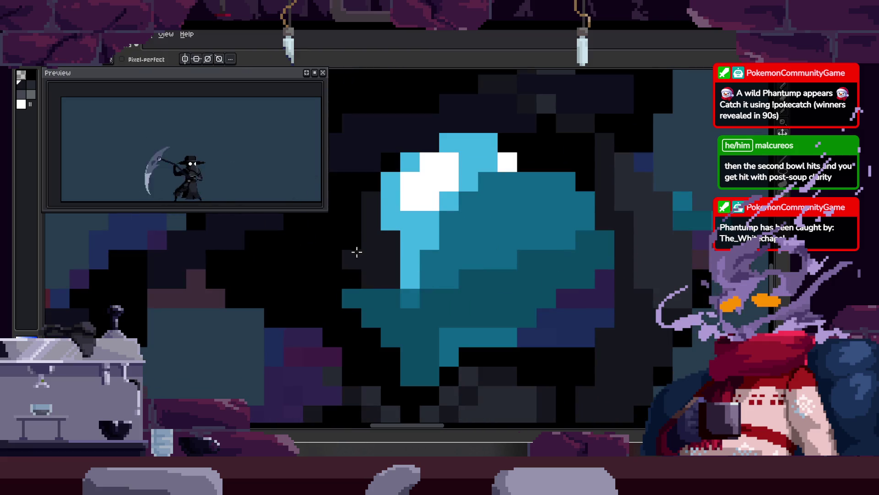
{"action": "left_click_drag", "start_coordinate": [371, 242], "coordinate": [351, 316]}
{"action": "key", "text": "g"}
{"action": "left_click", "coordinate": [449, 216]}
{"action": "left_click", "coordinate": [389, 284]}
{"action": "left_click", "coordinate": [401, 234]}
{"action": "left_click", "coordinate": [402, 234]}
{"action": "left_click", "coordinate": [428, 275]}
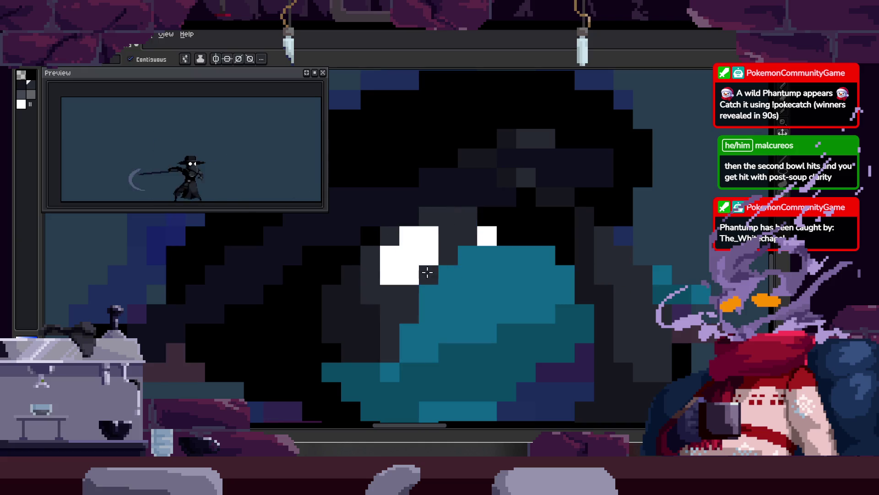
{"action": "key", "text": "z"}
{"action": "scroll", "coordinate": [498, 254], "scroll_direction": "down", "scroll_amount": 3}
{"action": "key", "text": "ctrl+z"}
{"action": "key", "text": "ctrl+z"}
{"action": "key", "text": "ctrl+z"}
{"action": "scroll", "coordinate": [503, 284], "scroll_direction": "up", "scroll_amount": 1}
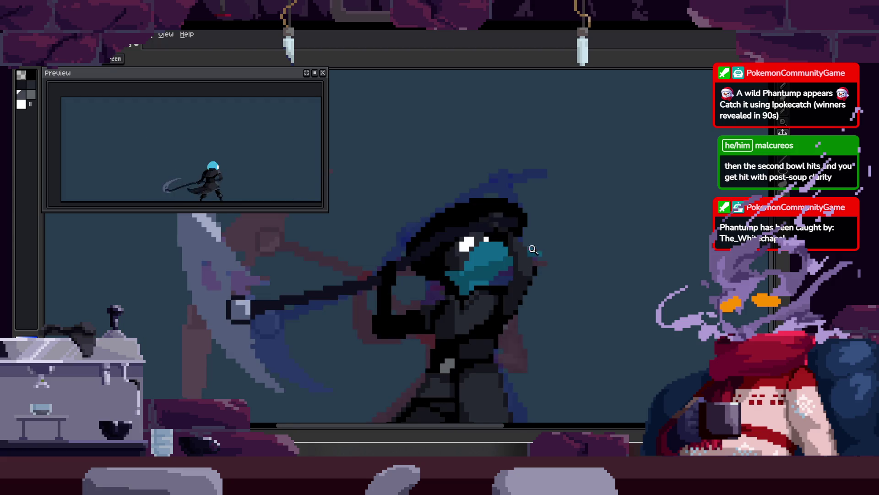
Recolour a single pixel on the left of the beak with the Pencil.
{"action": "scroll", "coordinate": [506, 228], "scroll_direction": "up", "scroll_amount": 2}
{"action": "scroll", "coordinate": [527, 234], "scroll_direction": "up", "scroll_amount": 1}
{"action": "scroll", "coordinate": [558, 240], "scroll_direction": "up", "scroll_amount": 2}
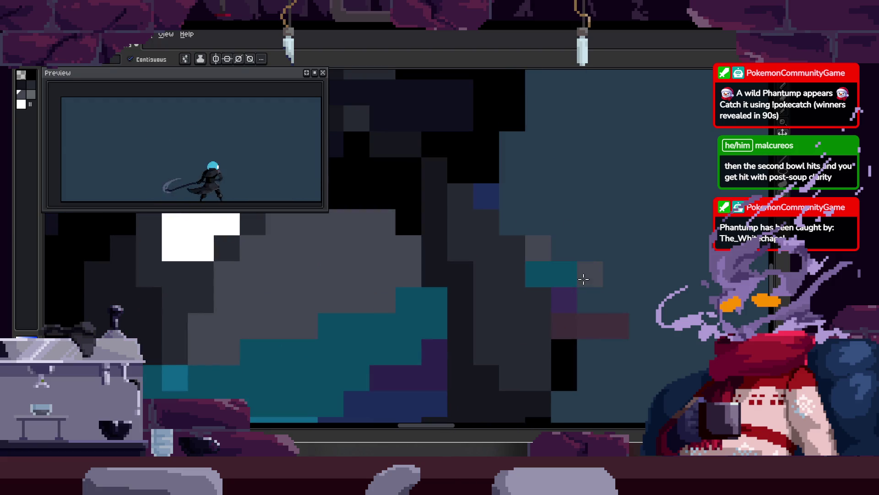
{"action": "scroll", "coordinate": [584, 279], "scroll_direction": "down", "scroll_amount": 3}
{"action": "key", "text": "n"}
{"action": "scroll", "coordinate": [412, 293], "scroll_direction": "up", "scroll_amount": 1}
{"action": "scroll", "coordinate": [403, 287], "scroll_direction": "up", "scroll_amount": 1}
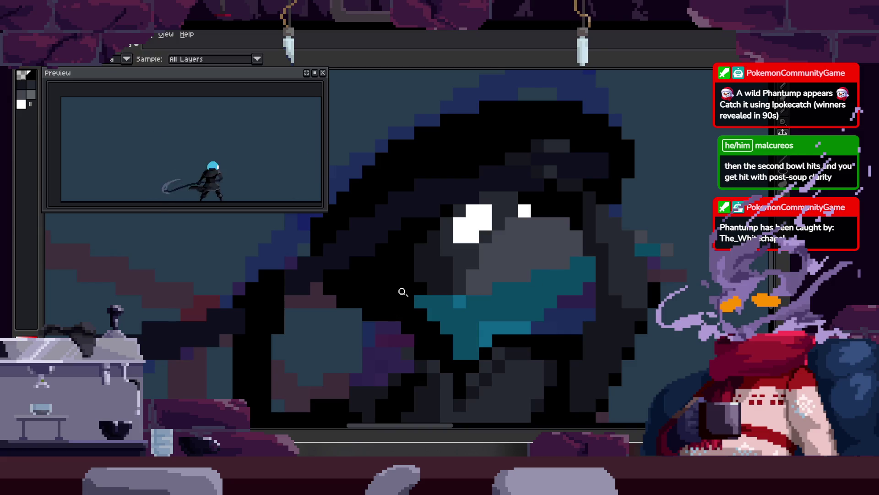
{"action": "key", "text": "z"}
{"action": "scroll", "coordinate": [458, 293], "scroll_direction": "up", "scroll_amount": 3}
{"action": "left_click_drag", "start_coordinate": [465, 315], "coordinate": [411, 286]}
{"action": "key", "text": "b"}
{"action": "left_click", "coordinate": [408, 295]}
{"action": "key", "text": "alt"}
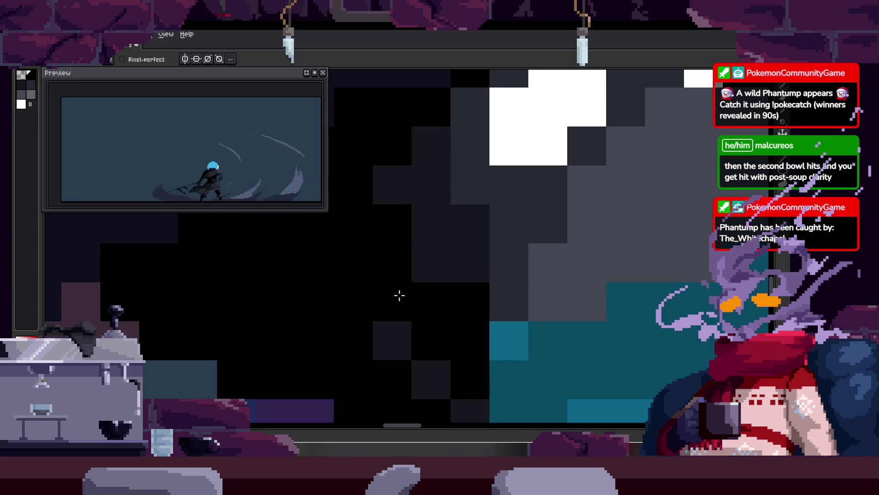
Flood-fill the teal beak and dark-teal block black, then paint the row above black.
{"action": "key", "text": "z"}
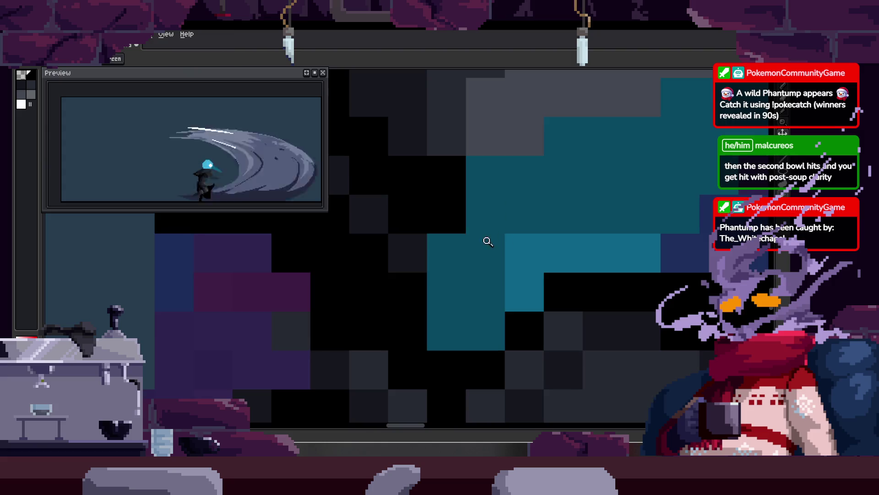
{"action": "scroll", "coordinate": [497, 239], "scroll_direction": "down", "scroll_amount": 2}
{"action": "key", "text": "w"}
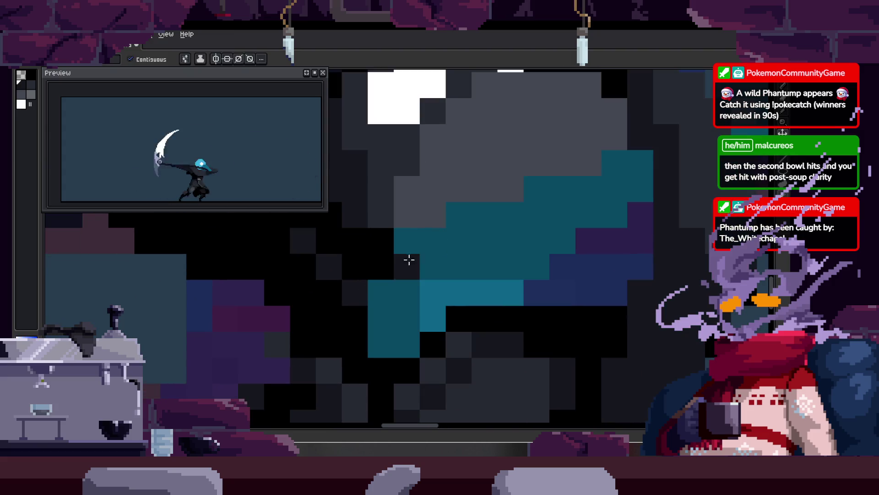
{"action": "left_click", "coordinate": [486, 239]}
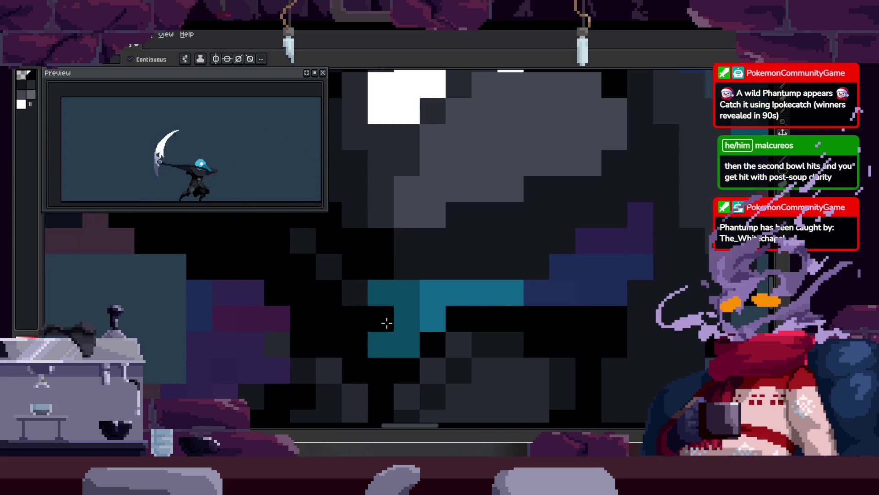
{"action": "left_click", "coordinate": [386, 323]}
{"action": "key", "text": "b"}
{"action": "left_click", "coordinate": [459, 292]}
{"action": "left_click_drag", "start_coordinate": [453, 267], "coordinate": [514, 267]}
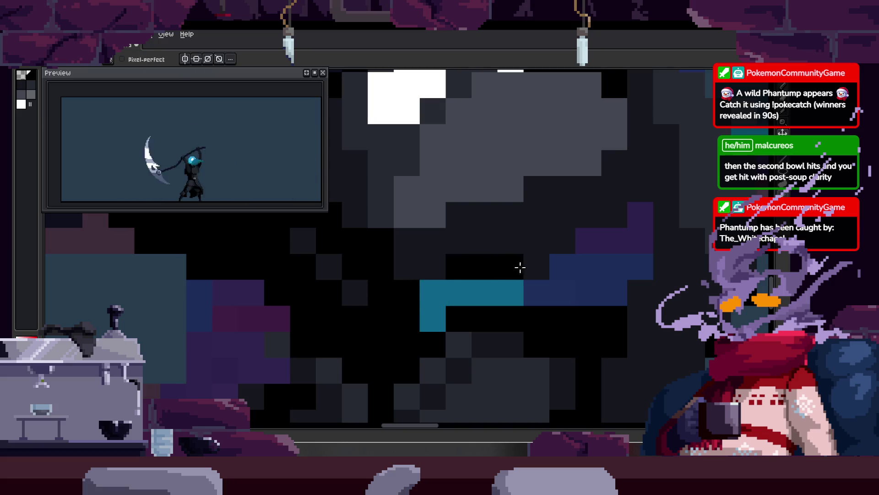
{"action": "scroll", "coordinate": [428, 304], "scroll_direction": "down", "scroll_amount": 3}
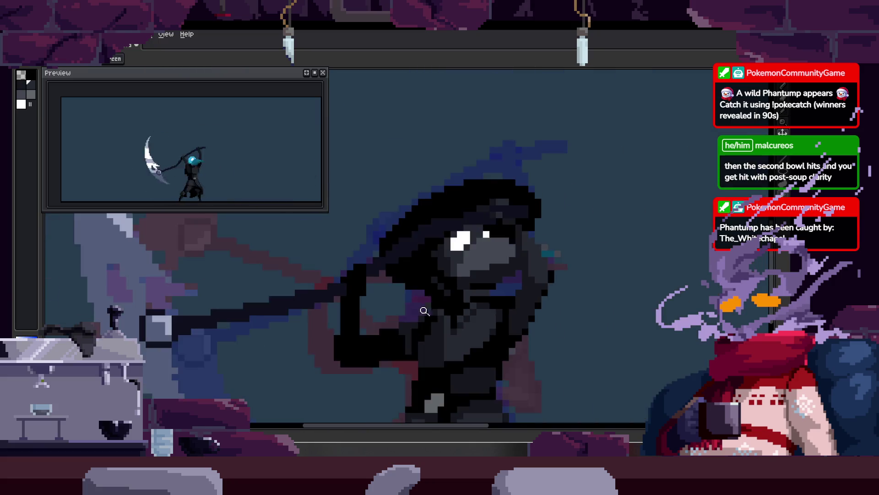
Step forward to the next animation frame of the plague doctor.
{"action": "scroll", "coordinate": [468, 277], "scroll_direction": "down", "scroll_amount": 2}
{"action": "scroll", "coordinate": [439, 245], "scroll_direction": "down", "scroll_amount": 1}
{"action": "scroll", "coordinate": [467, 261], "scroll_direction": "up", "scroll_amount": 3}
{"action": "scroll", "coordinate": [545, 210], "scroll_direction": "up", "scroll_amount": 2}
{"action": "key", "text": "Right"}
{"action": "key", "text": "Right"}
{"action": "scroll", "coordinate": [417, 278], "scroll_direction": "up", "scroll_amount": 3}
{"action": "scroll", "coordinate": [440, 273], "scroll_direction": "down", "scroll_amount": 1}
{"action": "scroll", "coordinate": [434, 288], "scroll_direction": "up", "scroll_amount": 1}
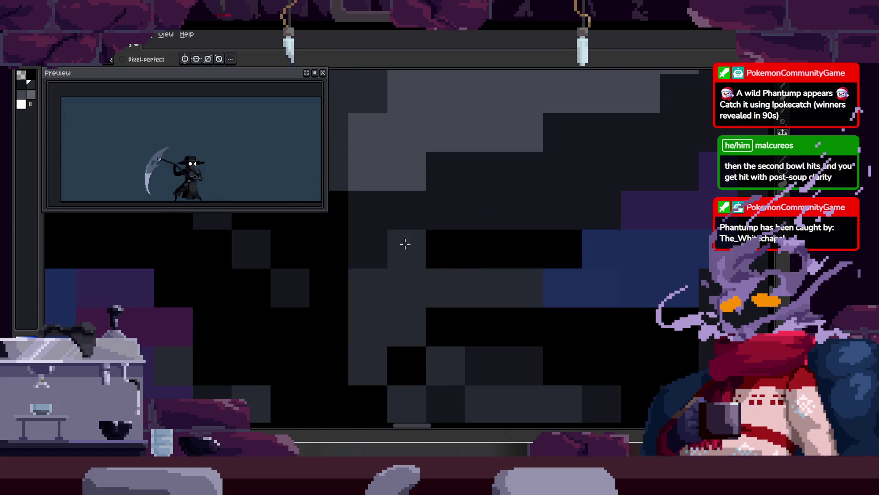
Zoom in on the beaked head of this frame.
{"action": "key", "text": "z"}
{"action": "scroll", "coordinate": [489, 261], "scroll_direction": "down", "scroll_amount": 1}
{"action": "scroll", "coordinate": [485, 276], "scroll_direction": "down", "scroll_amount": 1}
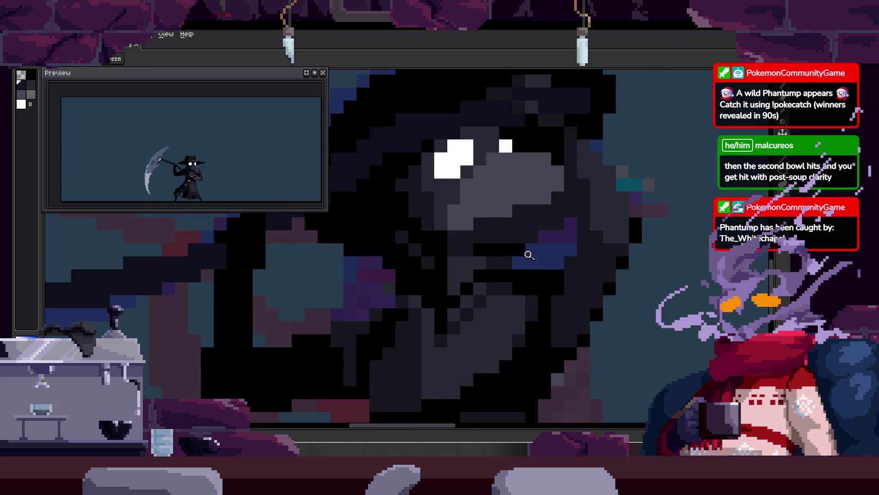
{"action": "scroll", "coordinate": [529, 254], "scroll_direction": "right", "scroll_amount": 3}
{"action": "key", "text": "ctrl"}
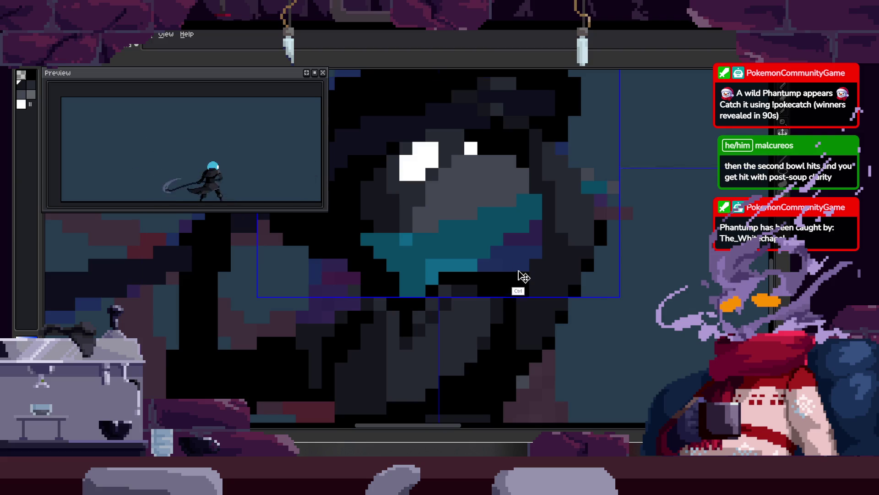
{"action": "scroll", "coordinate": [504, 265], "scroll_direction": "down", "scroll_amount": 1}
{"action": "scroll", "coordinate": [475, 255], "scroll_direction": "down", "scroll_amount": 1}
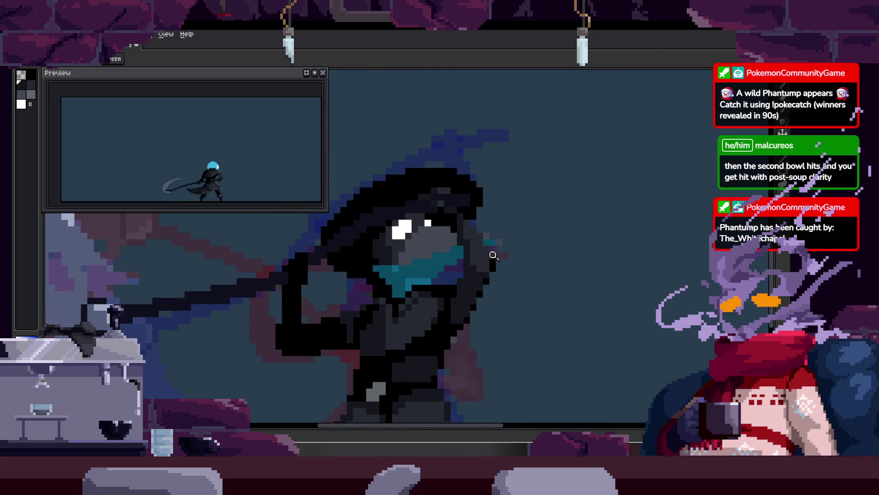
{"action": "scroll", "coordinate": [494, 255], "scroll_direction": "up", "scroll_amount": 4}
Choose the Pencil, briefly try the Paint Bucket, and refine the zoom on the head.
{"action": "key", "text": "b"}
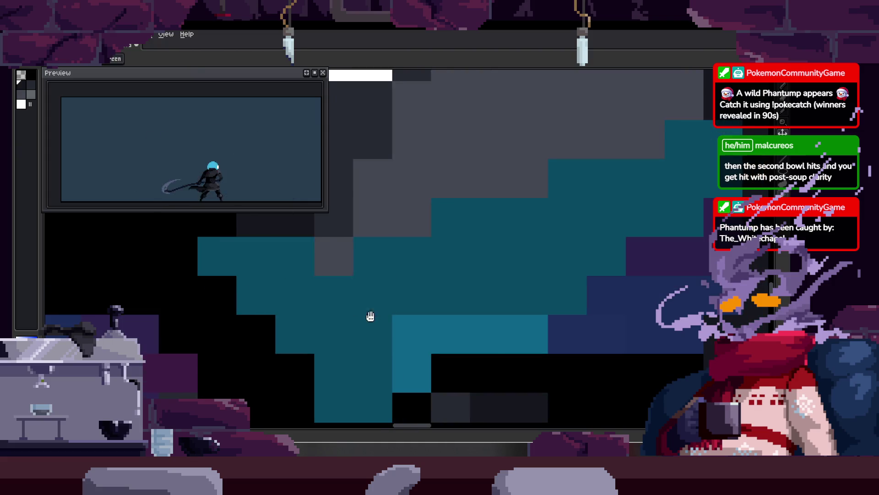
{"action": "scroll", "coordinate": [369, 313], "scroll_direction": "down", "scroll_amount": 2}
{"action": "key", "text": "w"}
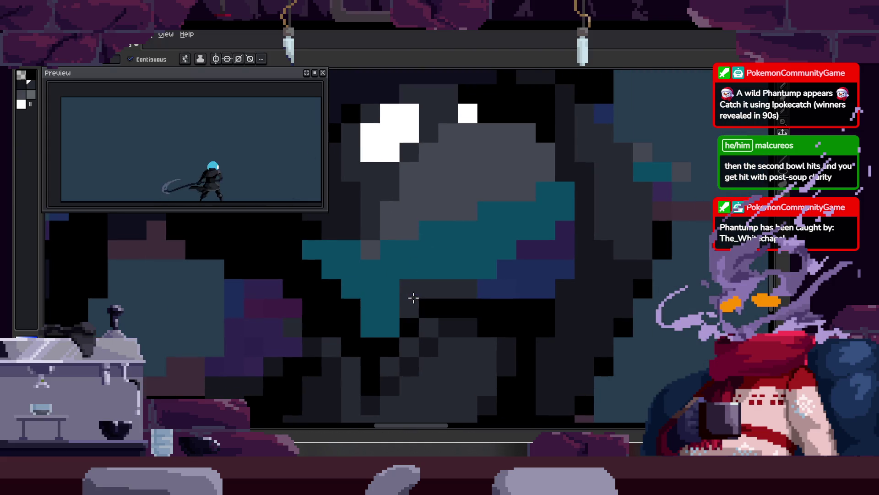
{"action": "scroll", "coordinate": [413, 297], "scroll_direction": "down", "scroll_amount": 2}
{"action": "scroll", "coordinate": [417, 295], "scroll_direction": "down", "scroll_amount": 1}
{"action": "scroll", "coordinate": [433, 289], "scroll_direction": "up", "scroll_amount": 4}
{"action": "key", "text": "b"}
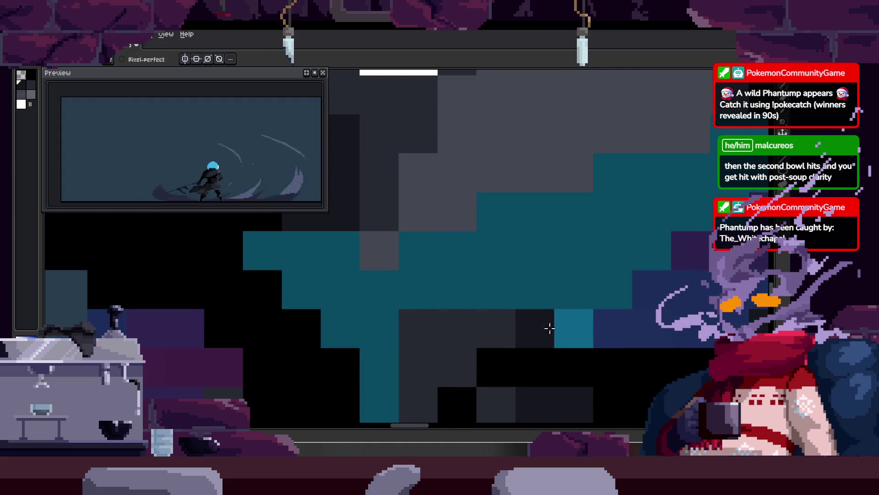
{"action": "key", "text": "z"}
{"action": "scroll", "coordinate": [550, 324], "scroll_direction": "down", "scroll_amount": 3}
{"action": "scroll", "coordinate": [466, 251], "scroll_direction": "up", "scroll_amount": 3}
{"action": "key", "text": "b"}
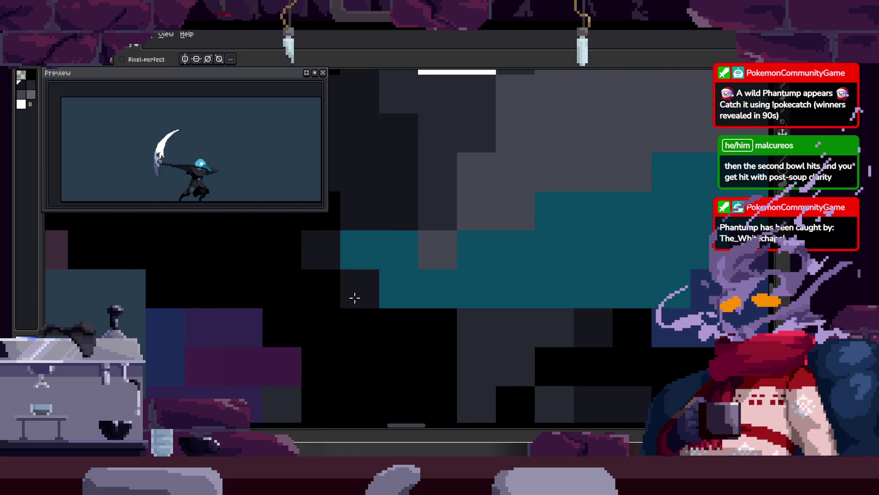
{"action": "key", "text": "ctrl"}
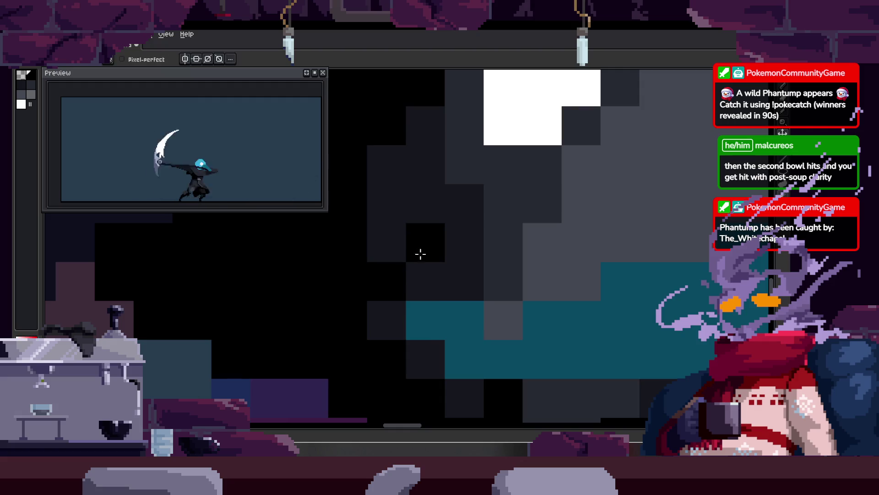
Paint a diagonal run of black pixels along the head's edge, then zoom out to check.
{"action": "left_click_drag", "start_coordinate": [343, 239], "coordinate": [411, 350]}
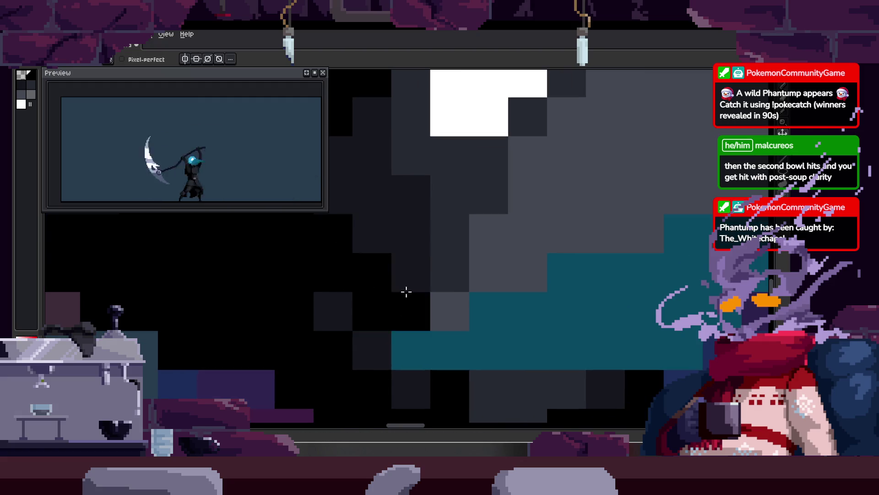
{"action": "left_click_drag", "start_coordinate": [485, 335], "coordinate": [370, 290]}
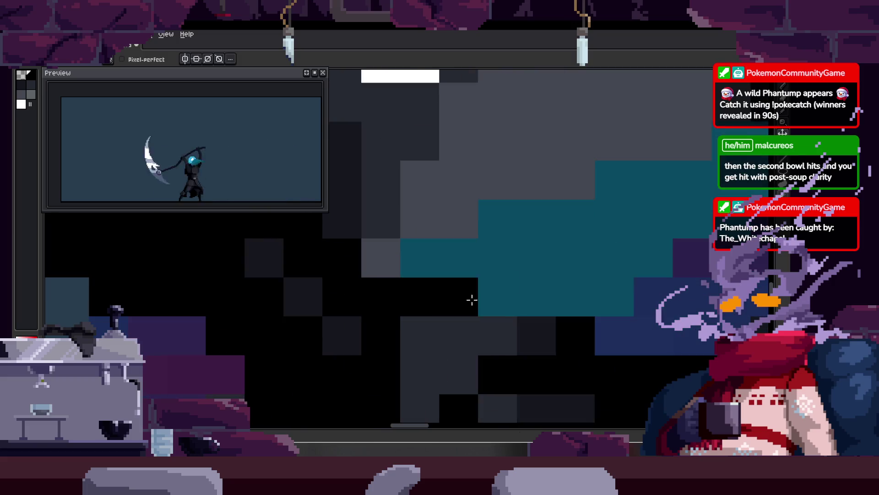
{"action": "key", "text": "alt"}
{"action": "key", "text": "z"}
{"action": "scroll", "coordinate": [545, 284], "scroll_direction": "down", "scroll_amount": 3}
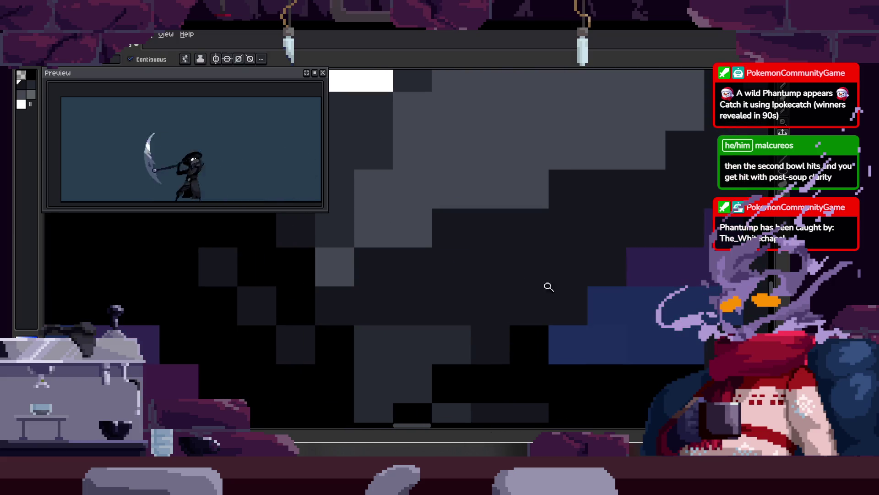
{"action": "scroll", "coordinate": [526, 273], "scroll_direction": "down", "scroll_amount": 3}
{"action": "scroll", "coordinate": [513, 256], "scroll_direction": "right", "scroll_amount": 3}
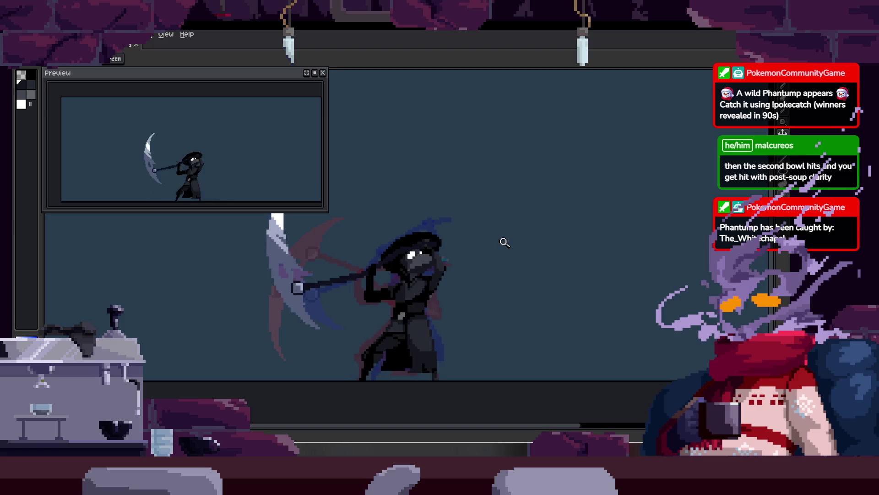
{"action": "scroll", "coordinate": [485, 239], "scroll_direction": "down", "scroll_amount": 1}
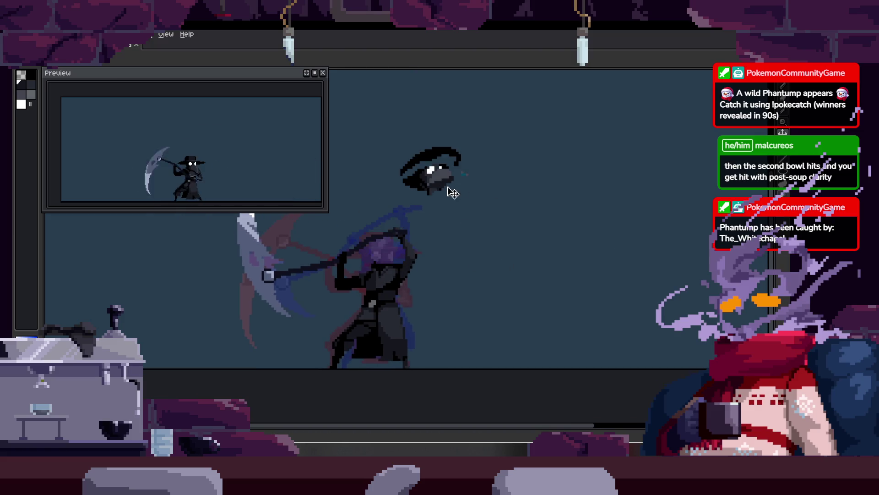
{"action": "scroll", "coordinate": [485, 216], "scroll_direction": "up", "scroll_amount": 2}
{"action": "scroll", "coordinate": [479, 219], "scroll_direction": "up", "scroll_amount": 3}
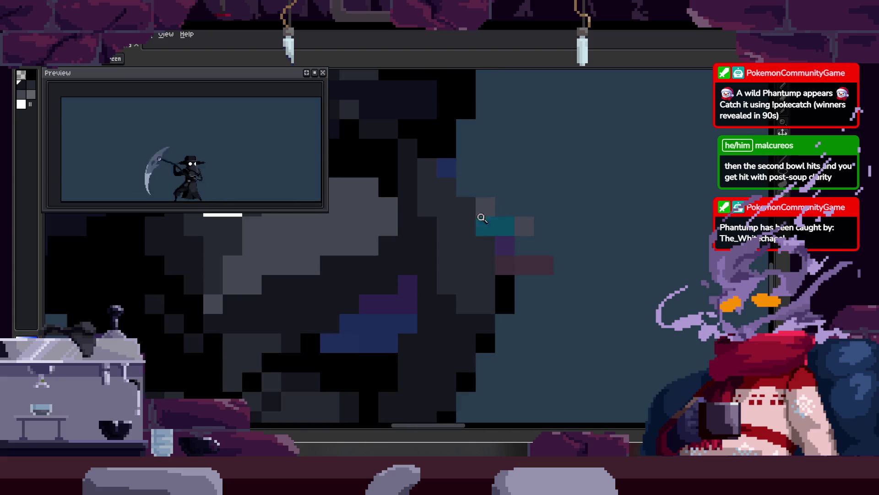
{"action": "scroll", "coordinate": [501, 230], "scroll_direction": "down", "scroll_amount": 3}
{"action": "scroll", "coordinate": [463, 250], "scroll_direction": "down", "scroll_amount": 2}
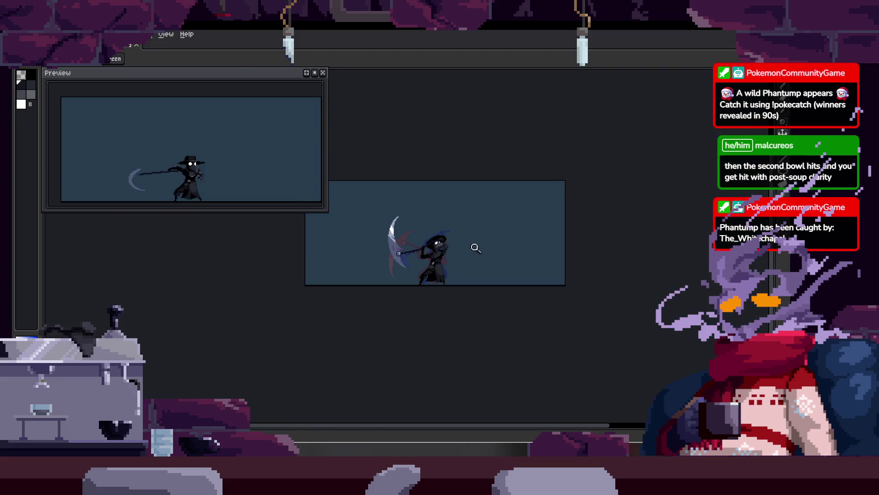
{"action": "scroll", "coordinate": [464, 249], "scroll_direction": "up", "scroll_amount": 2}
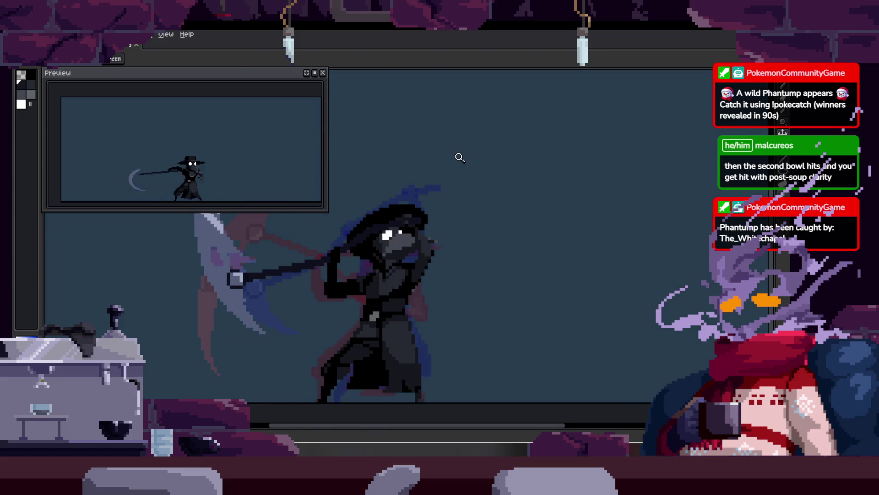
{"action": "scroll", "coordinate": [435, 273], "scroll_direction": "up", "scroll_amount": 1}
{"action": "scroll", "coordinate": [435, 273], "scroll_direction": "up", "scroll_amount": 2}
{"action": "scroll", "coordinate": [461, 251], "scroll_direction": "down", "scroll_amount": 1}
{"action": "scroll", "coordinate": [476, 249], "scroll_direction": "down", "scroll_amount": 1}
{"action": "scroll", "coordinate": [519, 233], "scroll_direction": "down", "scroll_amount": 1}
{"action": "scroll", "coordinate": [509, 249], "scroll_direction": "down", "scroll_amount": 1}
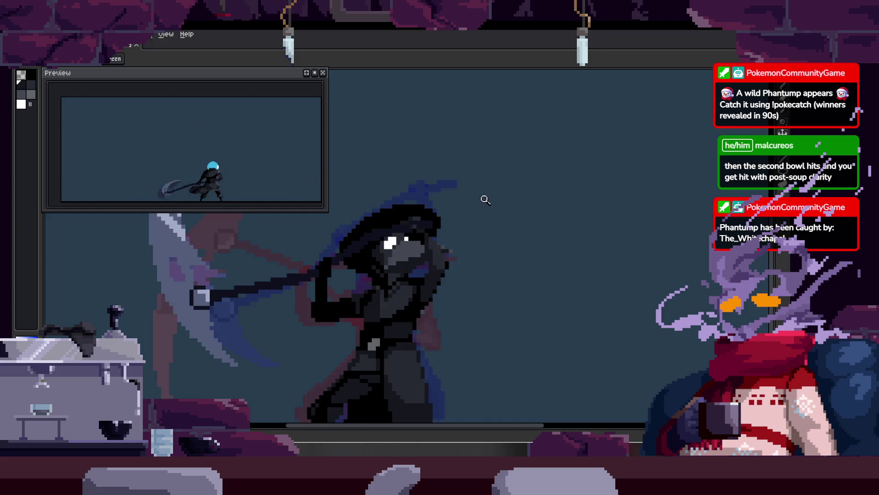
{"action": "scroll", "coordinate": [368, 258], "scroll_direction": "up", "scroll_amount": 2}
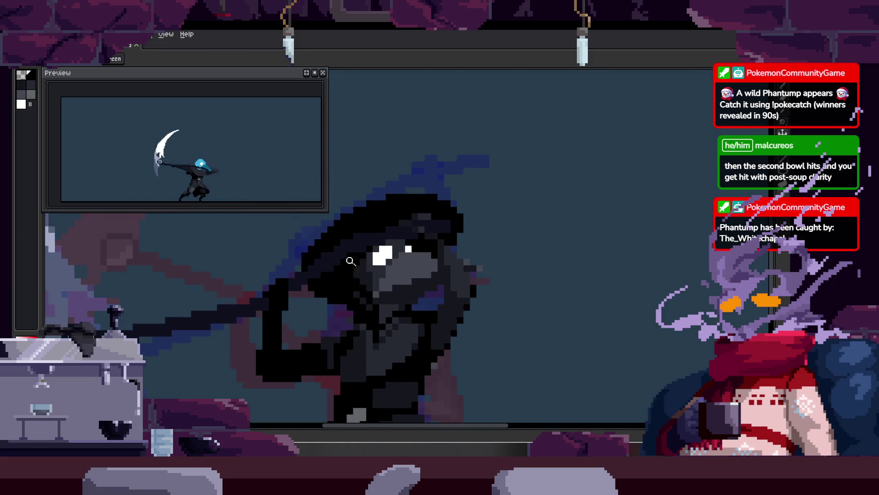
Paint the grey patches in the hat black with the Pencil.
{"action": "scroll", "coordinate": [321, 248], "scroll_direction": "up", "scroll_amount": 3}
{"action": "key", "text": "b"}
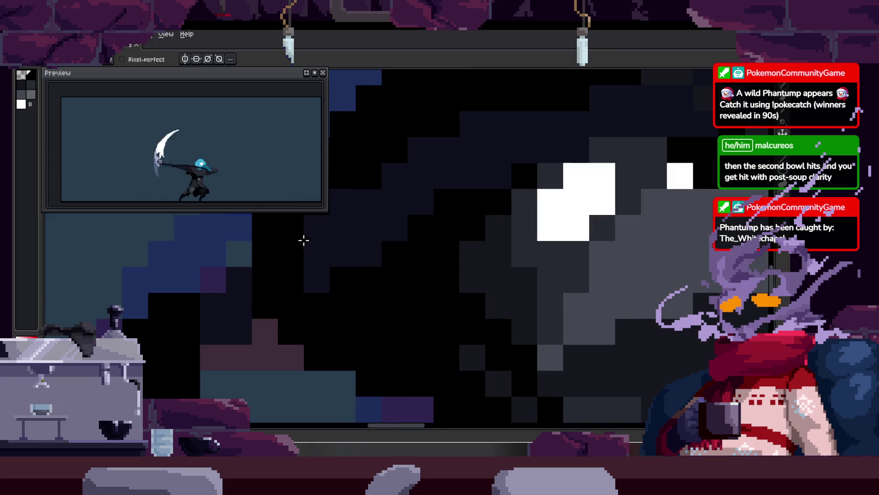
{"action": "mouse_move", "coordinate": [405, 204]}
{"action": "left_mouse_down"}
{"action": "mouse_move", "coordinate": [332, 250]}
{"action": "mouse_move", "coordinate": [434, 209]}
{"action": "left_mouse_up"}
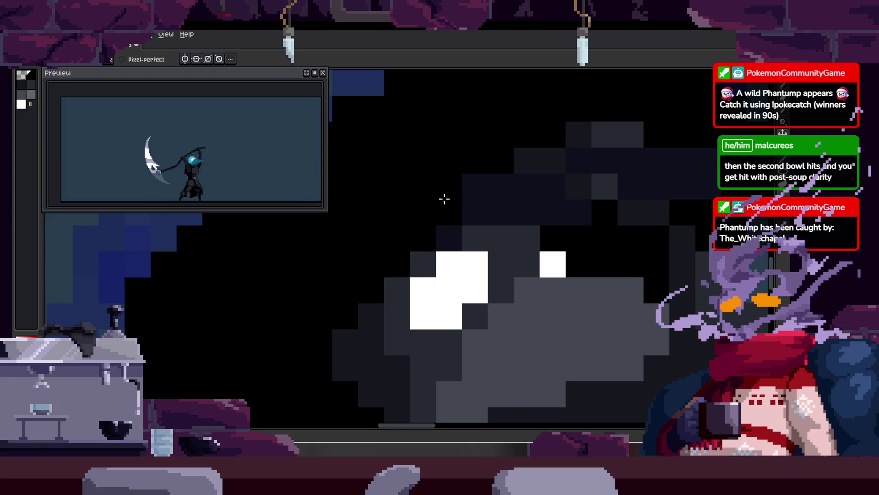
{"action": "left_click_drag", "start_coordinate": [488, 193], "coordinate": [389, 264]}
{"action": "left_click_drag", "start_coordinate": [455, 268], "coordinate": [416, 195]}
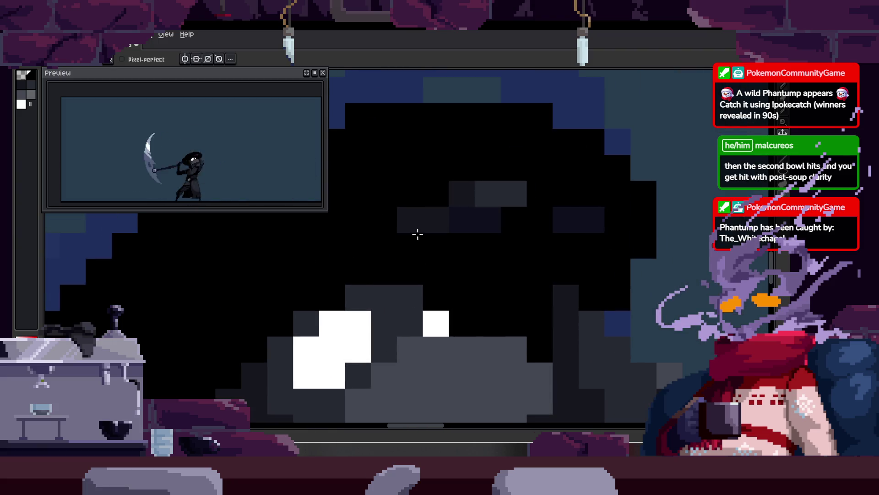
Zoom and pan across the head to review the repainted hat.
{"action": "scroll", "coordinate": [565, 220], "scroll_direction": "down", "scroll_amount": 3}
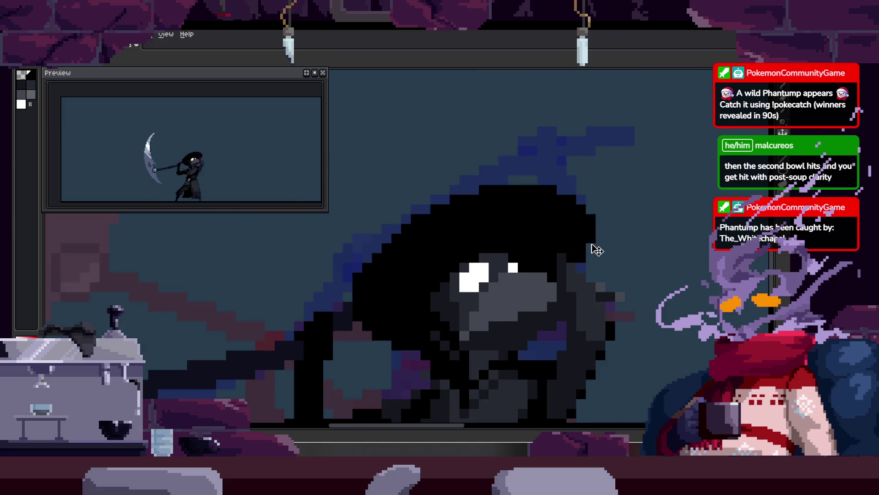
{"action": "scroll", "coordinate": [519, 207], "scroll_direction": "up", "scroll_amount": 2}
{"action": "scroll", "coordinate": [491, 204], "scroll_direction": "up", "scroll_amount": 2}
{"action": "key", "text": "b"}
{"action": "key", "text": "z"}
{"action": "scroll", "coordinate": [477, 218], "scroll_direction": "down", "scroll_amount": 1}
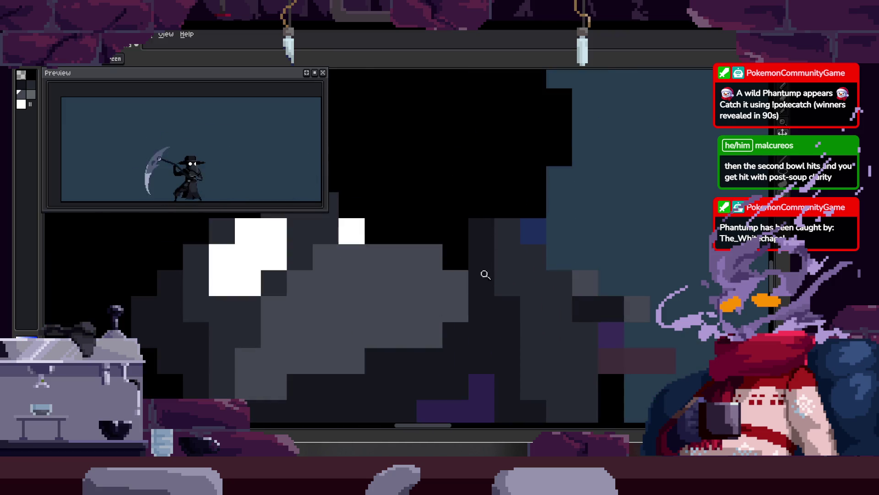
{"action": "left_click_drag", "start_coordinate": [555, 300], "coordinate": [486, 248]}
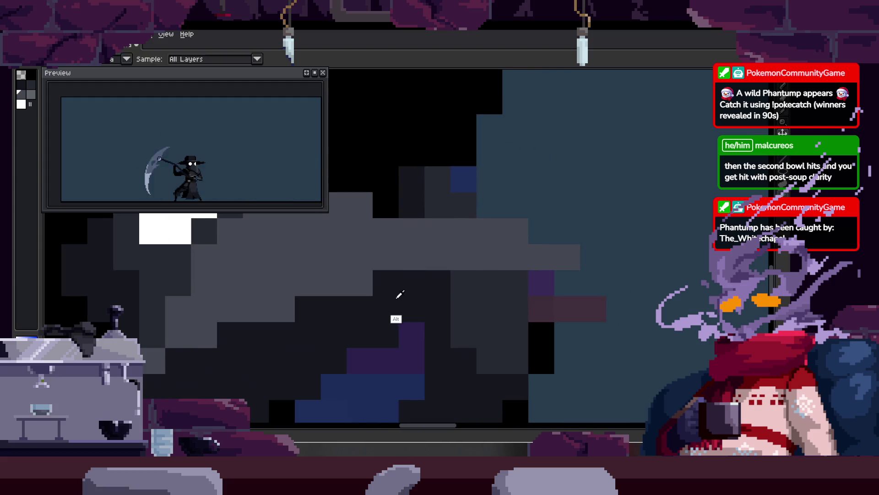
{"action": "scroll", "coordinate": [420, 287], "scroll_direction": "down", "scroll_amount": 2}
{"action": "scroll", "coordinate": [494, 280], "scroll_direction": "down", "scroll_amount": 2}
{"action": "scroll", "coordinate": [543, 255], "scroll_direction": "up", "scroll_amount": 1}
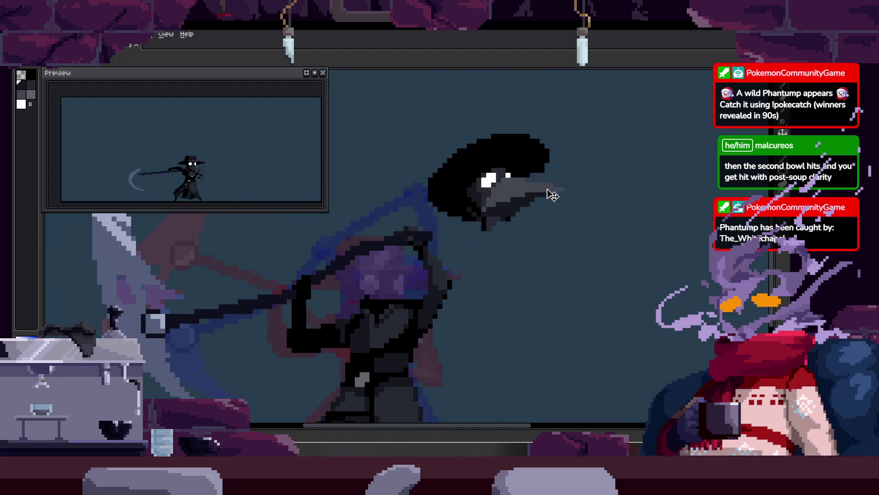
Zoom in closely and reposition the view over the character's head.
{"action": "key", "text": "z"}
{"action": "scroll", "coordinate": [481, 217], "scroll_direction": "up", "scroll_amount": 2}
{"action": "scroll", "coordinate": [427, 272], "scroll_direction": "down", "scroll_amount": 3}
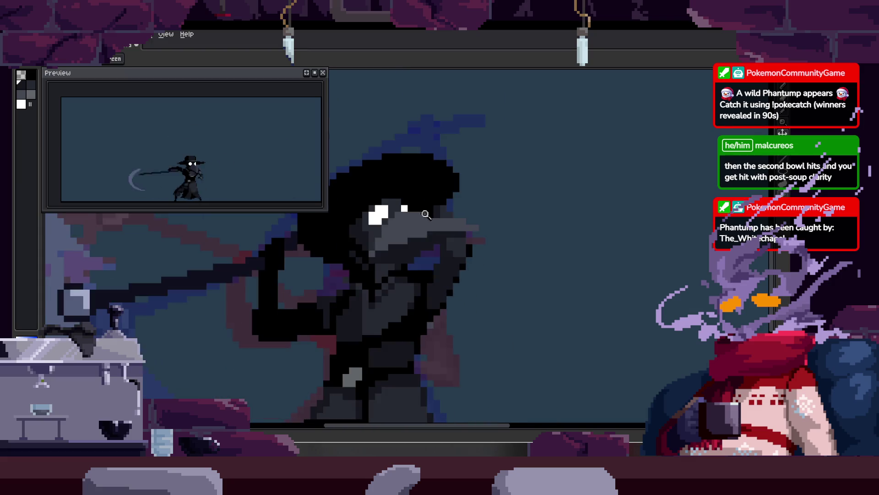
{"action": "scroll", "coordinate": [418, 281], "scroll_direction": "up", "scroll_amount": 1}
{"action": "left_click_drag", "start_coordinate": [418, 281], "coordinate": [427, 239]}
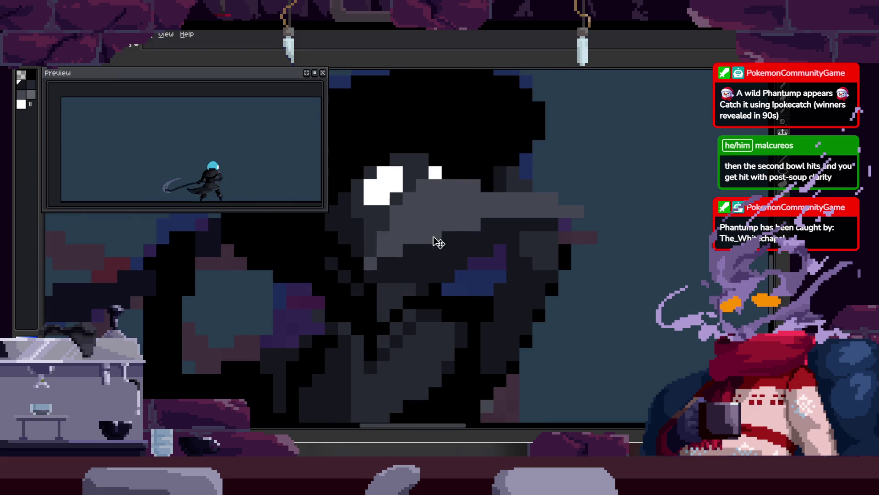
{"action": "scroll", "coordinate": [436, 238], "scroll_direction": "up", "scroll_amount": 2}
{"action": "left_click_drag", "start_coordinate": [383, 288], "coordinate": [352, 279]}
{"action": "key", "text": "z"}
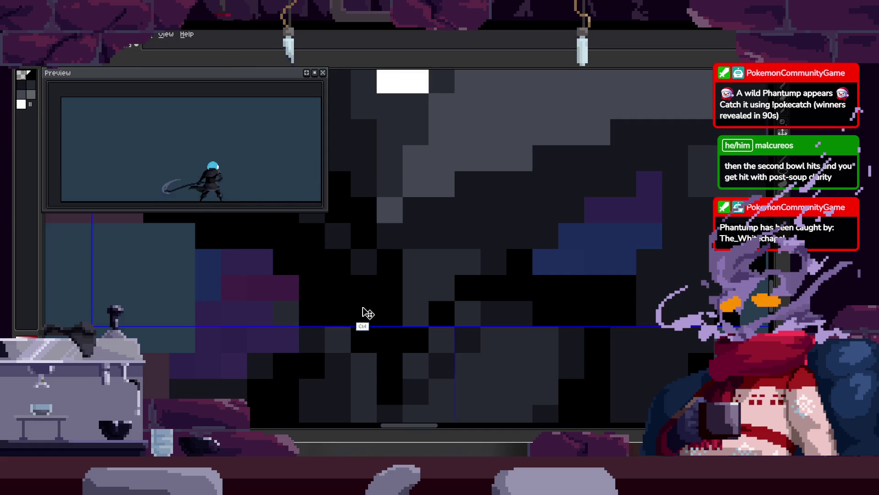
{"action": "scroll", "coordinate": [452, 206], "scroll_direction": "down", "scroll_amount": 1}
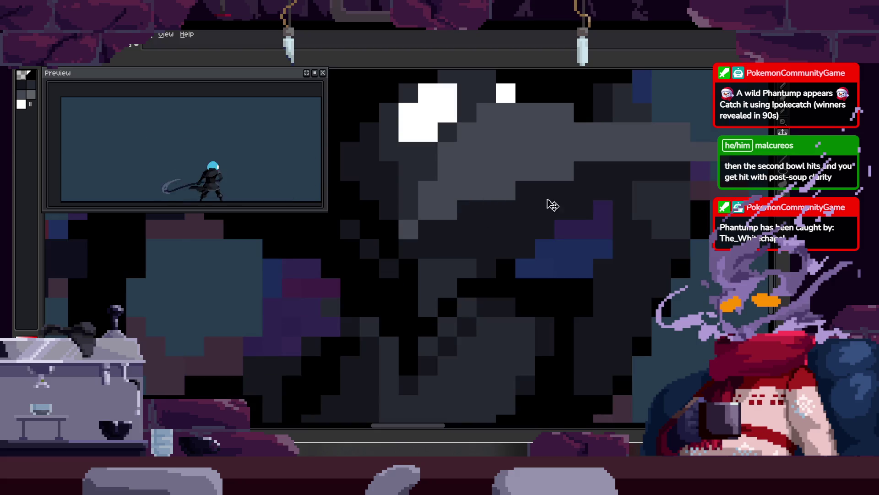
{"action": "scroll", "coordinate": [505, 141], "scroll_direction": "down", "scroll_amount": 2}
{"action": "scroll", "coordinate": [516, 235], "scroll_direction": "down", "scroll_amount": 1}
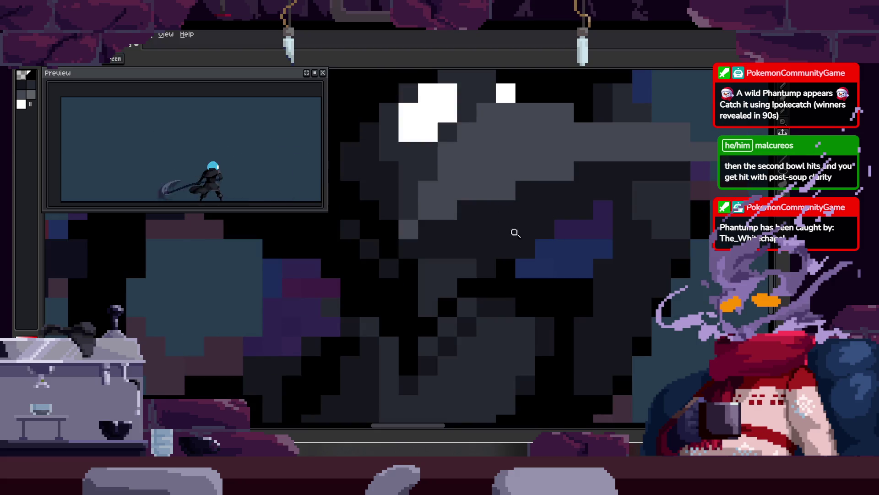
{"action": "scroll", "coordinate": [537, 192], "scroll_direction": "down", "scroll_amount": 3}
{"action": "left_click_drag", "start_coordinate": [537, 192], "coordinate": [452, 222]}
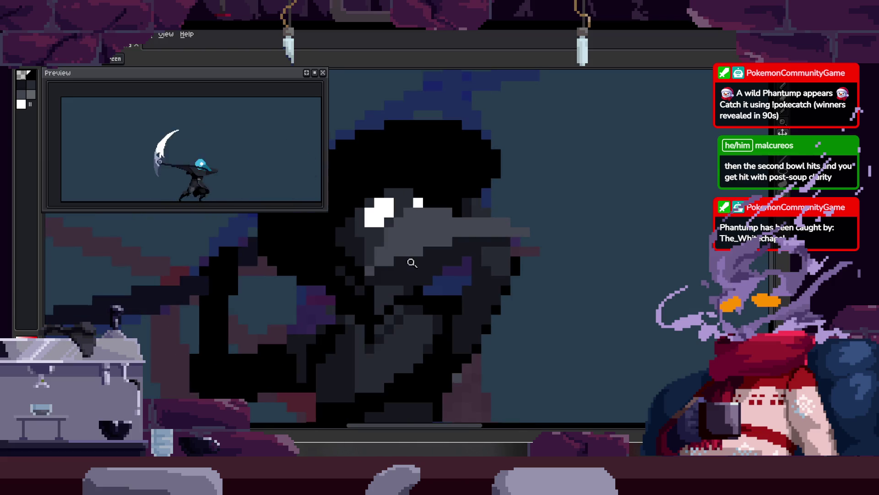
Save the animation file with Ctrl+S.
{"action": "scroll", "coordinate": [465, 245], "scroll_direction": "down", "scroll_amount": 2}
{"action": "key", "text": "ctrl+s"}
{"action": "scroll", "coordinate": [471, 219], "scroll_direction": "up", "scroll_amount": 3}
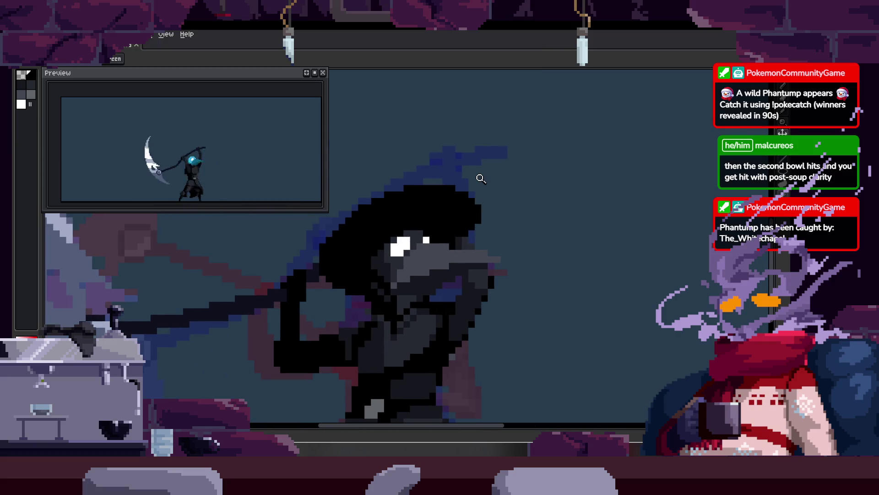
{"action": "scroll", "coordinate": [476, 184], "scroll_direction": "down", "scroll_amount": 1}
{"action": "scroll", "coordinate": [403, 210], "scroll_direction": "up", "scroll_amount": 1}
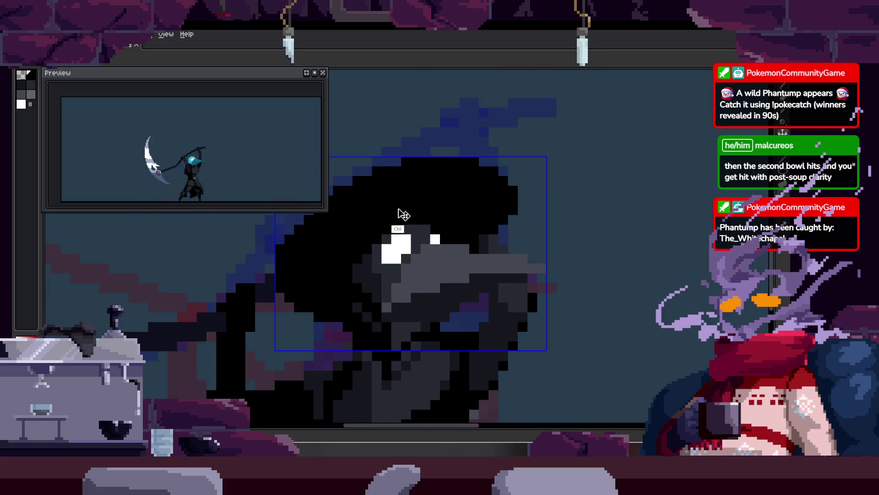
{"action": "scroll", "coordinate": [417, 201], "scroll_direction": "up", "scroll_amount": 1}
{"action": "key", "text": "m"}
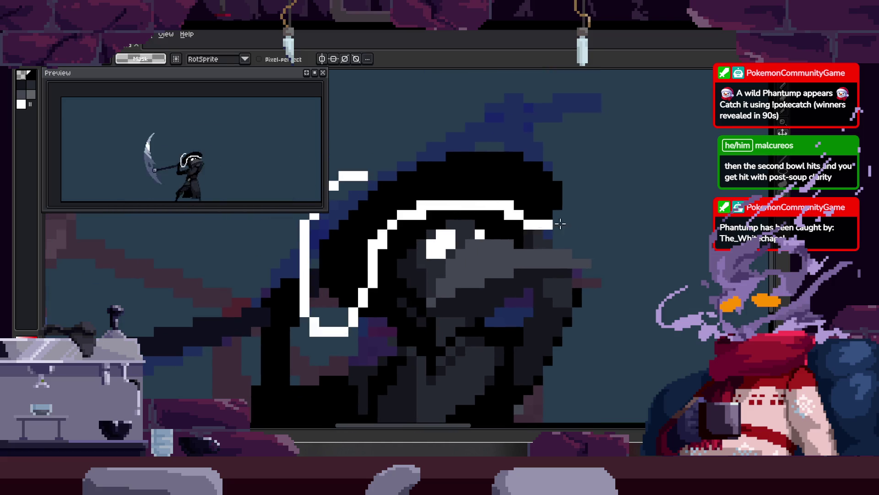
{"action": "key", "text": "ctrl+z"}
{"action": "key", "text": "ctrl+z"}
{"action": "key", "text": "ctrl+z"}
{"action": "key", "text": "ctrl+z"}
{"action": "key", "text": "ctrl+z"}
{"action": "key", "text": "ctrl+z"}
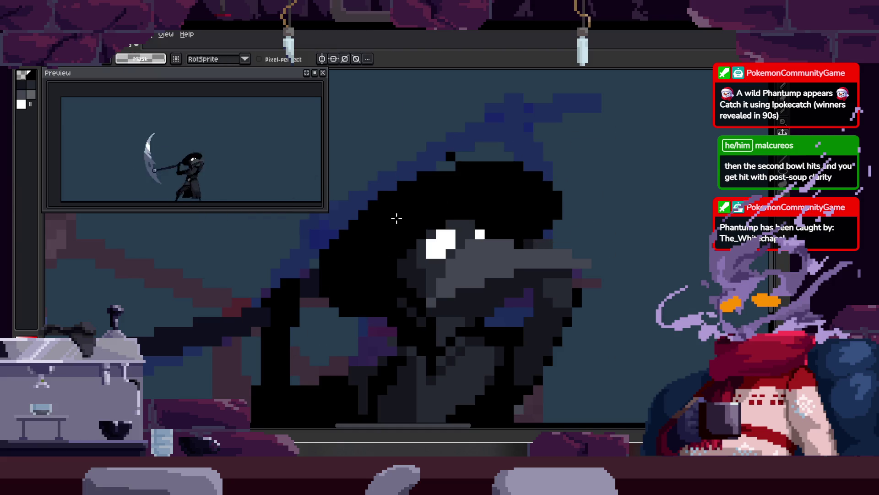
{"action": "left_click_drag", "start_coordinate": [304, 221], "coordinate": [579, 153]}
{"action": "left_click_drag", "start_coordinate": [552, 191], "coordinate": [553, 199]}
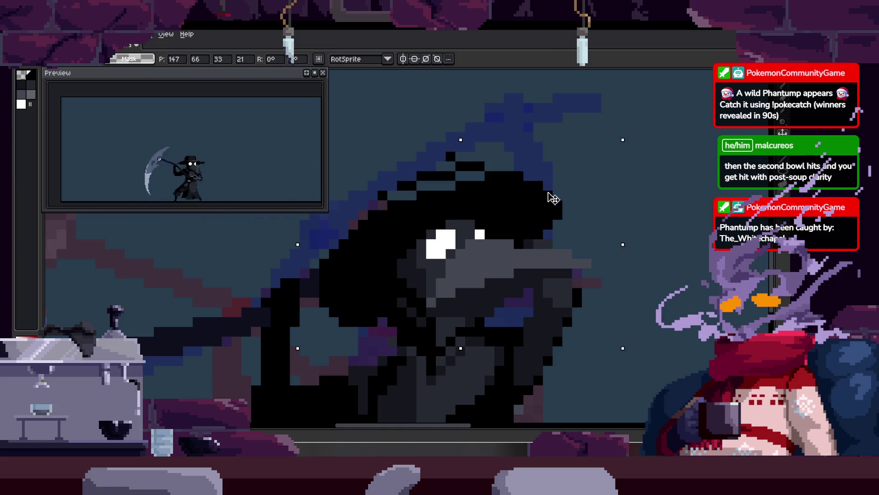
{"action": "key", "text": "Return"}
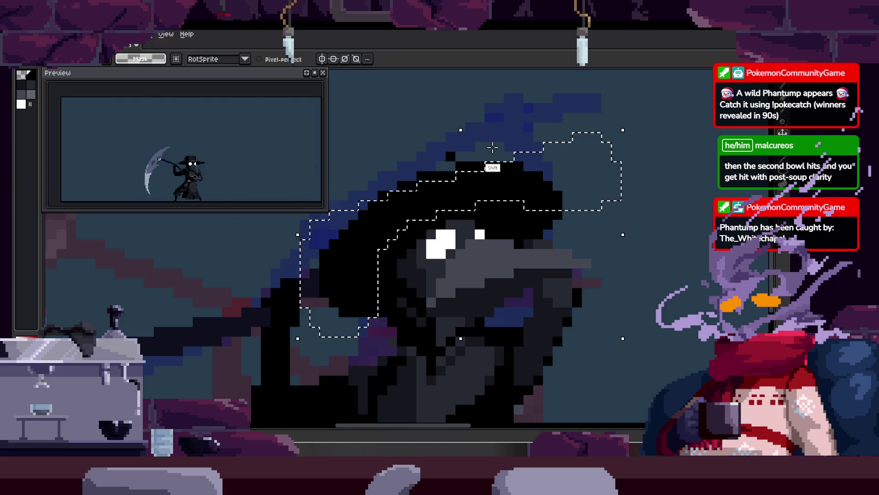
{"action": "key", "text": "b"}
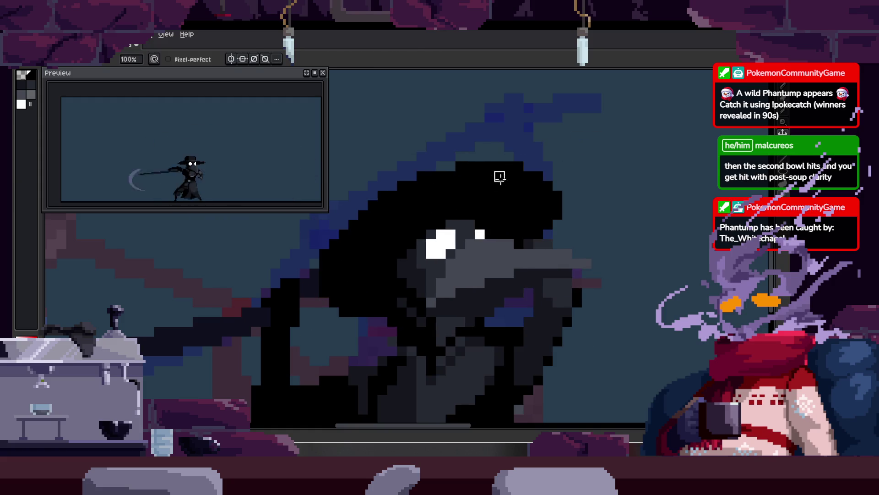
{"action": "key", "text": "ctrl"}
{"action": "left_click_drag", "start_coordinate": [527, 198], "coordinate": [525, 178]}
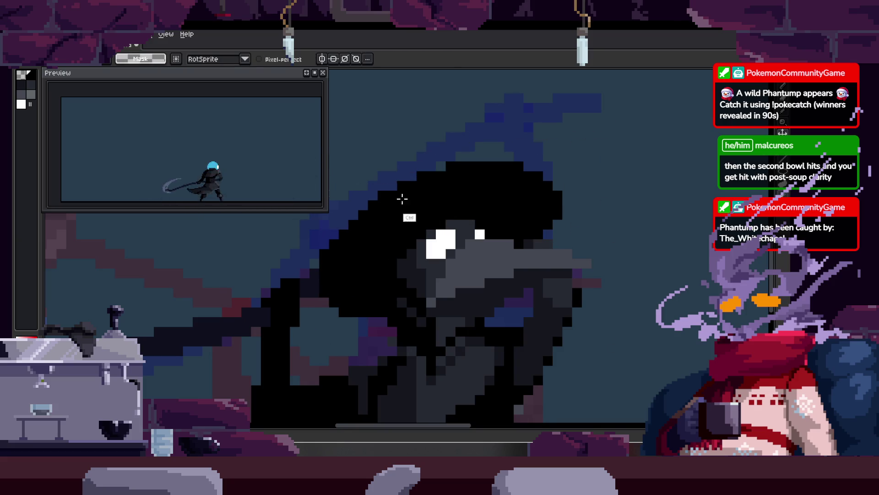
{"action": "left_click_drag", "start_coordinate": [385, 156], "coordinate": [420, 219]}
{"action": "key", "text": "ctrl+z"}
{"action": "key", "text": "ctrl+z"}
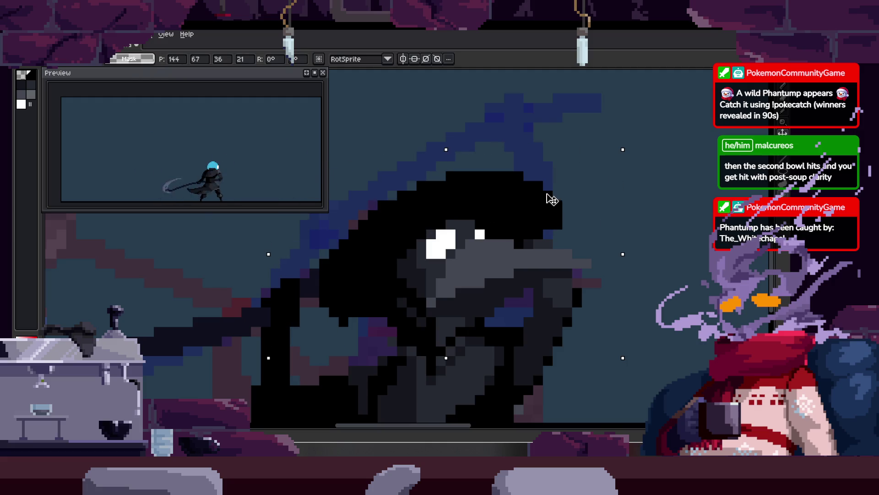
{"action": "key", "text": "z"}
{"action": "left_click", "coordinate": [398, 308]}
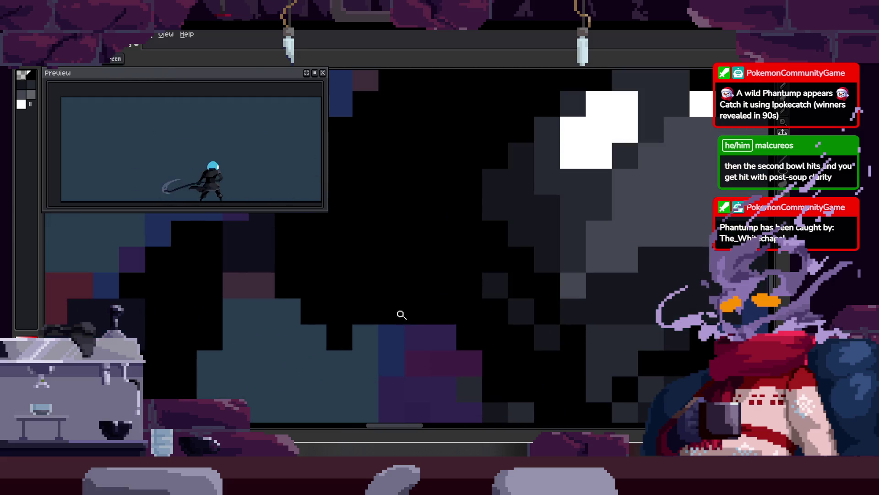
{"action": "right_click", "coordinate": [370, 292]}
{"action": "left_click", "coordinate": [526, 205]}
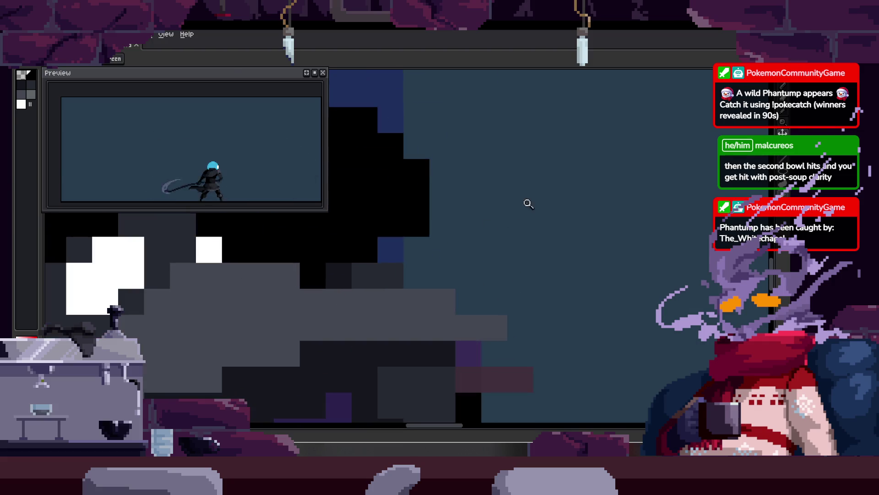
{"action": "right_click", "coordinate": [417, 234]}
{"action": "left_click", "coordinate": [386, 257]}
{"action": "left_click", "coordinate": [386, 231]}
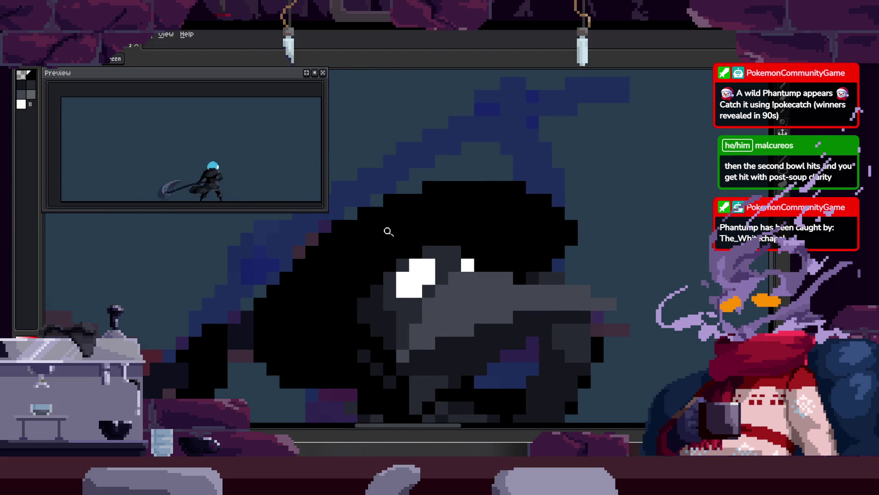
{"action": "scroll", "coordinate": [379, 240], "scroll_direction": "down", "scroll_amount": 4}
{"action": "scroll", "coordinate": [360, 243], "scroll_direction": "down", "scroll_amount": 2}
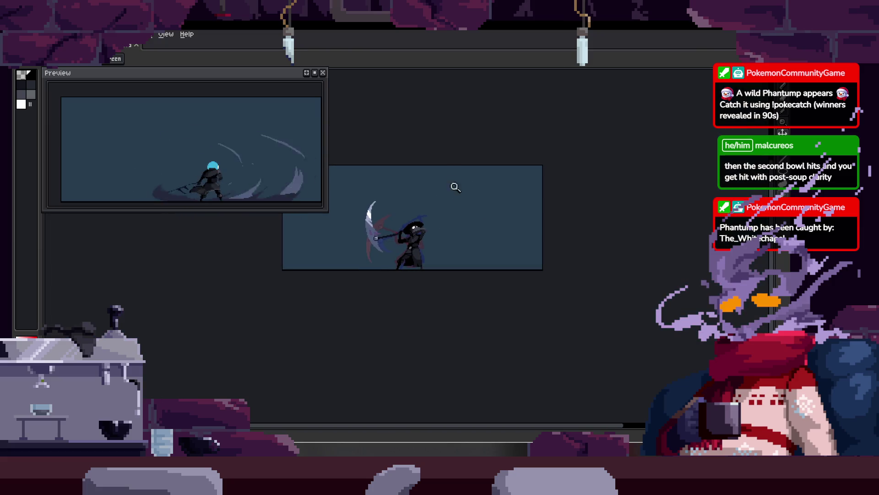
Adjust the zoom on the head and return to the Pencil.
{"action": "scroll", "coordinate": [465, 207], "scroll_direction": "up", "scroll_amount": 3}
{"action": "scroll", "coordinate": [433, 210], "scroll_direction": "up", "scroll_amount": 2}
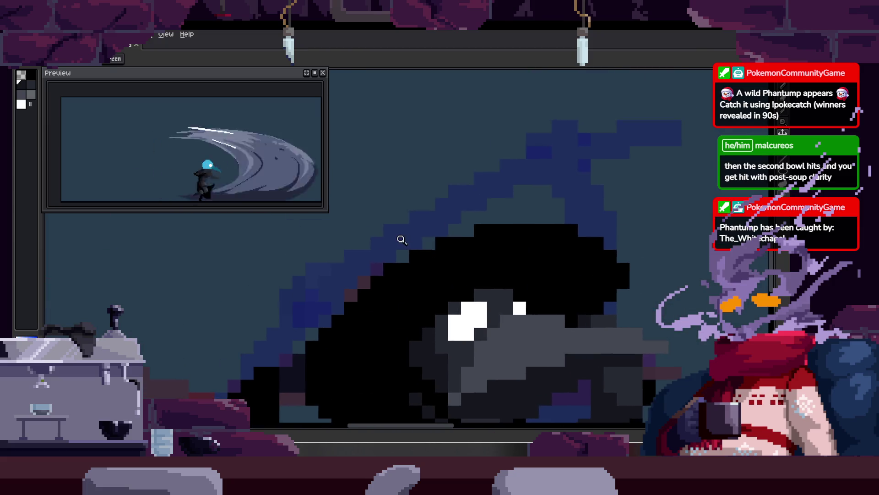
{"action": "right_click", "coordinate": [393, 187]}
{"action": "left_click", "coordinate": [398, 243]}
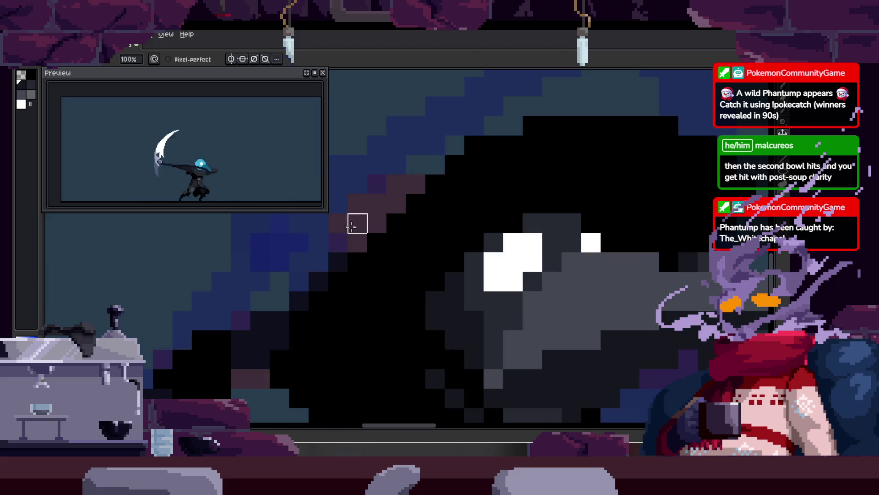
{"action": "scroll", "coordinate": [355, 262], "scroll_direction": "down", "scroll_amount": 2}
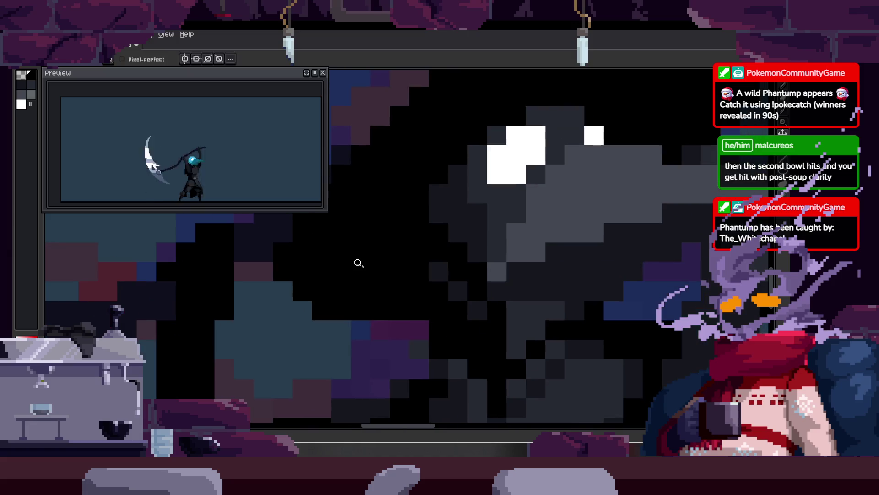
{"action": "key", "text": "b"}
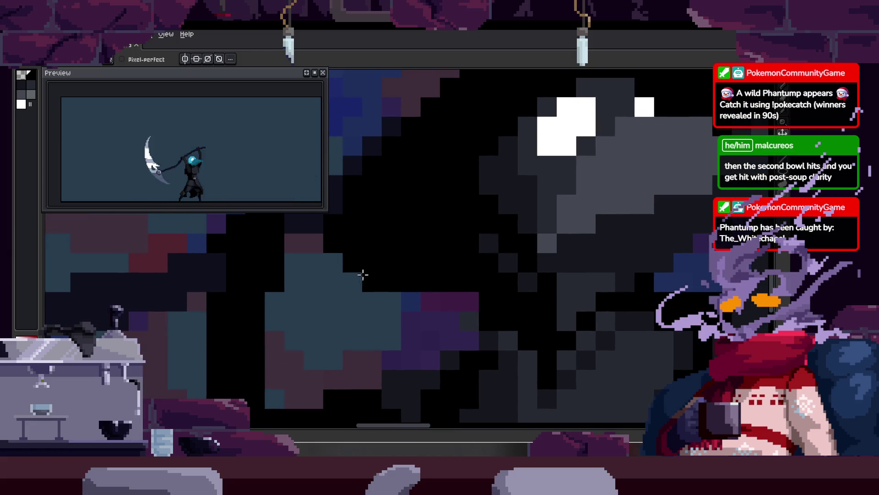
{"action": "scroll", "coordinate": [385, 243], "scroll_direction": "down", "scroll_amount": 1}
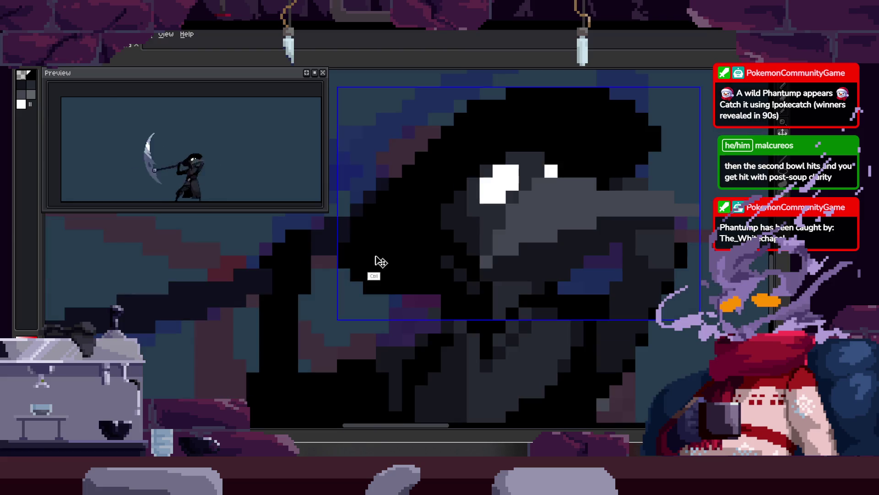
Pan around the head with the Hand tool to frame its top edge.
{"action": "key", "text": "h"}
{"action": "scroll", "coordinate": [395, 245], "scroll_direction": "up", "scroll_amount": 2}
{"action": "left_click_drag", "start_coordinate": [344, 268], "coordinate": [384, 256]}
{"action": "key", "text": "b"}
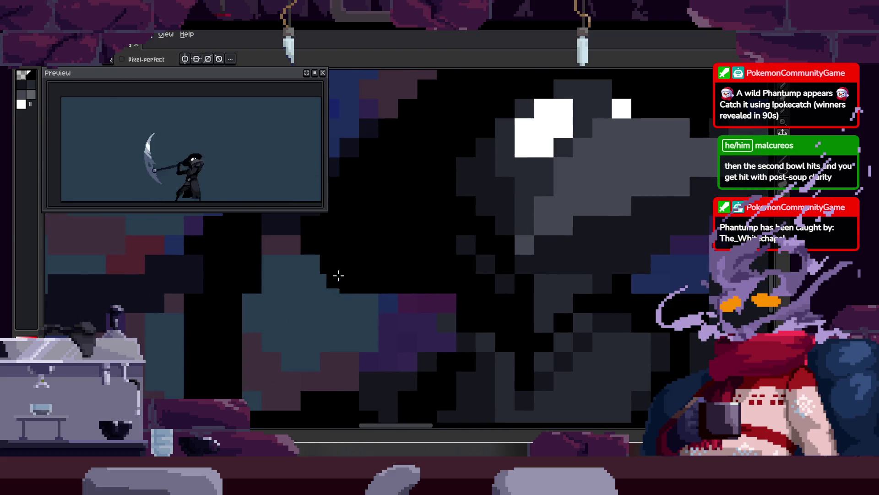
{"action": "mouse_move", "coordinate": [411, 283]}
{"action": "left_mouse_down"}
{"action": "mouse_move", "coordinate": [414, 301]}
{"action": "mouse_move", "coordinate": [416, 269]}
{"action": "left_mouse_up"}
{"action": "key", "text": "b"}
{"action": "left_click_drag", "start_coordinate": [401, 182], "coordinate": [384, 210]}
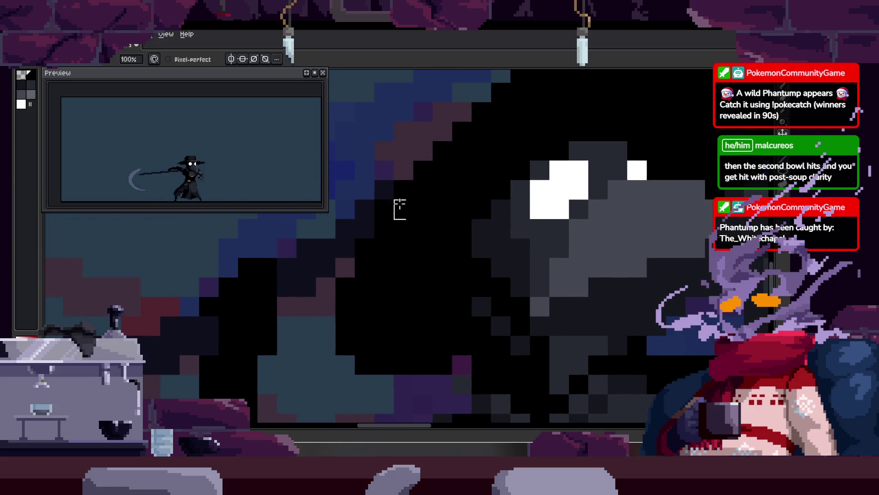
{"action": "left_click_drag", "start_coordinate": [433, 274], "coordinate": [401, 224]}
{"action": "key", "text": "b"}
{"action": "left_click_drag", "start_coordinate": [429, 278], "coordinate": [368, 240]}
{"action": "key", "text": "b"}
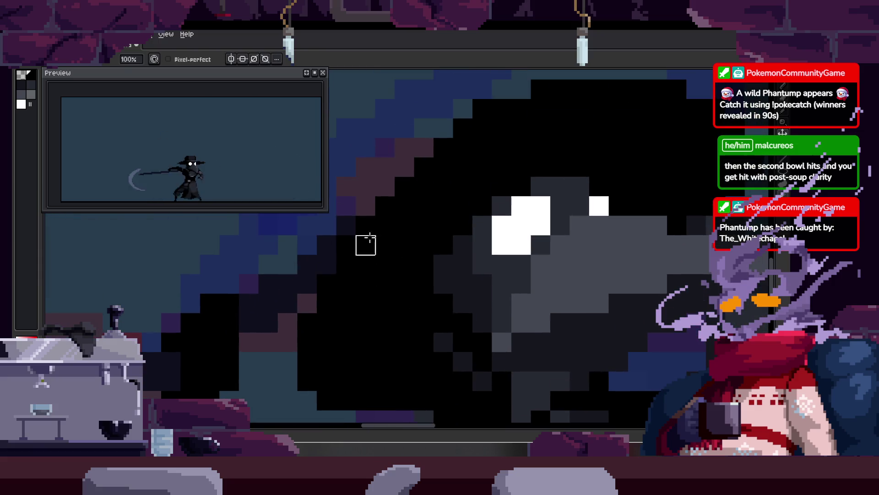
{"action": "left_click_drag", "start_coordinate": [346, 284], "coordinate": [362, 230]}
Select a small 3×7 pixel strip beside the head, then drop the selection.
{"action": "left_click_drag", "start_coordinate": [357, 191], "coordinate": [353, 215]}
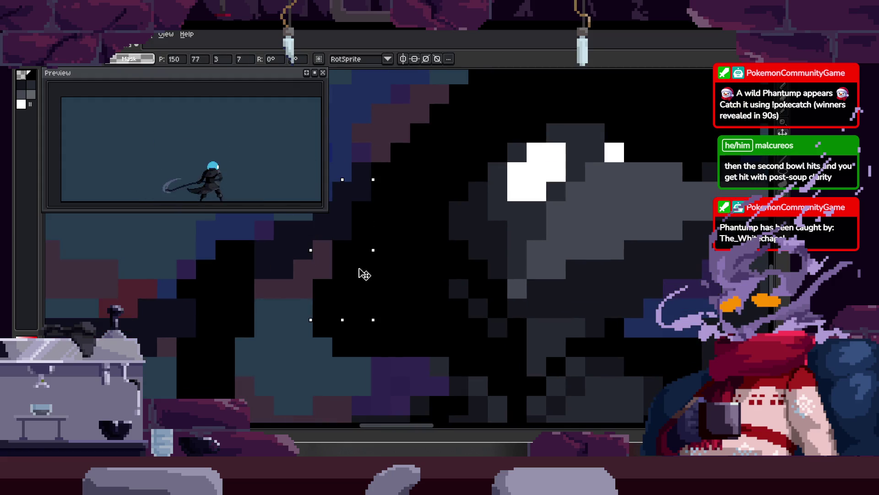
{"action": "key", "text": "Return"}
{"action": "left_click_drag", "start_coordinate": [363, 274], "coordinate": [347, 227]}
{"action": "scroll", "coordinate": [394, 321], "scroll_direction": "down", "scroll_amount": 2}
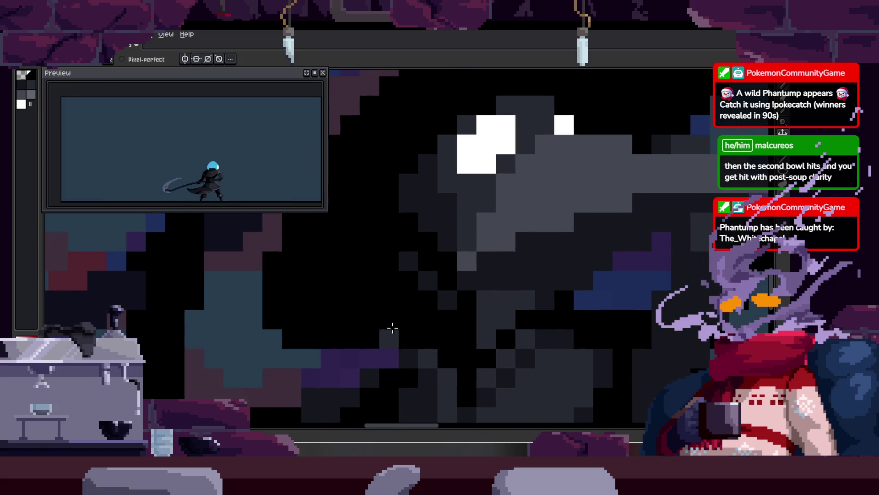
{"action": "key", "text": "z"}
{"action": "scroll", "coordinate": [367, 321], "scroll_direction": "down", "scroll_amount": 4}
{"action": "scroll", "coordinate": [414, 300], "scroll_direction": "up", "scroll_amount": 2}
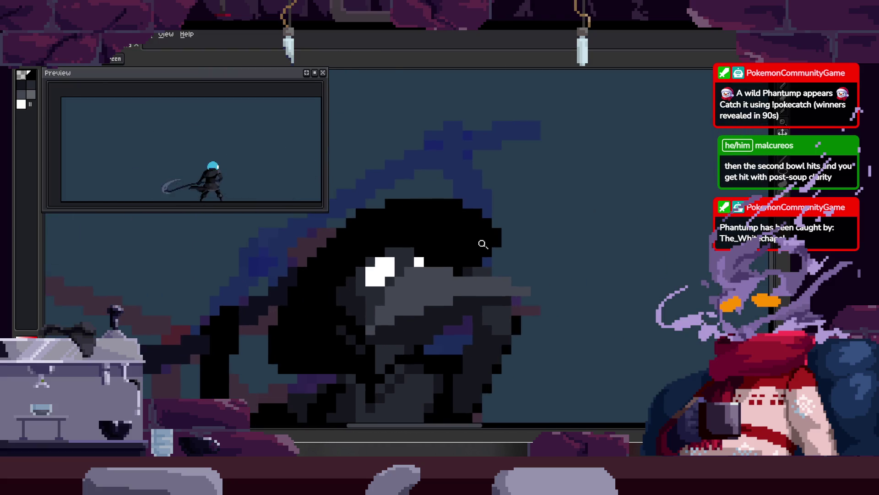
{"action": "scroll", "coordinate": [458, 274], "scroll_direction": "up", "scroll_amount": 1}
{"action": "scroll", "coordinate": [467, 269], "scroll_direction": "down", "scroll_amount": 2}
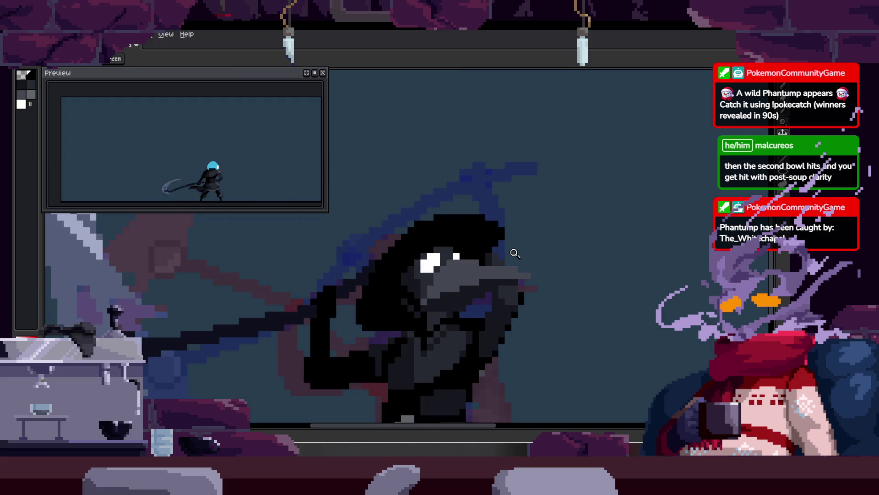
{"action": "scroll", "coordinate": [435, 236], "scroll_direction": "up", "scroll_amount": 1}
Paint black pixels above the head to extend the top of the hood.
{"action": "key", "text": "b"}
{"action": "left_click_drag", "start_coordinate": [530, 191], "coordinate": [543, 171]}
{"action": "key", "text": "z"}
{"action": "scroll", "coordinate": [576, 201], "scroll_direction": "down", "scroll_amount": 3}
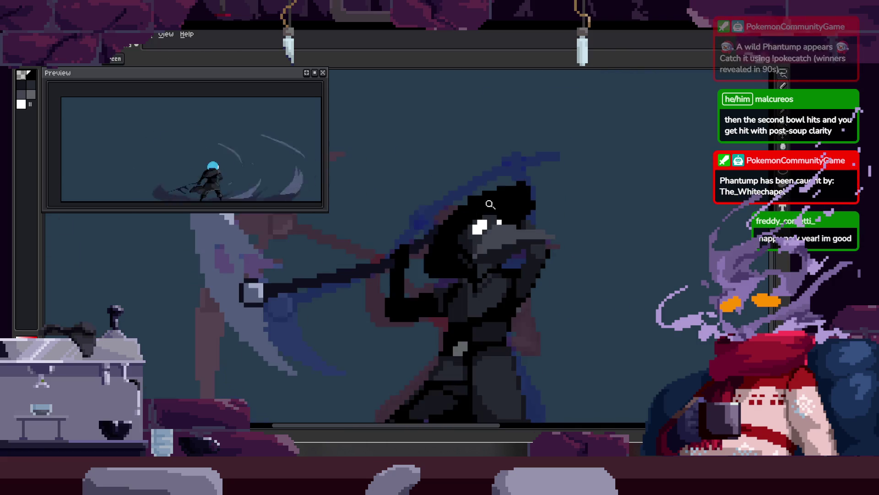
Extend the head's black outline along its top-left edge and enlarge the white of the eye.
{"action": "scroll", "coordinate": [508, 227], "scroll_direction": "down", "scroll_amount": 1}
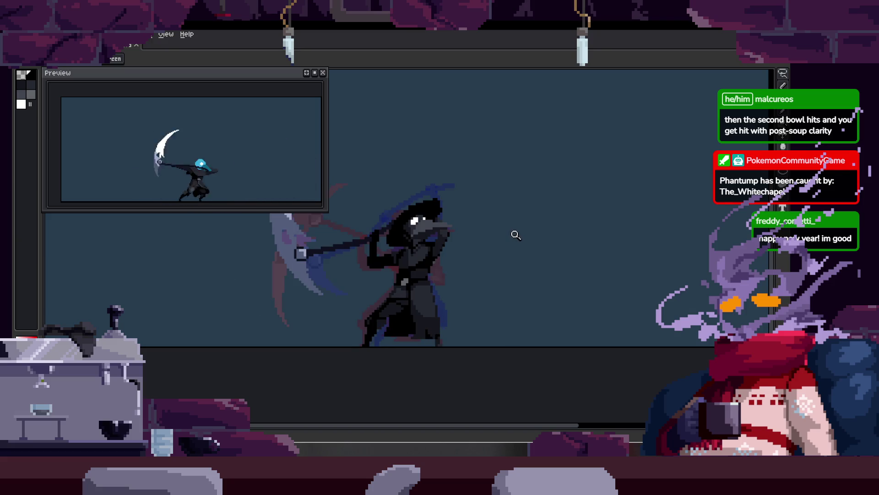
{"action": "key", "text": "ctrl"}
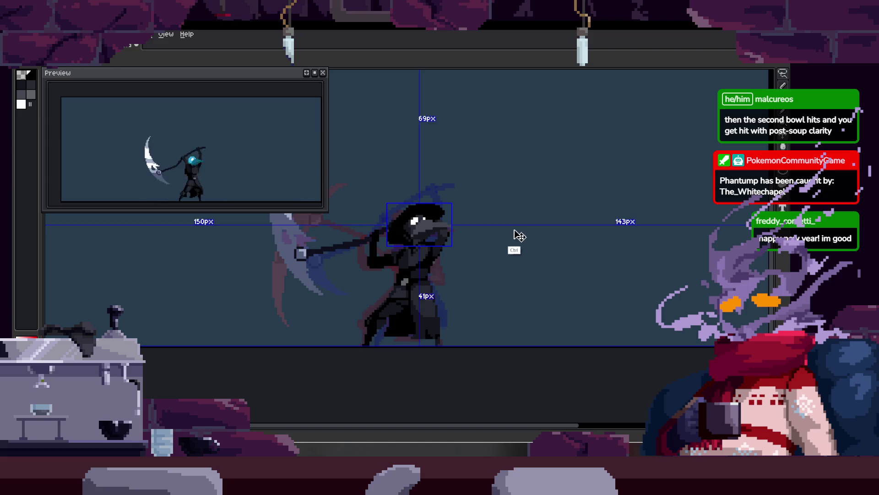
{"action": "scroll", "coordinate": [386, 213], "scroll_direction": "up", "scroll_amount": 3}
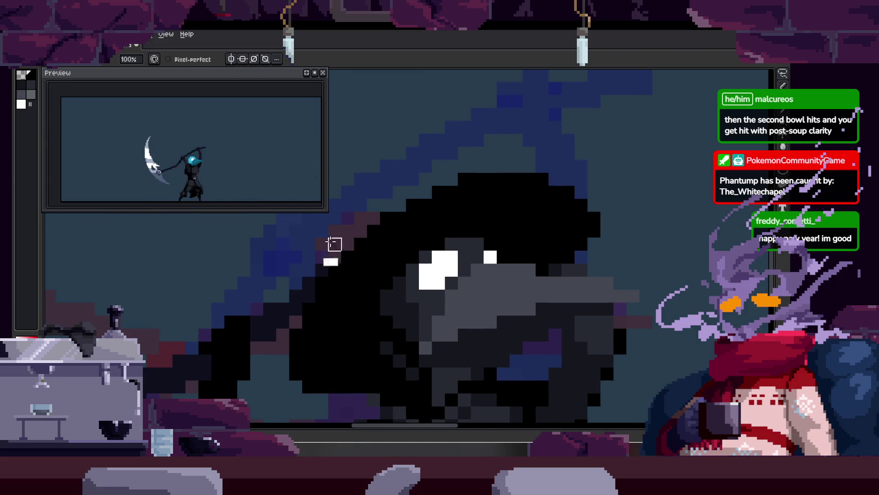
{"action": "left_click_drag", "start_coordinate": [400, 205], "coordinate": [452, 180]}
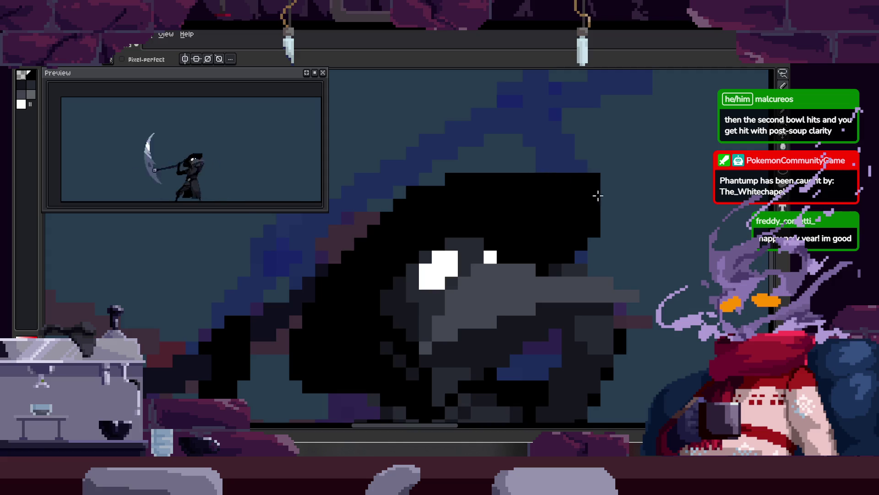
{"action": "left_click_drag", "start_coordinate": [438, 276], "coordinate": [393, 321]}
Blacken one pixel at the top of the hood.
{"action": "scroll", "coordinate": [546, 183], "scroll_direction": "right", "scroll_amount": 1}
{"action": "key", "text": "space"}
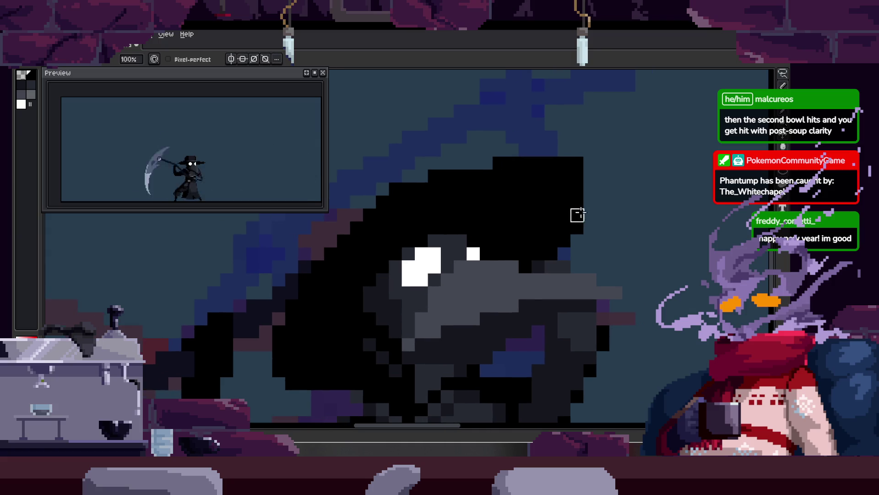
{"action": "scroll", "coordinate": [573, 226], "scroll_direction": "down", "scroll_amount": 1}
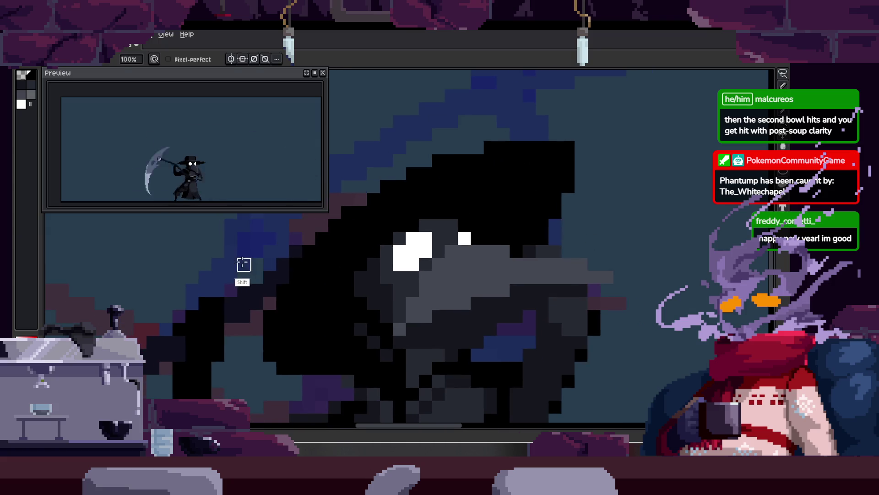
{"action": "key", "text": "space"}
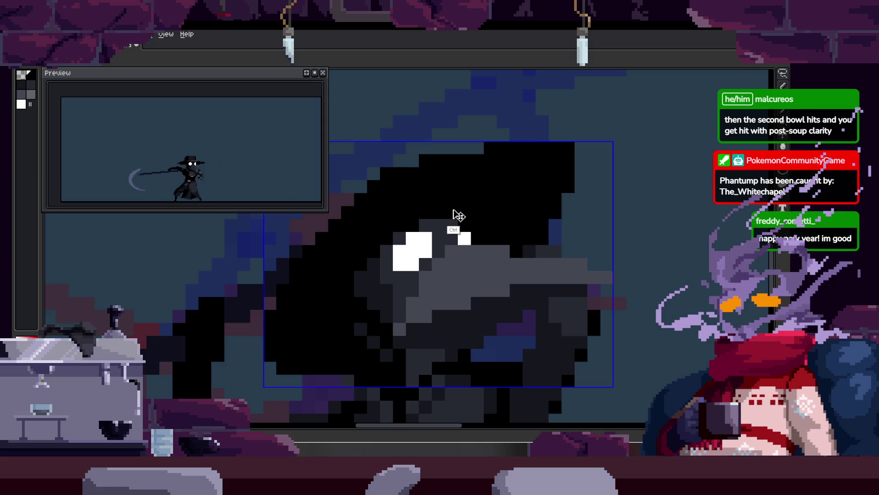
{"action": "scroll", "coordinate": [435, 212], "scroll_direction": "up", "scroll_amount": 2}
{"action": "scroll", "coordinate": [442, 192], "scroll_direction": "up", "scroll_amount": 1}
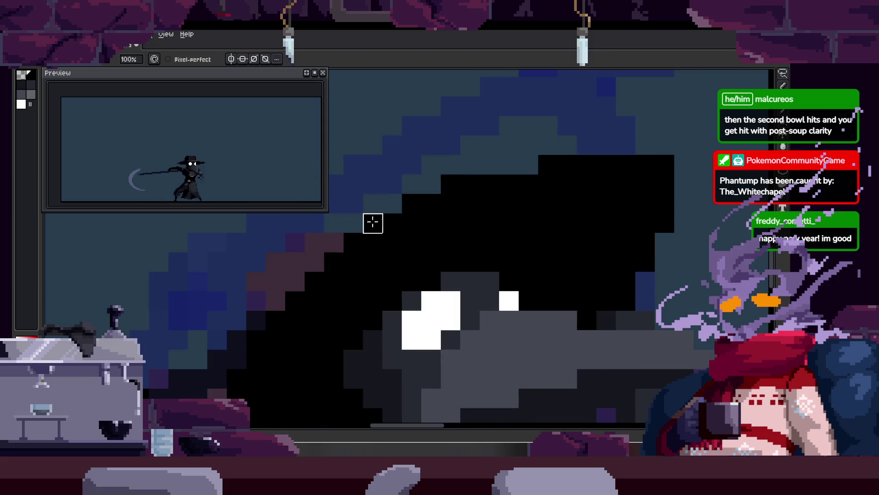
{"action": "scroll", "coordinate": [486, 183], "scroll_direction": "right", "scroll_amount": 2}
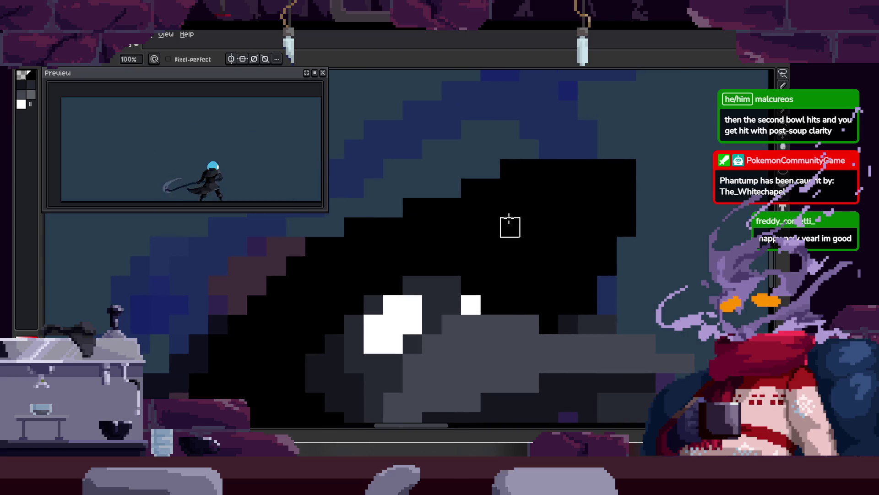
{"action": "left_click", "coordinate": [496, 172]}
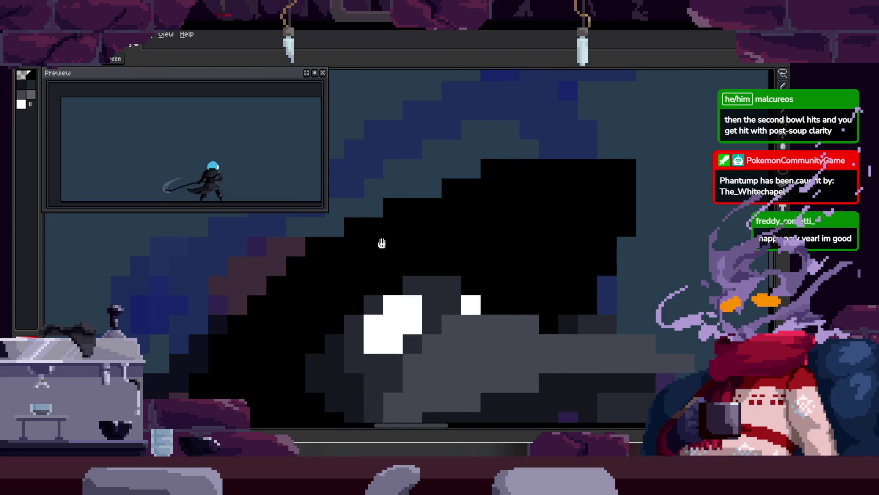
Compare the swing pose with the neighbouring animation frames.
{"action": "scroll", "coordinate": [389, 238], "scroll_direction": "down", "scroll_amount": 1}
{"action": "scroll", "coordinate": [406, 197], "scroll_direction": "down", "scroll_amount": 1}
{"action": "scroll", "coordinate": [417, 225], "scroll_direction": "down", "scroll_amount": 1}
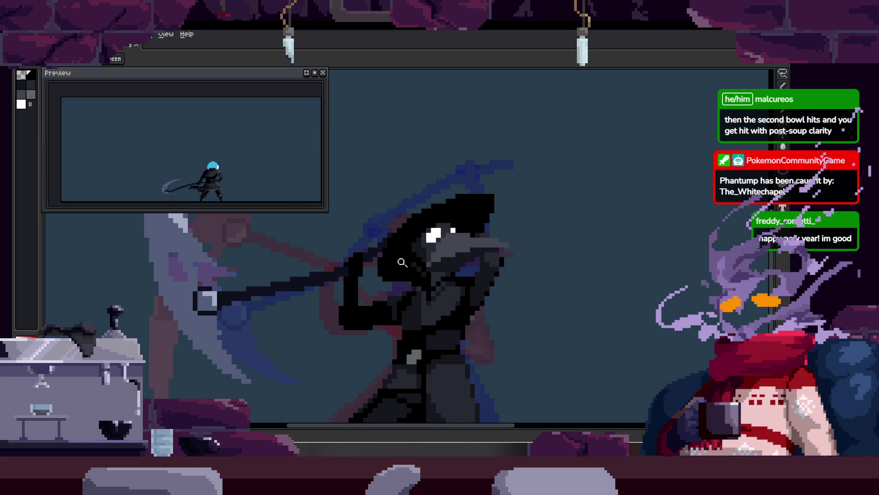
{"action": "scroll", "coordinate": [398, 267], "scroll_direction": "up", "scroll_amount": 2}
{"action": "scroll", "coordinate": [348, 301], "scroll_direction": "down", "scroll_amount": 1}
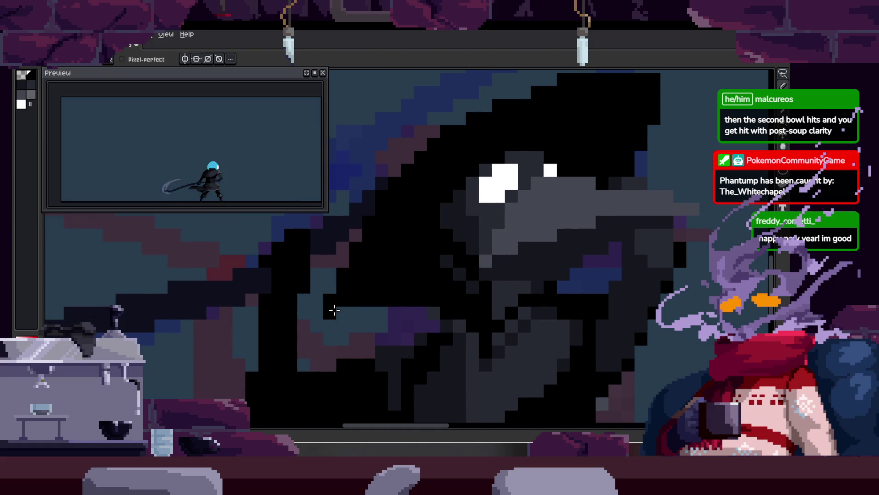
{"action": "scroll", "coordinate": [390, 309], "scroll_direction": "down", "scroll_amount": 1}
{"action": "scroll", "coordinate": [395, 274], "scroll_direction": "down", "scroll_amount": 1}
{"action": "scroll", "coordinate": [398, 276], "scroll_direction": "down", "scroll_amount": 1}
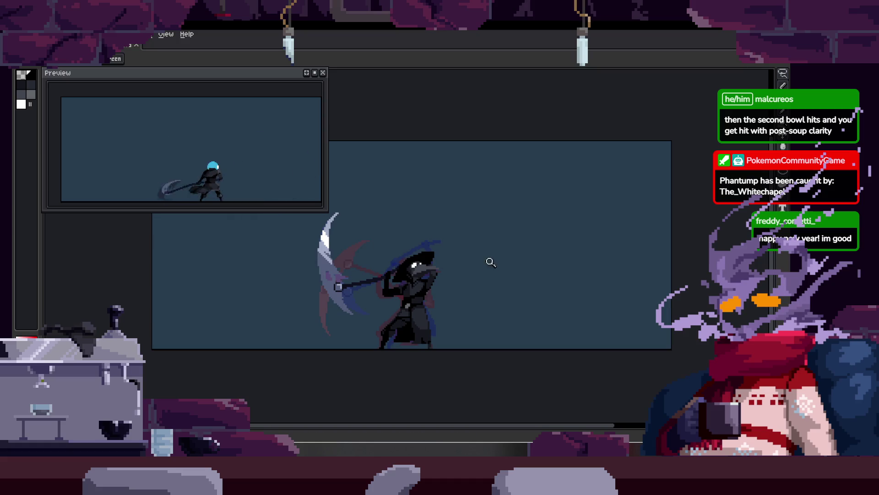
{"action": "key", "text": "Right"}
{"action": "key", "text": "Left"}
{"action": "key", "text": "Right"}
Switch to the pixel-perfect pencil and bring the character's head and beak into view.
{"action": "scroll", "coordinate": [473, 260], "scroll_direction": "up", "scroll_amount": 4}
{"action": "scroll", "coordinate": [361, 296], "scroll_direction": "up", "scroll_amount": 1}
{"action": "key", "text": "b"}
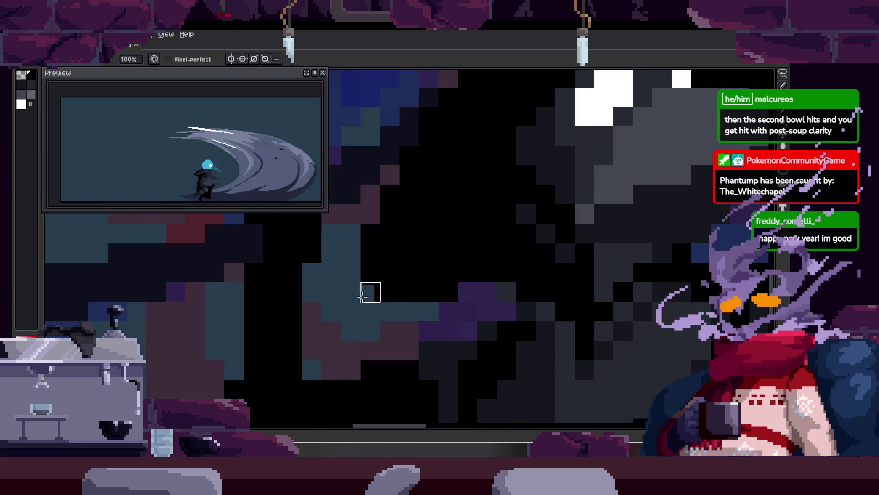
{"action": "left_click_drag", "start_coordinate": [435, 280], "coordinate": [392, 274]}
{"action": "left_click_drag", "start_coordinate": [408, 239], "coordinate": [404, 302]}
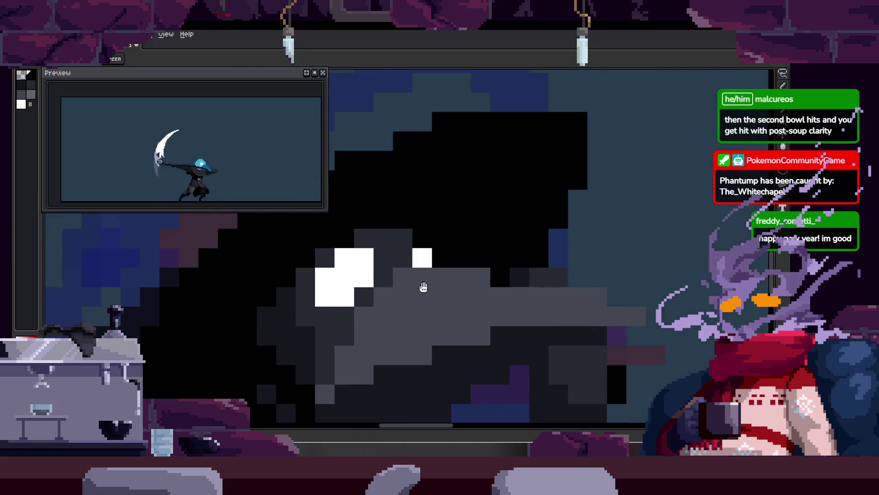
{"action": "key", "text": "z"}
{"action": "scroll", "coordinate": [608, 166], "scroll_direction": "down", "scroll_amount": 5}
{"action": "scroll", "coordinate": [609, 173], "scroll_direction": "down", "scroll_amount": 2}
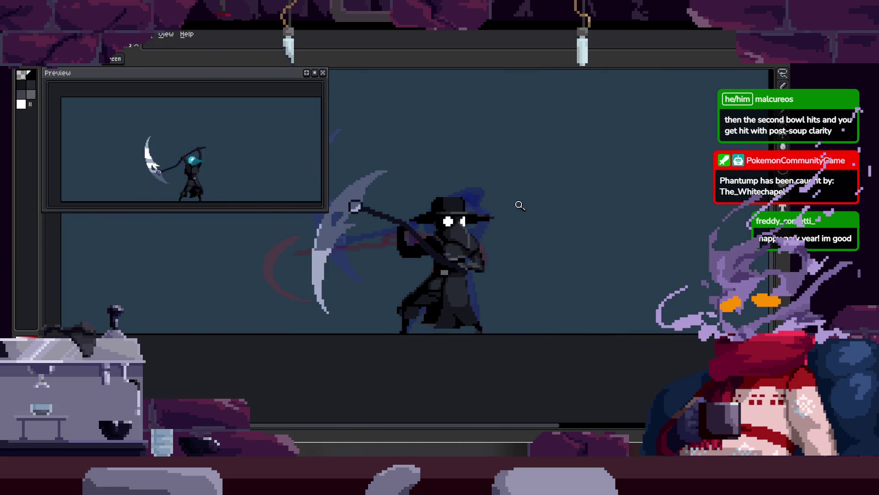
{"action": "scroll", "coordinate": [522, 187], "scroll_direction": "up", "scroll_amount": 4}
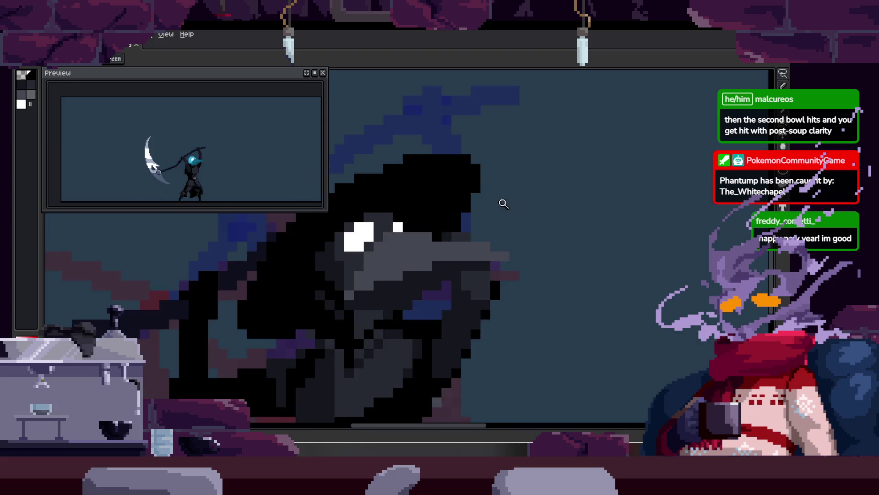
{"action": "scroll", "coordinate": [465, 225], "scroll_direction": "up", "scroll_amount": 1}
{"action": "scroll", "coordinate": [464, 225], "scroll_direction": "up", "scroll_amount": 1}
{"action": "scroll", "coordinate": [456, 247], "scroll_direction": "up", "scroll_amount": 1}
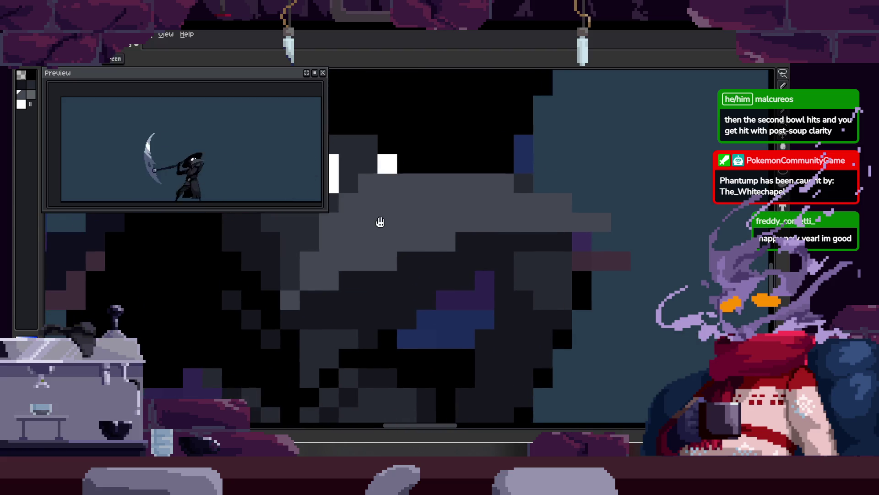
{"action": "scroll", "coordinate": [383, 225], "scroll_direction": "up", "scroll_amount": 1}
Zoom in on the beak and eyedrop a dark colour from it.
{"action": "mouse_move", "coordinate": [571, 261]}
{"action": "left_mouse_down"}
{"action": "mouse_move", "coordinate": [547, 244]}
{"action": "mouse_move", "coordinate": [563, 226]}
{"action": "left_mouse_up"}
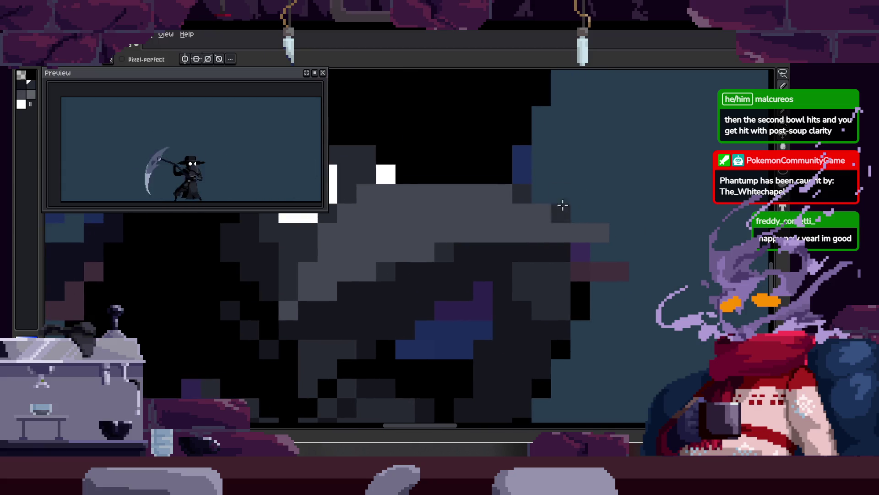
{"action": "key", "text": "ctrl"}
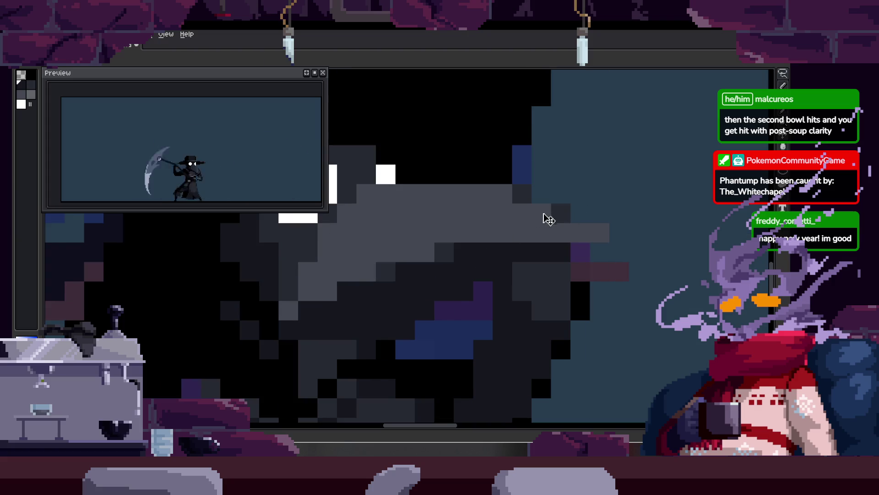
{"action": "key", "text": "z"}
{"action": "scroll", "coordinate": [594, 232], "scroll_direction": "down", "scroll_amount": 1}
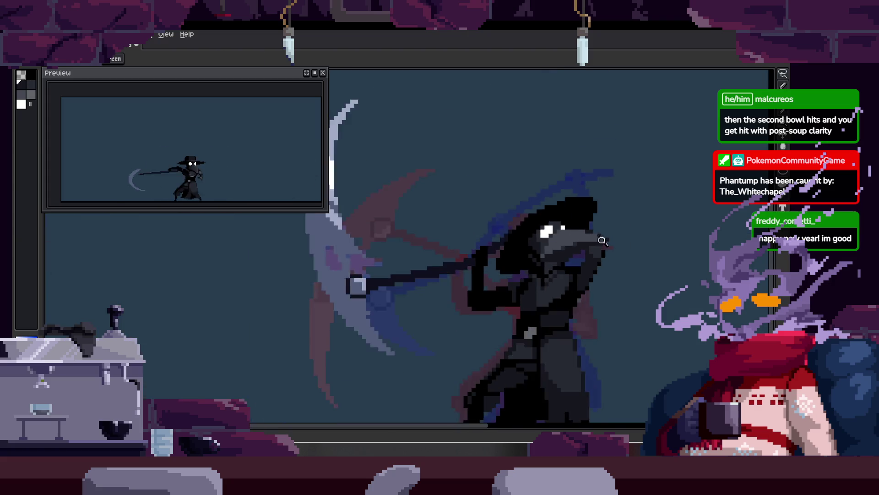
{"action": "scroll", "coordinate": [617, 238], "scroll_direction": "down", "scroll_amount": 1}
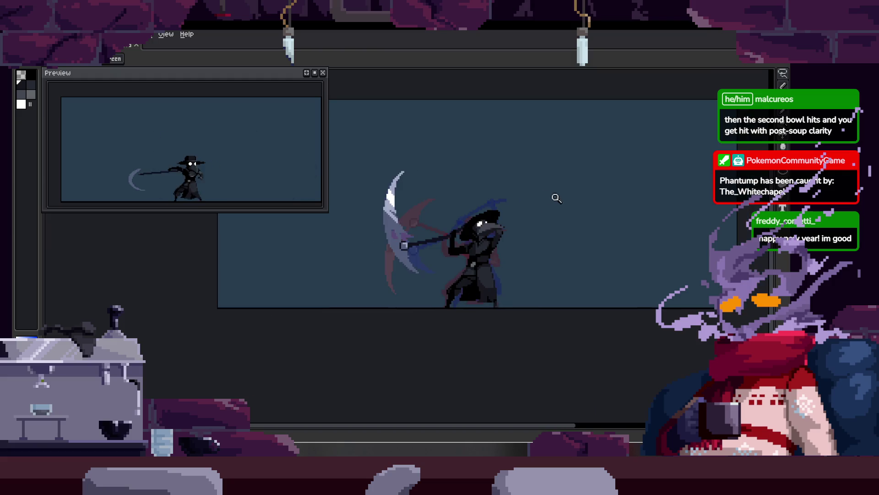
{"action": "scroll", "coordinate": [502, 215], "scroll_direction": "up", "scroll_amount": 2}
{"action": "scroll", "coordinate": [502, 215], "scroll_direction": "up", "scroll_amount": 1}
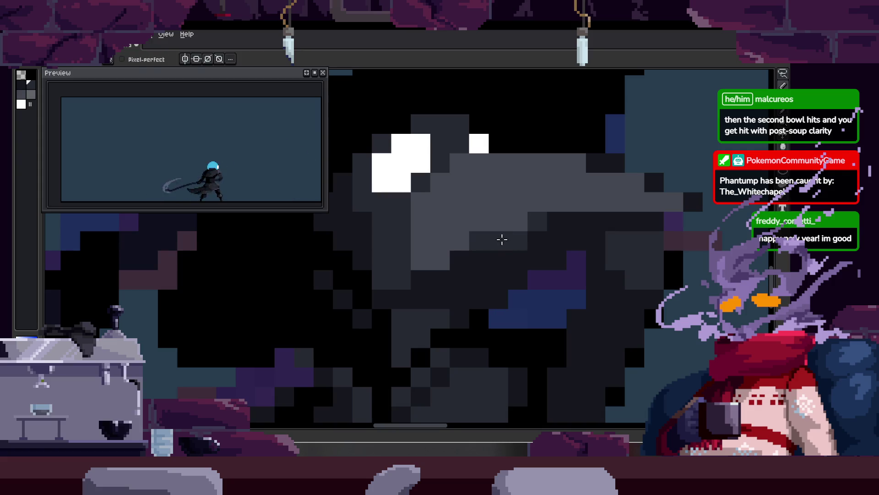
{"action": "left_click", "coordinate": [520, 239], "text": "alt"}
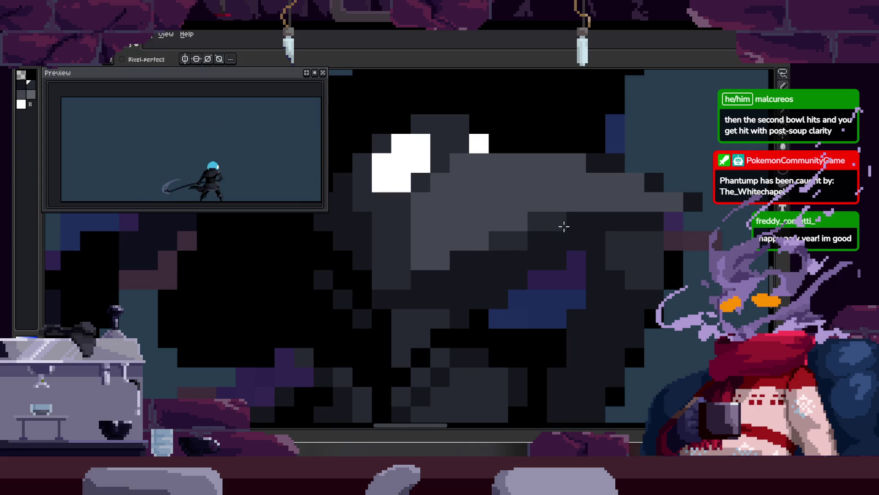
{"action": "left_click_drag", "start_coordinate": [523, 262], "coordinate": [487, 251]}
Sample another dark head shade, save the file, and play the animation to review the swing.
{"action": "left_click", "coordinate": [423, 253], "text": "alt"}
{"action": "scroll", "coordinate": [385, 273], "scroll_direction": "down", "scroll_amount": 3}
{"action": "scroll", "coordinate": [418, 263], "scroll_direction": "down", "scroll_amount": 3}
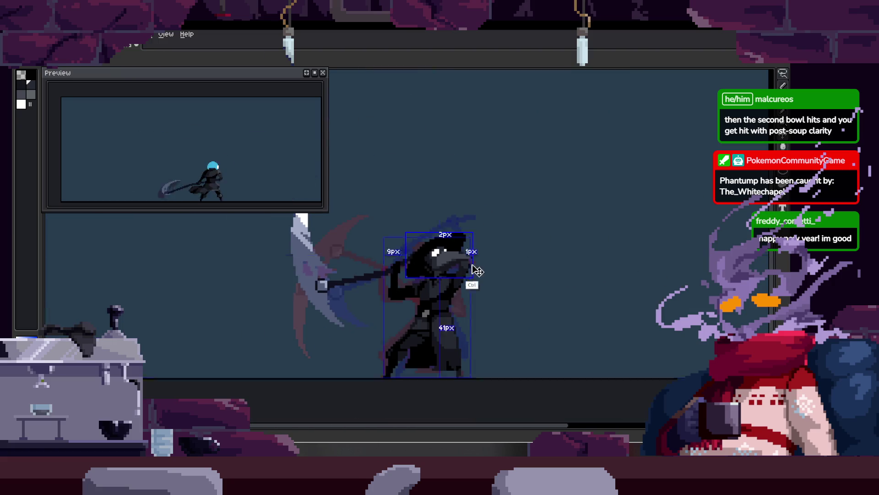
{"action": "key", "text": "ctrl+s"}
{"action": "scroll", "coordinate": [458, 249], "scroll_direction": "up", "scroll_amount": 3}
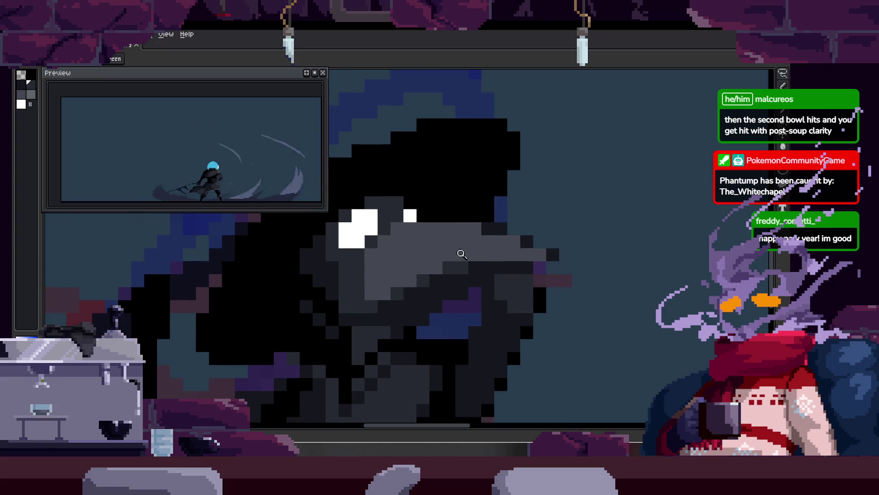
{"action": "scroll", "coordinate": [476, 254], "scroll_direction": "down", "scroll_amount": 4}
{"action": "key", "text": "Return"}
{"action": "key", "text": "Return"}
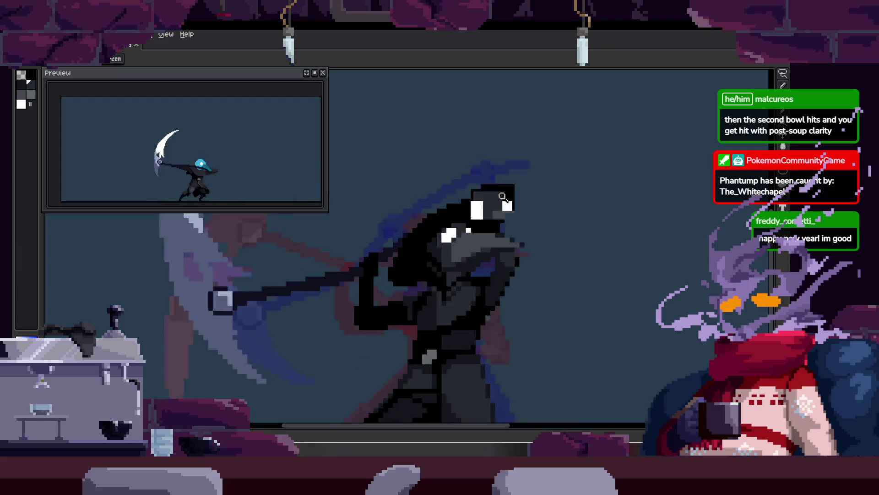
{"action": "scroll", "coordinate": [453, 234], "scroll_direction": "up", "scroll_amount": 5}
Zoom in on the lower head and paint the purple beak pixels dark with the pencil.
{"action": "key", "text": "b"}
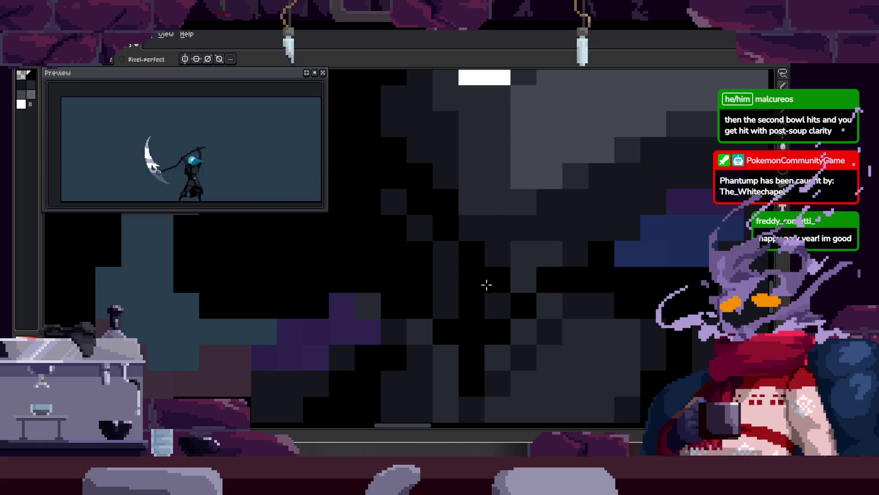
{"action": "left_click_drag", "start_coordinate": [502, 296], "coordinate": [462, 295]}
{"action": "key", "text": "z"}
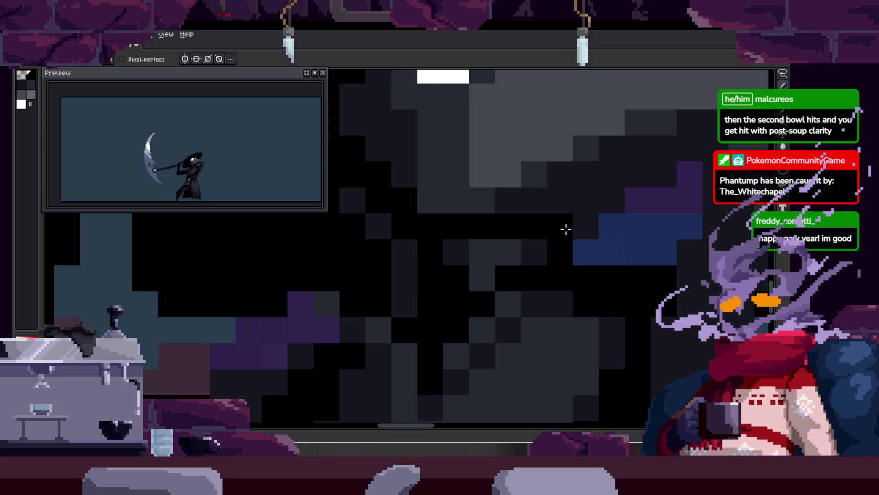
{"action": "scroll", "coordinate": [553, 246], "scroll_direction": "down", "scroll_amount": 1}
{"action": "scroll", "coordinate": [557, 256], "scroll_direction": "down", "scroll_amount": 1}
{"action": "scroll", "coordinate": [475, 249], "scroll_direction": "up", "scroll_amount": 3}
{"action": "key", "text": "b"}
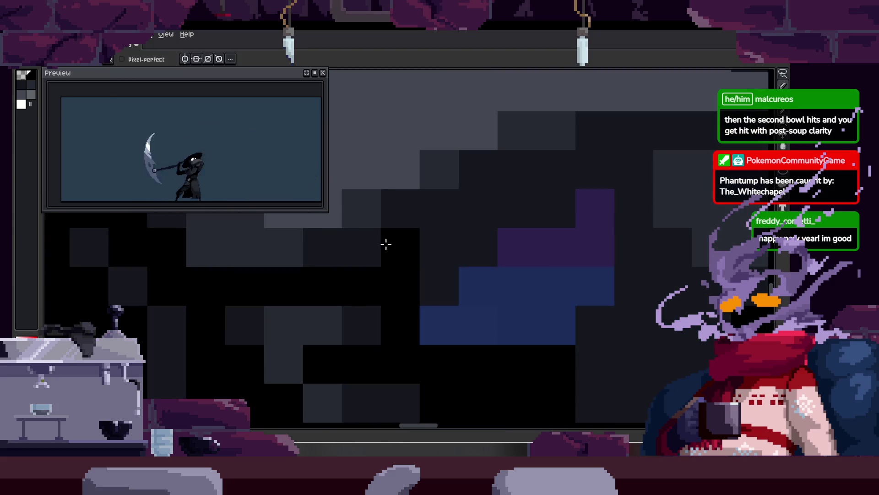
{"action": "scroll", "coordinate": [528, 201], "scroll_direction": "down", "scroll_amount": 2}
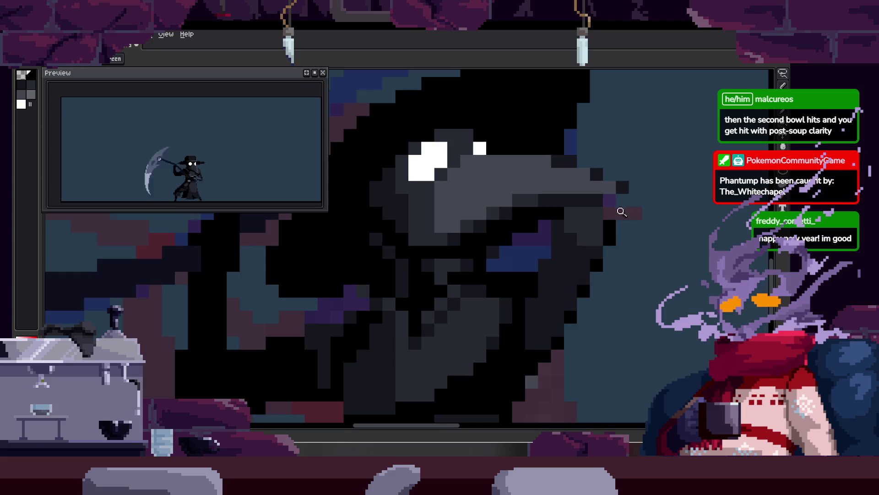
{"action": "scroll", "coordinate": [553, 226], "scroll_direction": "up", "scroll_amount": 2}
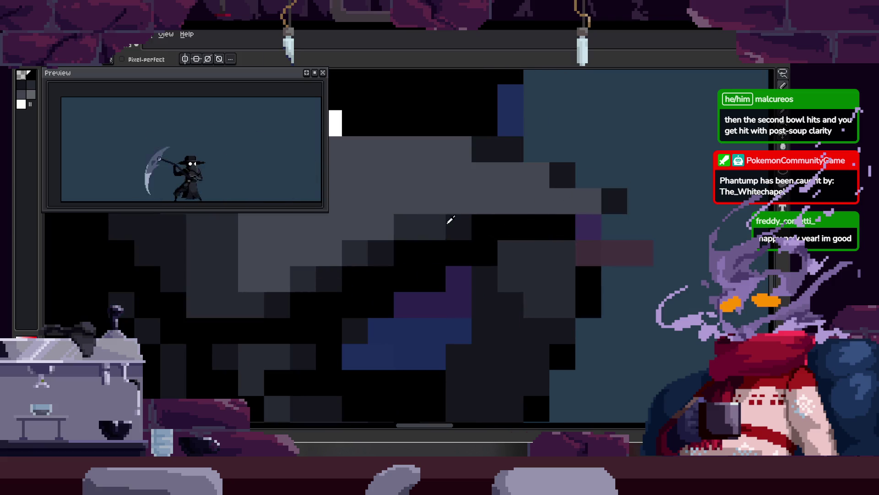
{"action": "left_click_drag", "start_coordinate": [588, 226], "coordinate": [611, 224]}
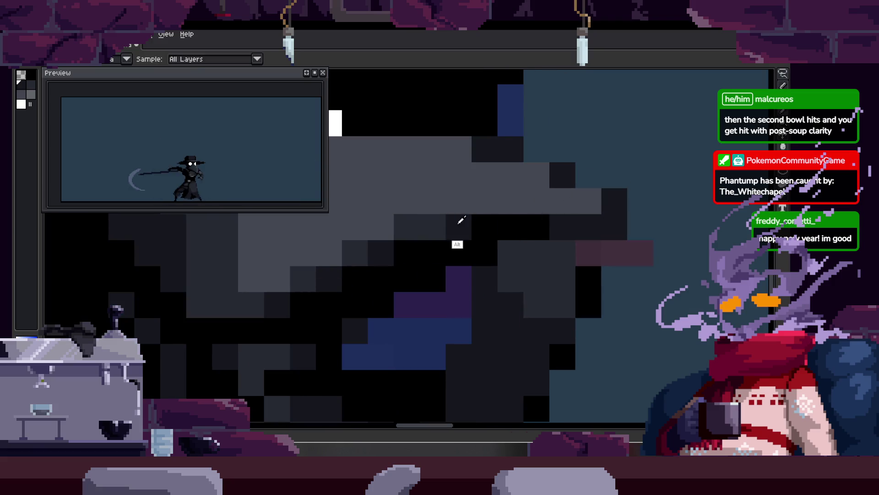
{"action": "scroll", "coordinate": [645, 227], "scroll_direction": "down", "scroll_amount": 4}
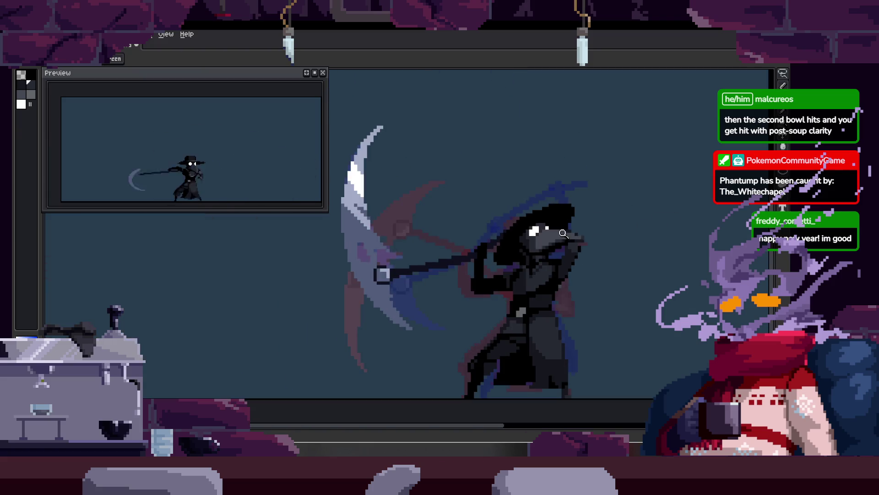
{"action": "scroll", "coordinate": [499, 186], "scroll_direction": "down", "scroll_amount": 2}
{"action": "scroll", "coordinate": [472, 233], "scroll_direction": "up", "scroll_amount": 3}
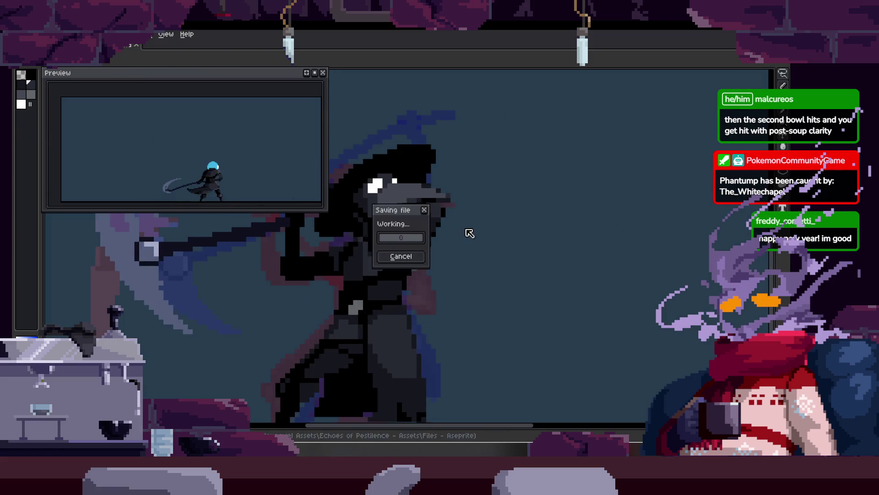
{"action": "scroll", "coordinate": [478, 209], "scroll_direction": "up", "scroll_amount": 2}
{"action": "scroll", "coordinate": [477, 209], "scroll_direction": "down", "scroll_amount": 3}
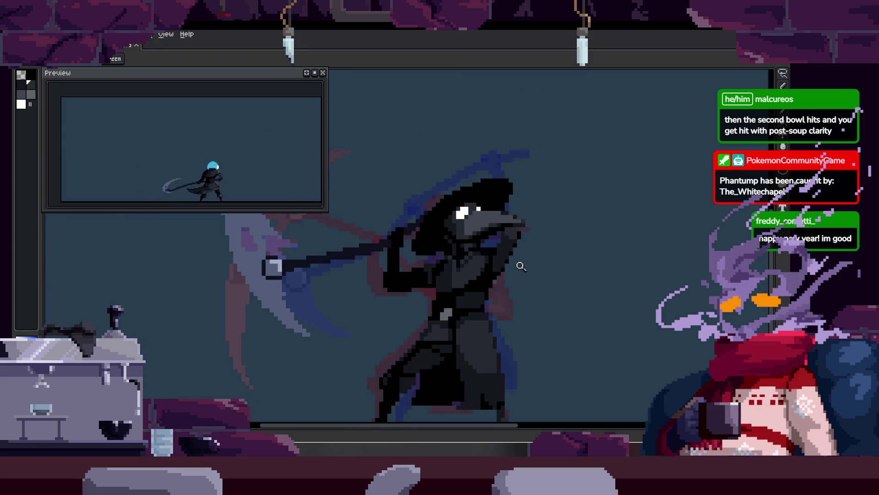
{"action": "scroll", "coordinate": [519, 262], "scroll_direction": "up", "scroll_amount": 1}
{"action": "key", "text": "Left"}
{"action": "key", "text": "Right"}
{"action": "key", "text": "Left"}
{"action": "key", "text": "Right"}
{"action": "key", "text": "Left"}
{"action": "key", "text": "Right"}
{"action": "key", "text": "Left"}
{"action": "key", "text": "Right"}
{"action": "key", "text": "Left"}
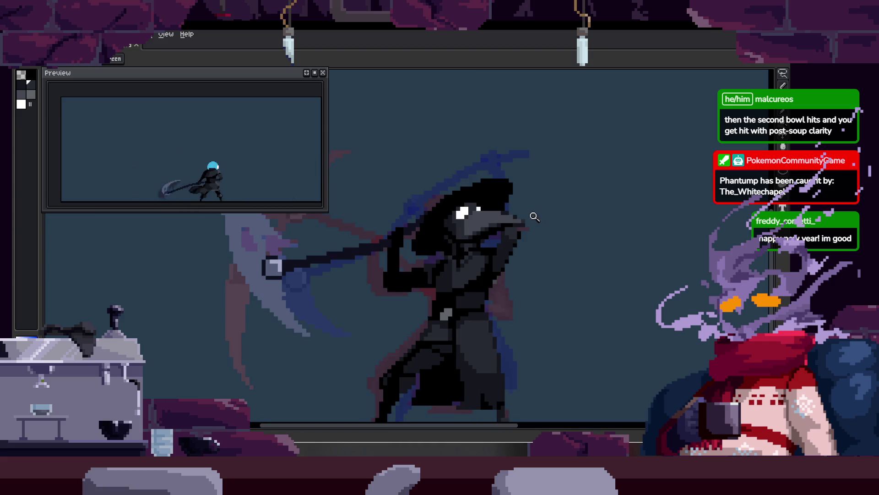
{"action": "key", "text": "Left"}
{"action": "scroll", "coordinate": [523, 216], "scroll_direction": "down", "scroll_amount": 1}
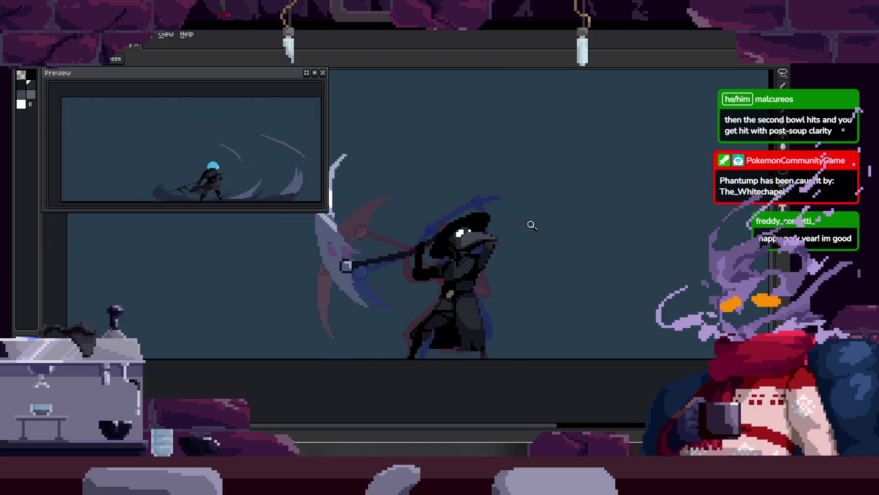
{"action": "scroll", "coordinate": [509, 232], "scroll_direction": "up", "scroll_amount": 2}
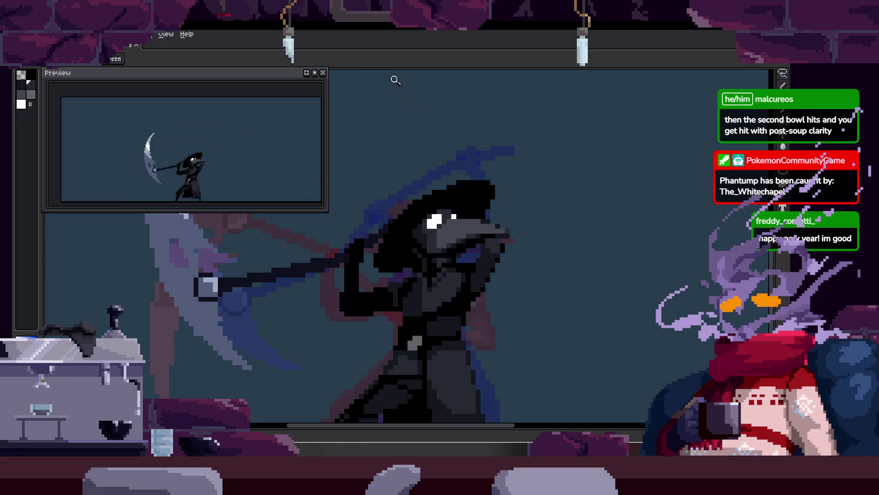
{"action": "scroll", "coordinate": [447, 251], "scroll_direction": "down", "scroll_amount": 1}
{"action": "scroll", "coordinate": [454, 183], "scroll_direction": "up", "scroll_amount": 3}
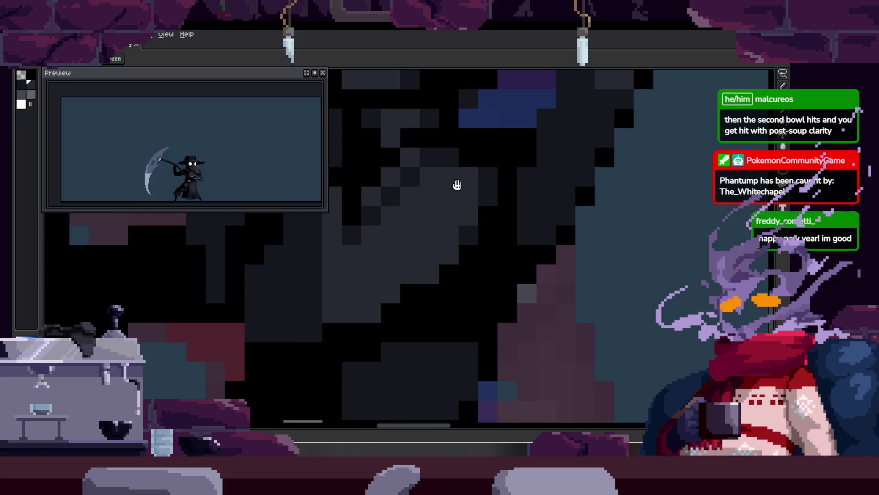
{"action": "scroll", "coordinate": [361, 276], "scroll_direction": "down", "scroll_amount": 2}
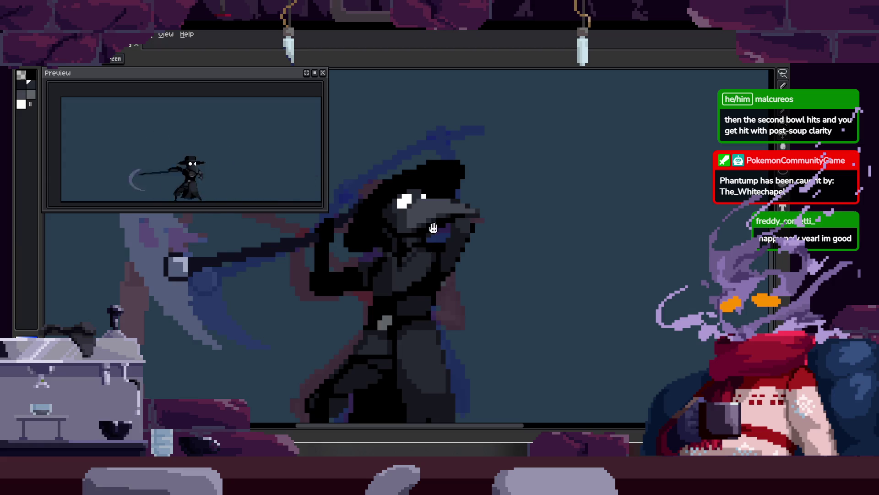
{"action": "scroll", "coordinate": [452, 217], "scroll_direction": "up", "scroll_amount": 2}
{"action": "scroll", "coordinate": [412, 251], "scroll_direction": "down", "scroll_amount": 1}
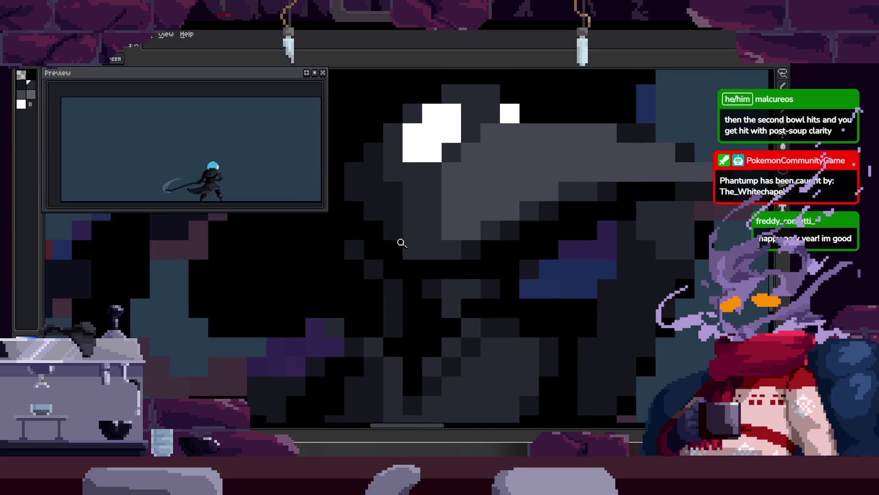
{"action": "scroll", "coordinate": [417, 251], "scroll_direction": "up", "scroll_amount": 2}
{"action": "scroll", "coordinate": [462, 247], "scroll_direction": "down", "scroll_amount": 1}
{"action": "scroll", "coordinate": [442, 254], "scroll_direction": "down", "scroll_amount": 3}
{"action": "scroll", "coordinate": [406, 271], "scroll_direction": "down", "scroll_amount": 2}
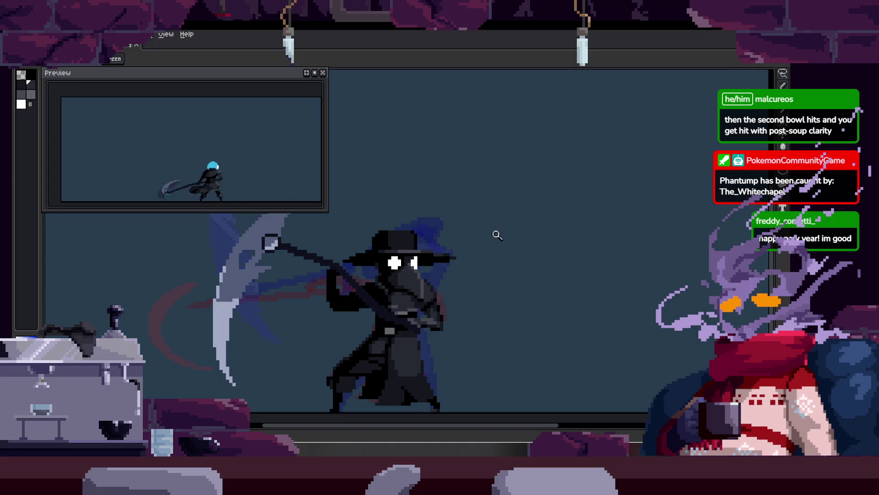
{"action": "scroll", "coordinate": [487, 229], "scroll_direction": "up", "scroll_amount": 3}
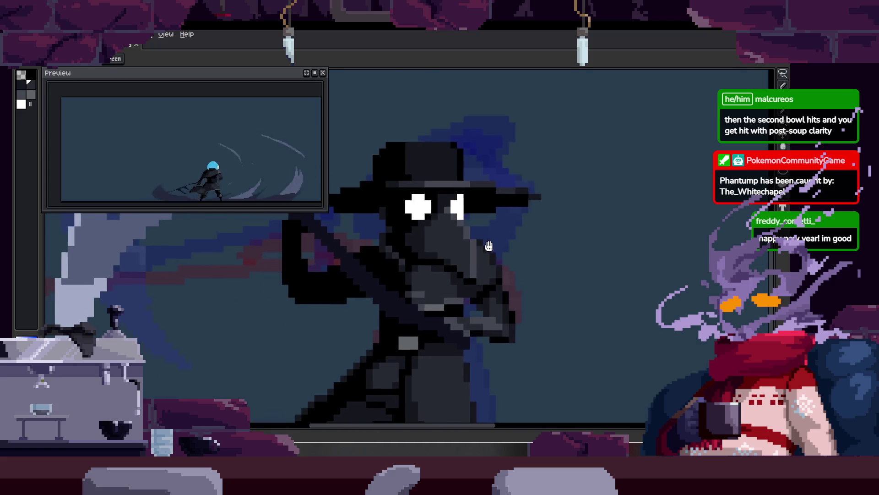
{"action": "scroll", "coordinate": [494, 247], "scroll_direction": "down", "scroll_amount": 3}
{"action": "key", "text": "Tab"}
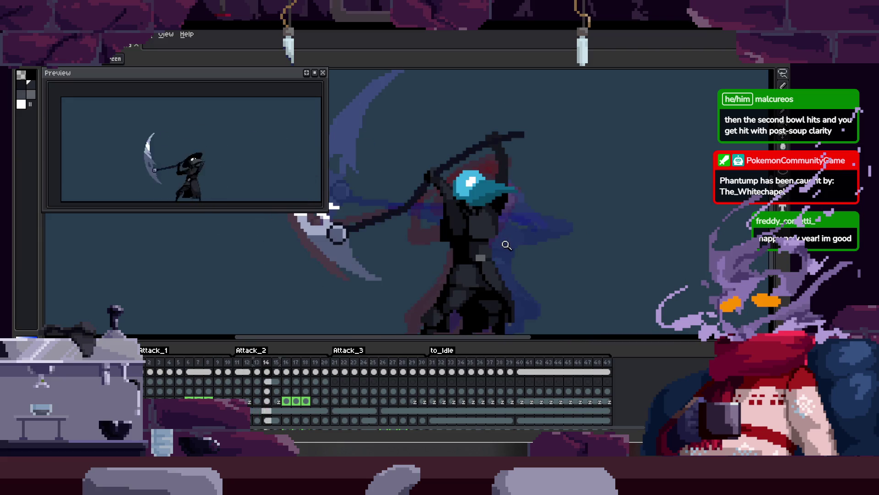
{"action": "key", "text": "Tab"}
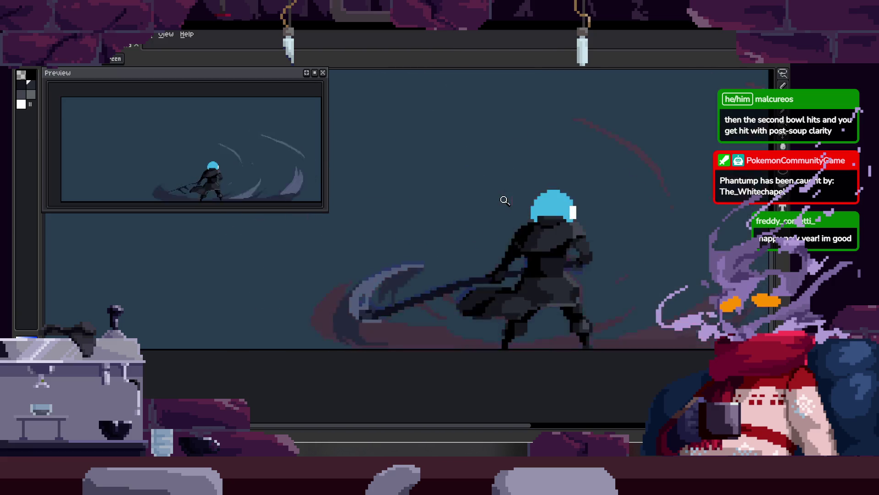
{"action": "key", "text": "Tab"}
{"action": "key", "text": "Tab"}
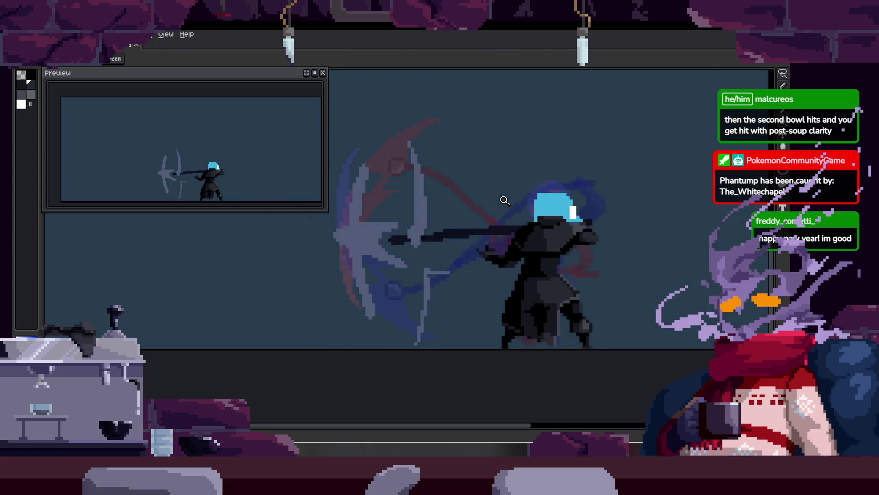
{"action": "key", "text": "Tab"}
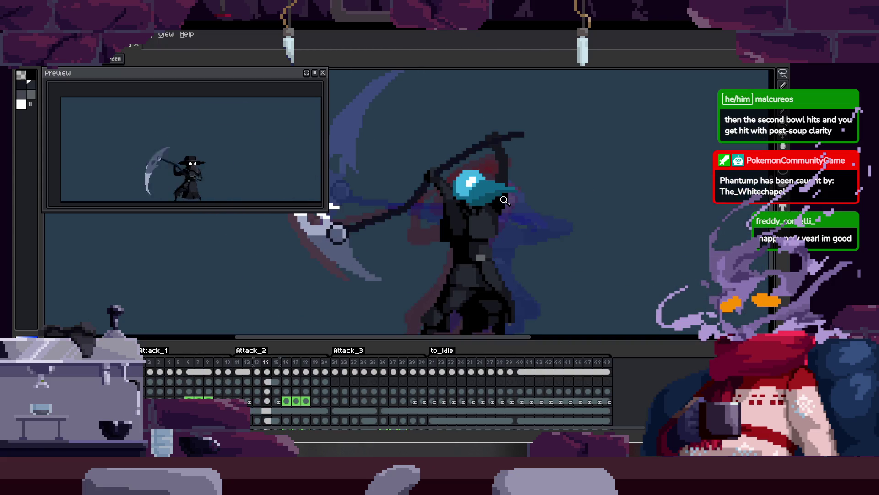
{"action": "key", "text": "Tab"}
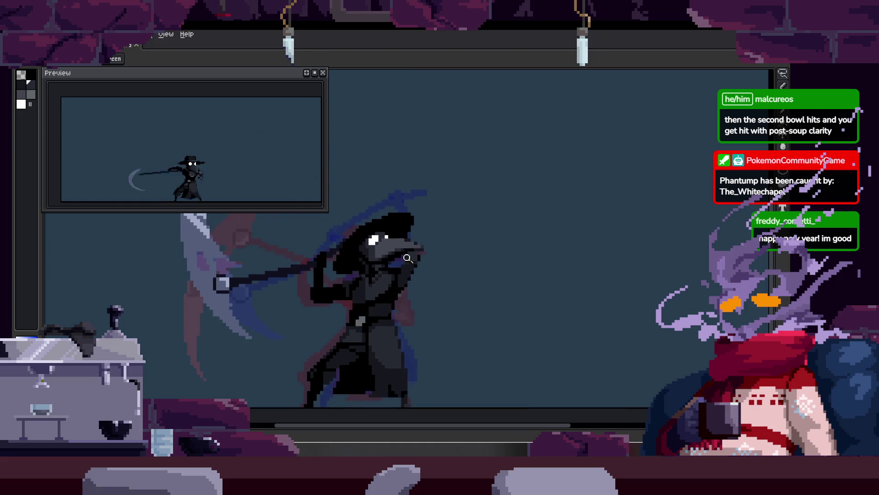
{"action": "left_click", "coordinate": [457, 225]}
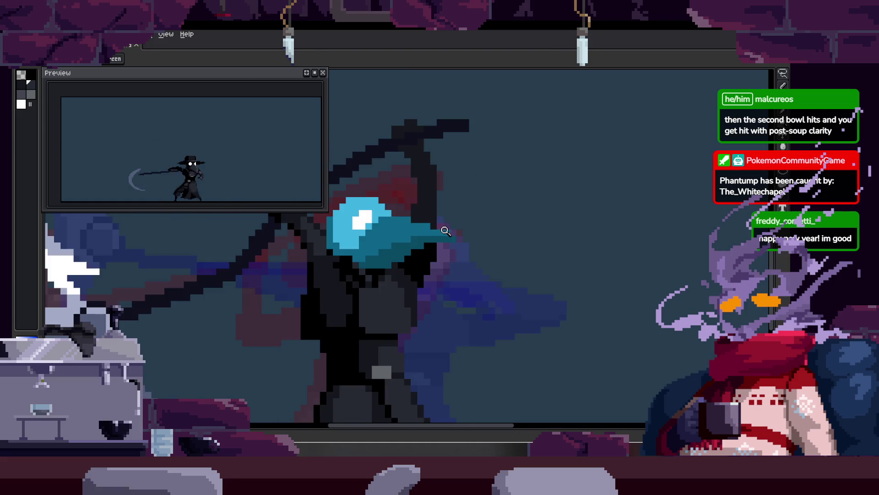
{"action": "key", "text": "q"}
{"action": "left_click_drag", "start_coordinate": [499, 149], "coordinate": [503, 226]}
{"action": "key", "text": "ctrl+d"}
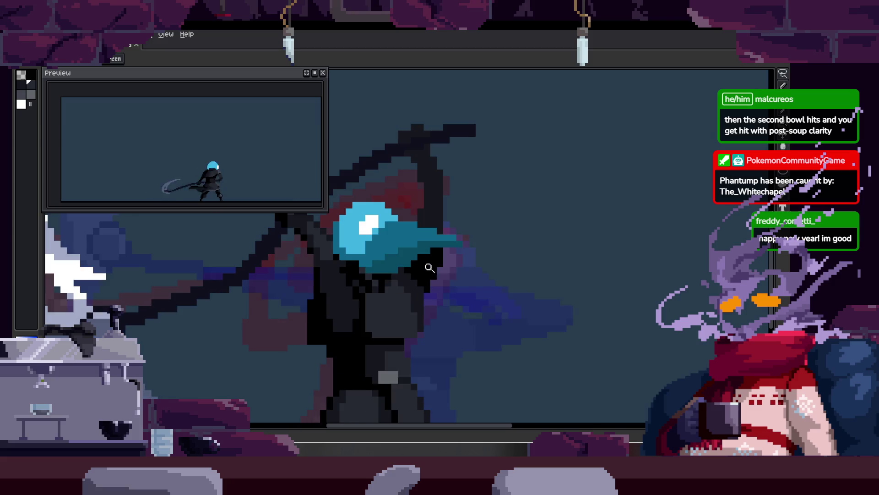
{"action": "left_click", "coordinate": [420, 271]}
{"action": "key", "text": "ctrl+shift+d"}
{"action": "key", "text": "ctrl+d"}
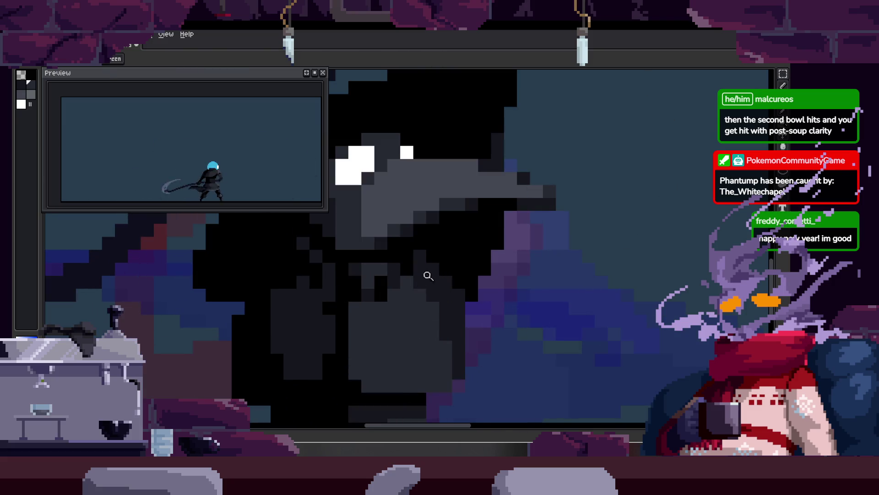
{"action": "scroll", "coordinate": [425, 276], "scroll_direction": "down", "scroll_amount": 2}
{"action": "scroll", "coordinate": [476, 169], "scroll_direction": "down", "scroll_amount": 2}
{"action": "scroll", "coordinate": [353, 271], "scroll_direction": "up", "scroll_amount": 3}
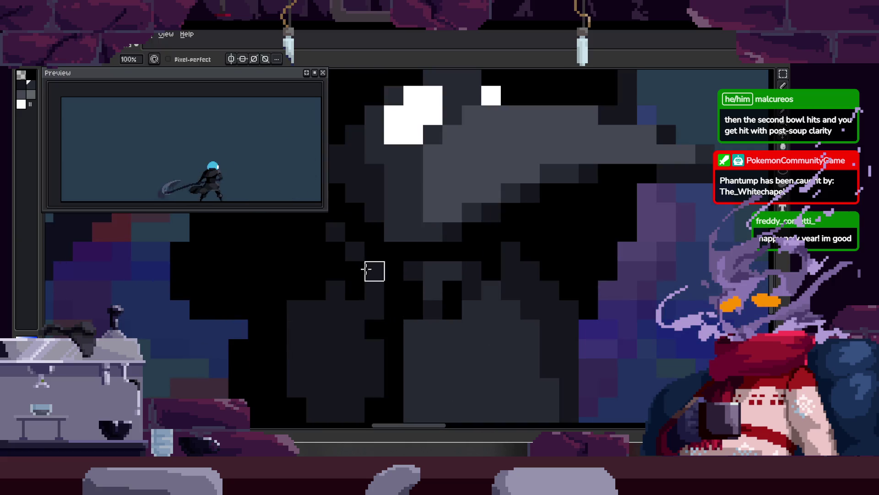
{"action": "scroll", "coordinate": [422, 261], "scroll_direction": "down", "scroll_amount": 3}
{"action": "scroll", "coordinate": [457, 258], "scroll_direction": "up", "scroll_amount": 2}
{"action": "scroll", "coordinate": [446, 269], "scroll_direction": "up", "scroll_amount": 2}
{"action": "scroll", "coordinate": [418, 265], "scroll_direction": "down", "scroll_amount": 2}
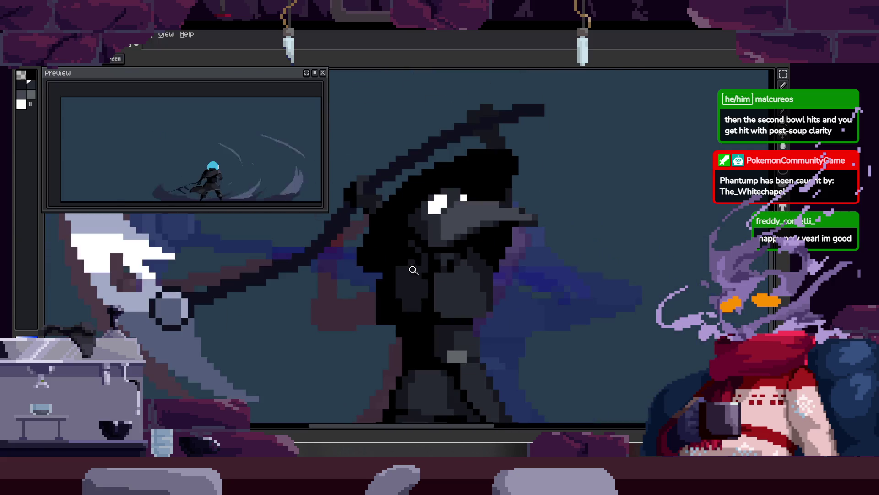
{"action": "key", "text": "ctrl+d"}
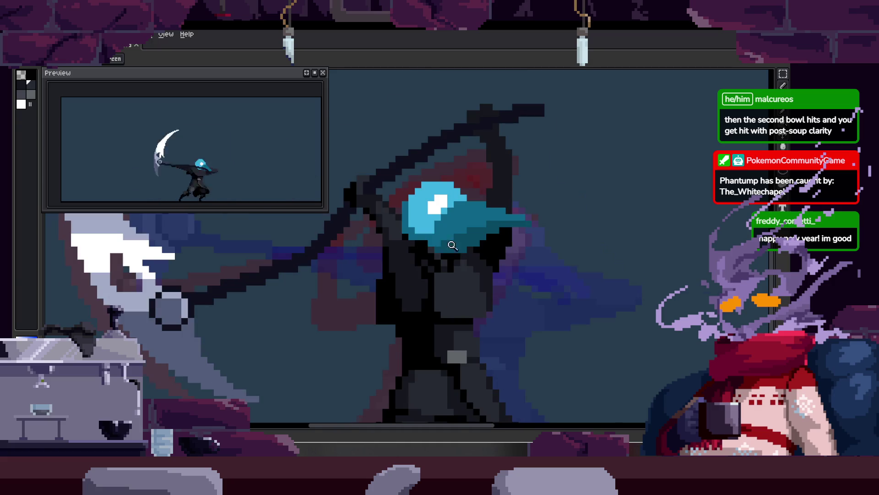
{"action": "scroll", "coordinate": [447, 249], "scroll_direction": "up", "scroll_amount": 2}
{"action": "scroll", "coordinate": [458, 247], "scroll_direction": "down", "scroll_amount": 2}
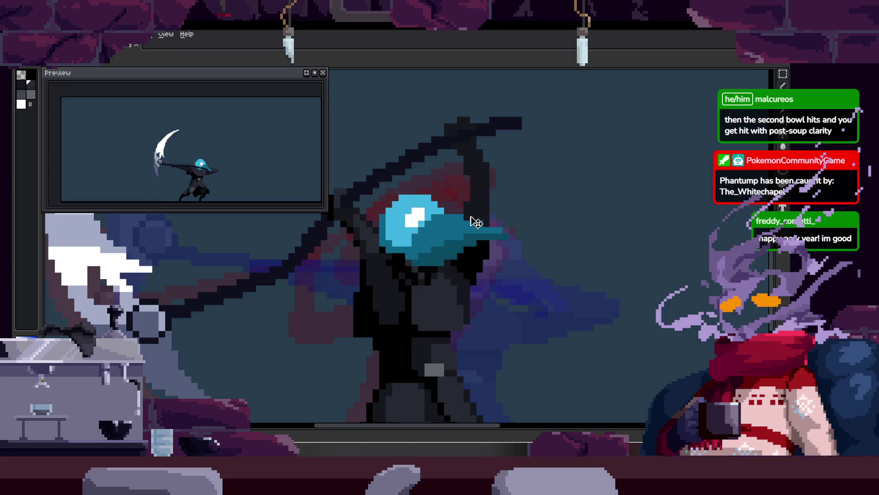
{"action": "scroll", "coordinate": [439, 205], "scroll_direction": "up", "scroll_amount": 2}
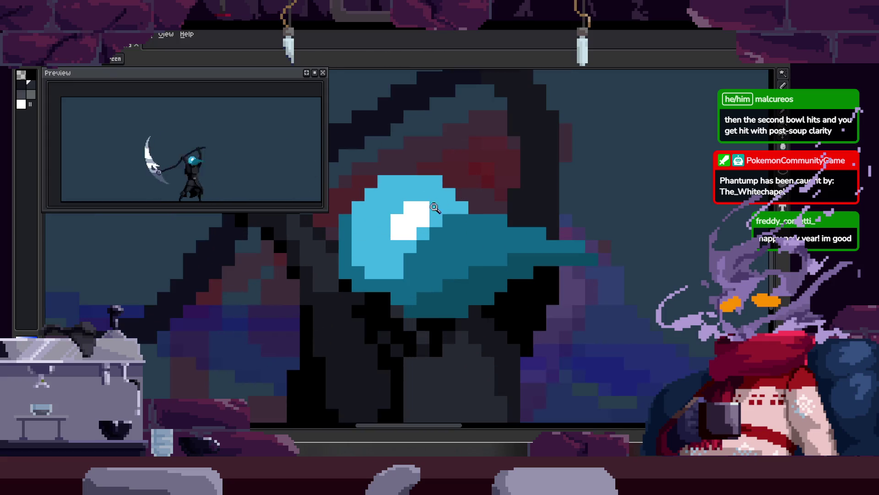
{"action": "key", "text": "b"}
Draw white pixels down the head's left edge and select the area around the head.
{"action": "left_click_drag", "start_coordinate": [345, 220], "coordinate": [356, 282]}
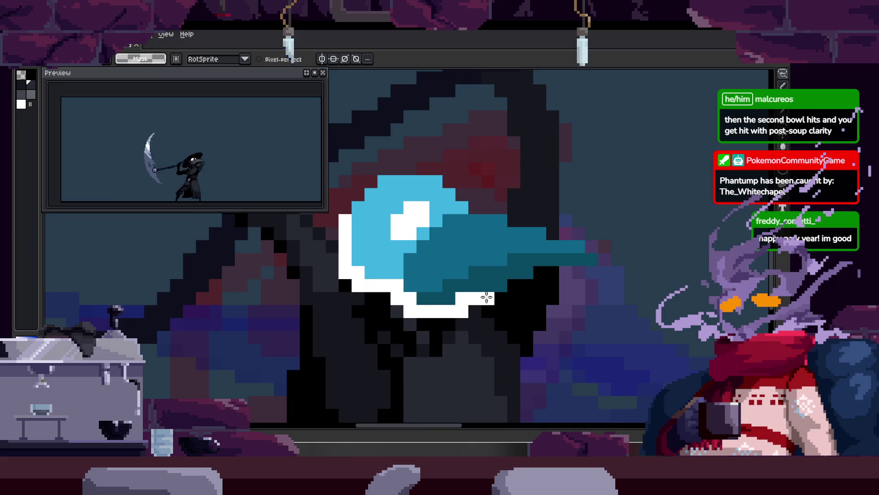
{"action": "left_click_drag", "start_coordinate": [618, 273], "coordinate": [348, 193]}
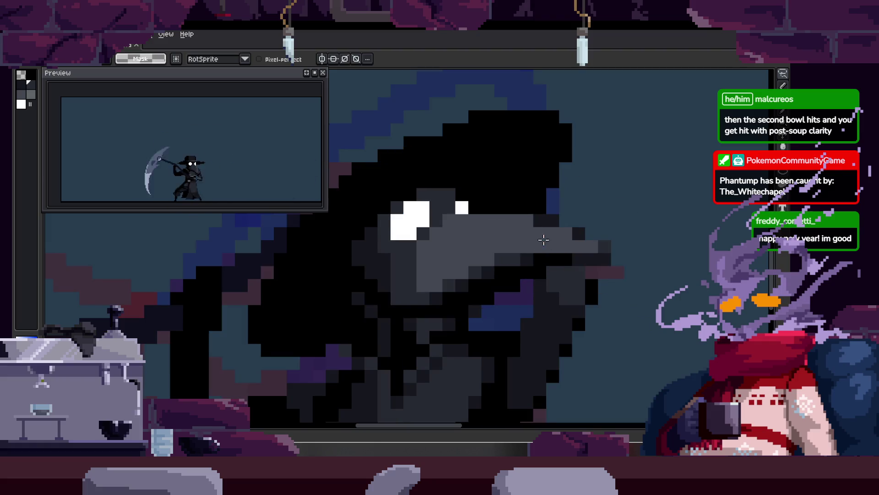
{"action": "key", "text": "z"}
{"action": "scroll", "coordinate": [506, 213], "scroll_direction": "down", "scroll_amount": 3}
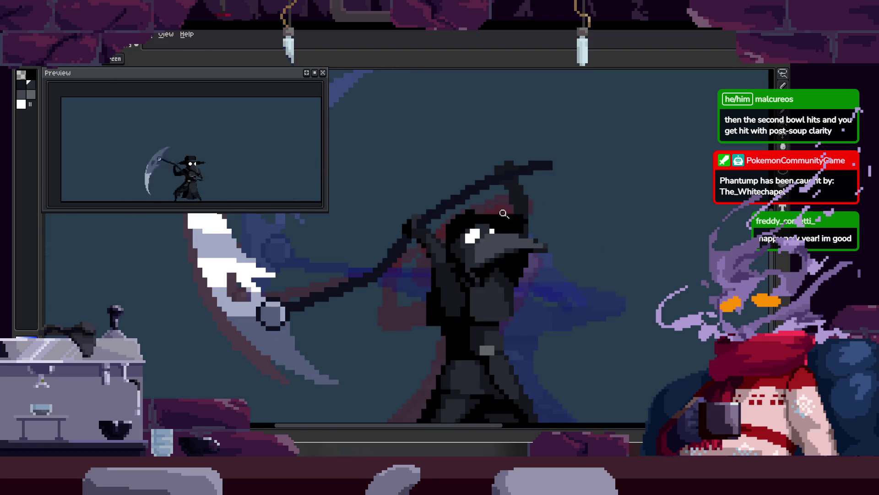
{"action": "scroll", "coordinate": [458, 229], "scroll_direction": "up", "scroll_amount": 2}
{"action": "key", "text": "q"}
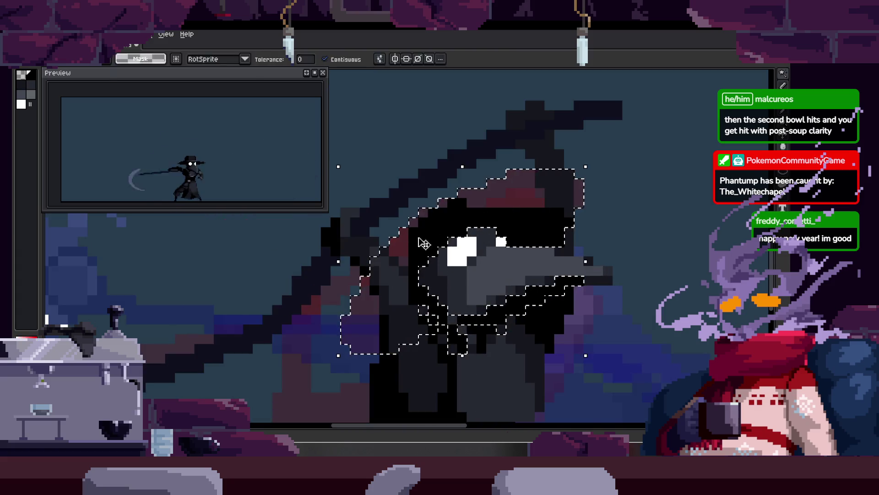
{"action": "scroll", "coordinate": [429, 238], "scroll_direction": "up", "scroll_amount": 3}
{"action": "key", "text": "b"}
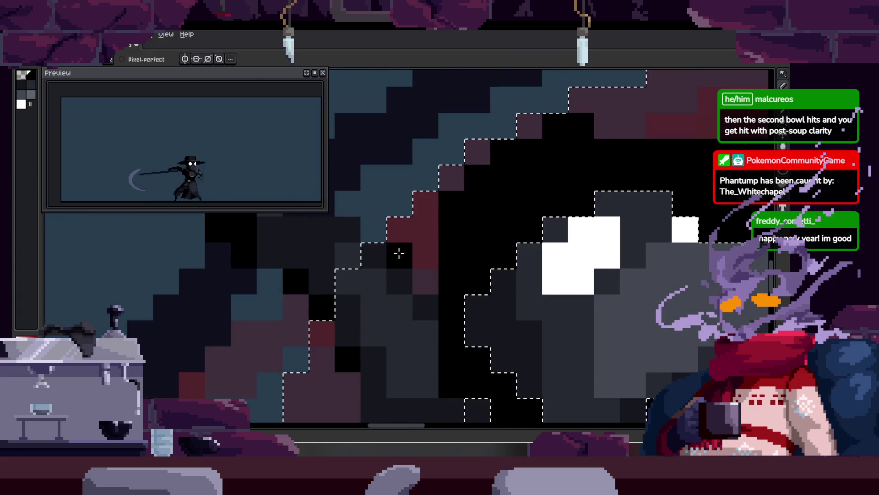
{"action": "left_click_drag", "start_coordinate": [401, 252], "coordinate": [468, 139]}
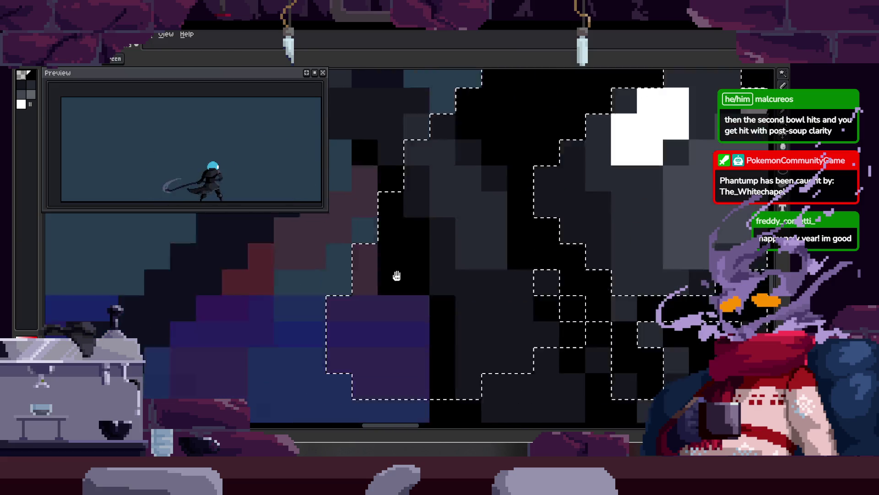
Paint the purple and dark-red patches inside the head black, then clear the selection.
{"action": "key", "text": "w"}
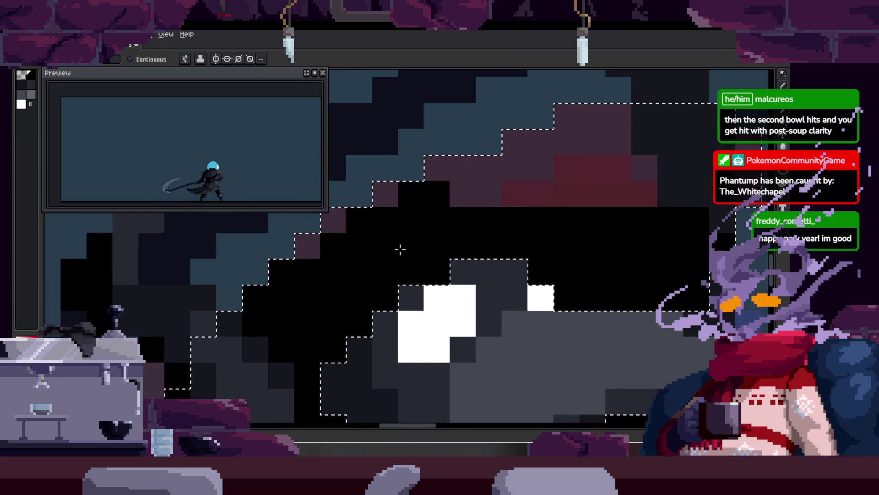
{"action": "key", "text": "b"}
{"action": "left_click_drag", "start_coordinate": [616, 165], "coordinate": [490, 210]}
{"action": "mouse_move", "coordinate": [478, 251]}
{"action": "left_mouse_down"}
{"action": "mouse_move", "coordinate": [546, 232]}
{"action": "mouse_move", "coordinate": [476, 238]}
{"action": "mouse_move", "coordinate": [516, 170]}
{"action": "mouse_move", "coordinate": [507, 227]}
{"action": "left_mouse_up"}
{"action": "left_click_drag", "start_coordinate": [506, 227], "coordinate": [465, 223]}
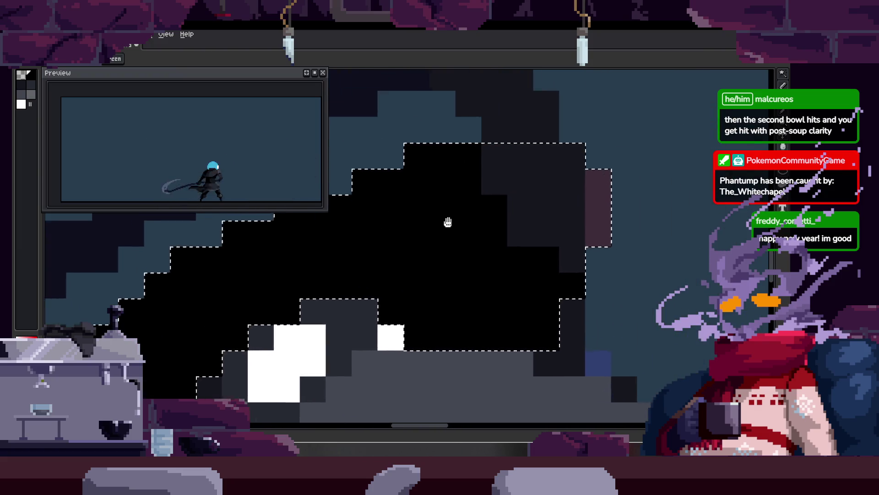
{"action": "scroll", "coordinate": [464, 223], "scroll_direction": "down", "scroll_amount": 1}
{"action": "scroll", "coordinate": [464, 223], "scroll_direction": "down", "scroll_amount": 3}
{"action": "key", "text": "ctrl+d"}
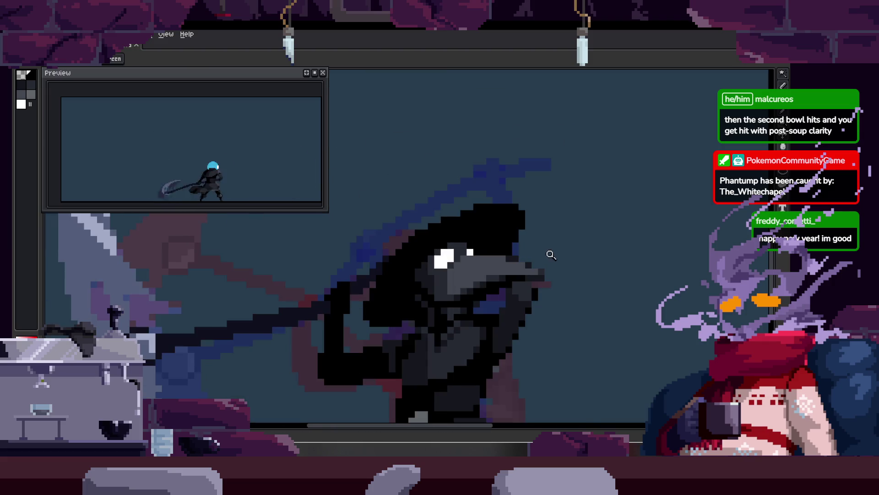
Magic-wand select the black hood region and save the sprite file.
{"action": "scroll", "coordinate": [461, 278], "scroll_direction": "up", "scroll_amount": 2}
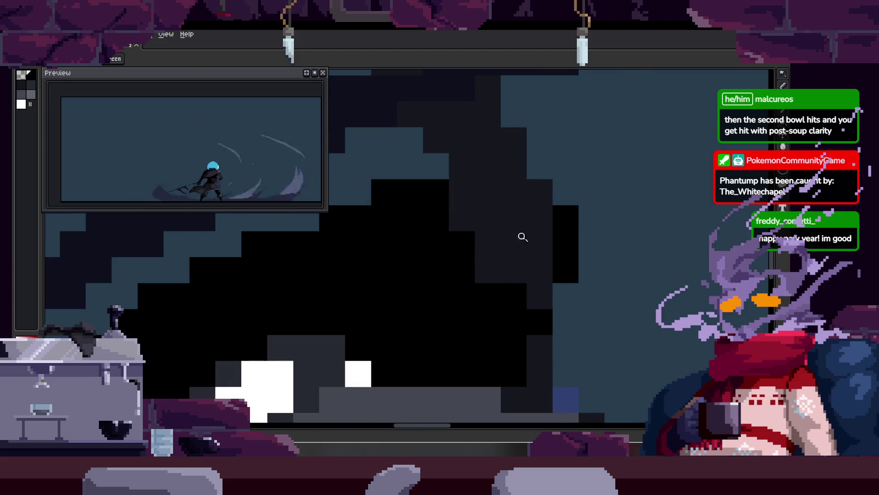
{"action": "key", "text": "w"}
{"action": "left_click", "coordinate": [535, 232]}
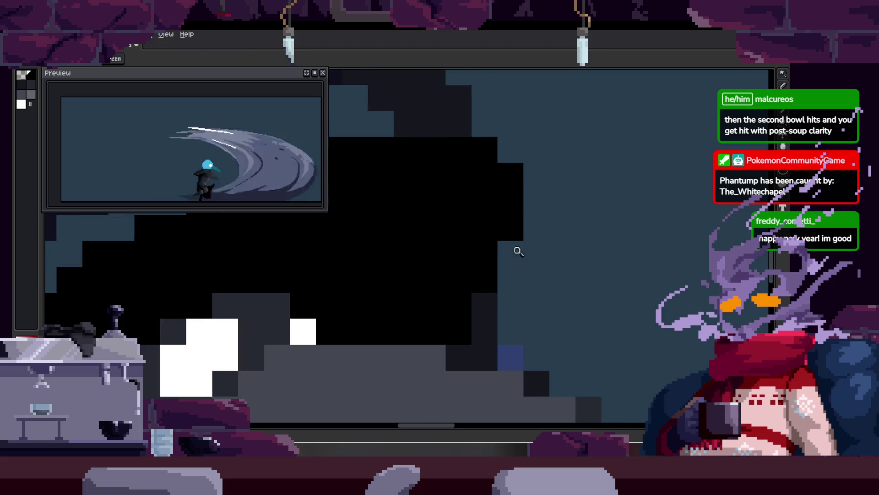
{"action": "scroll", "coordinate": [511, 247], "scroll_direction": "down", "scroll_amount": 3}
{"action": "key", "text": "z"}
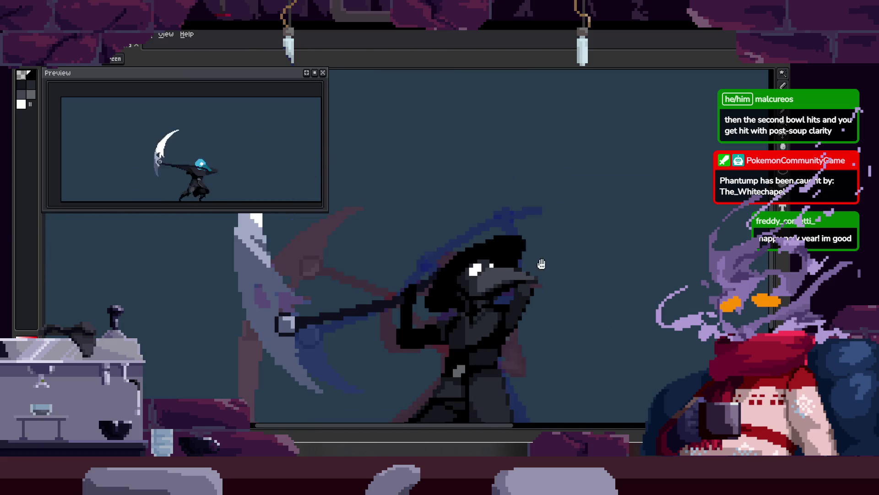
{"action": "left_click_drag", "start_coordinate": [541, 263], "coordinate": [503, 251]}
{"action": "key", "text": "Right"}
Flip back and forth between neighbouring frames to check the beaked head against the onion skin.
{"action": "key", "text": "Right"}
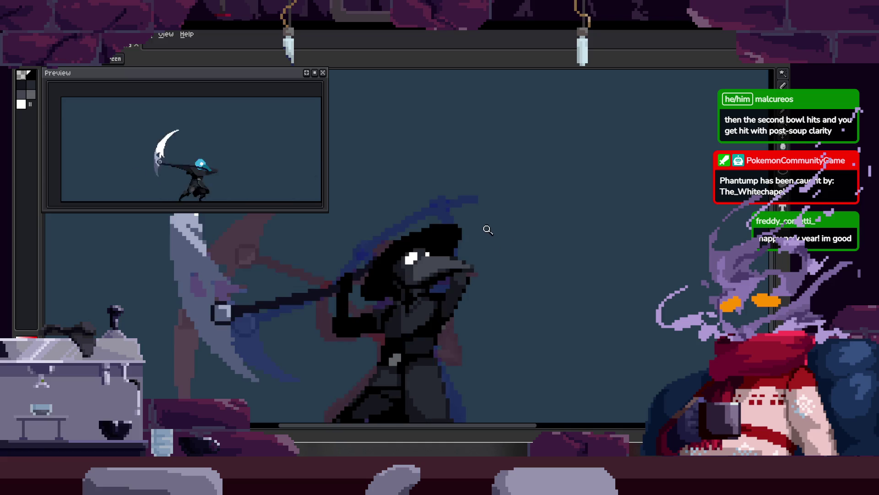
{"action": "scroll", "coordinate": [509, 261], "scroll_direction": "down", "scroll_amount": 2}
{"action": "key", "text": "ctrl+s"}
{"action": "key", "text": "Right"}
{"action": "key", "text": "Left"}
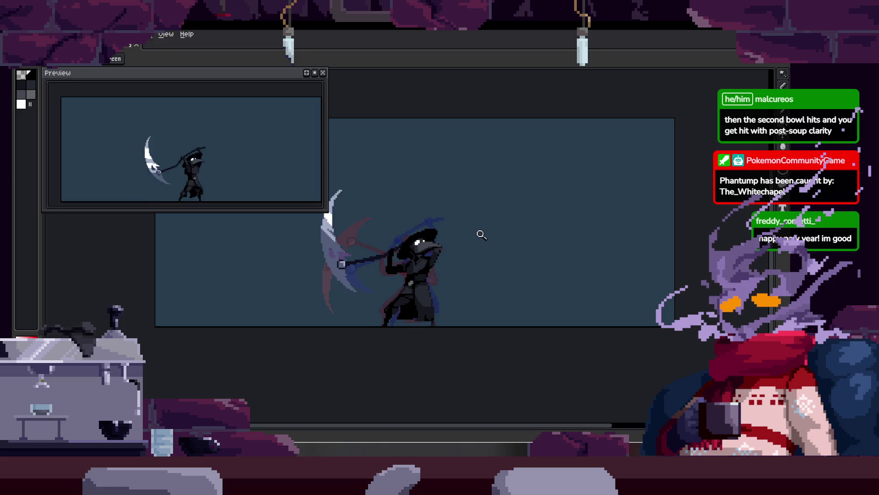
{"action": "key", "text": "Right"}
{"action": "key", "text": "Left"}
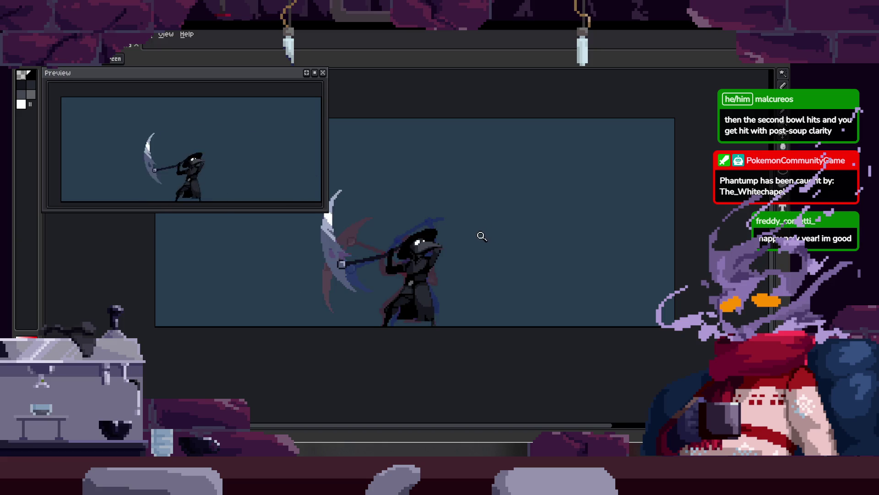
{"action": "scroll", "coordinate": [453, 240], "scroll_direction": "up", "scroll_amount": 3}
{"action": "key", "text": "Right"}
{"action": "key", "text": "Left"}
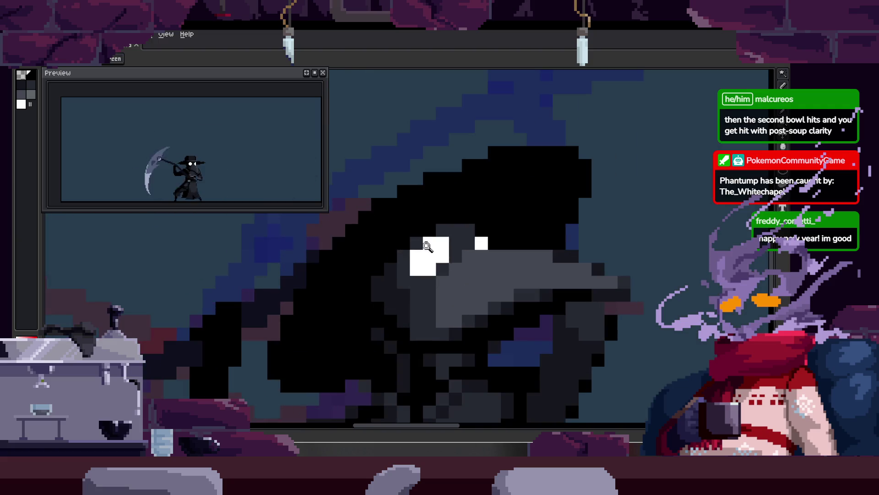
{"action": "scroll", "coordinate": [454, 258], "scroll_direction": "down", "scroll_amount": 3}
{"action": "scroll", "coordinate": [453, 258], "scroll_direction": "up", "scroll_amount": 3}
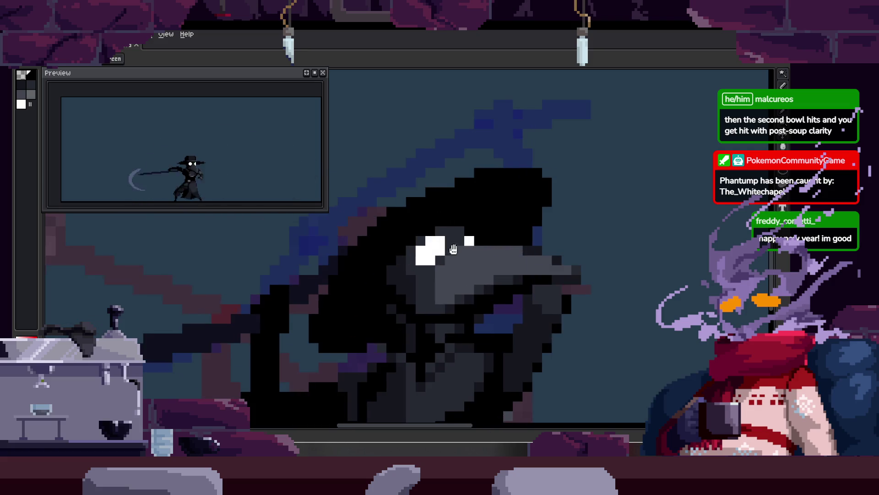
{"action": "scroll", "coordinate": [390, 211], "scroll_direction": "down", "scroll_amount": 1}
{"action": "scroll", "coordinate": [399, 207], "scroll_direction": "up", "scroll_amount": 1}
{"action": "scroll", "coordinate": [426, 233], "scroll_direction": "down", "scroll_amount": 2}
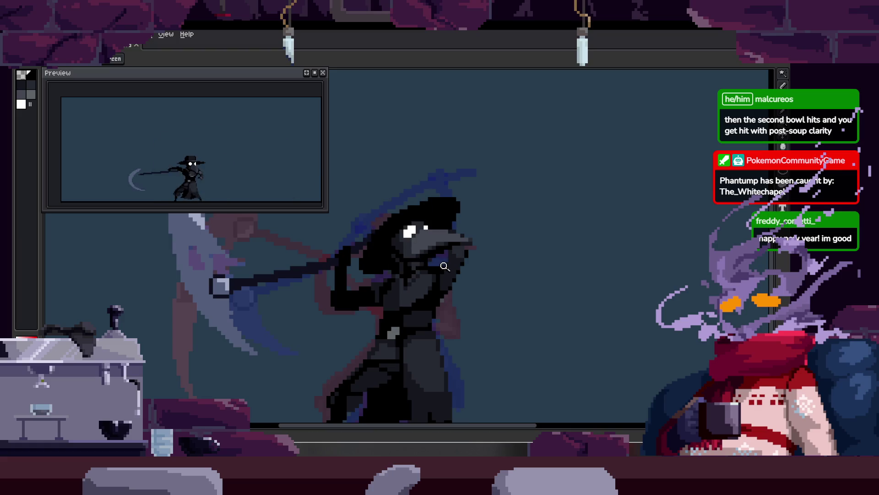
{"action": "scroll", "coordinate": [460, 242], "scroll_direction": "down", "scroll_amount": 1}
{"action": "scroll", "coordinate": [471, 244], "scroll_direction": "down", "scroll_amount": 1}
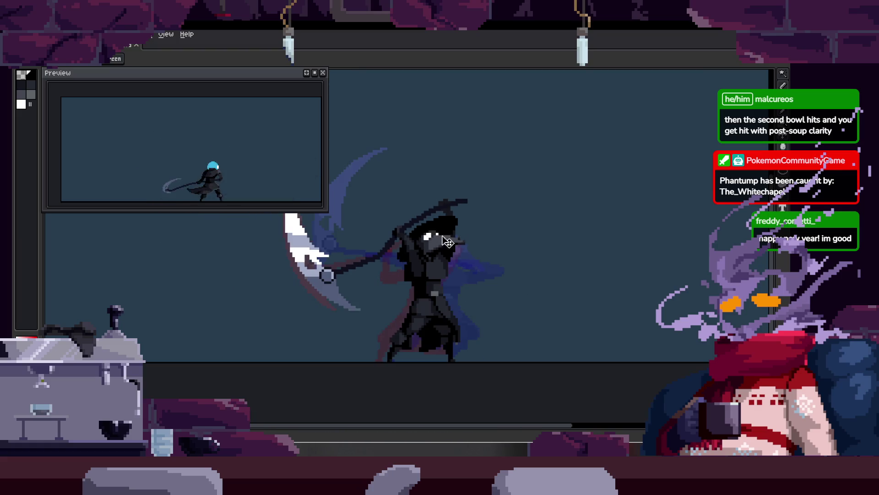
Compare the pose with the next frames, return to the edited frame, and check the layer bounds with Ctrl.
{"action": "key", "text": "Right"}
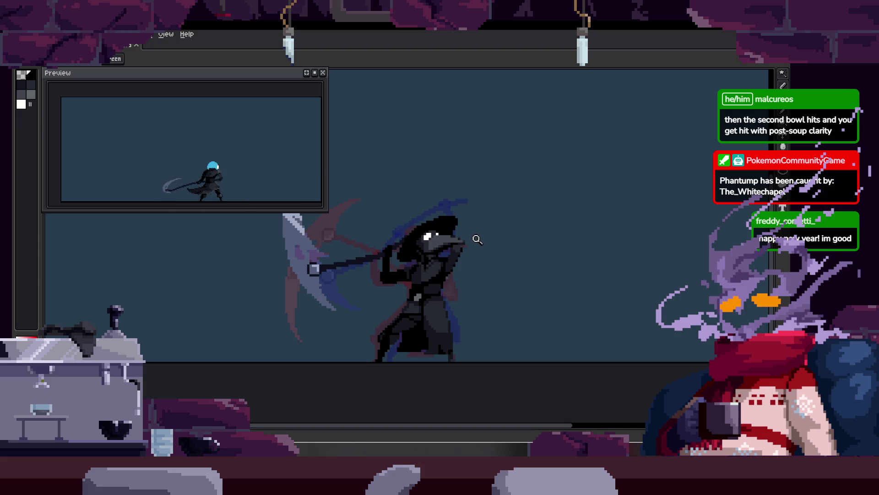
{"action": "key", "text": "Right"}
{"action": "key", "text": "Left"}
{"action": "scroll", "coordinate": [426, 280], "scroll_direction": "up", "scroll_amount": 2}
{"action": "scroll", "coordinate": [465, 256], "scroll_direction": "down", "scroll_amount": 2}
{"action": "scroll", "coordinate": [461, 271], "scroll_direction": "up", "scroll_amount": 2}
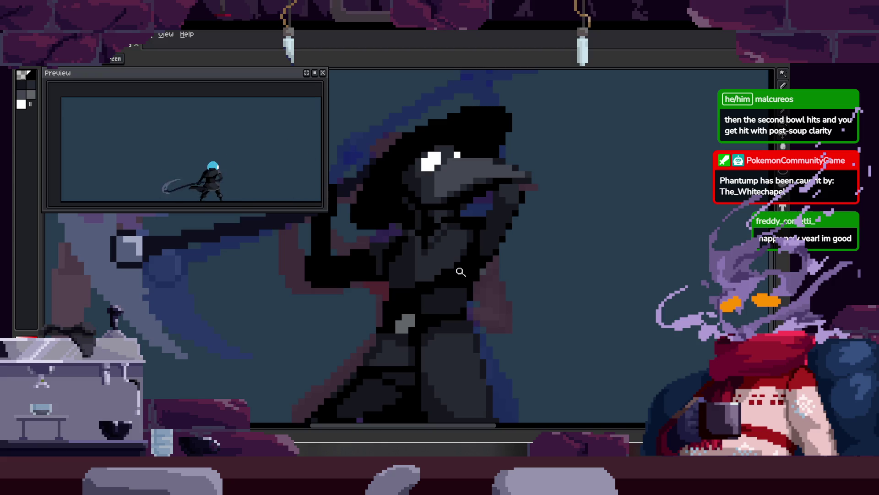
{"action": "scroll", "coordinate": [463, 275], "scroll_direction": "down", "scroll_amount": 2}
{"action": "key", "text": "ctrl"}
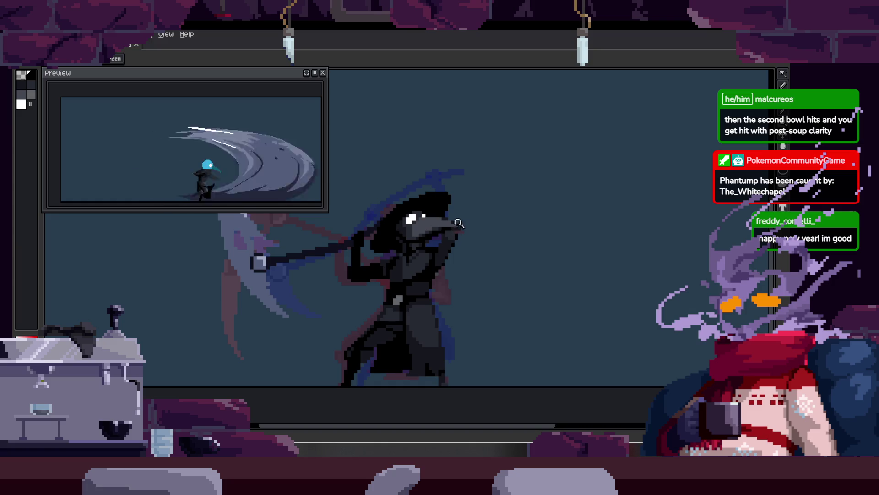
{"action": "scroll", "coordinate": [408, 210], "scroll_direction": "up", "scroll_amount": 2}
{"action": "key", "text": "ctrl"}
{"action": "scroll", "coordinate": [413, 212], "scroll_direction": "up", "scroll_amount": 1}
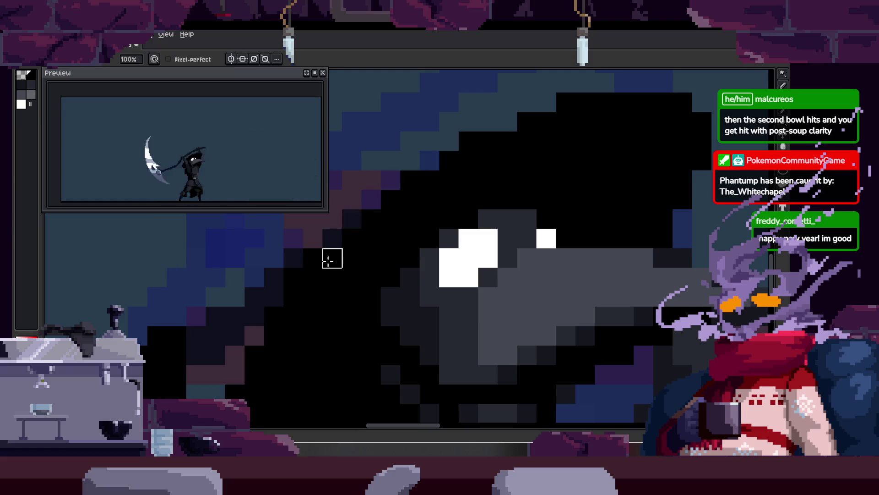
Zoom in closely on the plague doctor's hat and head on the current frame.
{"action": "key", "text": "z"}
{"action": "left_click", "coordinate": [386, 231]}
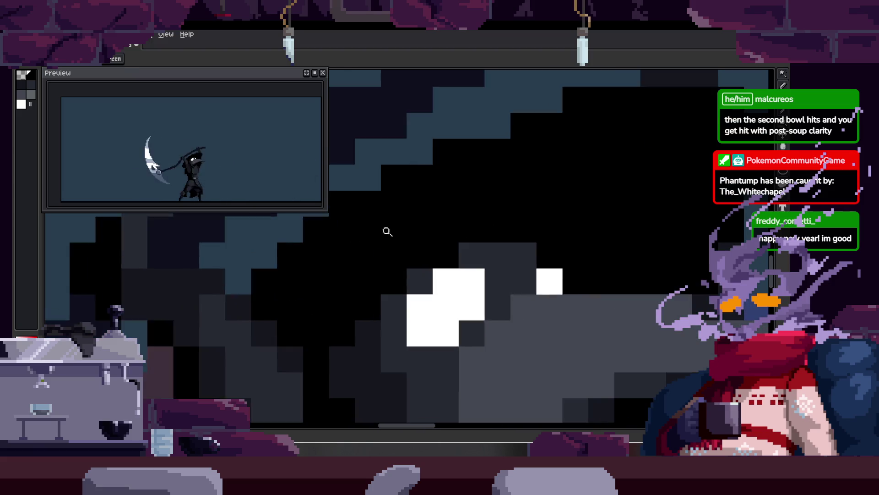
{"action": "key", "text": "w"}
{"action": "key", "text": "b"}
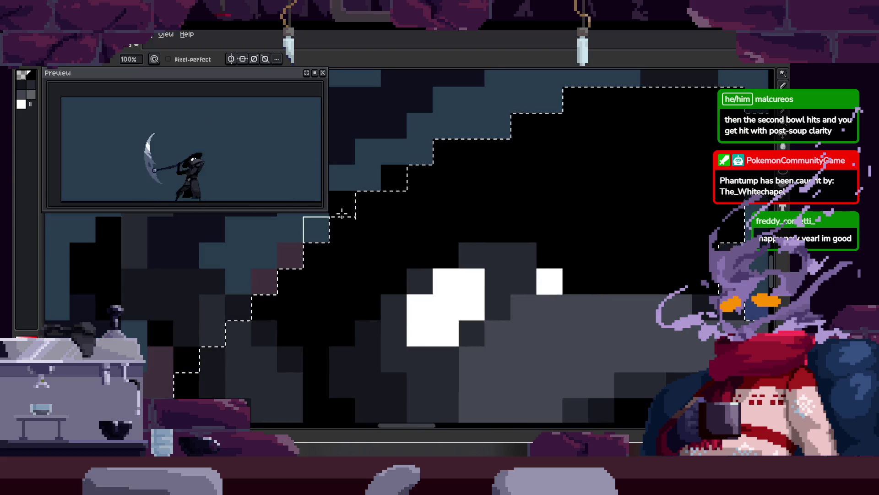
{"action": "scroll", "coordinate": [456, 209], "scroll_direction": "down", "scroll_amount": 3}
{"action": "scroll", "coordinate": [427, 178], "scroll_direction": "up", "scroll_amount": 3}
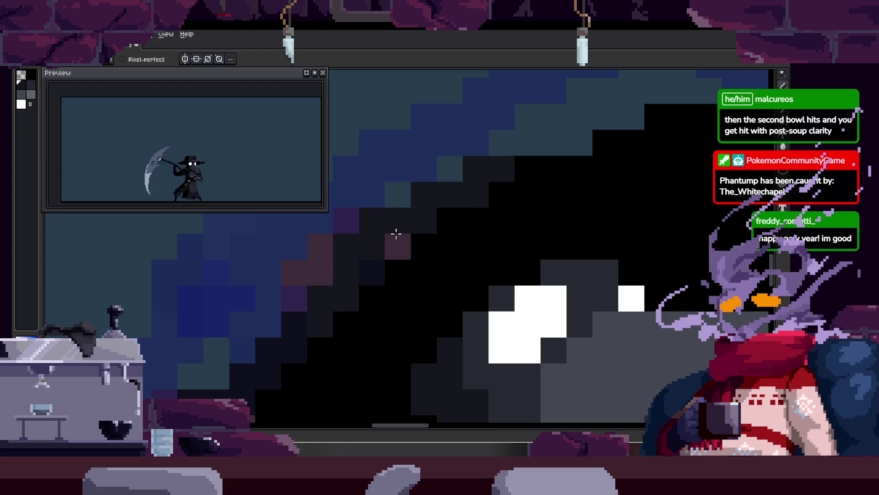
Inspect the head at several zoom levels with the Zoom and Hand tools, returning to the Pencil.
{"action": "key", "text": "z"}
{"action": "scroll", "coordinate": [527, 149], "scroll_direction": "down", "scroll_amount": 3}
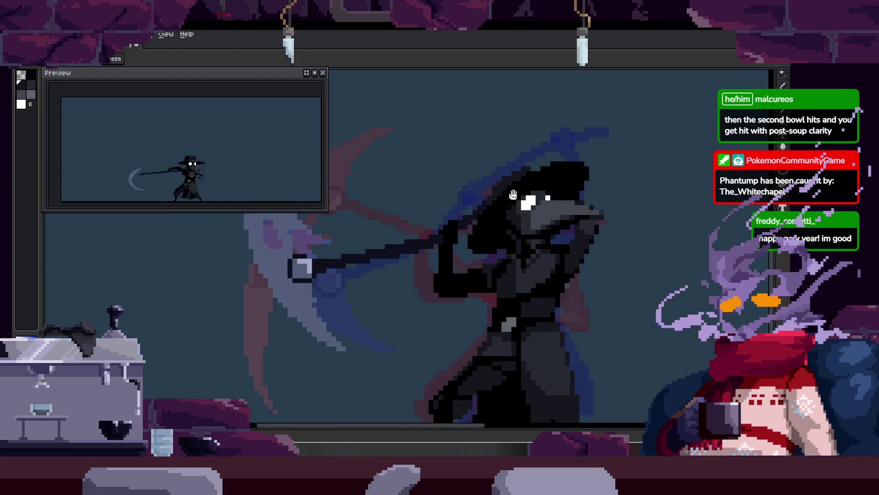
{"action": "scroll", "coordinate": [531, 146], "scroll_direction": "up", "scroll_amount": 4}
{"action": "key", "text": "h"}
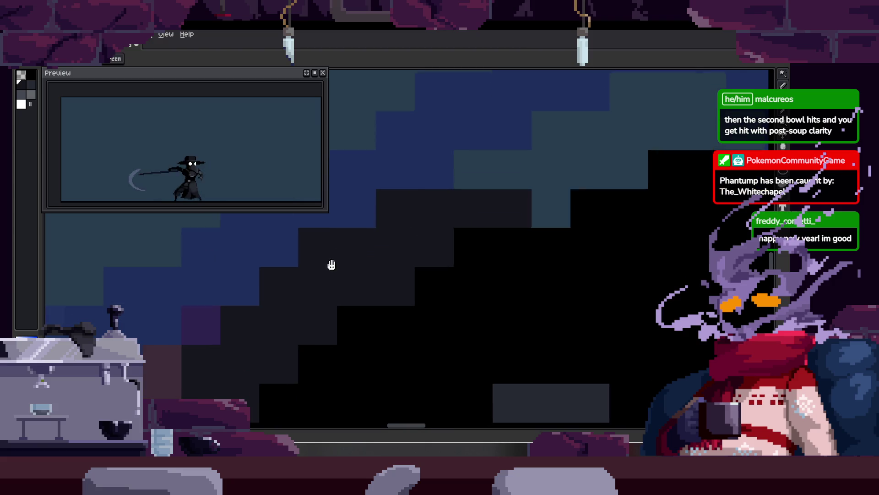
{"action": "scroll", "coordinate": [403, 210], "scroll_direction": "down", "scroll_amount": 3}
{"action": "scroll", "coordinate": [454, 222], "scroll_direction": "up", "scroll_amount": 2}
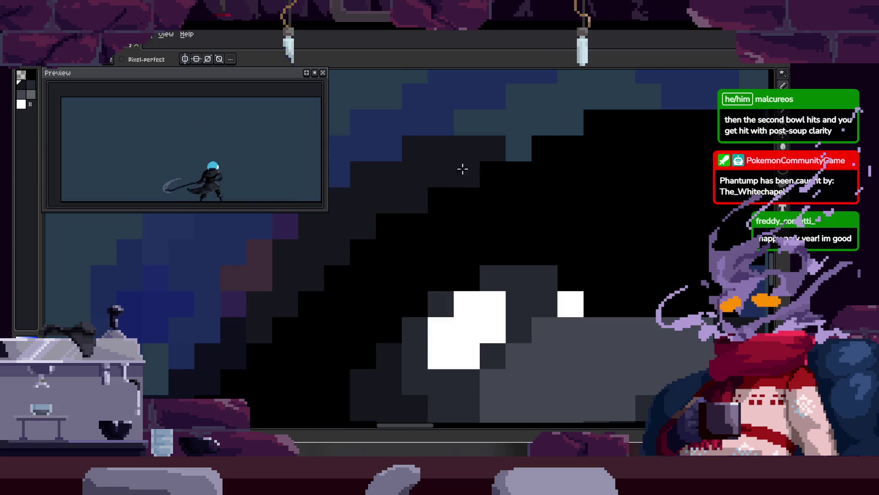
{"action": "key", "text": "z"}
{"action": "scroll", "coordinate": [463, 198], "scroll_direction": "down", "scroll_amount": 1}
{"action": "scroll", "coordinate": [482, 214], "scroll_direction": "down", "scroll_amount": 2}
{"action": "scroll", "coordinate": [486, 225], "scroll_direction": "down", "scroll_amount": 2}
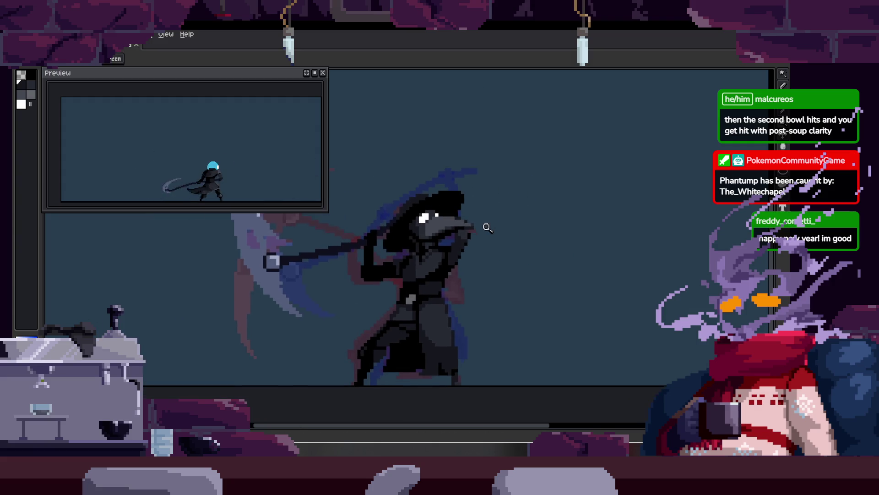
{"action": "scroll", "coordinate": [486, 238], "scroll_direction": "up", "scroll_amount": 1}
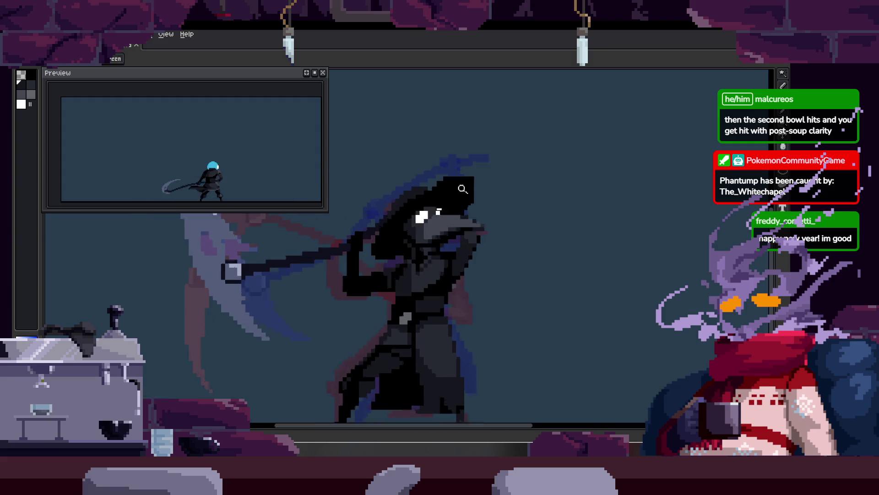
{"action": "scroll", "coordinate": [486, 229], "scroll_direction": "up", "scroll_amount": 1}
{"action": "scroll", "coordinate": [485, 221], "scroll_direction": "up", "scroll_amount": 1}
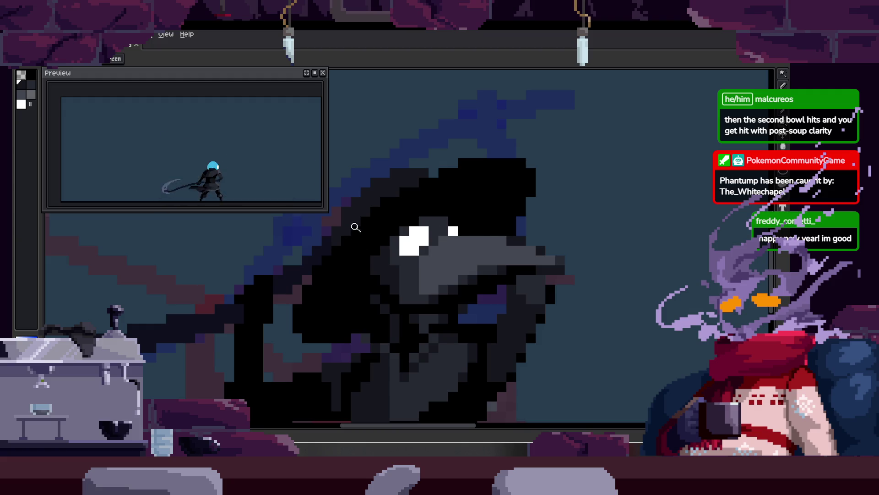
{"action": "key", "text": "b"}
{"action": "scroll", "coordinate": [329, 247], "scroll_direction": "up", "scroll_amount": 1}
{"action": "scroll", "coordinate": [368, 260], "scroll_direction": "up", "scroll_amount": 1}
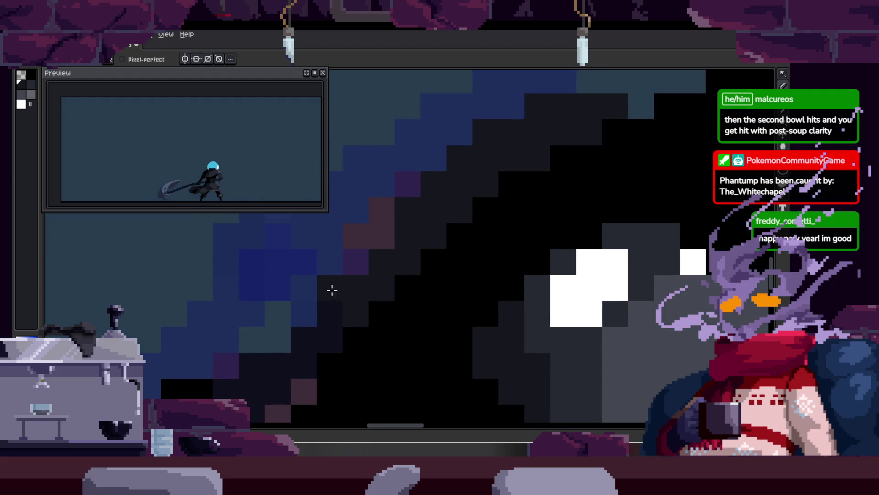
Zoom in and out around the hat for touch-ups, ending back on the Pencil.
{"action": "key", "text": "z"}
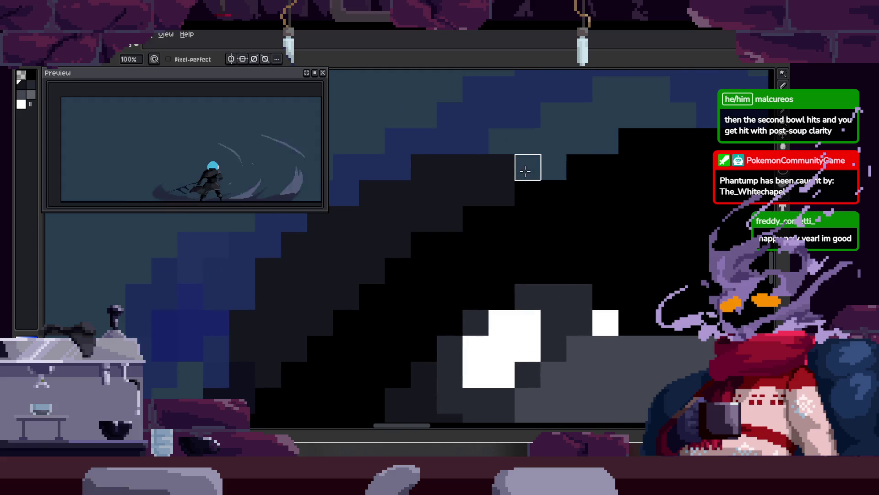
{"action": "scroll", "coordinate": [487, 202], "scroll_direction": "down", "scroll_amount": 3}
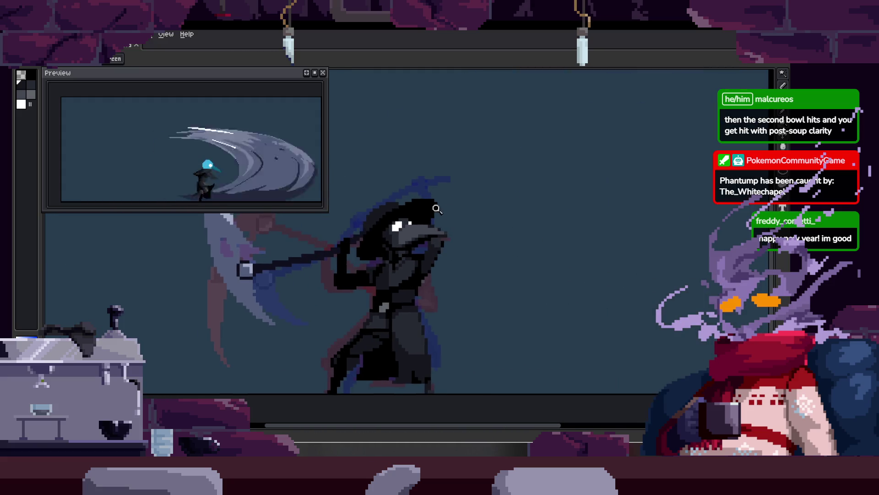
{"action": "scroll", "coordinate": [413, 224], "scroll_direction": "up", "scroll_amount": 1}
{"action": "scroll", "coordinate": [377, 230], "scroll_direction": "up", "scroll_amount": 1}
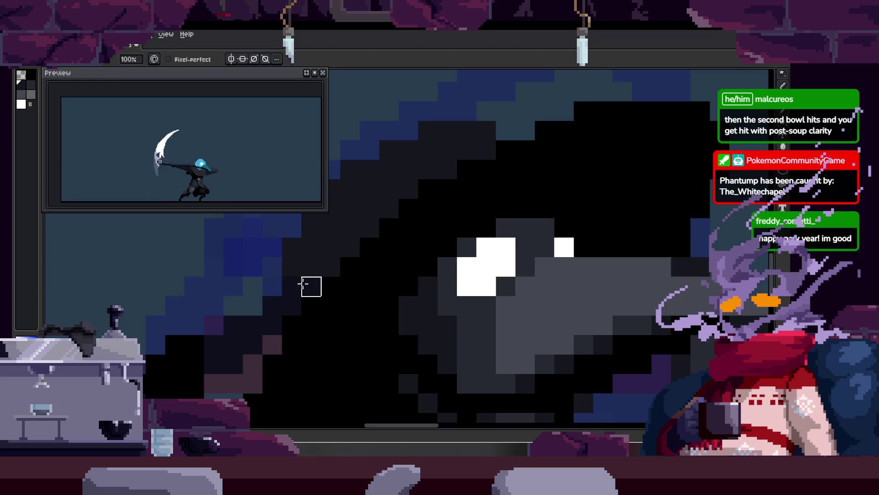
{"action": "scroll", "coordinate": [388, 247], "scroll_direction": "down", "scroll_amount": 2}
{"action": "scroll", "coordinate": [407, 244], "scroll_direction": "up", "scroll_amount": 3}
{"action": "scroll", "coordinate": [304, 281], "scroll_direction": "down", "scroll_amount": 1}
{"action": "scroll", "coordinate": [355, 279], "scroll_direction": "down", "scroll_amount": 1}
{"action": "scroll", "coordinate": [400, 256], "scroll_direction": "down", "scroll_amount": 1}
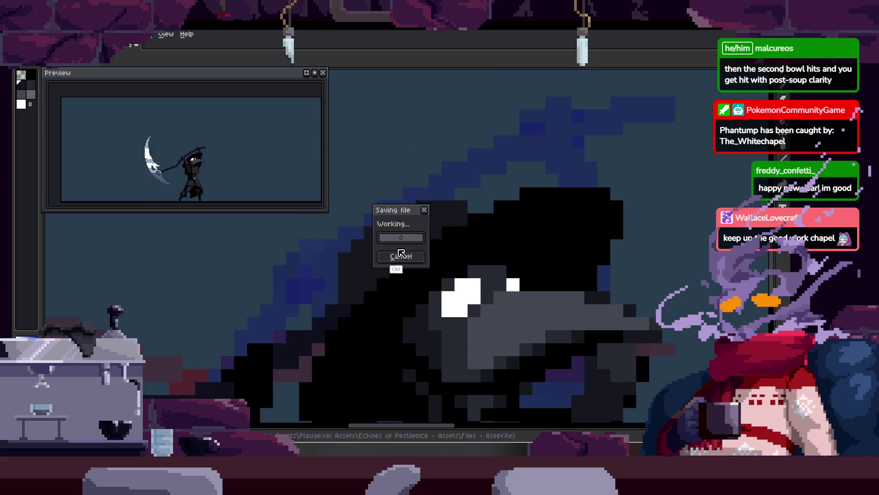
{"action": "scroll", "coordinate": [377, 220], "scroll_direction": "up", "scroll_amount": 1}
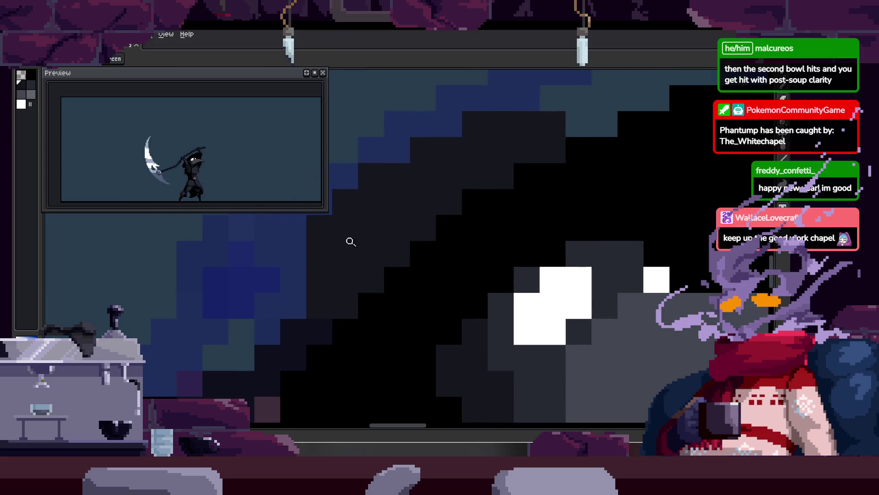
{"action": "scroll", "coordinate": [404, 234], "scroll_direction": "down", "scroll_amount": 1}
{"action": "scroll", "coordinate": [435, 229], "scroll_direction": "down", "scroll_amount": 1}
{"action": "scroll", "coordinate": [471, 222], "scroll_direction": "down", "scroll_amount": 1}
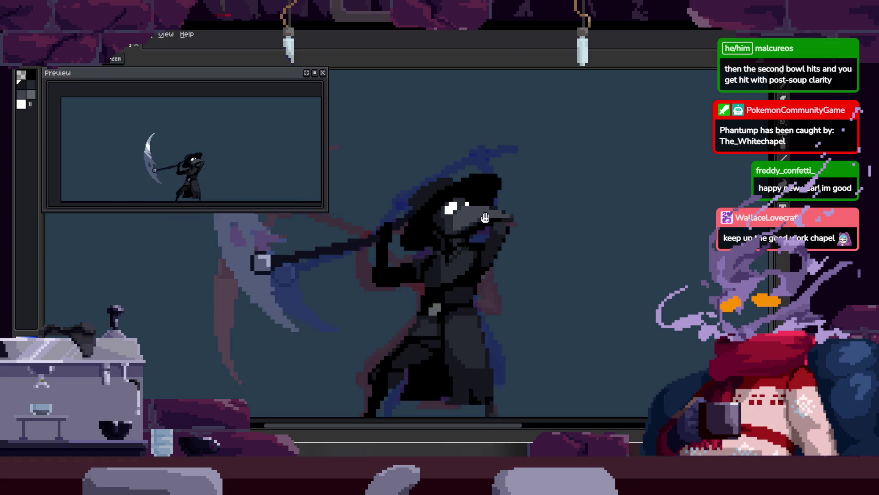
{"action": "scroll", "coordinate": [502, 218], "scroll_direction": "down", "scroll_amount": 1}
{"action": "key", "text": "b"}
{"action": "scroll", "coordinate": [398, 181], "scroll_direction": "up", "scroll_amount": 3}
{"action": "scroll", "coordinate": [392, 211], "scroll_direction": "up", "scroll_amount": 1}
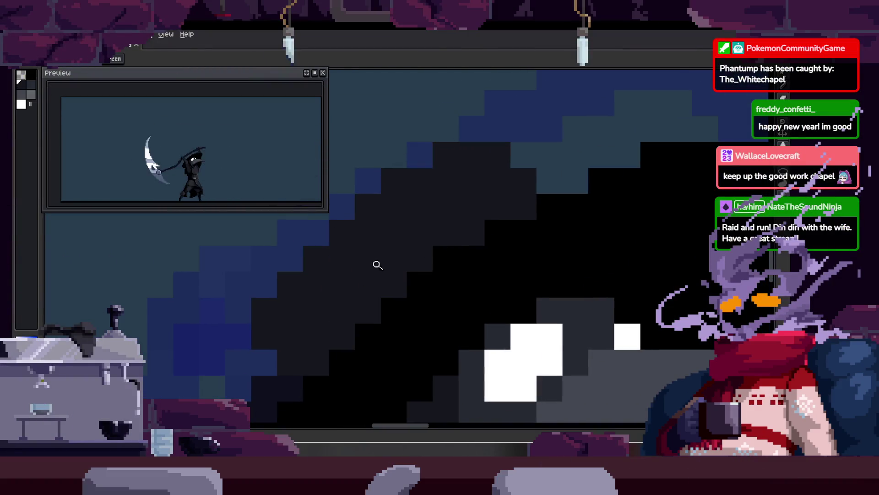
Frame the hat's stepped upper edge with the Pencil ready, then zoom toward the beaked head.
{"action": "left_click", "coordinate": [377, 264]}
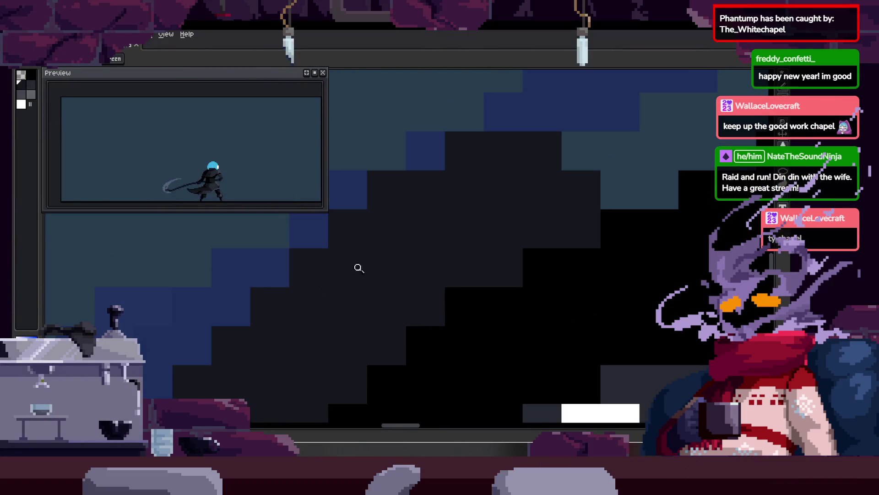
{"action": "key", "text": "b"}
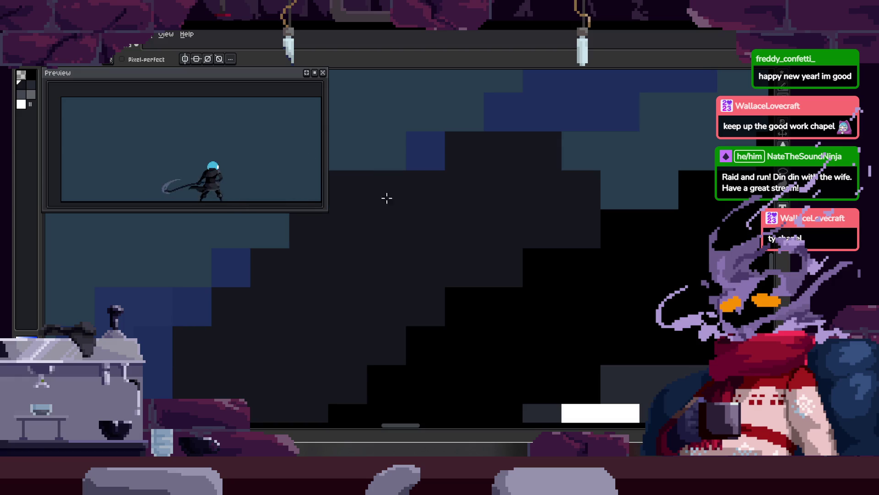
{"action": "left_click_drag", "start_coordinate": [375, 198], "coordinate": [367, 261]}
{"action": "scroll", "coordinate": [405, 264], "scroll_direction": "down", "scroll_amount": 3}
{"action": "scroll", "coordinate": [403, 256], "scroll_direction": "down", "scroll_amount": 1}
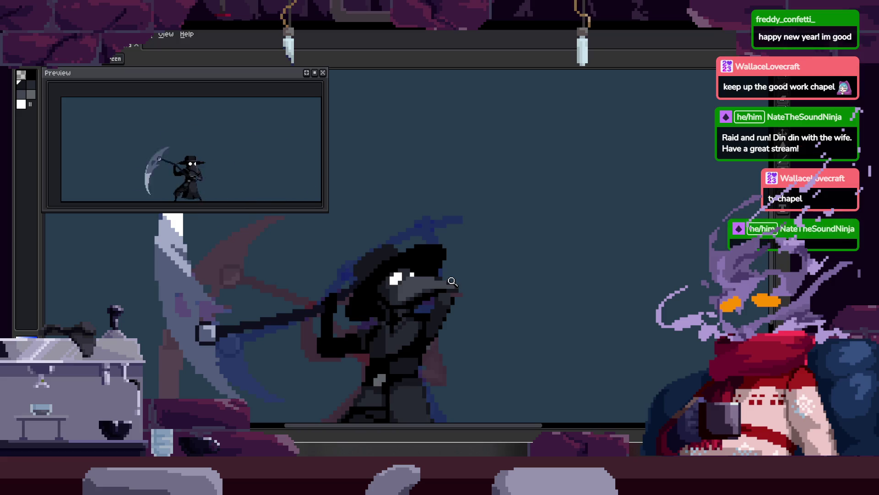
{"action": "left_click", "coordinate": [435, 250]}
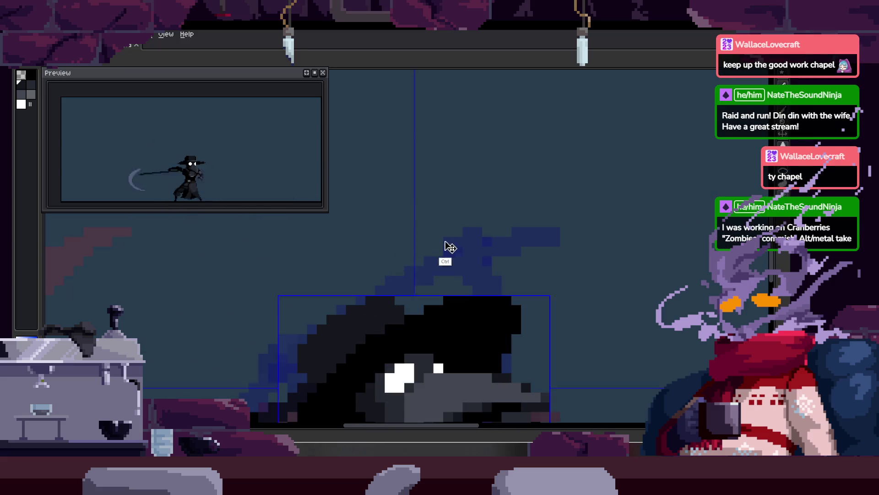
Centre and zoom the view on the beaked crow head, keeping the Pencil active.
{"action": "left_click_drag", "start_coordinate": [433, 260], "coordinate": [430, 230]}
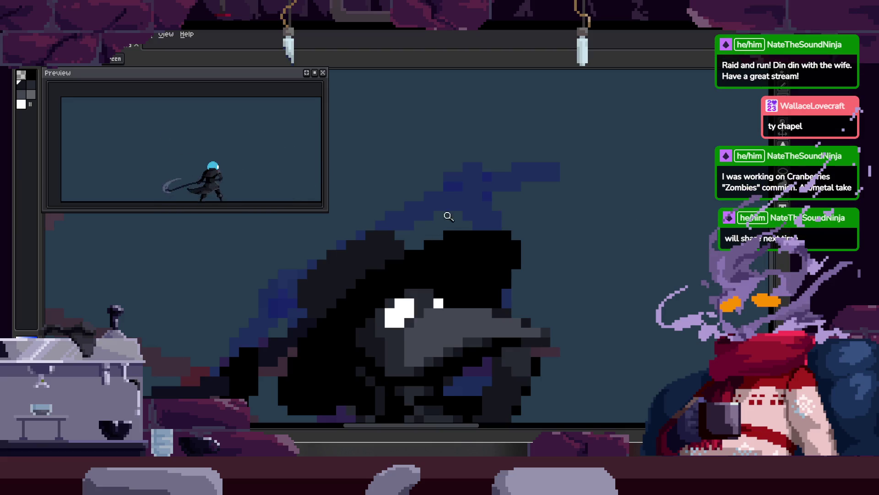
{"action": "scroll", "coordinate": [434, 235], "scroll_direction": "up", "scroll_amount": 3}
{"action": "scroll", "coordinate": [422, 230], "scroll_direction": "down", "scroll_amount": 4}
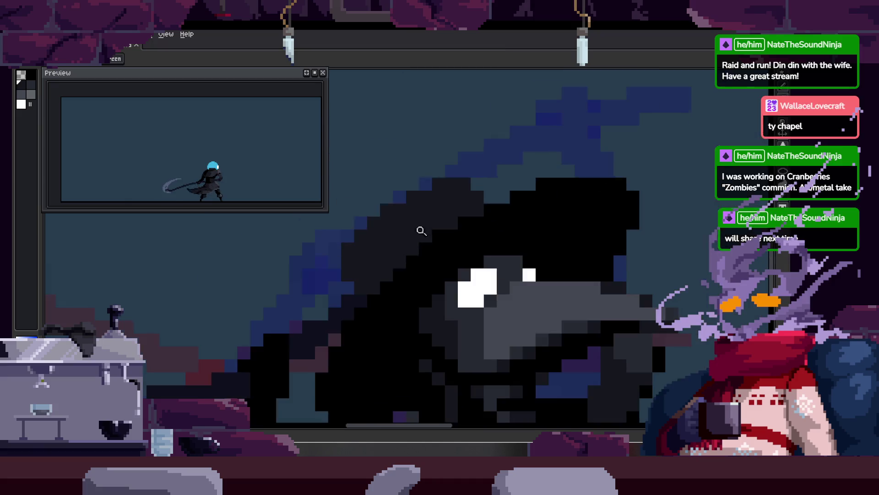
{"action": "scroll", "coordinate": [428, 235], "scroll_direction": "up", "scroll_amount": 1}
{"action": "scroll", "coordinate": [428, 235], "scroll_direction": "down", "scroll_amount": 3}
{"action": "scroll", "coordinate": [424, 206], "scroll_direction": "up", "scroll_amount": 3}
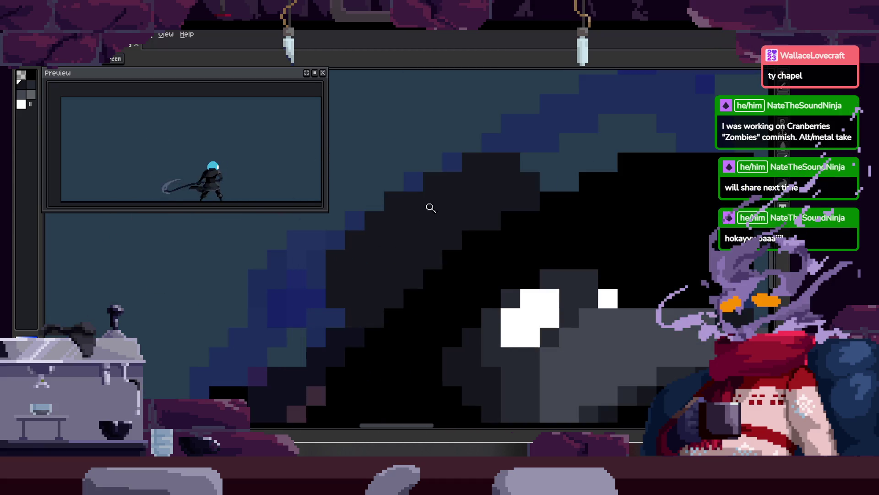
{"action": "scroll", "coordinate": [403, 221], "scroll_direction": "up", "scroll_amount": 1}
{"action": "scroll", "coordinate": [403, 222], "scroll_direction": "up", "scroll_amount": 1}
{"action": "key", "text": "b"}
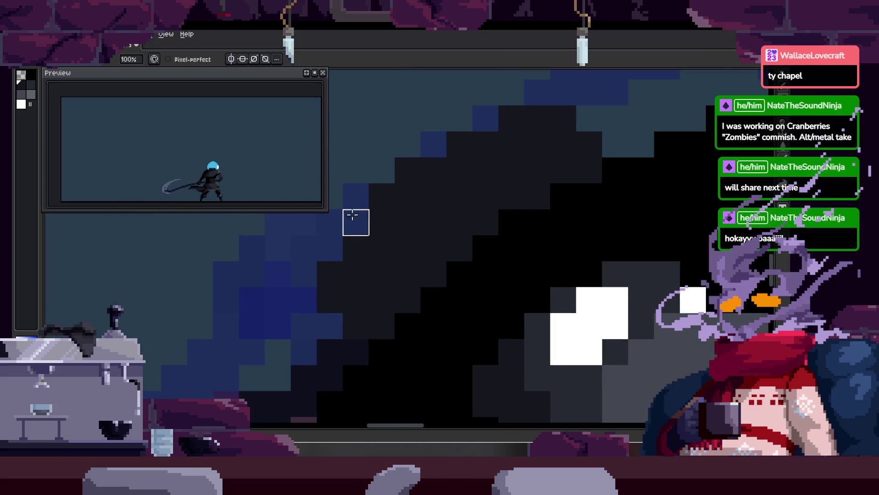
Step to the adjacent frame, sample a colour from the artwork, and review the whole character.
{"action": "key", "text": "Right"}
{"action": "key", "text": "alt"}
{"action": "scroll", "coordinate": [405, 231], "scroll_direction": "down", "scroll_amount": 3}
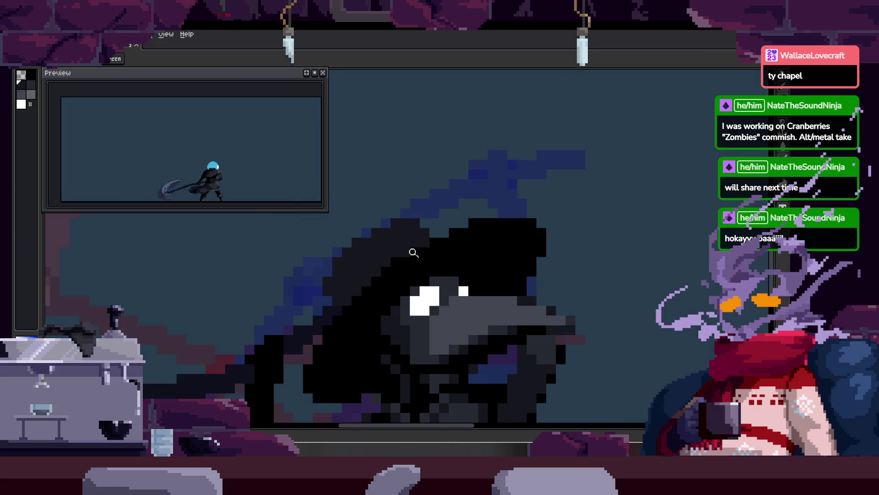
{"action": "scroll", "coordinate": [425, 226], "scroll_direction": "up", "scroll_amount": 2}
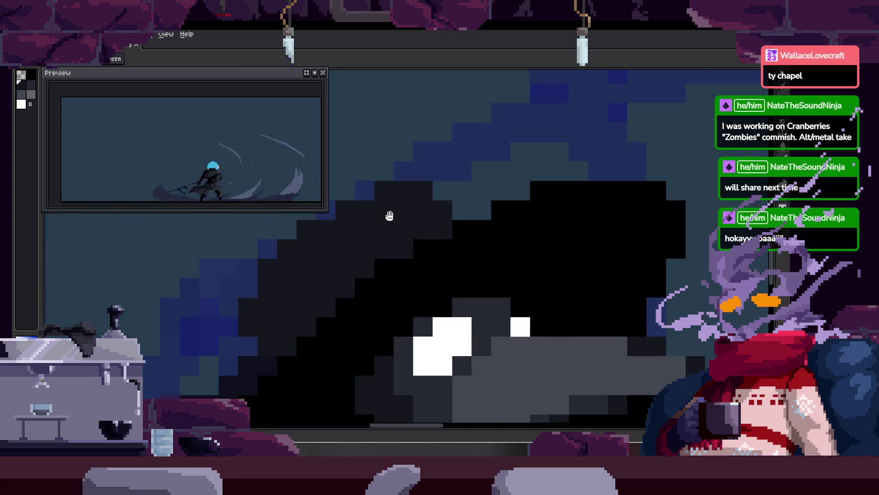
{"action": "scroll", "coordinate": [412, 233], "scroll_direction": "down", "scroll_amount": 1}
{"action": "scroll", "coordinate": [446, 234], "scroll_direction": "down", "scroll_amount": 1}
{"action": "scroll", "coordinate": [455, 220], "scroll_direction": "down", "scroll_amount": 2}
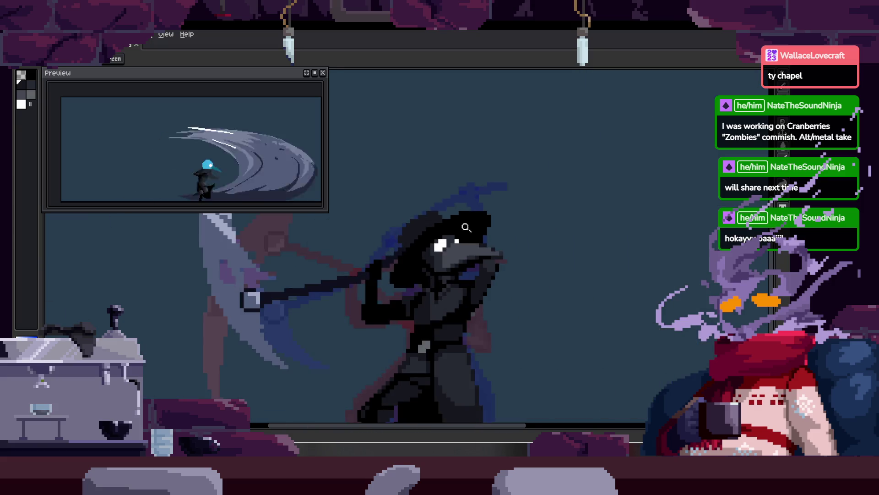
{"action": "scroll", "coordinate": [472, 198], "scroll_direction": "up", "scroll_amount": 1}
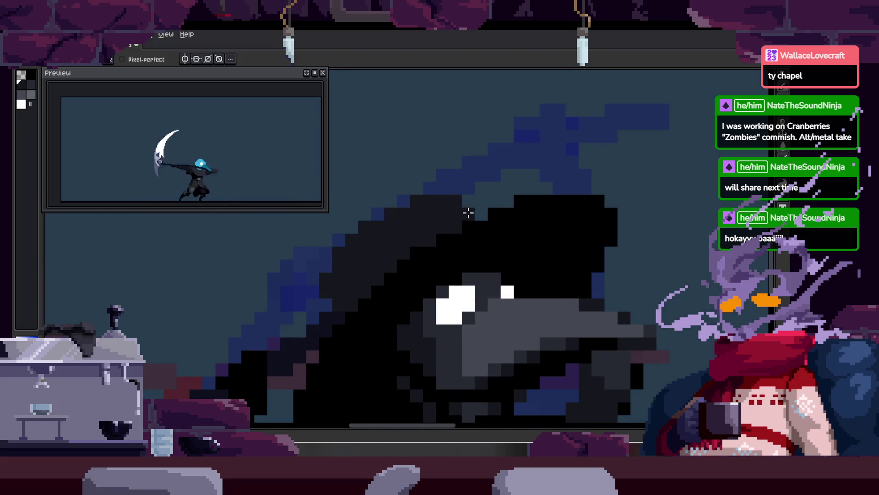
{"action": "scroll", "coordinate": [473, 200], "scroll_direction": "down", "scroll_amount": 2}
{"action": "scroll", "coordinate": [501, 236], "scroll_direction": "down", "scroll_amount": 1}
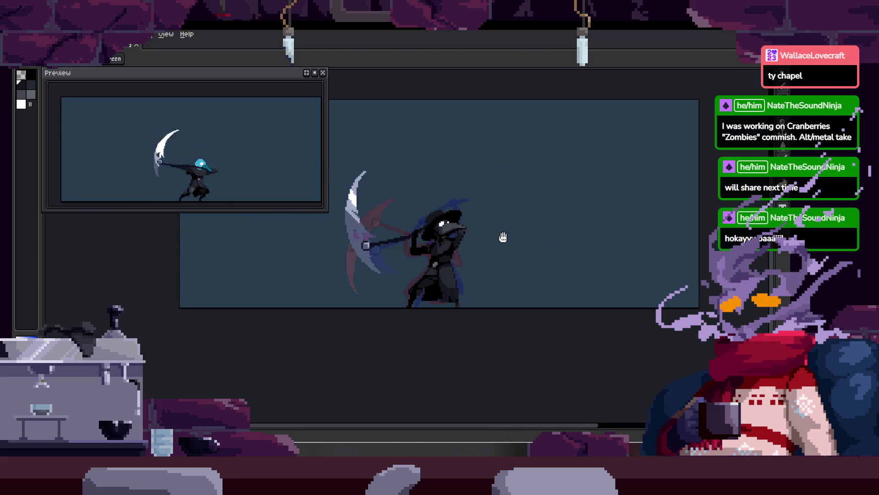
{"action": "left_click_drag", "start_coordinate": [502, 236], "coordinate": [489, 236]}
{"action": "scroll", "coordinate": [489, 191], "scroll_direction": "up", "scroll_amount": 3}
{"action": "scroll", "coordinate": [448, 186], "scroll_direction": "up", "scroll_amount": 1}
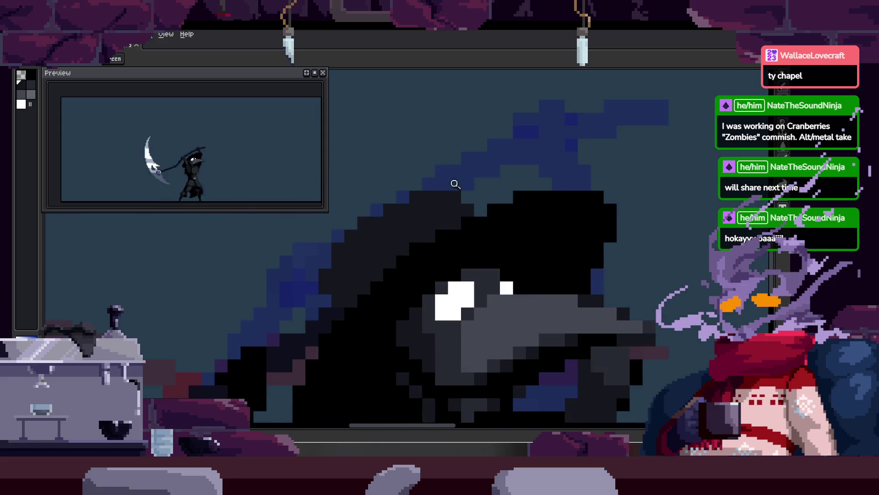
{"action": "scroll", "coordinate": [495, 201], "scroll_direction": "down", "scroll_amount": 1}
{"action": "scroll", "coordinate": [482, 206], "scroll_direction": "up", "scroll_amount": 1}
{"action": "scroll", "coordinate": [481, 206], "scroll_direction": "down", "scroll_amount": 2}
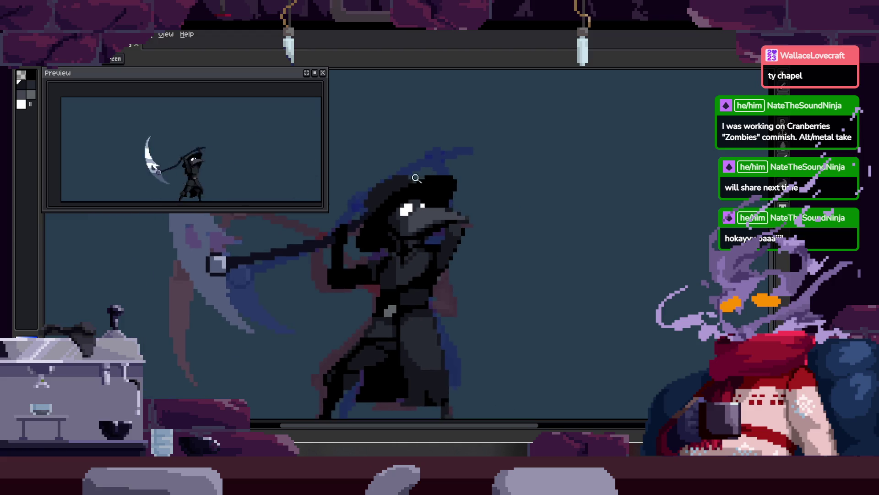
{"action": "scroll", "coordinate": [412, 174], "scroll_direction": "up", "scroll_amount": 3}
{"action": "scroll", "coordinate": [411, 183], "scroll_direction": "up", "scroll_amount": 1}
Pan and zoom around the figure, then advance to the wide slash-arc frame with the blue-visor head.
{"action": "scroll", "coordinate": [356, 188], "scroll_direction": "left", "scroll_amount": 3}
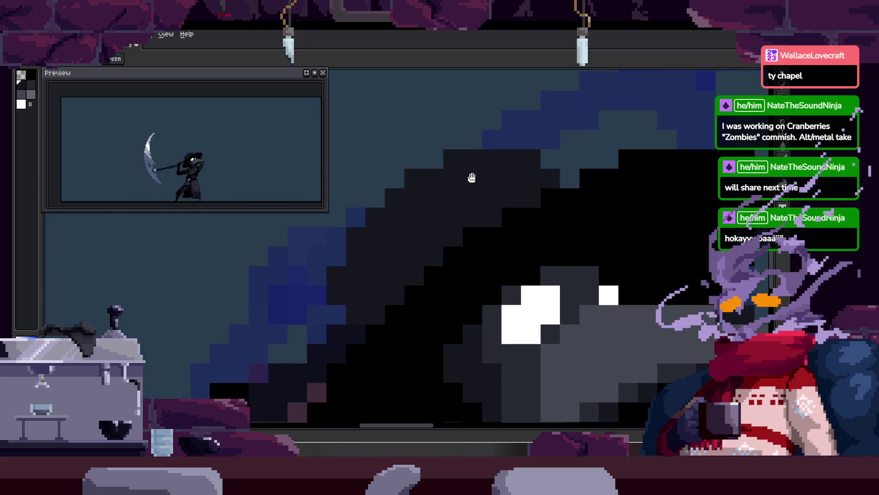
{"action": "scroll", "coordinate": [348, 227], "scroll_direction": "down", "scroll_amount": 2}
{"action": "scroll", "coordinate": [403, 226], "scroll_direction": "down", "scroll_amount": 1}
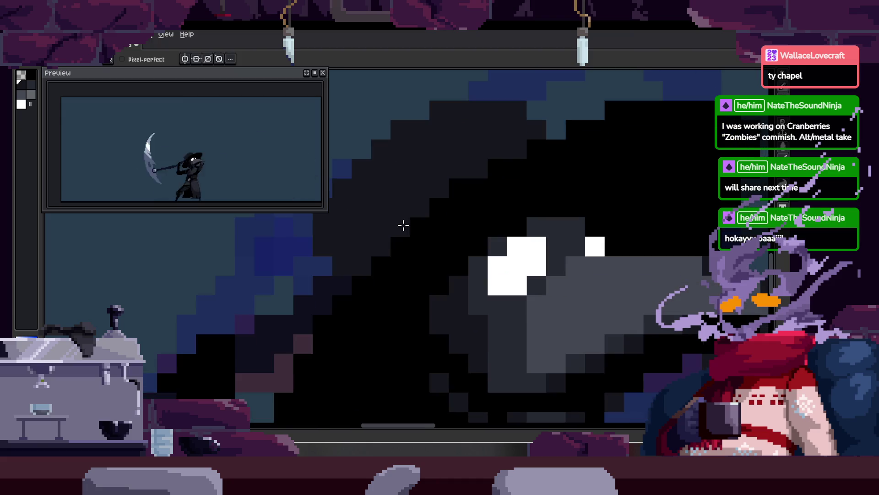
{"action": "scroll", "coordinate": [383, 223], "scroll_direction": "down", "scroll_amount": 1}
{"action": "scroll", "coordinate": [501, 154], "scroll_direction": "up", "scroll_amount": 2}
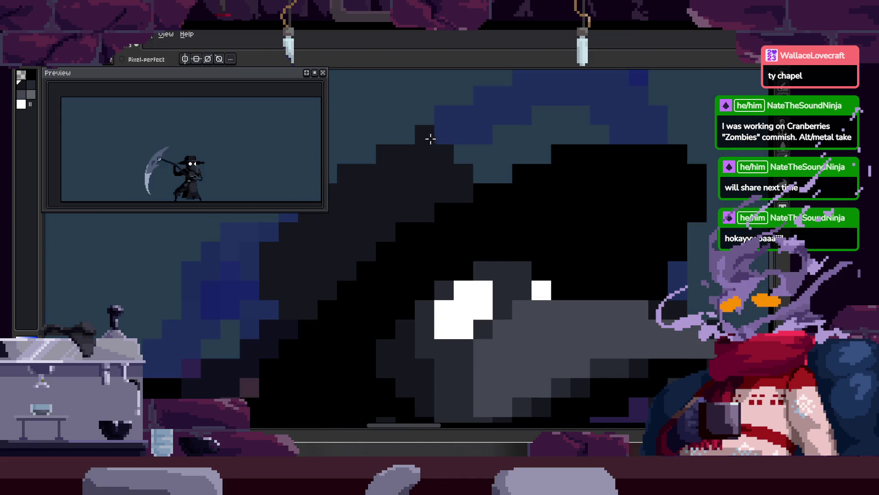
{"action": "scroll", "coordinate": [495, 189], "scroll_direction": "down", "scroll_amount": 1}
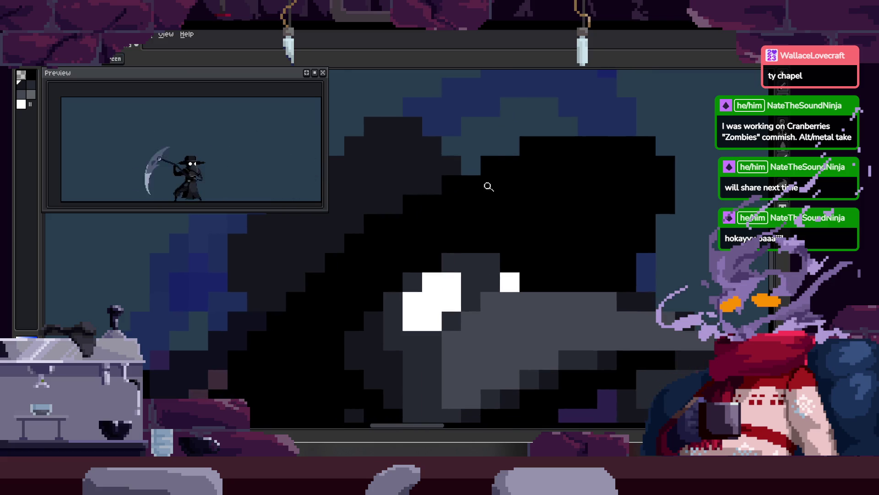
{"action": "scroll", "coordinate": [466, 200], "scroll_direction": "down", "scroll_amount": 3}
{"action": "scroll", "coordinate": [466, 200], "scroll_direction": "right", "scroll_amount": 3}
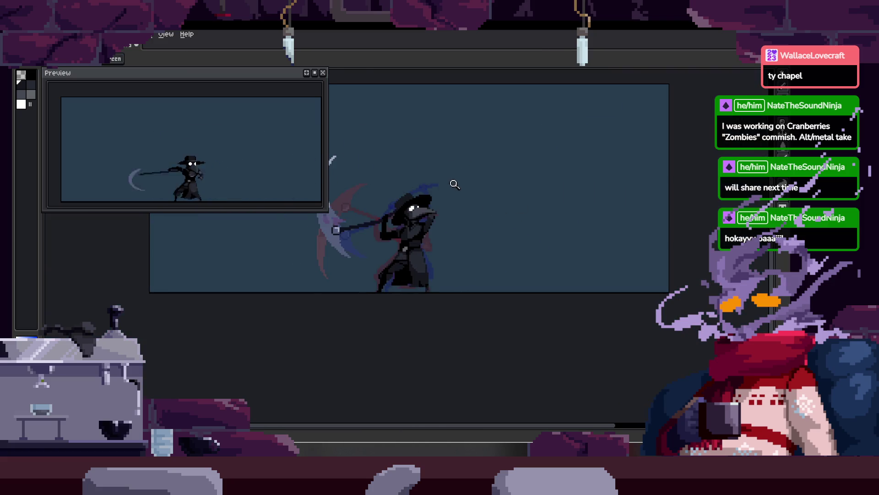
{"action": "scroll", "coordinate": [467, 175], "scroll_direction": "up", "scroll_amount": 5}
{"action": "scroll", "coordinate": [418, 143], "scroll_direction": "left", "scroll_amount": 2}
{"action": "scroll", "coordinate": [430, 158], "scroll_direction": "left", "scroll_amount": 2}
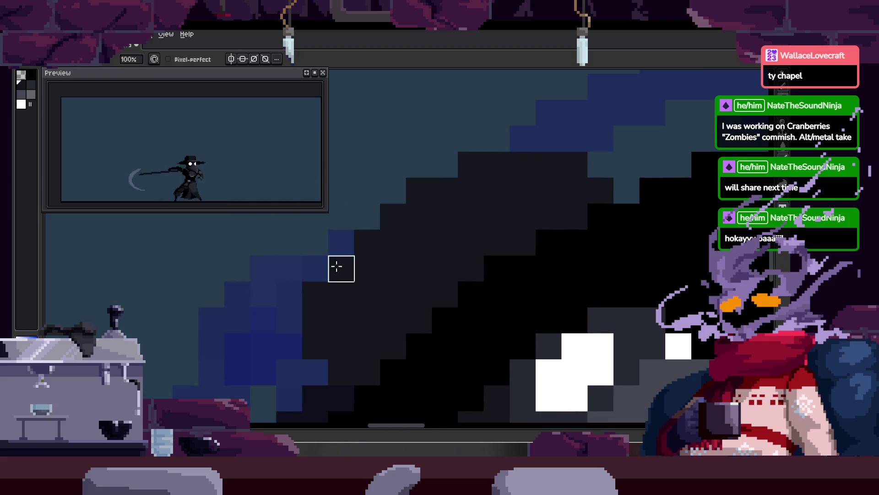
{"action": "scroll", "coordinate": [421, 191], "scroll_direction": "down", "scroll_amount": 2}
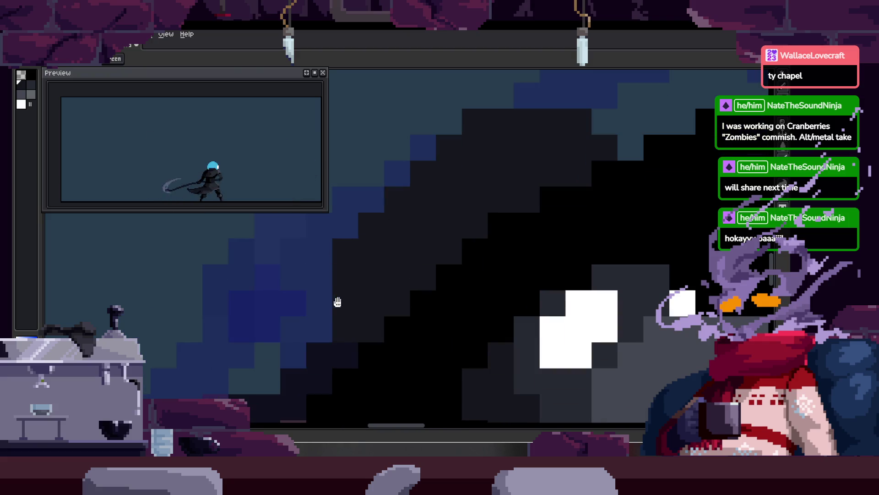
{"action": "scroll", "coordinate": [362, 270], "scroll_direction": "down", "scroll_amount": 1}
{"action": "scroll", "coordinate": [392, 233], "scroll_direction": "left", "scroll_amount": 1}
{"action": "scroll", "coordinate": [376, 248], "scroll_direction": "down", "scroll_amount": 1}
{"action": "key", "text": "z"}
{"action": "scroll", "coordinate": [495, 170], "scroll_direction": "down", "scroll_amount": 2}
{"action": "scroll", "coordinate": [474, 190], "scroll_direction": "down", "scroll_amount": 1}
{"action": "scroll", "coordinate": [395, 229], "scroll_direction": "up", "scroll_amount": 2}
{"action": "key", "text": "b"}
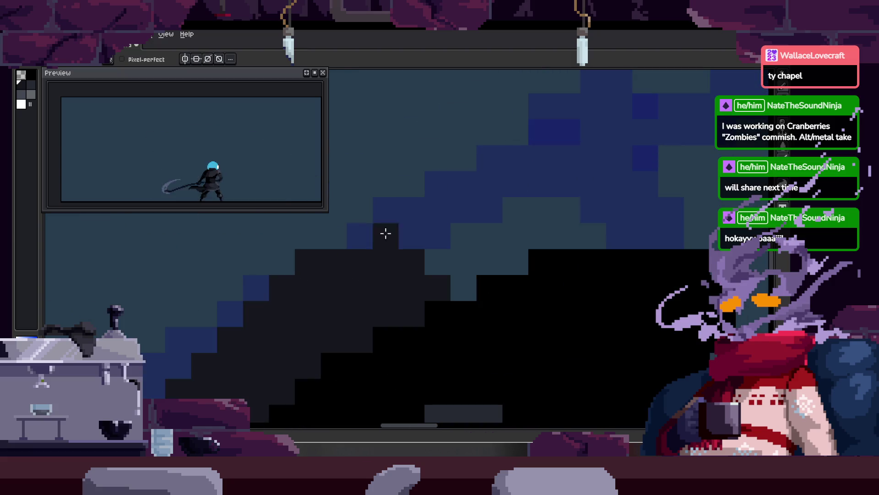
{"action": "scroll", "coordinate": [380, 245], "scroll_direction": "down", "scroll_amount": 2}
{"action": "scroll", "coordinate": [366, 215], "scroll_direction": "left", "scroll_amount": 1}
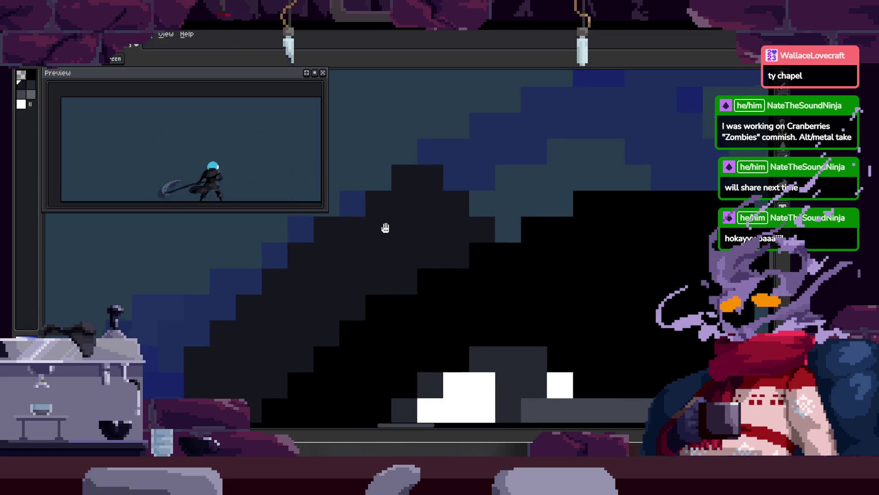
{"action": "scroll", "coordinate": [347, 201], "scroll_direction": "left", "scroll_amount": 2}
{"action": "scroll", "coordinate": [330, 274], "scroll_direction": "down", "scroll_amount": 2}
{"action": "scroll", "coordinate": [330, 274], "scroll_direction": "left", "scroll_amount": 1}
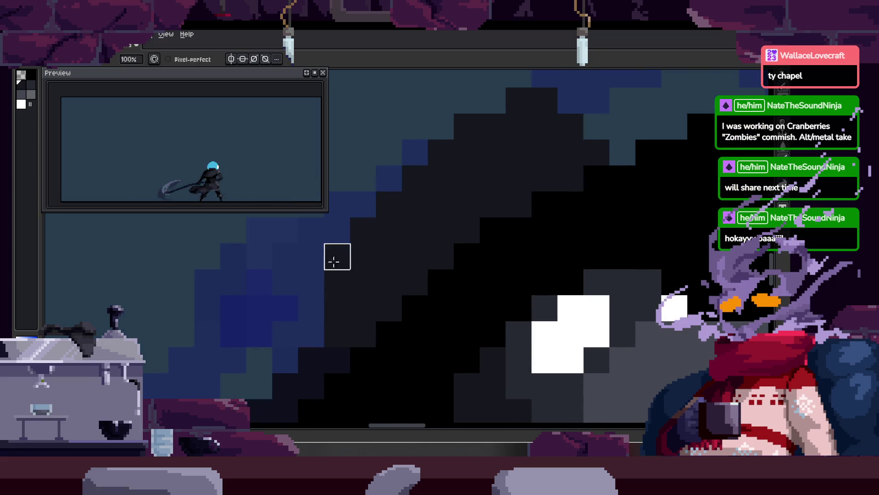
{"action": "scroll", "coordinate": [375, 271], "scroll_direction": "down", "scroll_amount": 2}
{"action": "scroll", "coordinate": [375, 271], "scroll_direction": "down", "scroll_amount": 1}
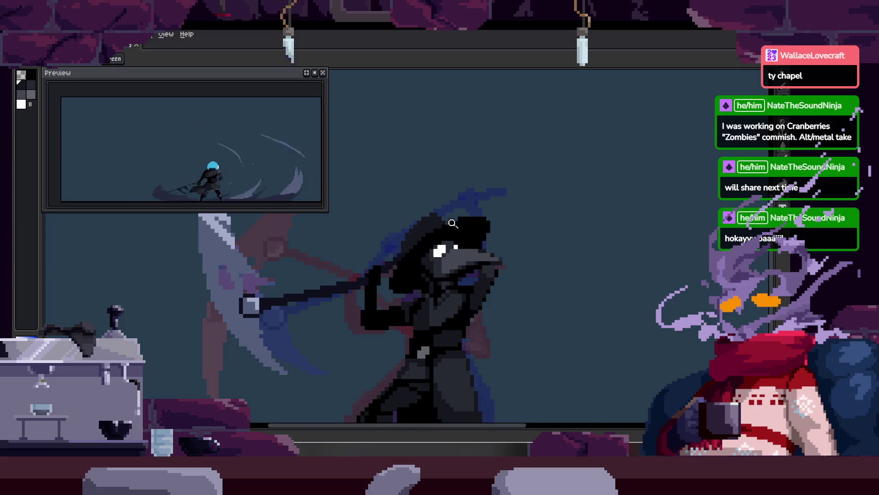
{"action": "scroll", "coordinate": [431, 188], "scroll_direction": "up", "scroll_amount": 3}
{"action": "scroll", "coordinate": [431, 188], "scroll_direction": "left", "scroll_amount": 2}
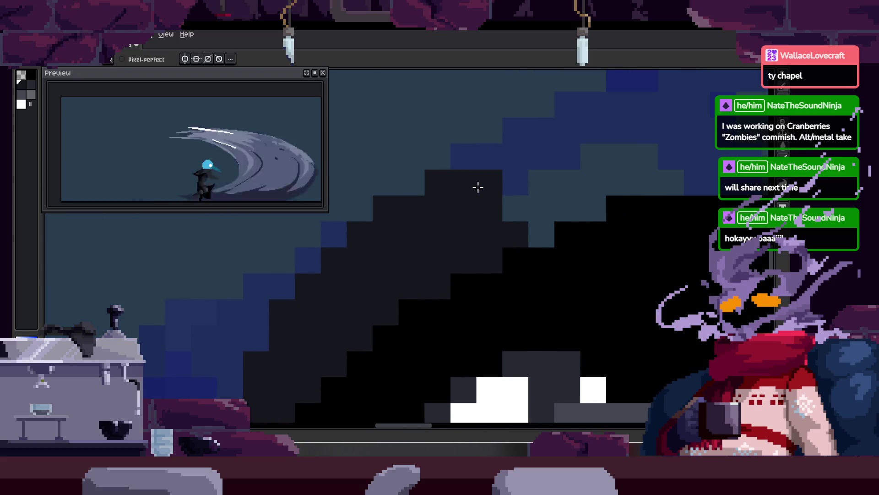
{"action": "scroll", "coordinate": [502, 196], "scroll_direction": "down", "scroll_amount": 2}
{"action": "scroll", "coordinate": [507, 195], "scroll_direction": "down", "scroll_amount": 1}
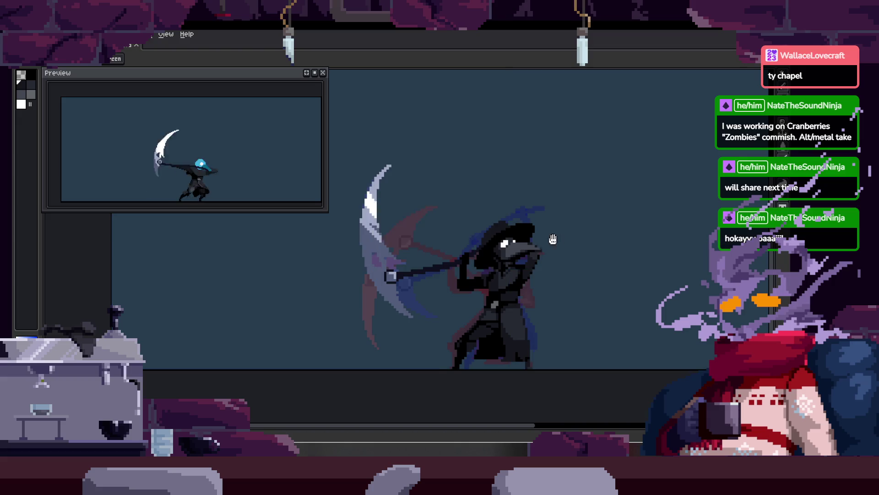
{"action": "key", "text": "Right"}
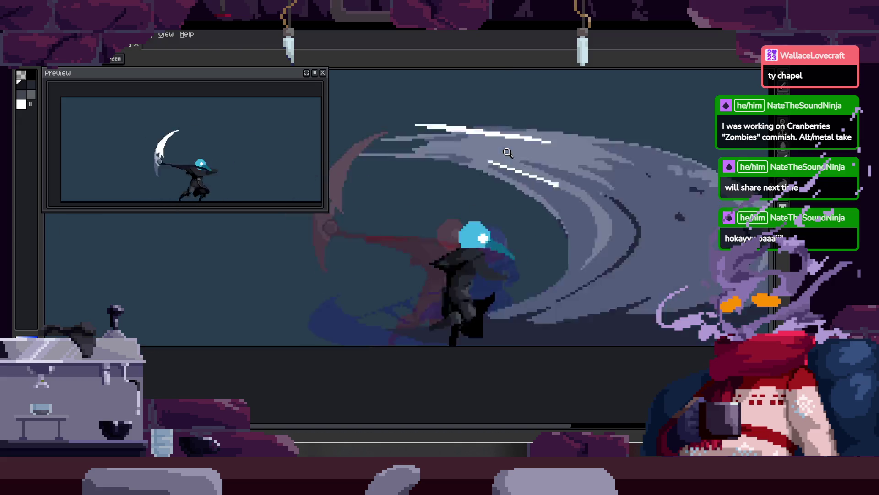
Draw a curved dark pencil stroke arcing over the beaked hood and zoom in on the head.
{"action": "scroll", "coordinate": [450, 201], "scroll_direction": "up", "scroll_amount": 2}
{"action": "key", "text": "b"}
{"action": "left_click_drag", "start_coordinate": [445, 150], "coordinate": [351, 241]}
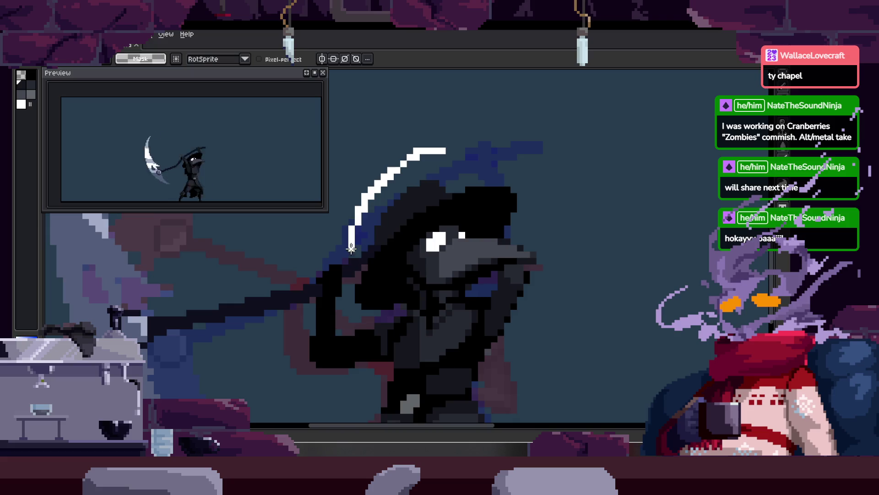
{"action": "key", "text": "z"}
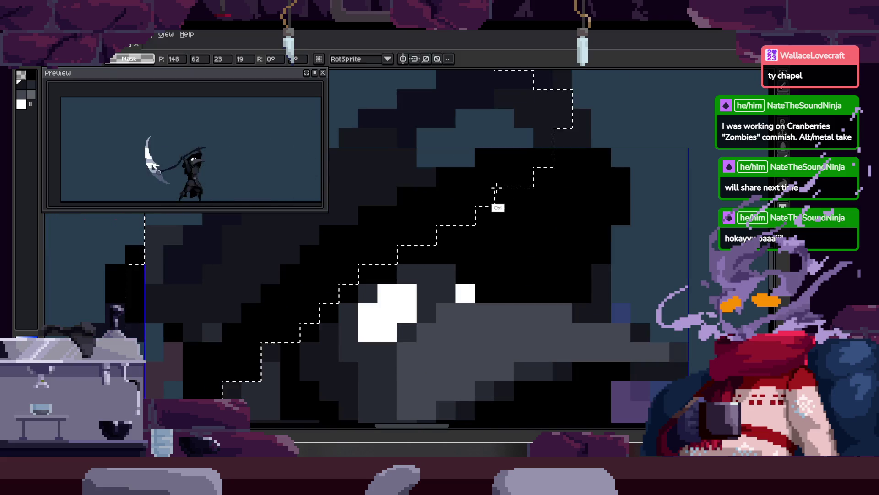
{"action": "left_click", "coordinate": [469, 216]}
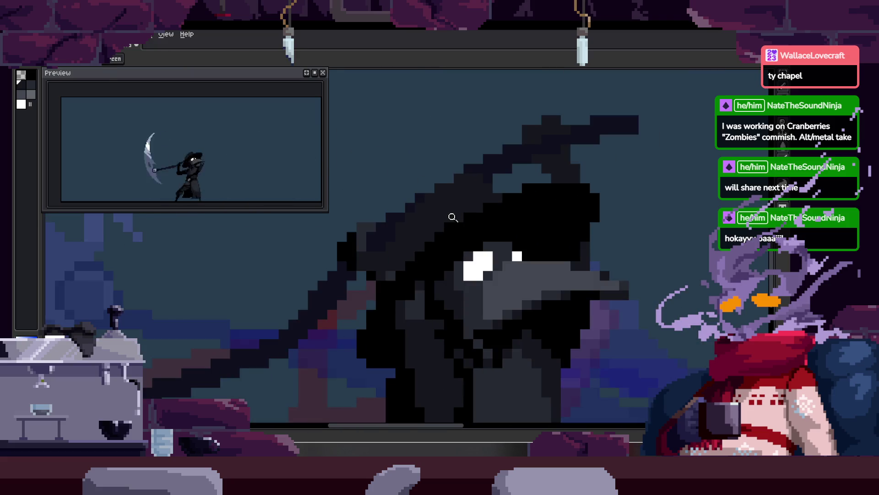
{"action": "left_click", "coordinate": [435, 229]}
{"action": "scroll", "coordinate": [424, 284], "scroll_direction": "down", "scroll_amount": 4}
{"action": "key", "text": "v"}
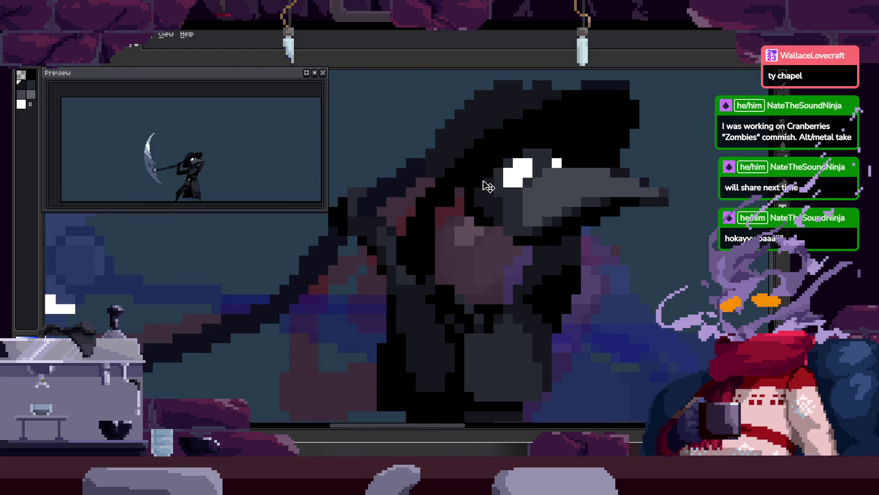
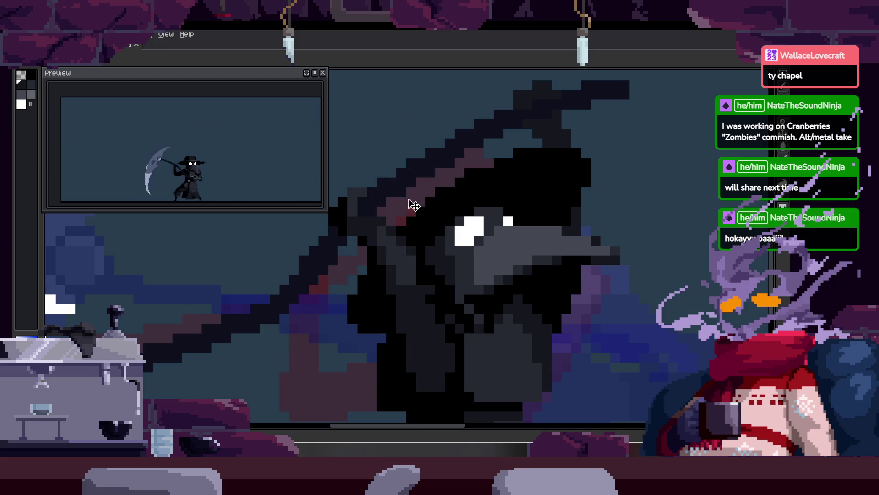
Advance a frame, zoom around the scythe, and reveal the timeline with the Attack_1–3 and to_Idle tags.
{"action": "key", "text": "Right"}
{"action": "key", "text": "Right"}
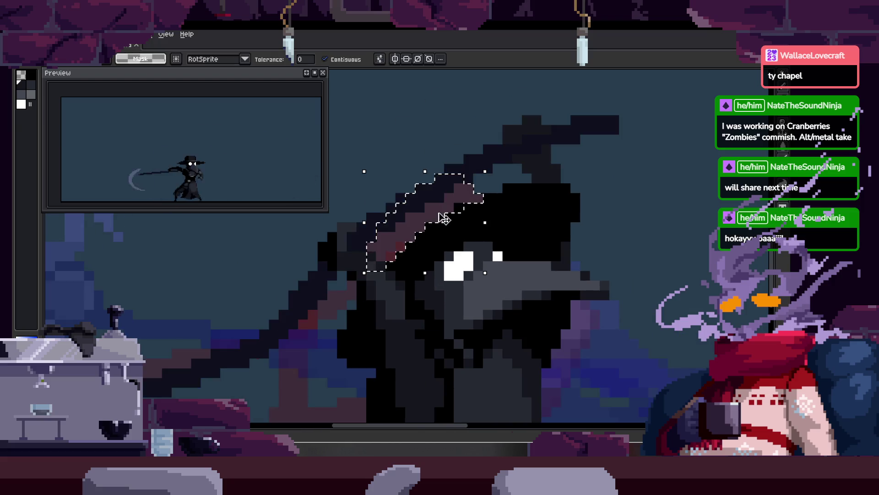
{"action": "scroll", "coordinate": [389, 238], "scroll_direction": "up", "scroll_amount": 3}
{"action": "key", "text": "b"}
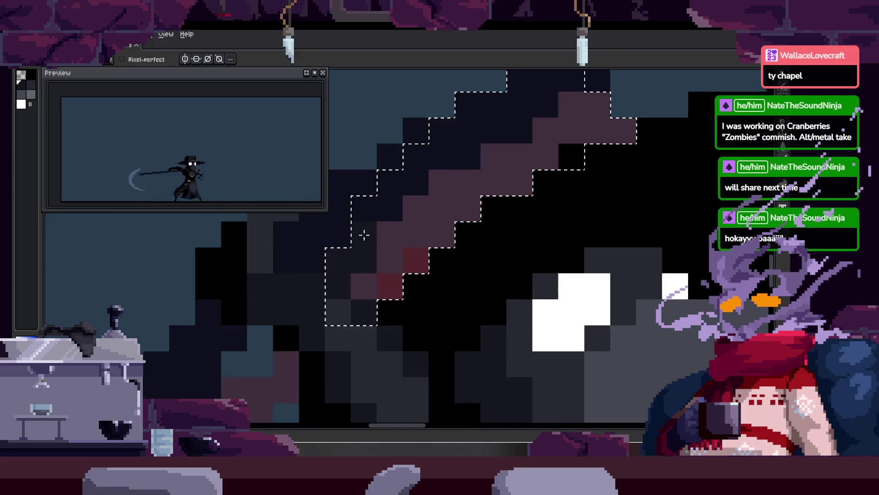
{"action": "key", "text": "z"}
{"action": "scroll", "coordinate": [412, 229], "scroll_direction": "down", "scroll_amount": 2}
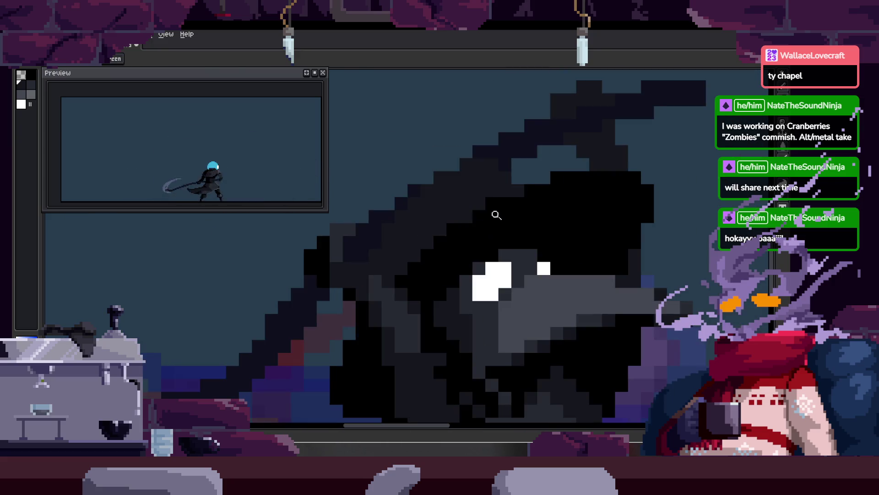
{"action": "scroll", "coordinate": [486, 220], "scroll_direction": "down", "scroll_amount": 2}
{"action": "scroll", "coordinate": [485, 242], "scroll_direction": "down", "scroll_amount": 1}
{"action": "key", "text": "ctrl"}
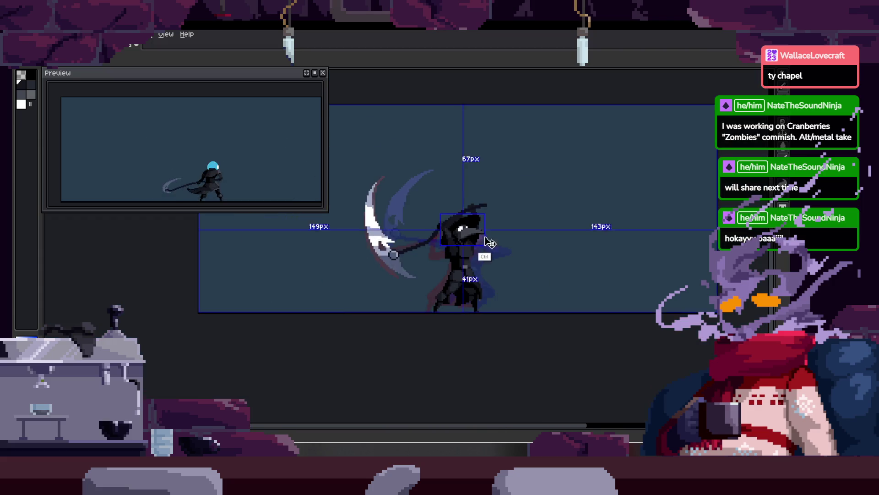
{"action": "scroll", "coordinate": [468, 198], "scroll_direction": "right", "scroll_amount": 2}
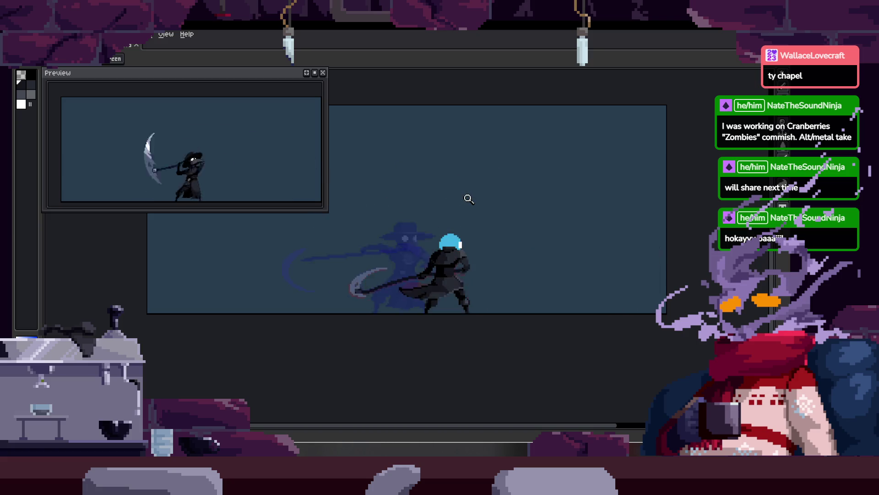
{"action": "key", "text": "Tab"}
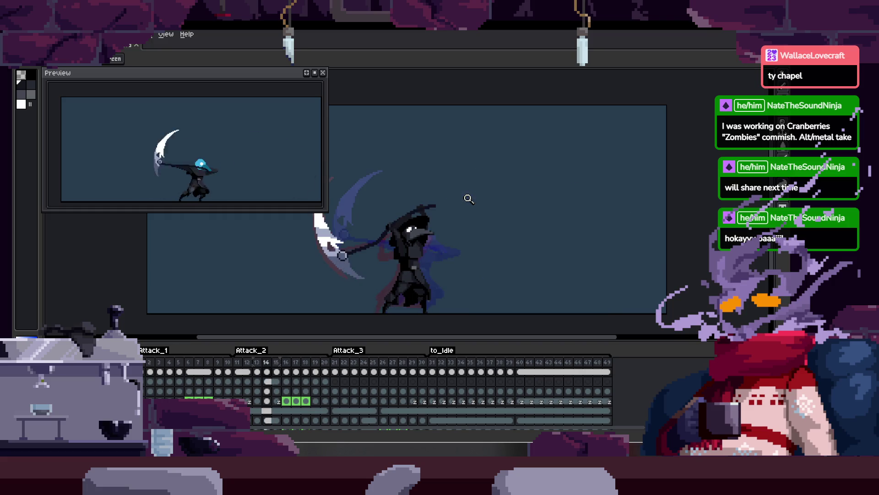
Hide the timeline and zoom in on the plague doctor's glowing cyan head.
{"action": "scroll", "coordinate": [482, 241], "scroll_direction": "up", "scroll_amount": 1}
{"action": "scroll", "coordinate": [484, 248], "scroll_direction": "up", "scroll_amount": 1}
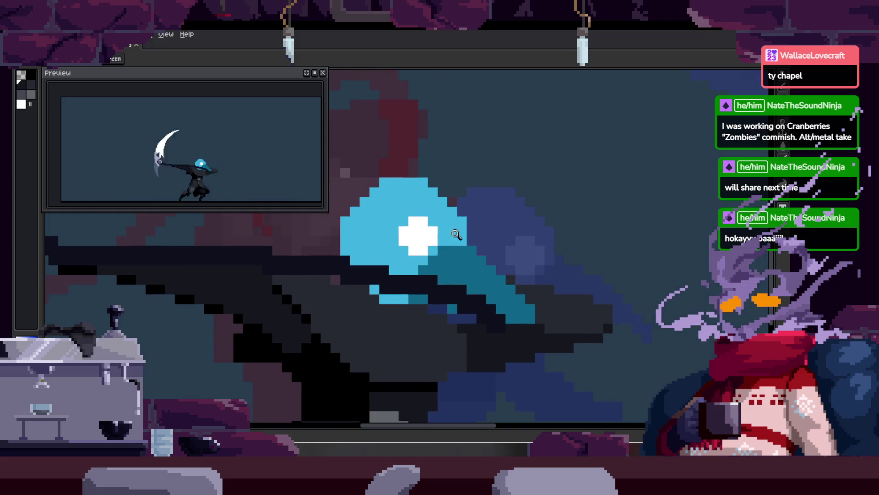
{"action": "key", "text": "Tab"}
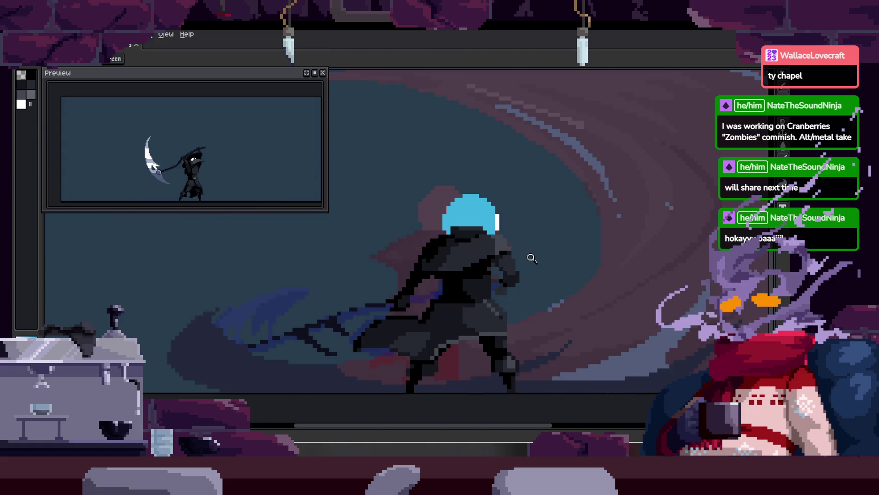
{"action": "left_click_drag", "start_coordinate": [524, 229], "coordinate": [503, 231]}
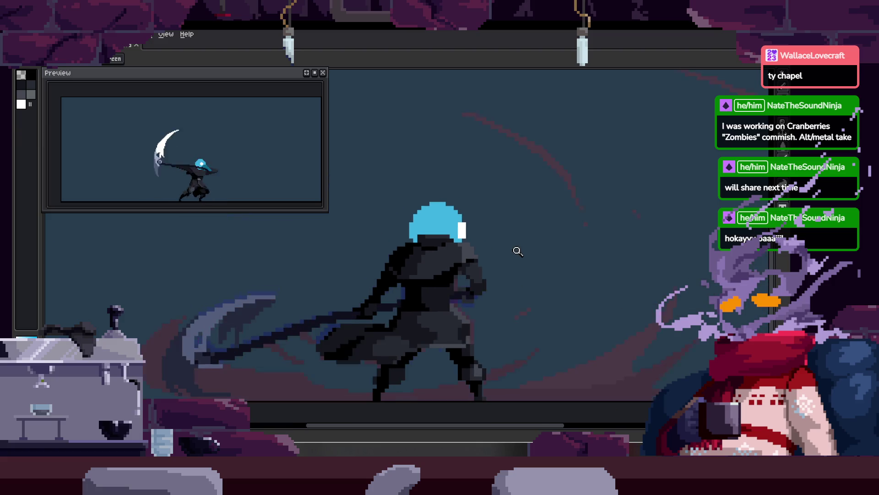
{"action": "mouse_move", "coordinate": [462, 199]}
{"action": "left_mouse_down"}
{"action": "mouse_move", "coordinate": [476, 215]}
{"action": "mouse_move", "coordinate": [474, 236]}
{"action": "left_mouse_up"}
{"action": "scroll", "coordinate": [476, 212], "scroll_direction": "up", "scroll_amount": 2}
{"action": "scroll", "coordinate": [447, 226], "scroll_direction": "up", "scroll_amount": 2}
{"action": "key", "text": "ctrl"}
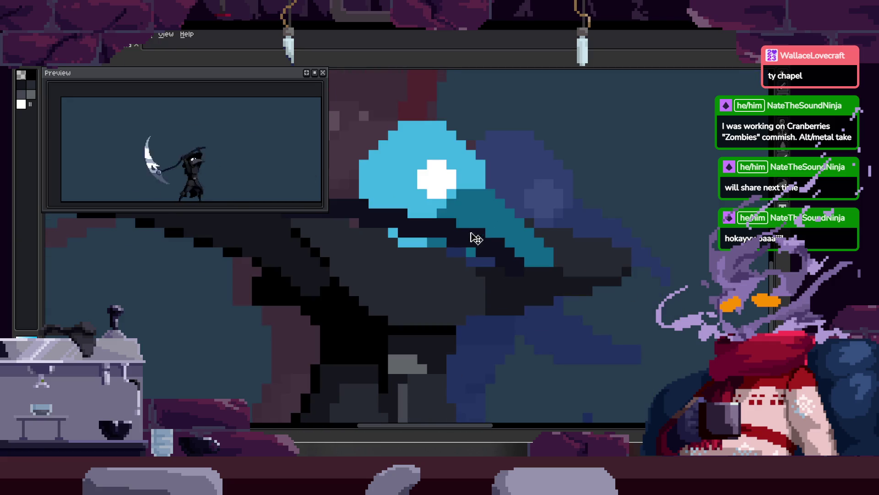
{"action": "scroll", "coordinate": [476, 241], "scroll_direction": "up", "scroll_amount": 1}
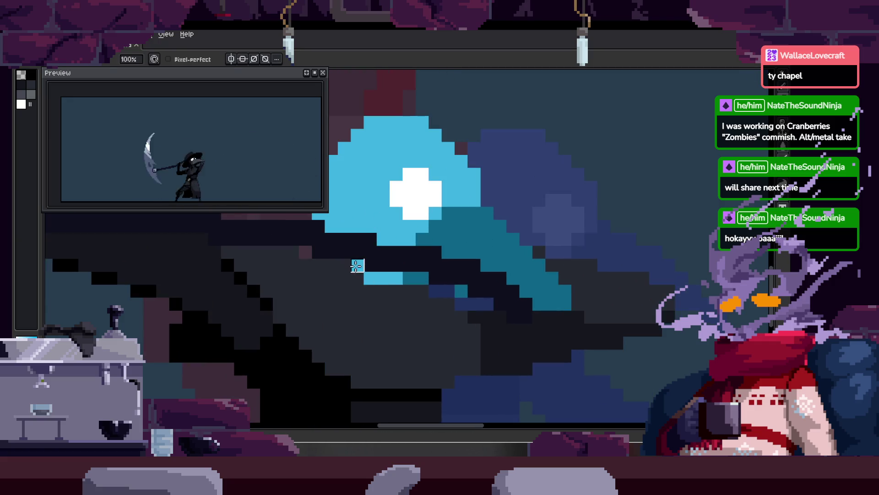
{"action": "scroll", "coordinate": [394, 275], "scroll_direction": "down", "scroll_amount": 2}
{"action": "scroll", "coordinate": [464, 257], "scroll_direction": "up", "scroll_amount": 2}
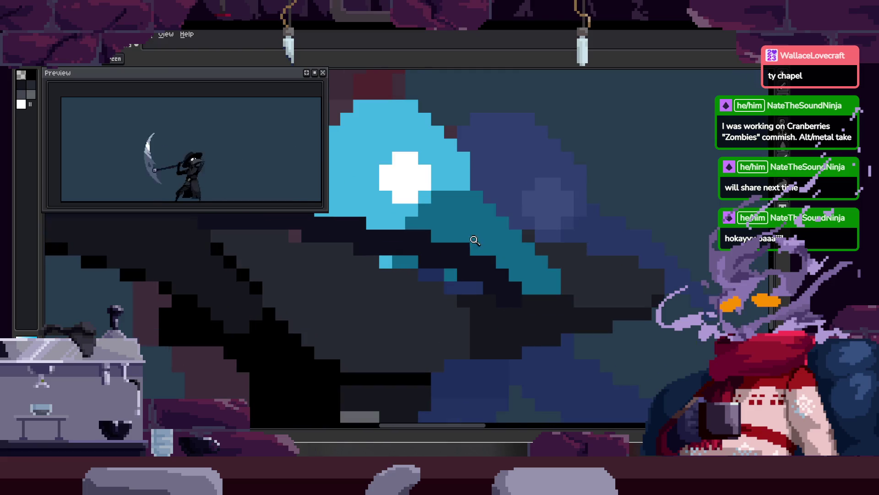
Repaint the light and dark cyan beak shading around the white eye with the pencil.
{"action": "key", "text": "b"}
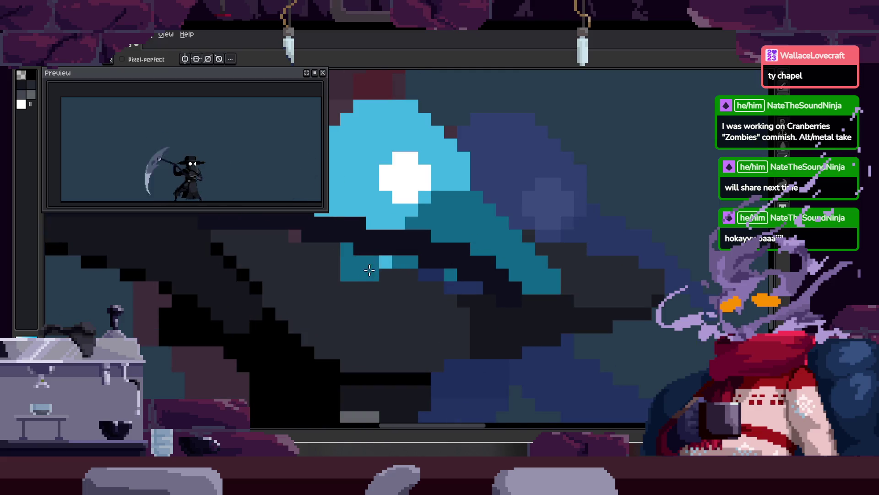
{"action": "left_click_drag", "start_coordinate": [353, 244], "coordinate": [343, 255]}
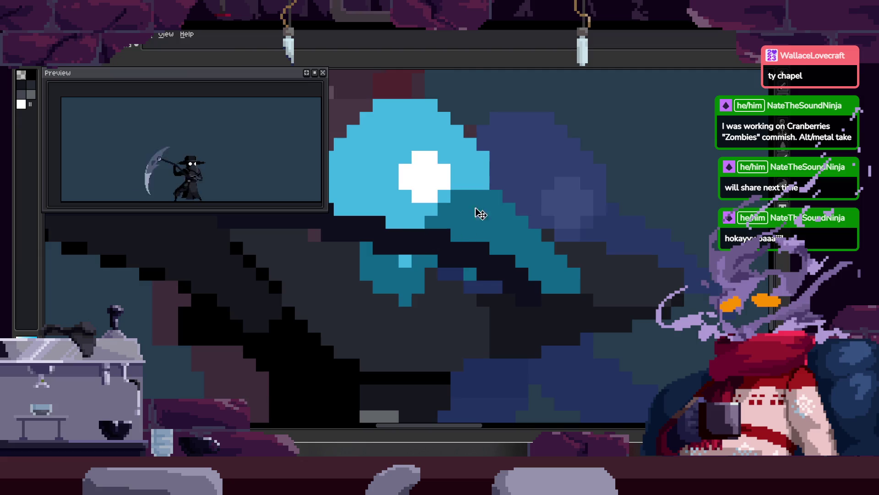
{"action": "scroll", "coordinate": [408, 242], "scroll_direction": "up", "scroll_amount": 1}
{"action": "scroll", "coordinate": [388, 235], "scroll_direction": "down", "scroll_amount": 3}
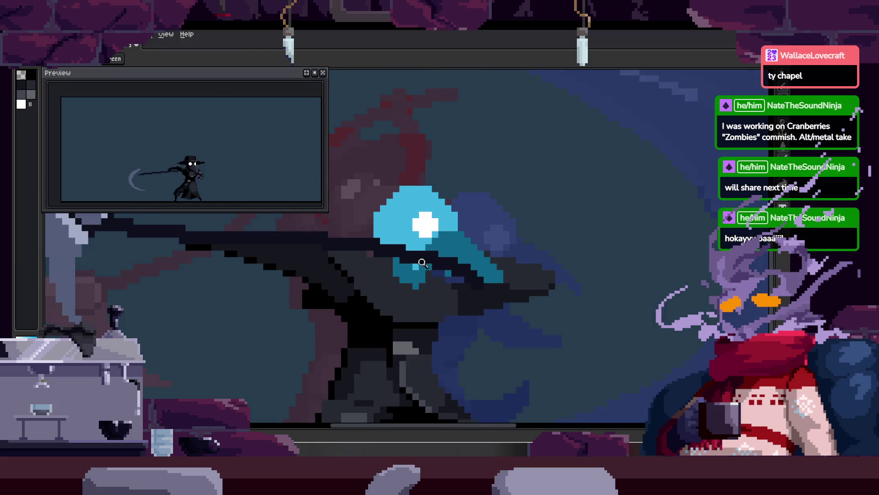
{"action": "scroll", "coordinate": [359, 249], "scroll_direction": "up", "scroll_amount": 3}
{"action": "scroll", "coordinate": [426, 243], "scroll_direction": "down", "scroll_amount": 1}
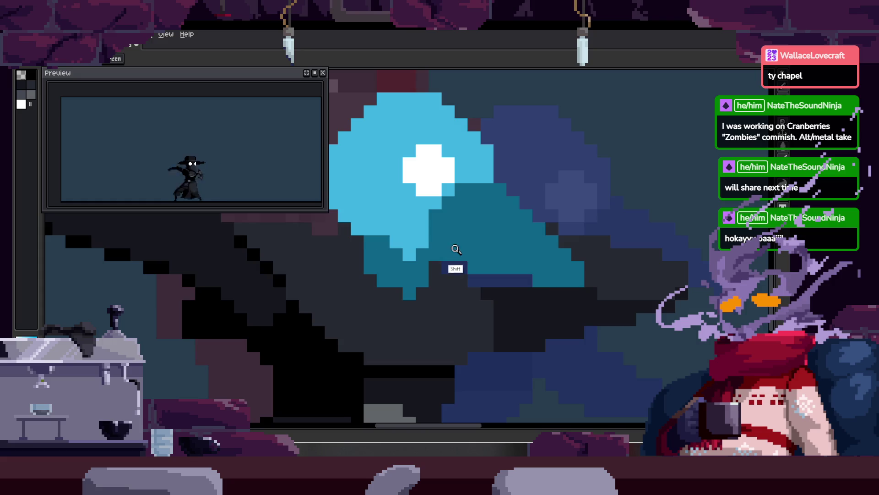
{"action": "scroll", "coordinate": [426, 244], "scroll_direction": "down", "scroll_amount": 1}
{"action": "scroll", "coordinate": [436, 235], "scroll_direction": "down", "scroll_amount": 2}
{"action": "scroll", "coordinate": [430, 261], "scroll_direction": "up", "scroll_amount": 2}
{"action": "scroll", "coordinate": [430, 261], "scroll_direction": "up", "scroll_amount": 1}
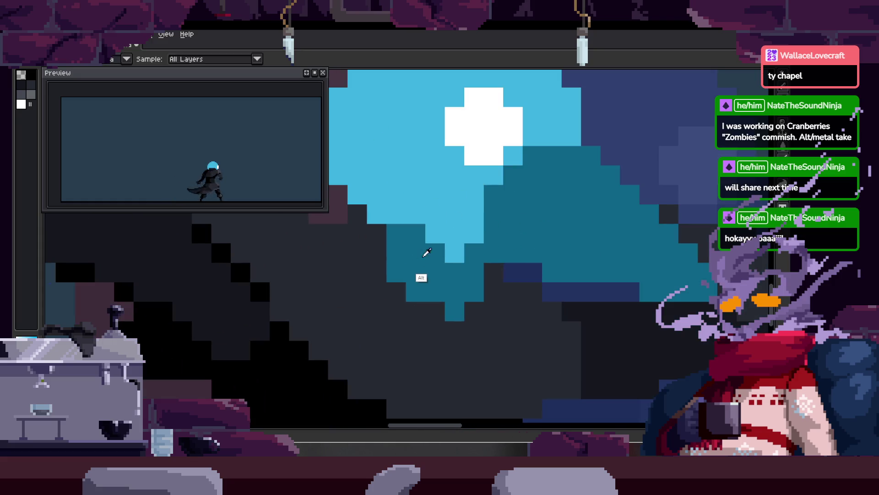
{"action": "scroll", "coordinate": [447, 202], "scroll_direction": "up", "scroll_amount": 2}
{"action": "scroll", "coordinate": [362, 250], "scroll_direction": "down", "scroll_amount": 2}
{"action": "scroll", "coordinate": [399, 216], "scroll_direction": "up", "scroll_amount": 2}
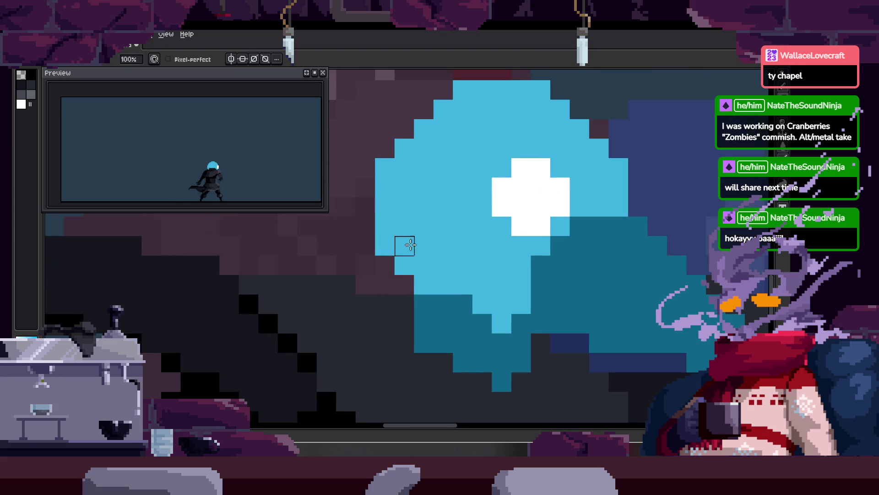
{"action": "key", "text": "z"}
{"action": "scroll", "coordinate": [453, 223], "scroll_direction": "down", "scroll_amount": 1}
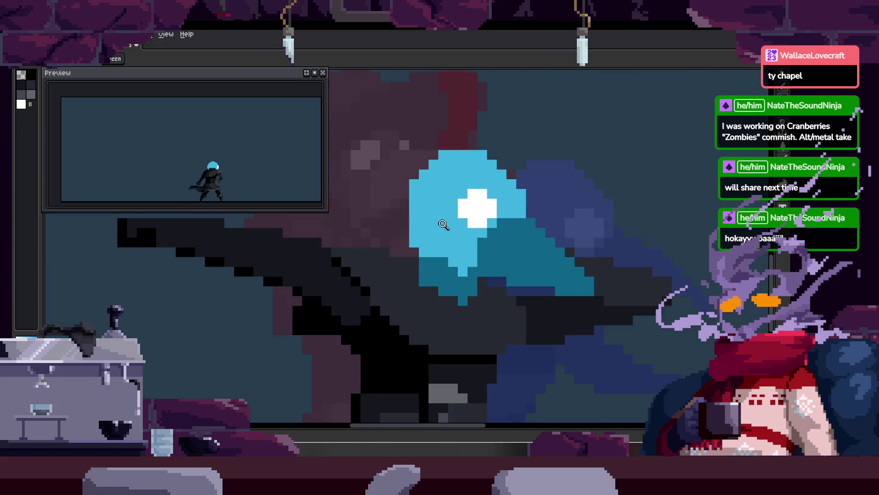
{"action": "scroll", "coordinate": [421, 147], "scroll_direction": "up", "scroll_amount": 2}
{"action": "key", "text": "z"}
{"action": "scroll", "coordinate": [508, 138], "scroll_direction": "down", "scroll_amount": 1}
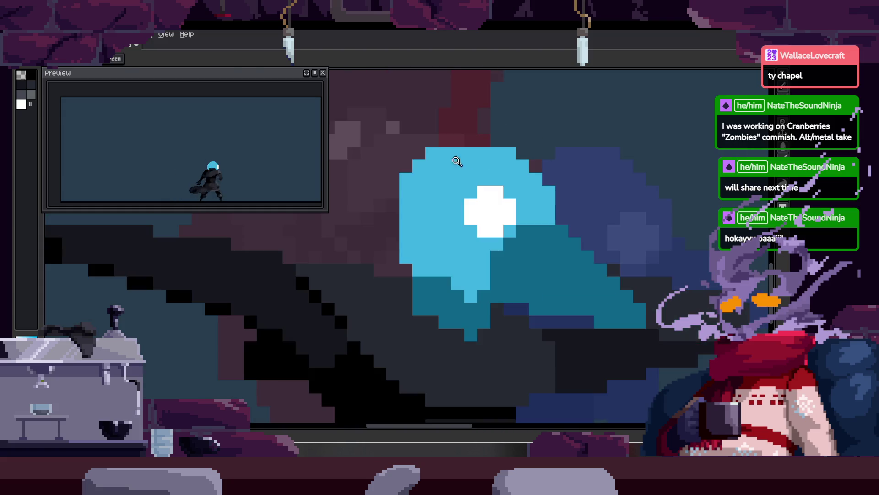
{"action": "scroll", "coordinate": [458, 270], "scroll_direction": "up", "scroll_amount": 1}
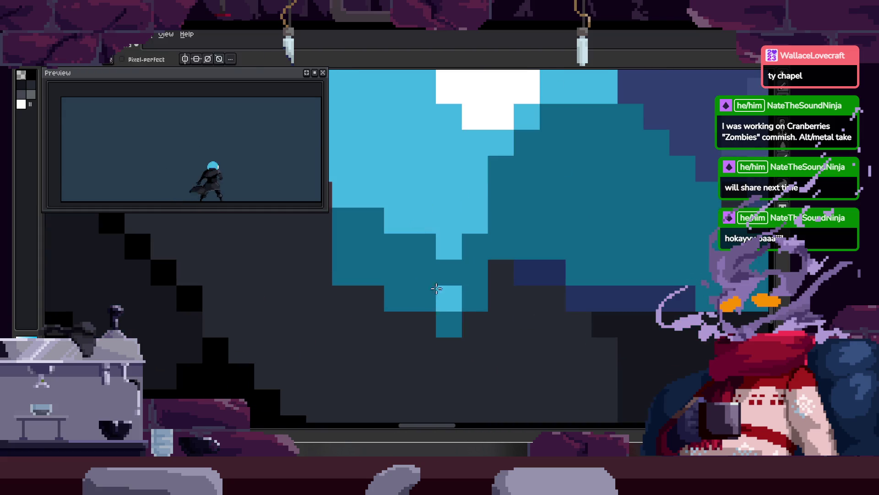
{"action": "scroll", "coordinate": [403, 314], "scroll_direction": "down", "scroll_amount": 2}
{"action": "scroll", "coordinate": [476, 276], "scroll_direction": "up", "scroll_amount": 1}
{"action": "scroll", "coordinate": [476, 277], "scroll_direction": "down", "scroll_amount": 2}
{"action": "scroll", "coordinate": [477, 269], "scroll_direction": "up", "scroll_amount": 2}
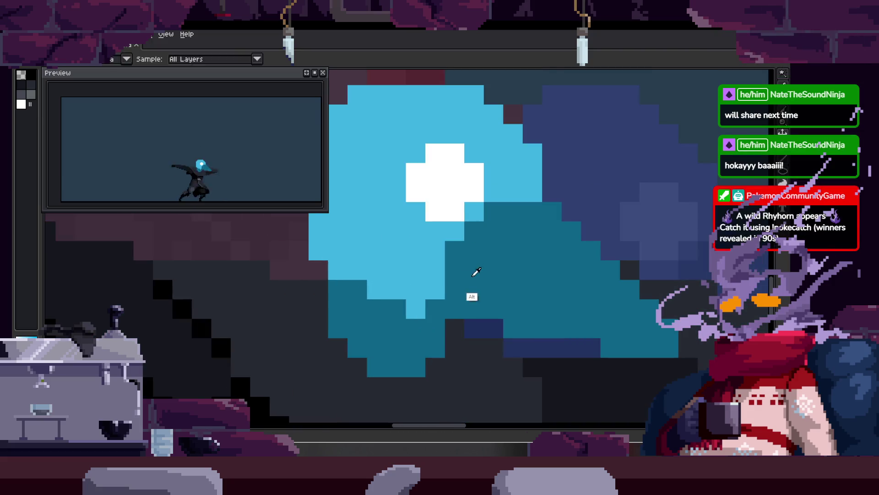
{"action": "scroll", "coordinate": [433, 299], "scroll_direction": "down", "scroll_amount": 1}
{"action": "scroll", "coordinate": [429, 243], "scroll_direction": "down", "scroll_amount": 1}
{"action": "scroll", "coordinate": [497, 234], "scroll_direction": "up", "scroll_amount": 2}
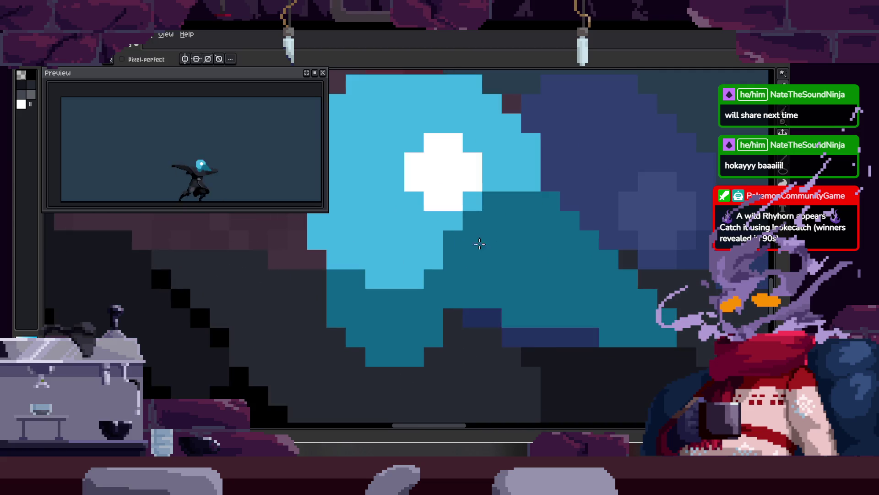
{"action": "scroll", "coordinate": [383, 230], "scroll_direction": "down", "scroll_amount": 1}
{"action": "scroll", "coordinate": [335, 208], "scroll_direction": "down", "scroll_amount": 1}
{"action": "key", "text": "z"}
{"action": "scroll", "coordinate": [473, 245], "scroll_direction": "up", "scroll_amount": 1}
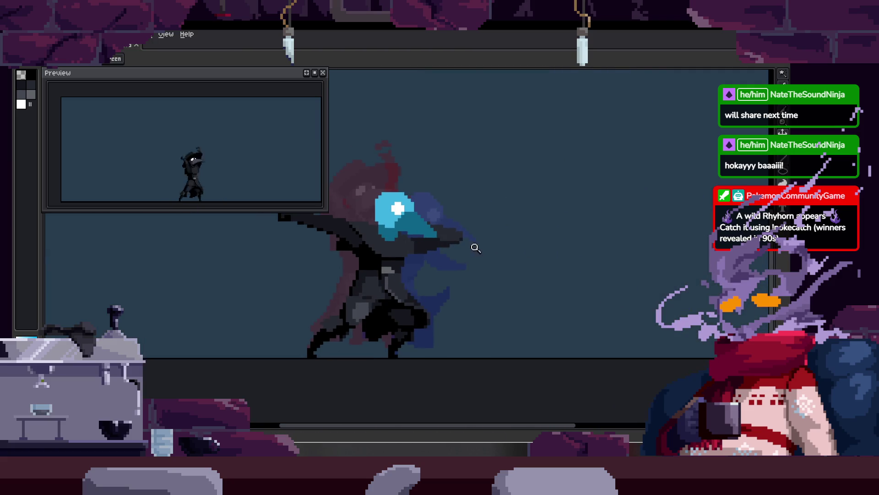
Step back and forth through the attack frames to review the swing poses.
{"action": "key", "text": "Right"}
{"action": "scroll", "coordinate": [431, 208], "scroll_direction": "up", "scroll_amount": 1}
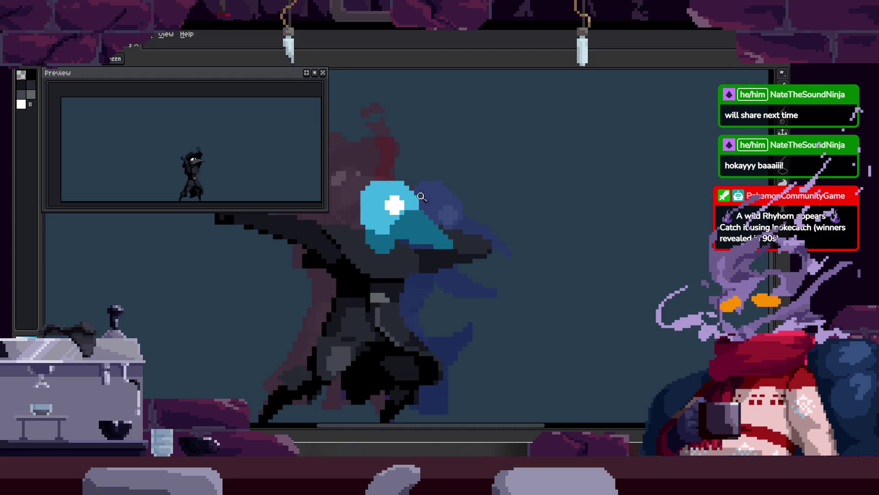
{"action": "scroll", "coordinate": [415, 227], "scroll_direction": "up", "scroll_amount": 1}
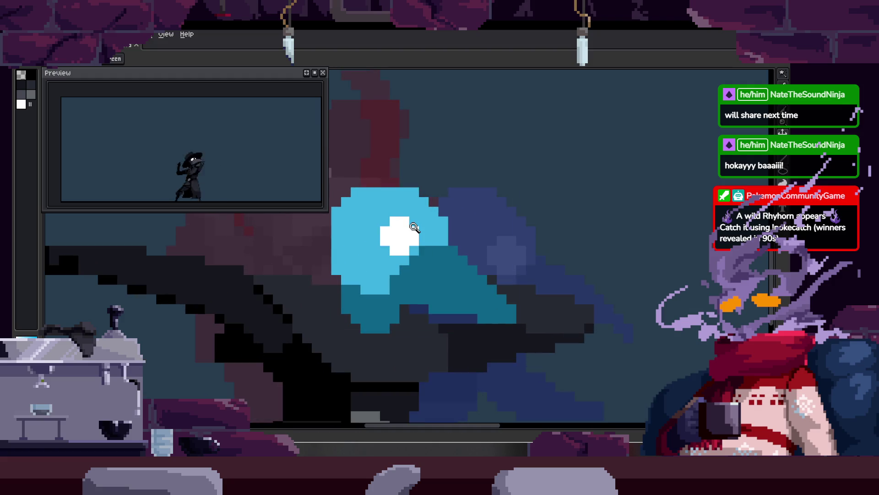
{"action": "key", "text": "Left"}
{"action": "scroll", "coordinate": [415, 227], "scroll_direction": "down", "scroll_amount": 2}
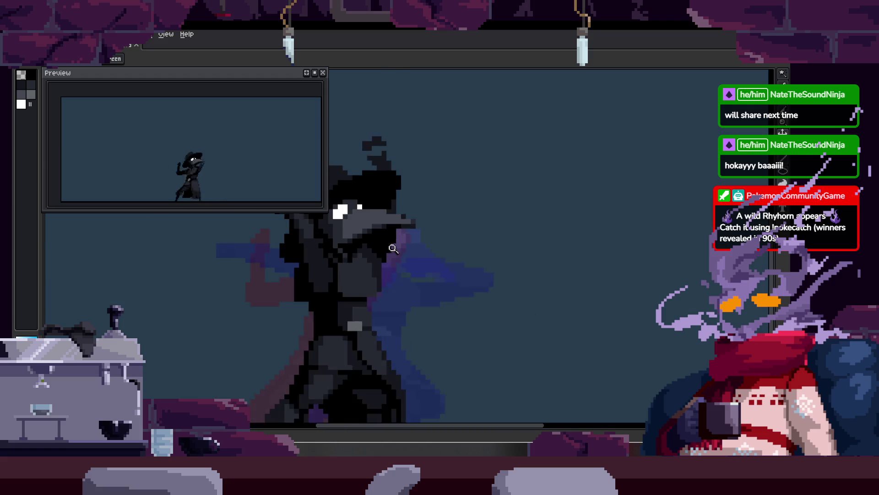
{"action": "key", "text": "Right"}
{"action": "key", "text": "Right"}
{"action": "key", "text": "Right"}
{"action": "key", "text": "Right"}
{"action": "key", "text": "Right"}
{"action": "key", "text": "Right"}
{"action": "key", "text": "Right"}
{"action": "scroll", "coordinate": [462, 237], "scroll_direction": "up", "scroll_amount": 1}
{"action": "key", "text": "Right"}
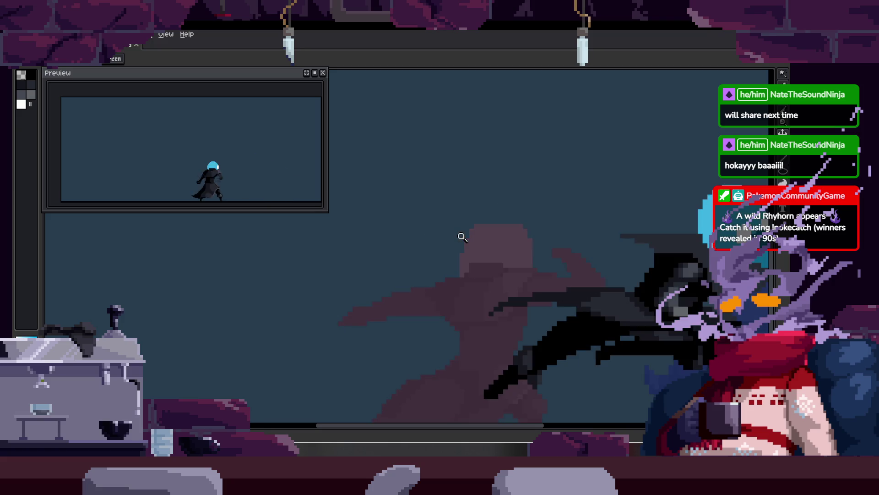
{"action": "key", "text": "Right"}
{"action": "key", "text": "Right"}
{"action": "scroll", "coordinate": [595, 275], "scroll_direction": "down", "scroll_amount": 1}
{"action": "key", "text": "Right"}
{"action": "key", "text": "Right"}
{"action": "key", "text": "Right"}
{"action": "scroll", "coordinate": [632, 257], "scroll_direction": "up", "scroll_amount": 2}
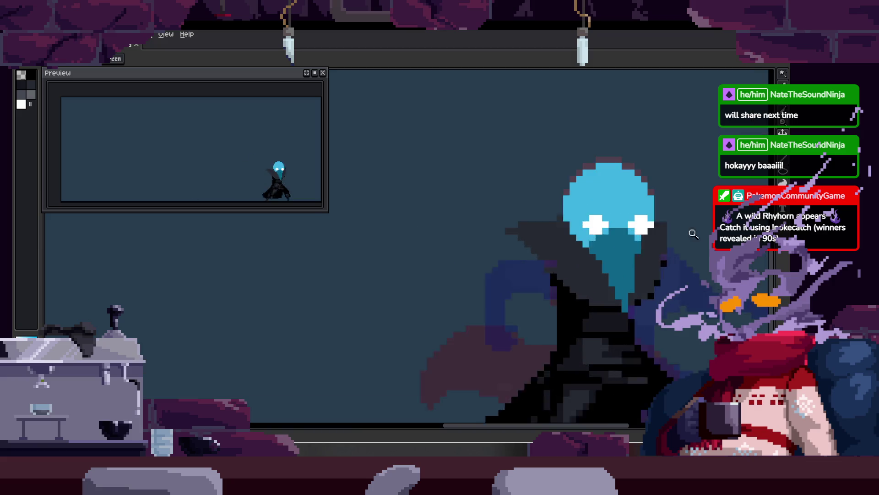
{"action": "key", "text": "Right"}
{"action": "scroll", "coordinate": [632, 215], "scroll_direction": "down", "scroll_amount": 1}
{"action": "key", "text": "Right"}
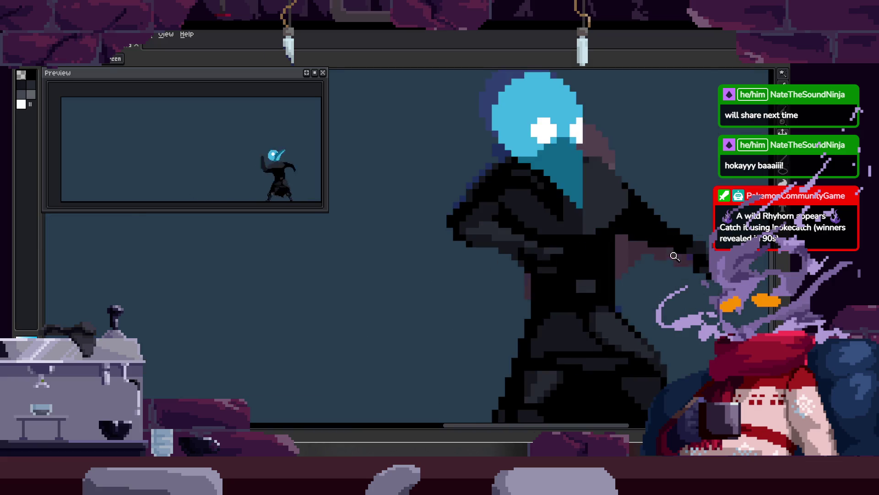
{"action": "key", "text": "Right"}
Go back to frame 15 of Attack_2, hide the timeline and zoom on the head.
{"action": "key", "text": "Tab"}
{"action": "key", "text": "Left"}
{"action": "key", "text": "Left"}
{"action": "key", "text": "Left"}
{"action": "key", "text": "Left"}
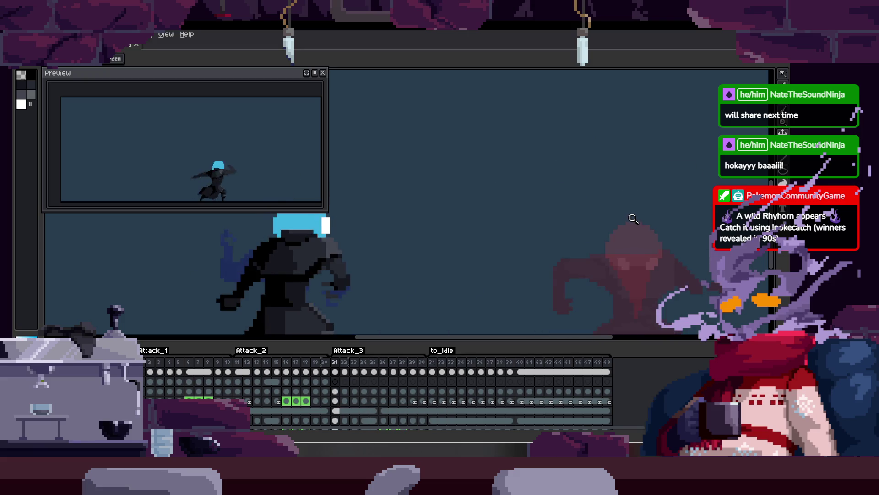
{"action": "key", "text": "Left"}
{"action": "key", "text": "Left"}
{"action": "key", "text": "Left"}
{"action": "key", "text": "Left"}
{"action": "key", "text": "Left"}
{"action": "key", "text": "Left"}
{"action": "key", "text": "Right"}
{"action": "key", "text": "Right"}
{"action": "key", "text": "Left"}
{"action": "key", "text": "Tab"}
{"action": "scroll", "coordinate": [487, 215], "scroll_direction": "up", "scroll_amount": 2}
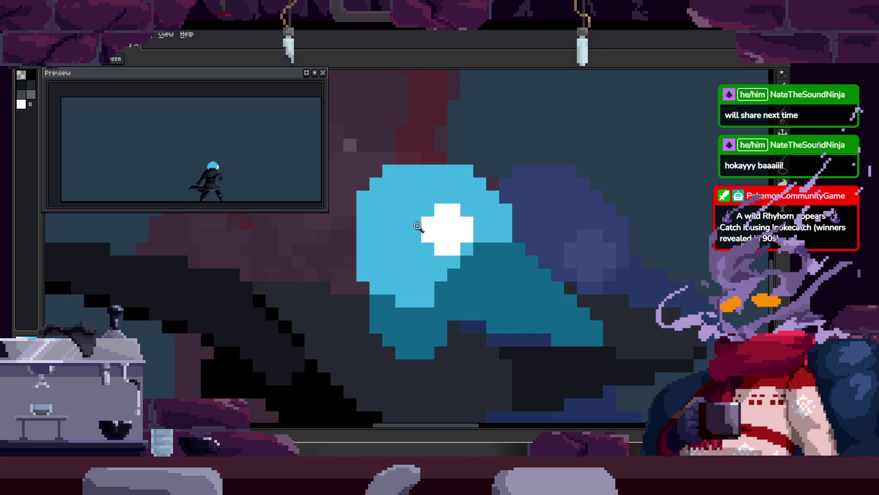
Sample dark teal from the mask and paint teal and light-blue pixels, including a diagonal light-blue run.
{"action": "left_click", "coordinate": [427, 229]}
{"action": "key", "text": "b"}
{"action": "left_click", "coordinate": [415, 196]}
{"action": "left_click", "coordinate": [427, 334]}
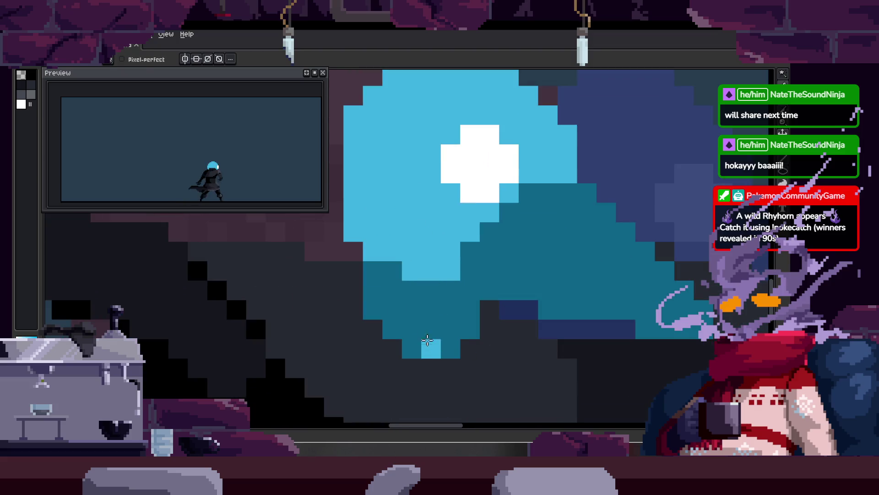
{"action": "key", "text": "x"}
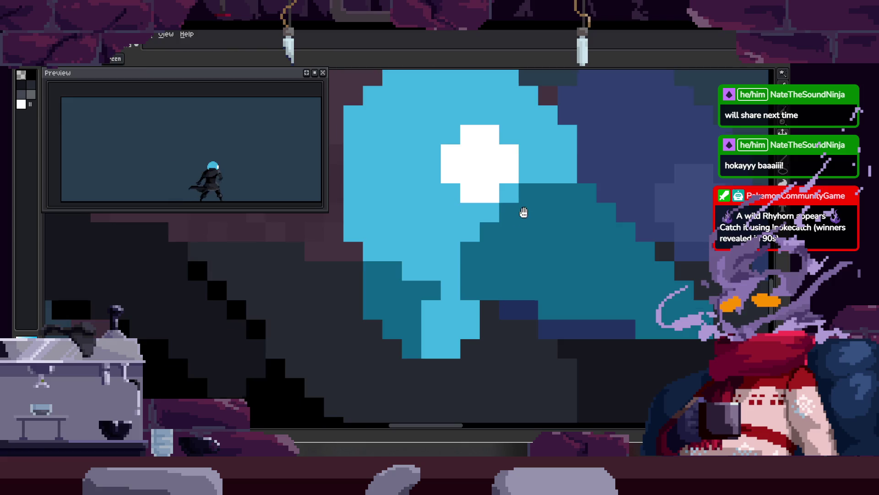
{"action": "left_click_drag", "start_coordinate": [456, 275], "coordinate": [497, 232]}
Recolour a dark-teal patch on the mask to light blue, then bucket-fill the remaining teal area.
{"action": "scroll", "coordinate": [464, 285], "scroll_direction": "right", "scroll_amount": 2}
{"action": "left_click_drag", "start_coordinate": [499, 275], "coordinate": [466, 260]}
{"action": "key", "text": "g"}
{"action": "left_click", "coordinate": [543, 263]}
{"action": "scroll", "coordinate": [527, 242], "scroll_direction": "up", "scroll_amount": 2}
{"action": "scroll", "coordinate": [513, 228], "scroll_direction": "left", "scroll_amount": 1}
{"action": "scroll", "coordinate": [498, 204], "scroll_direction": "left", "scroll_amount": 2}
Paint a dark-teal shading column up the mask and widen it downward.
{"action": "key", "text": "b"}
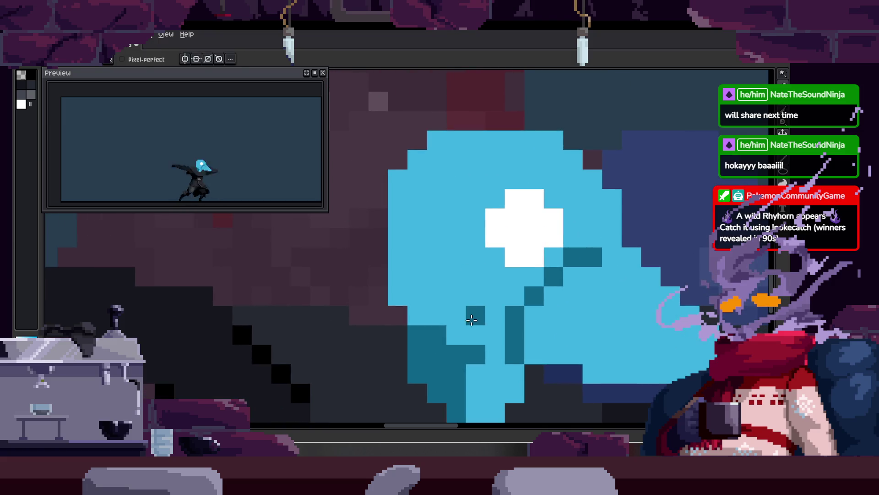
{"action": "left_click", "coordinate": [464, 311]}
{"action": "scroll", "coordinate": [464, 267], "scroll_direction": "down", "scroll_amount": 1}
{"action": "left_click_drag", "start_coordinate": [417, 246], "coordinate": [415, 115]}
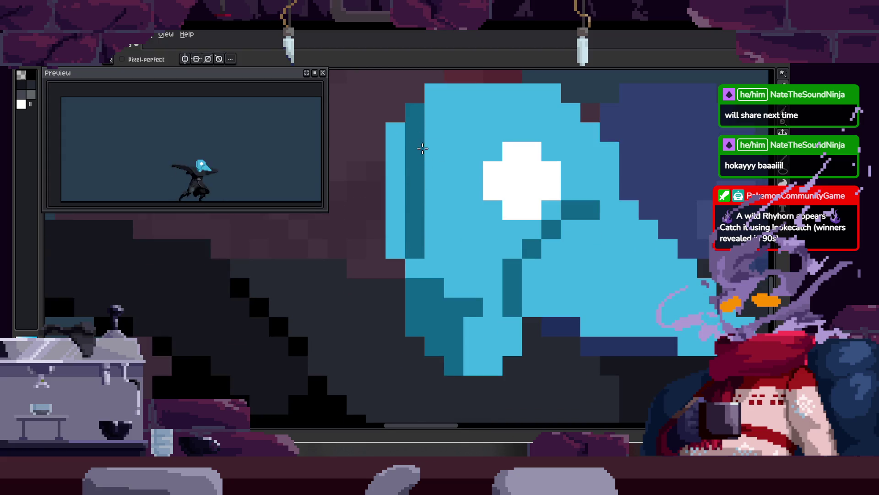
{"action": "scroll", "coordinate": [415, 183], "scroll_direction": "up", "scroll_amount": 1}
{"action": "mouse_move", "coordinate": [417, 209]}
{"action": "left_mouse_down"}
{"action": "mouse_move", "coordinate": [396, 107]}
{"action": "mouse_move", "coordinate": [416, 328]}
{"action": "mouse_move", "coordinate": [483, 272]}
{"action": "left_mouse_up"}
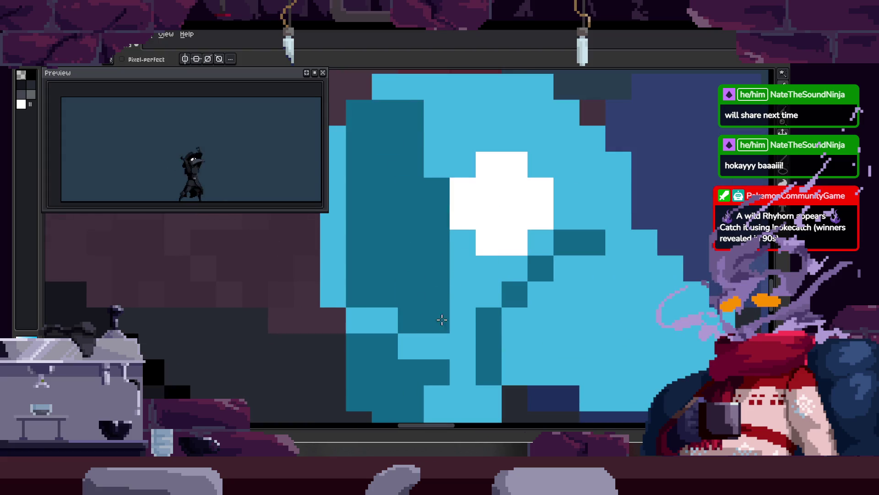
Add dark-teal shading across the upper light-blue area and extra light-blue pixels on the mask.
{"action": "scroll", "coordinate": [517, 297], "scroll_direction": "up", "scroll_amount": 3}
{"action": "left_click_drag", "start_coordinate": [430, 256], "coordinate": [521, 257]}
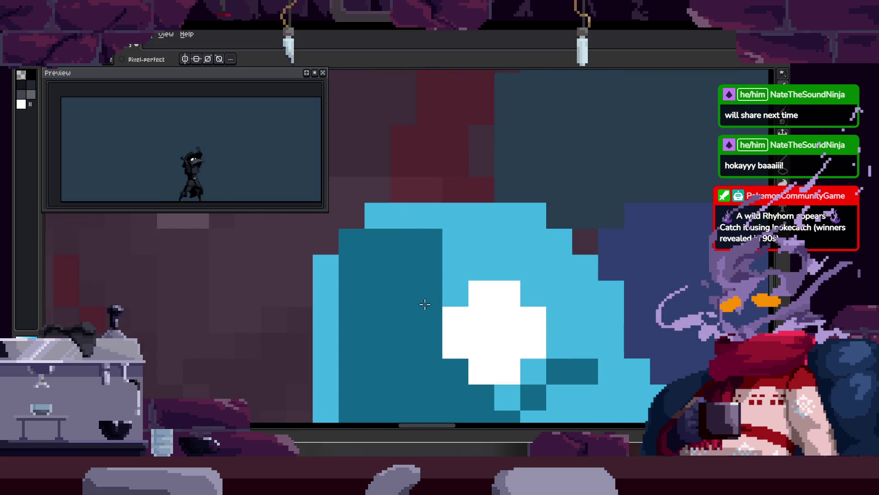
{"action": "left_click_drag", "start_coordinate": [566, 231], "coordinate": [581, 257]}
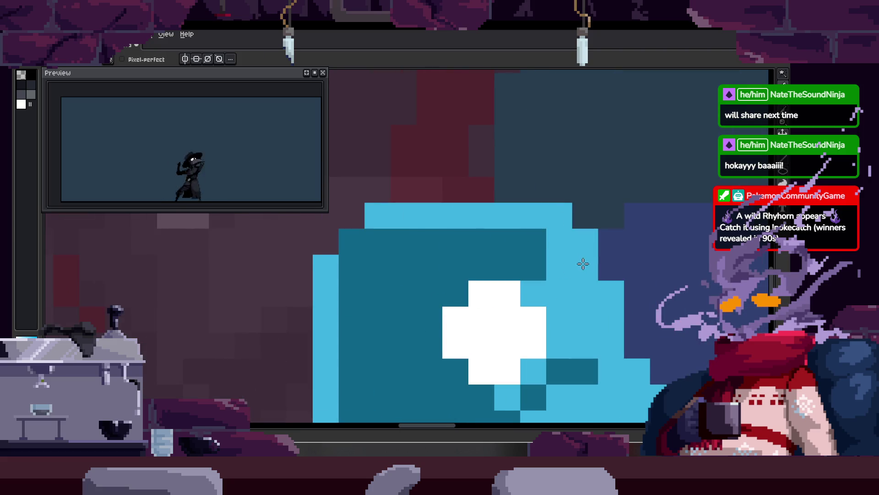
{"action": "scroll", "coordinate": [581, 256], "scroll_direction": "down", "scroll_amount": 1}
{"action": "left_click", "coordinate": [510, 255], "text": "alt"}
{"action": "left_click_drag", "start_coordinate": [510, 270], "coordinate": [567, 238]}
Zoom in and out repeatedly to inspect the mask's new teal and light-blue shading.
{"action": "key", "text": "z"}
{"action": "scroll", "coordinate": [552, 253], "scroll_direction": "down", "scroll_amount": 2}
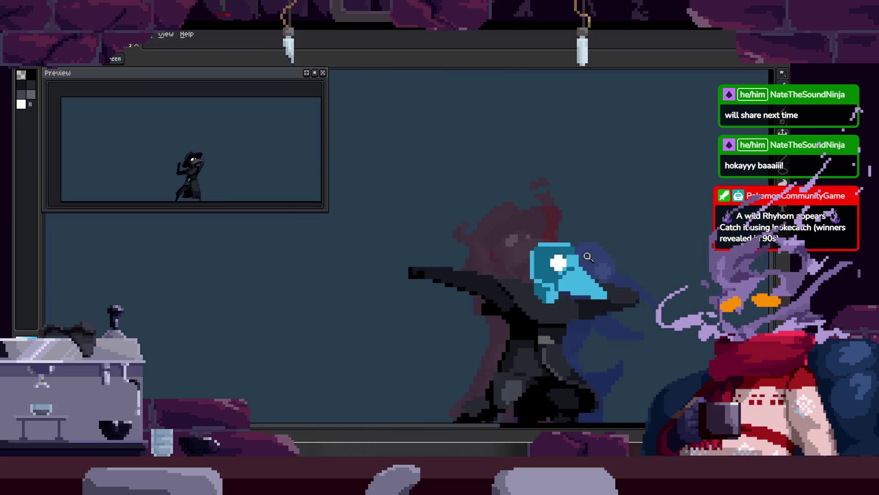
{"action": "scroll", "coordinate": [532, 183], "scroll_direction": "up", "scroll_amount": 1}
{"action": "scroll", "coordinate": [463, 266], "scroll_direction": "up", "scroll_amount": 1}
{"action": "key", "text": "b"}
{"action": "scroll", "coordinate": [412, 267], "scroll_direction": "down", "scroll_amount": 1}
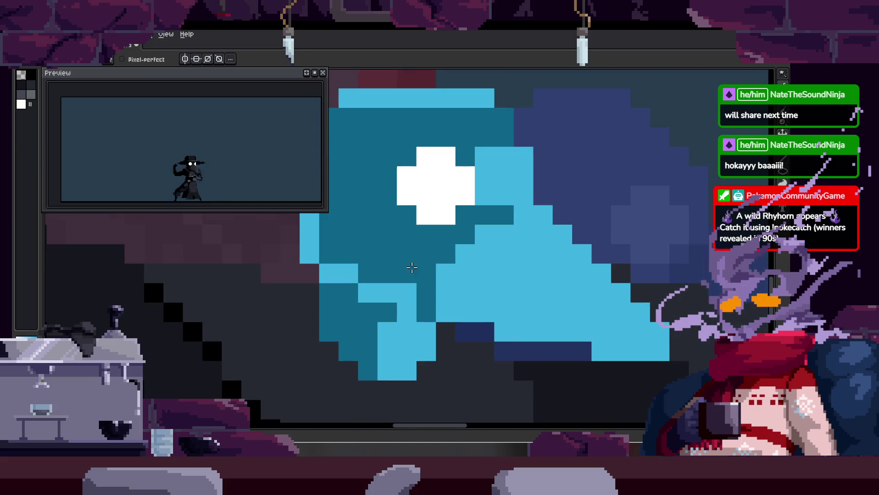
{"action": "scroll", "coordinate": [412, 297], "scroll_direction": "down", "scroll_amount": 2}
{"action": "scroll", "coordinate": [440, 277], "scroll_direction": "up", "scroll_amount": 3}
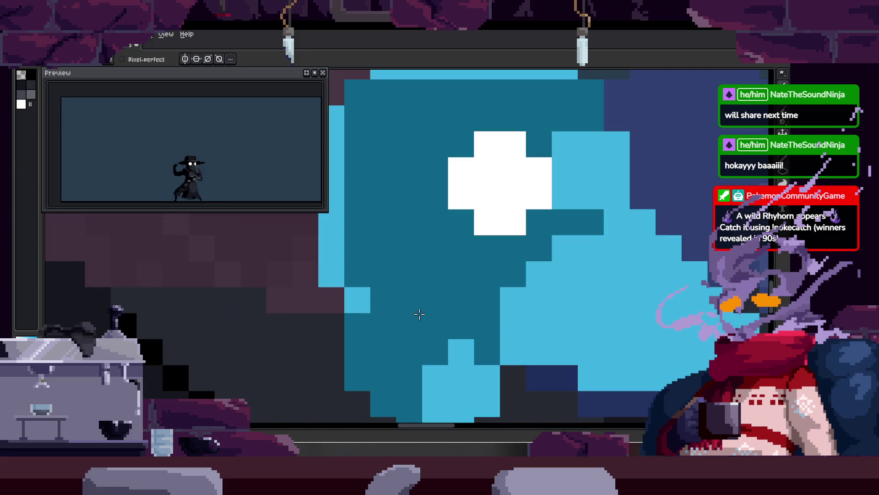
{"action": "key", "text": "z"}
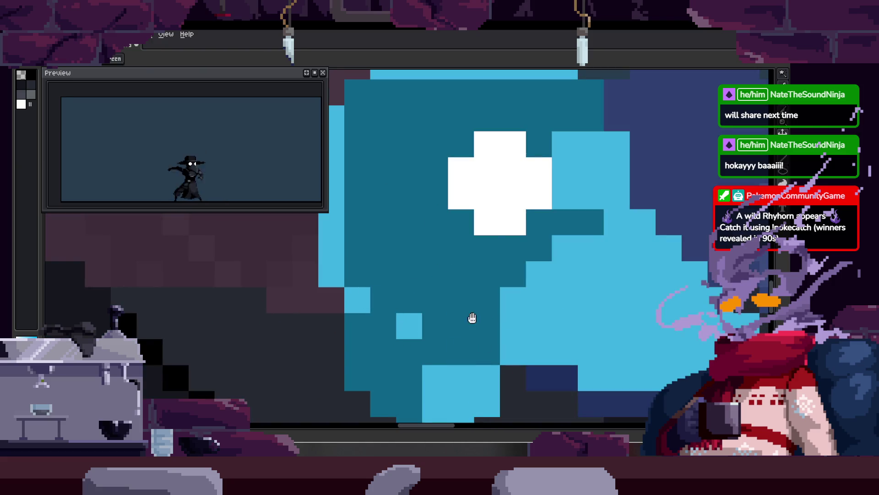
{"action": "scroll", "coordinate": [434, 256], "scroll_direction": "down", "scroll_amount": 1}
{"action": "scroll", "coordinate": [433, 255], "scroll_direction": "up", "scroll_amount": 1}
{"action": "scroll", "coordinate": [434, 256], "scroll_direction": "down", "scroll_amount": 2}
{"action": "scroll", "coordinate": [458, 245], "scroll_direction": "down", "scroll_amount": 1}
{"action": "scroll", "coordinate": [485, 235], "scroll_direction": "down", "scroll_amount": 2}
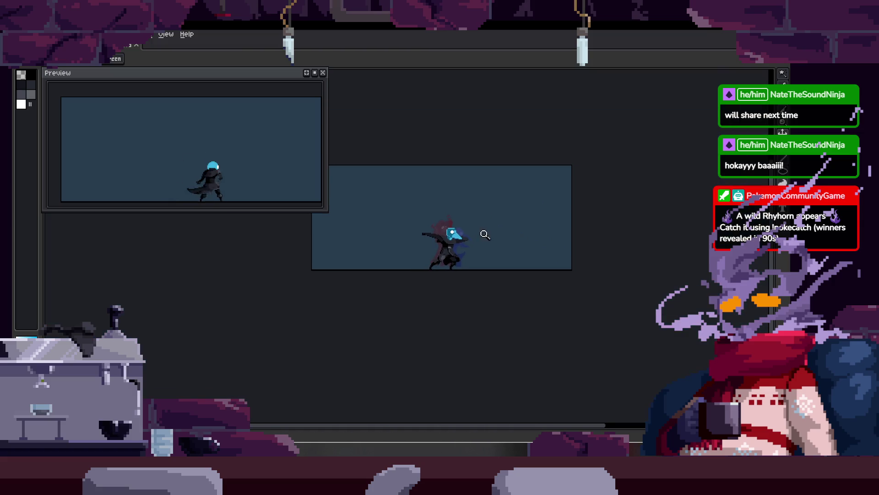
{"action": "scroll", "coordinate": [454, 234], "scroll_direction": "up", "scroll_amount": 4}
{"action": "scroll", "coordinate": [418, 211], "scroll_direction": "down", "scroll_amount": 1}
{"action": "scroll", "coordinate": [364, 263], "scroll_direction": "up", "scroll_amount": 1}
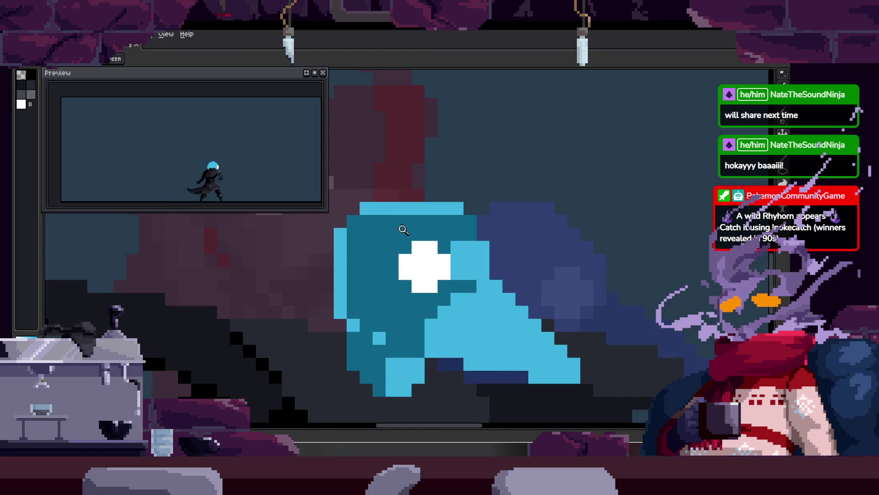
{"action": "key", "text": "alt"}
{"action": "scroll", "coordinate": [355, 309], "scroll_direction": "up", "scroll_amount": 1}
{"action": "key", "text": "b"}
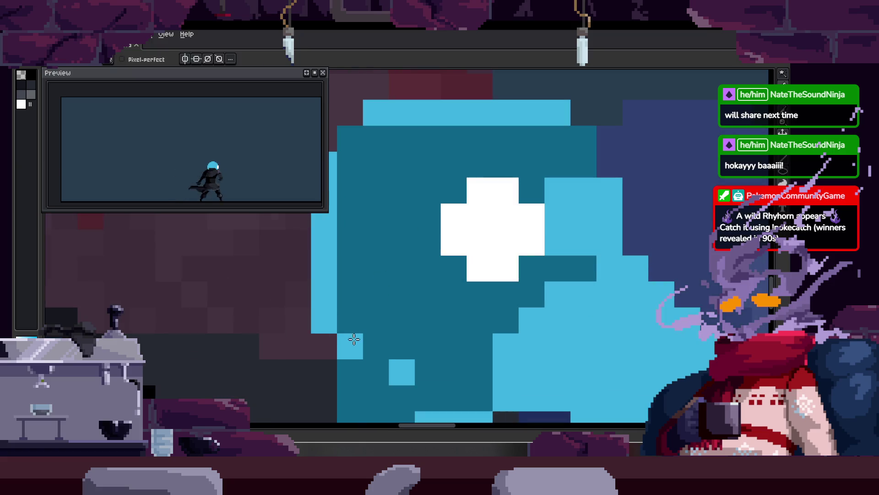
{"action": "key", "text": "z"}
{"action": "scroll", "coordinate": [387, 291], "scroll_direction": "down", "scroll_amount": 2}
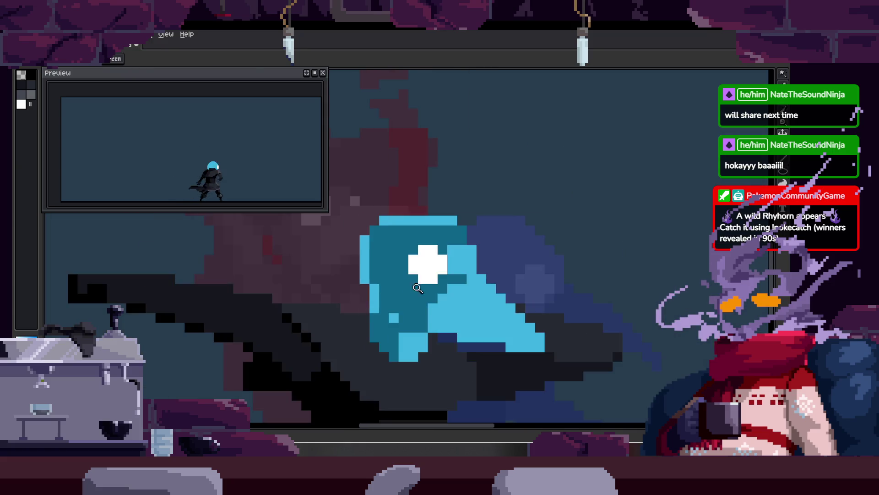
{"action": "scroll", "coordinate": [387, 292], "scroll_direction": "up", "scroll_amount": 1}
{"action": "key", "text": "b"}
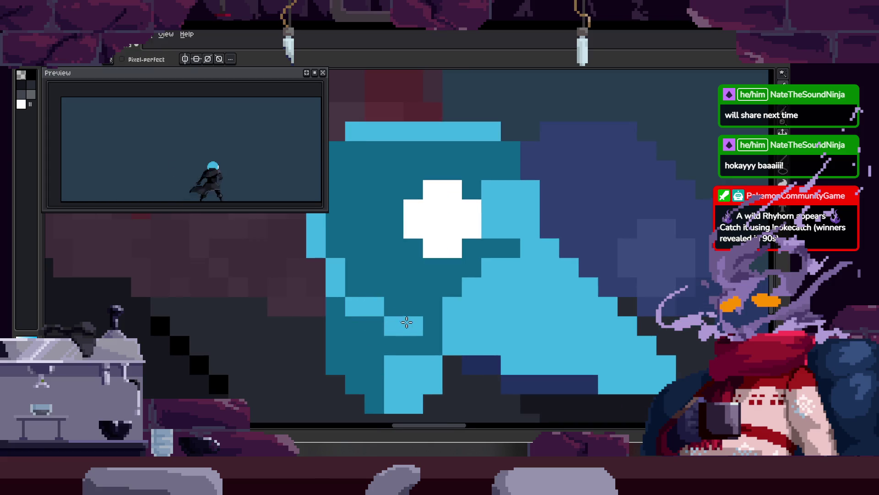
{"action": "scroll", "coordinate": [394, 312], "scroll_direction": "down", "scroll_amount": 2}
{"action": "scroll", "coordinate": [394, 311], "scroll_direction": "right", "scroll_amount": 2}
{"action": "key", "text": "z"}
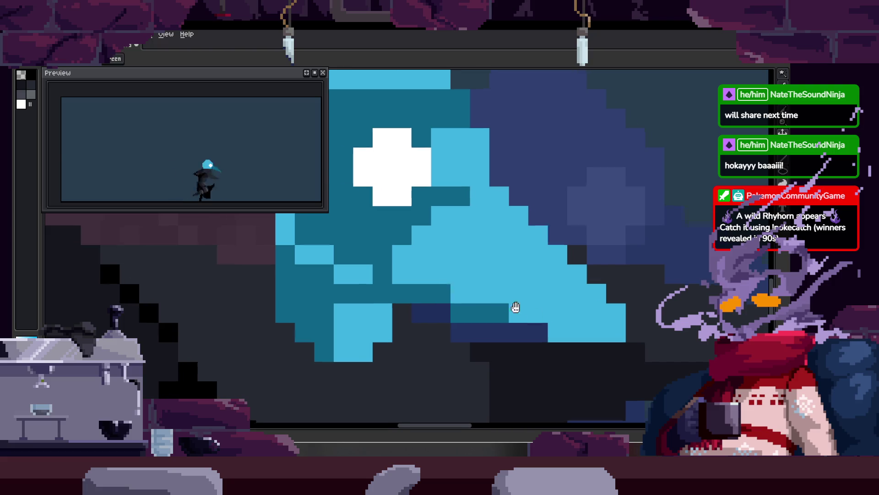
{"action": "scroll", "coordinate": [524, 308], "scroll_direction": "down", "scroll_amount": 1}
{"action": "scroll", "coordinate": [544, 290], "scroll_direction": "down", "scroll_amount": 2}
{"action": "scroll", "coordinate": [544, 290], "scroll_direction": "up", "scroll_amount": 1}
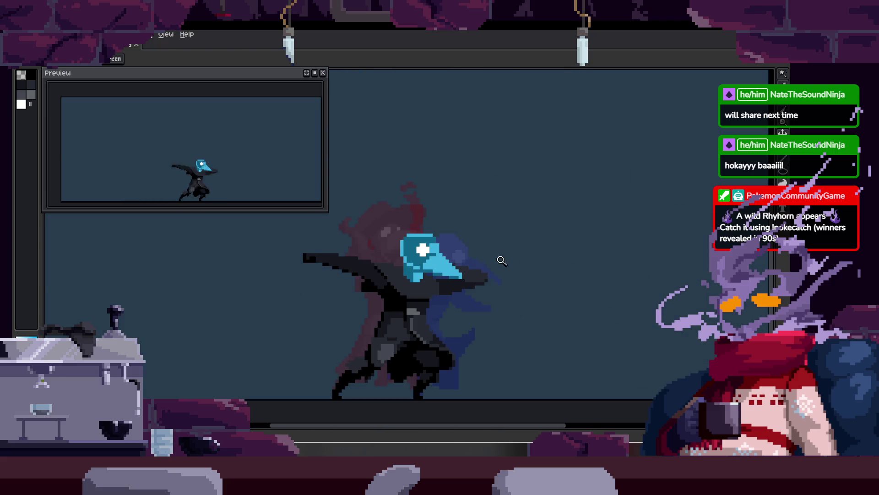
{"action": "scroll", "coordinate": [504, 256], "scroll_direction": "down", "scroll_amount": 2}
{"action": "scroll", "coordinate": [509, 245], "scroll_direction": "up", "scroll_amount": 4}
{"action": "scroll", "coordinate": [509, 244], "scroll_direction": "up", "scroll_amount": 1}
{"action": "scroll", "coordinate": [415, 255], "scroll_direction": "up", "scroll_amount": 1}
{"action": "key", "text": "b"}
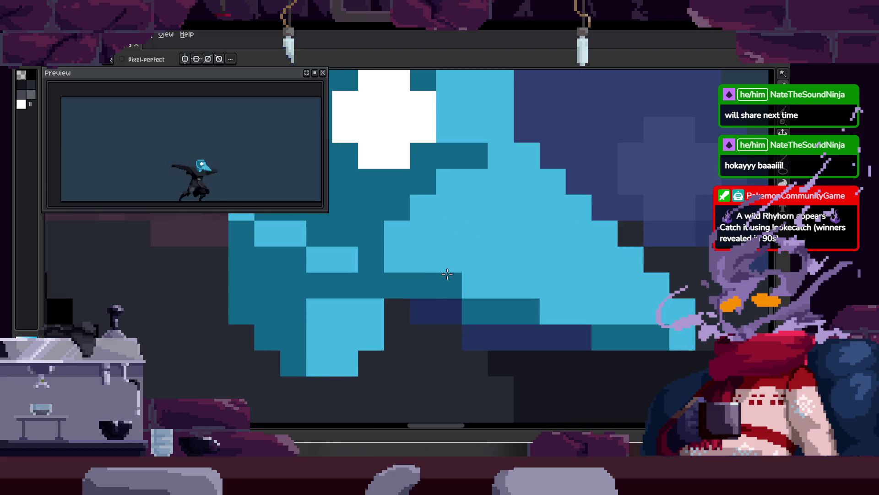
{"action": "scroll", "coordinate": [430, 272], "scroll_direction": "up", "scroll_amount": 1}
{"action": "key", "text": "z"}
{"action": "scroll", "coordinate": [439, 279], "scroll_direction": "down", "scroll_amount": 1}
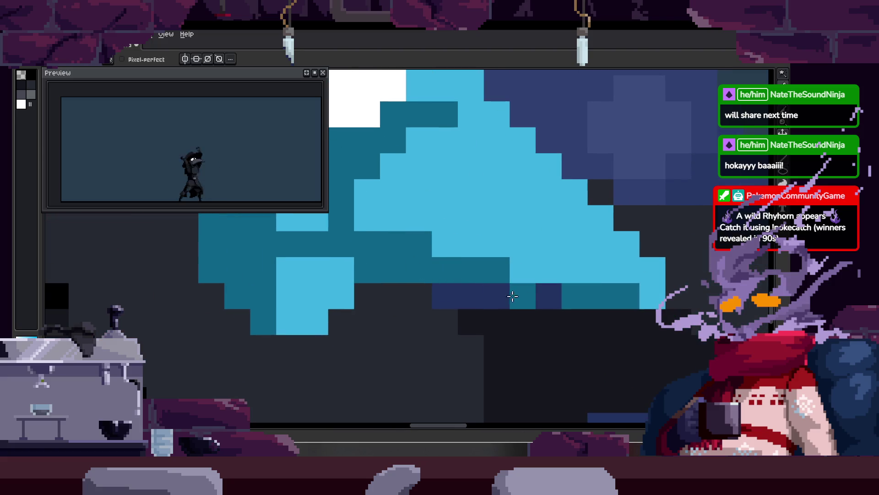
{"action": "scroll", "coordinate": [515, 294], "scroll_direction": "down", "scroll_amount": 1}
{"action": "scroll", "coordinate": [522, 290], "scroll_direction": "down", "scroll_amount": 2}
{"action": "scroll", "coordinate": [522, 290], "scroll_direction": "down", "scroll_amount": 1}
{"action": "scroll", "coordinate": [522, 290], "scroll_direction": "up", "scroll_amount": 3}
Touch up the beak with one light-blue pixel and one darker second-colour pixel.
{"action": "key", "text": "b"}
{"action": "left_click", "coordinate": [433, 276]}
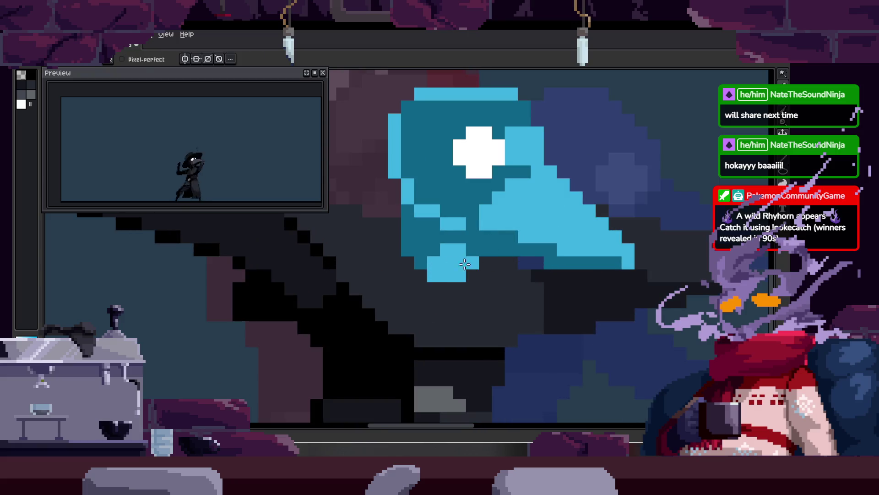
{"action": "right_click", "coordinate": [459, 275]}
{"action": "key", "text": "h"}
{"action": "left_click_drag", "start_coordinate": [496, 249], "coordinate": [463, 272]}
{"action": "key", "text": "b"}
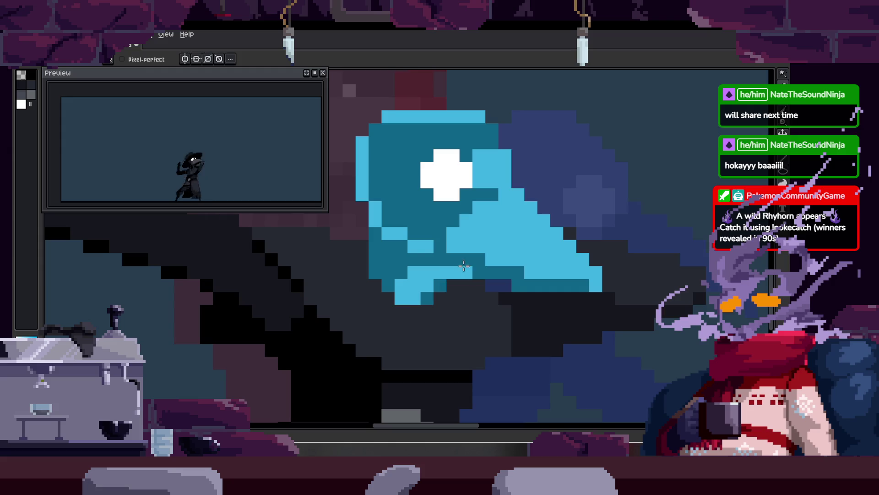
Add a white highlight pixel to the beak, zooming in to place it.
{"action": "scroll", "coordinate": [458, 279], "scroll_direction": "down", "scroll_amount": 2}
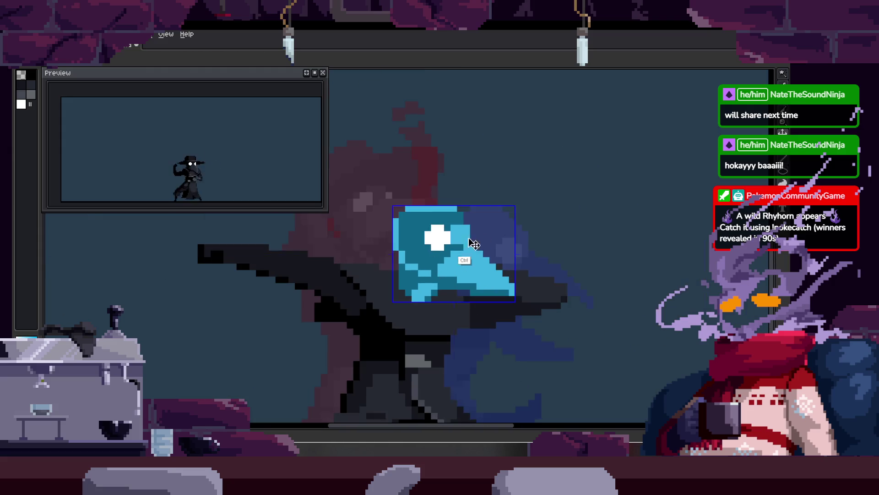
{"action": "scroll", "coordinate": [463, 266], "scroll_direction": "up", "scroll_amount": 1}
{"action": "scroll", "coordinate": [387, 270], "scroll_direction": "up", "scroll_amount": 2}
{"action": "key", "text": "alt"}
{"action": "scroll", "coordinate": [386, 270], "scroll_direction": "down", "scroll_amount": 3}
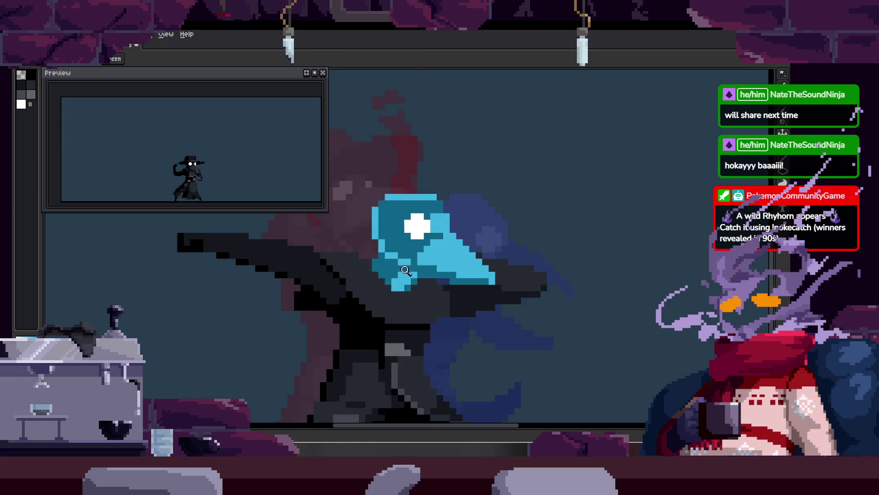
{"action": "key", "text": "z"}
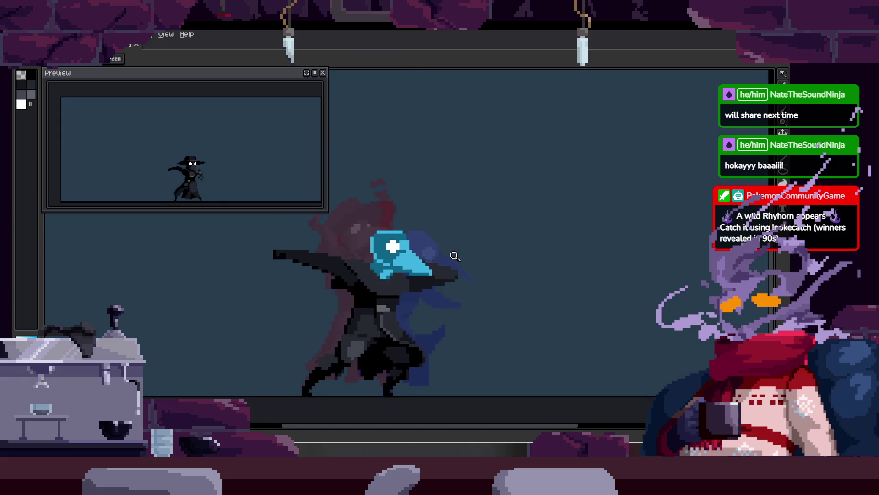
{"action": "scroll", "coordinate": [409, 224], "scroll_direction": "up", "scroll_amount": 3}
{"action": "key", "text": "b"}
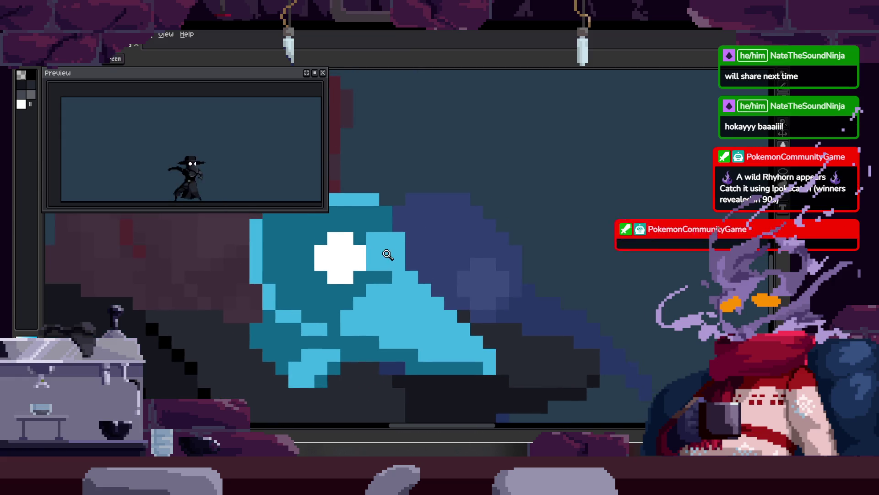
{"action": "scroll", "coordinate": [405, 228], "scroll_direction": "up", "scroll_amount": 3}
{"action": "scroll", "coordinate": [412, 247], "scroll_direction": "down", "scroll_amount": 2}
{"action": "key", "text": "z"}
{"action": "scroll", "coordinate": [397, 226], "scroll_direction": "down", "scroll_amount": 2}
{"action": "scroll", "coordinate": [397, 226], "scroll_direction": "down", "scroll_amount": 3}
{"action": "scroll", "coordinate": [507, 196], "scroll_direction": "up", "scroll_amount": 3}
{"action": "key", "text": "b"}
{"action": "left_click", "coordinate": [431, 266]}
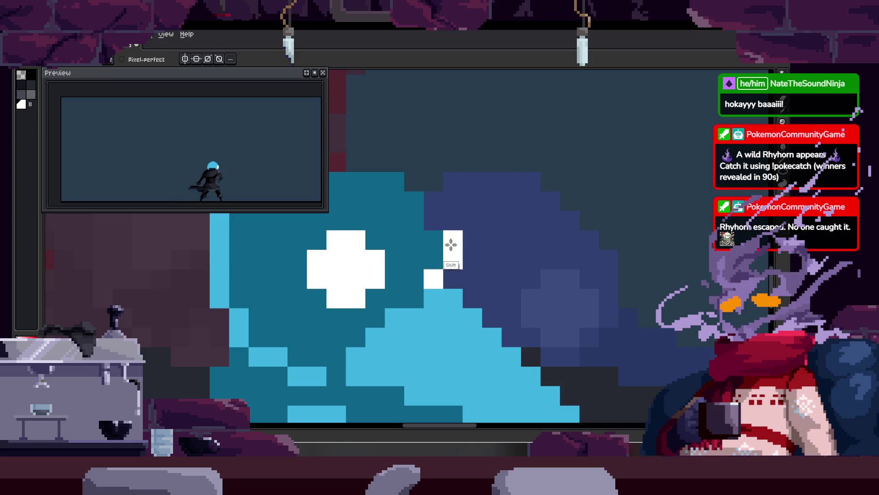
{"action": "scroll", "coordinate": [449, 274], "scroll_direction": "down", "scroll_amount": 3}
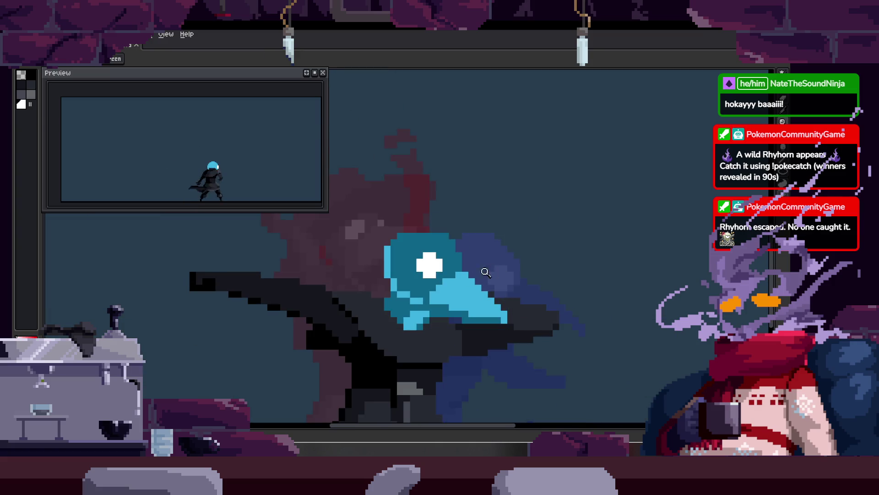
{"action": "scroll", "coordinate": [455, 259], "scroll_direction": "up", "scroll_amount": 2}
{"action": "key", "text": "z"}
{"action": "scroll", "coordinate": [476, 262], "scroll_direction": "down", "scroll_amount": 3}
{"action": "scroll", "coordinate": [497, 271], "scroll_direction": "up", "scroll_amount": 1}
On the cyan-headed frame, paint a short white pixel column beside the cross-shaped eye.
{"action": "key", "text": "Left"}
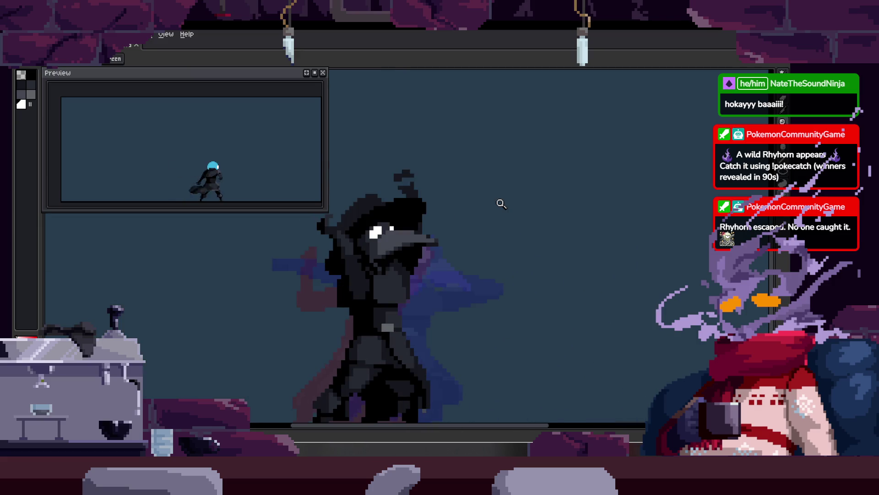
{"action": "key", "text": "Right"}
{"action": "key", "text": "Left"}
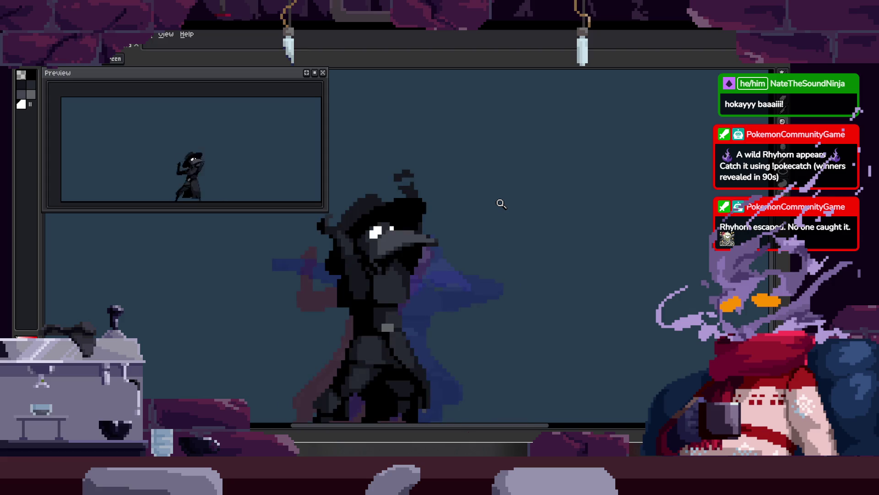
{"action": "key", "text": "Right"}
{"action": "scroll", "coordinate": [479, 216], "scroll_direction": "up", "scroll_amount": 2}
{"action": "scroll", "coordinate": [452, 310], "scroll_direction": "up", "scroll_amount": 4}
{"action": "key", "text": "b"}
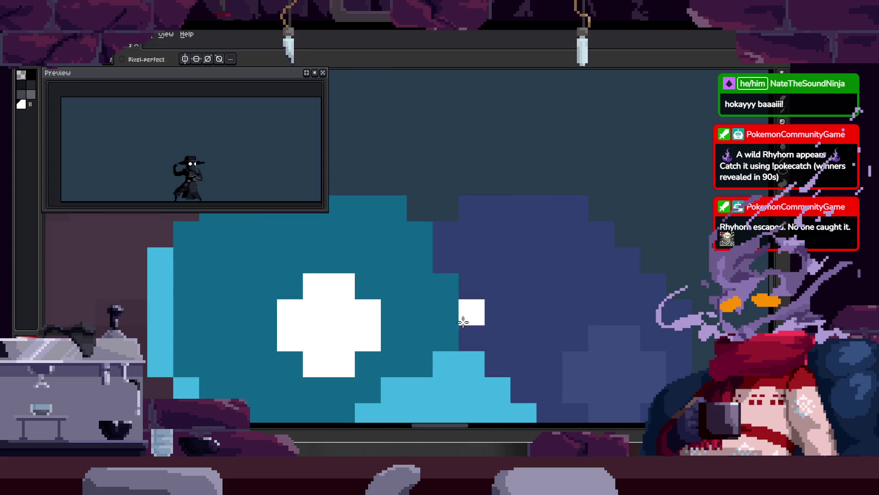
{"action": "left_click_drag", "start_coordinate": [445, 338], "coordinate": [446, 311]}
{"action": "scroll", "coordinate": [485, 317], "scroll_direction": "down", "scroll_amount": 3}
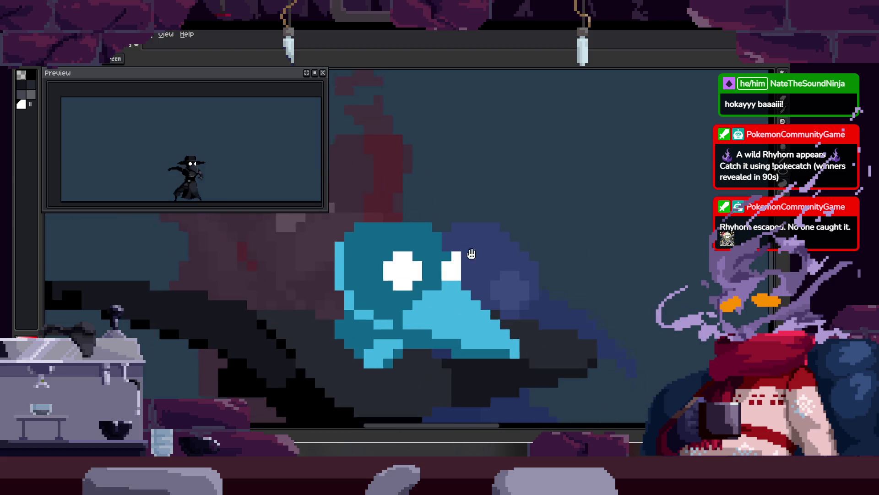
{"action": "scroll", "coordinate": [445, 260], "scroll_direction": "up", "scroll_amount": 4}
{"action": "left_click_drag", "start_coordinate": [459, 229], "coordinate": [460, 297]}
Zoom and pan over the beak to review the white pixels and the cyan head cel's bounds.
{"action": "key", "text": "z"}
{"action": "scroll", "coordinate": [483, 286], "scroll_direction": "down", "scroll_amount": 2}
{"action": "scroll", "coordinate": [483, 286], "scroll_direction": "up", "scroll_amount": 2}
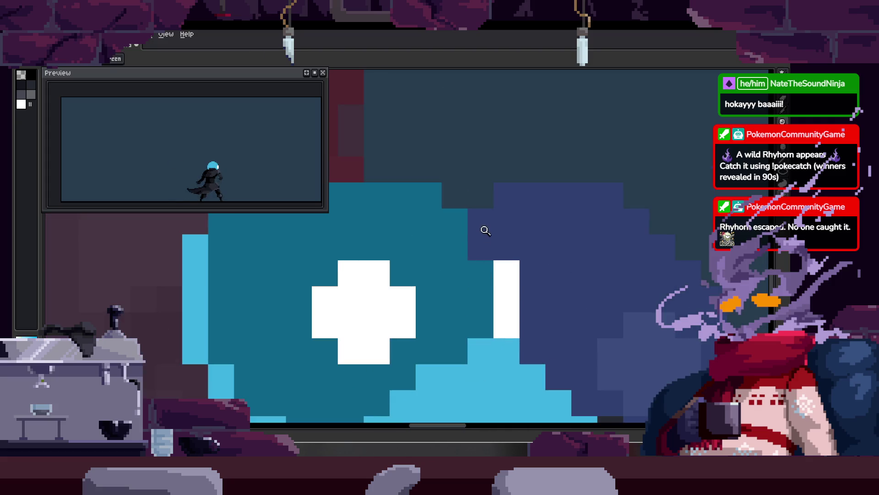
{"action": "scroll", "coordinate": [506, 243], "scroll_direction": "down", "scroll_amount": 4}
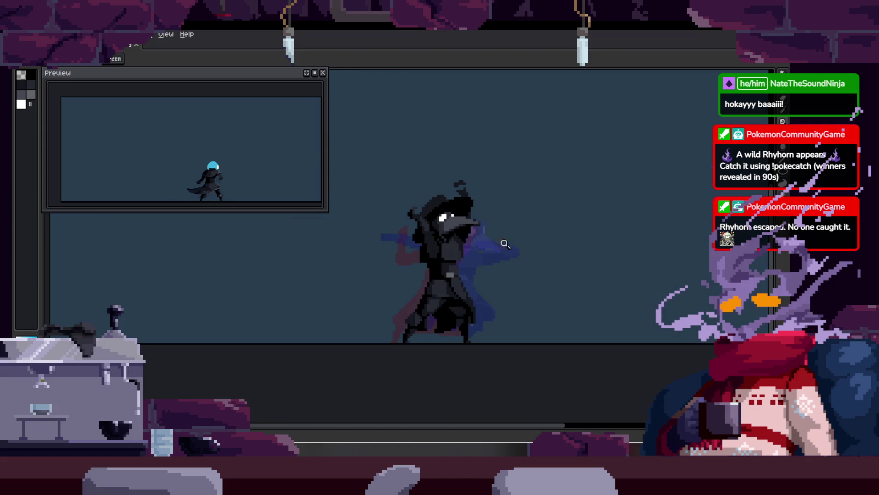
{"action": "scroll", "coordinate": [488, 255], "scroll_direction": "up", "scroll_amount": 2}
{"action": "scroll", "coordinate": [487, 258], "scroll_direction": "up", "scroll_amount": 2}
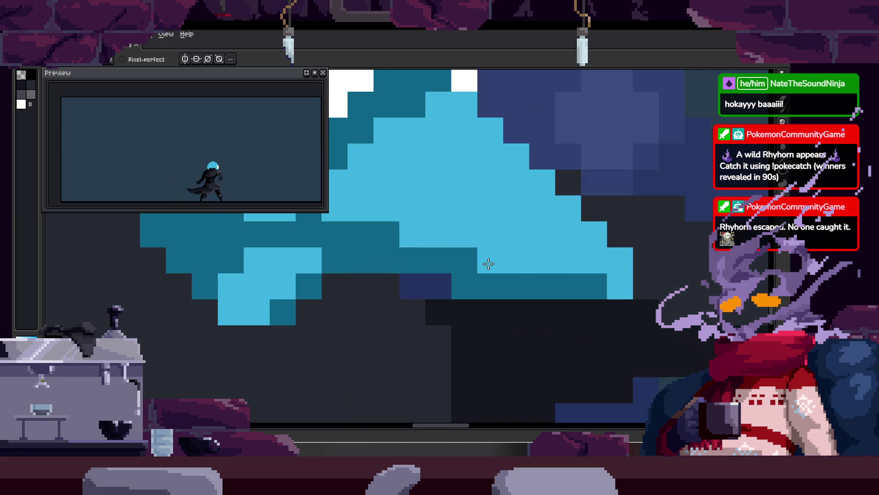
{"action": "scroll", "coordinate": [476, 271], "scroll_direction": "down", "scroll_amount": 1}
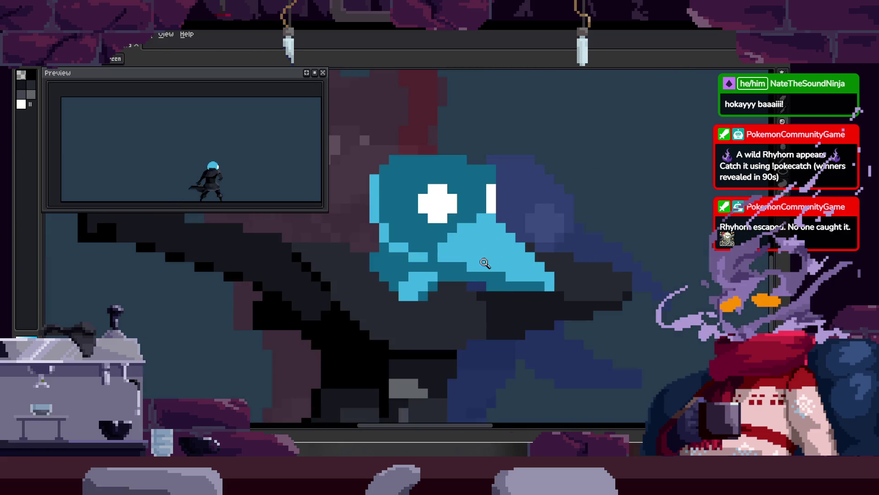
{"action": "scroll", "coordinate": [480, 229], "scroll_direction": "up", "scroll_amount": 1}
{"action": "left_click_drag", "start_coordinate": [441, 215], "coordinate": [387, 265]}
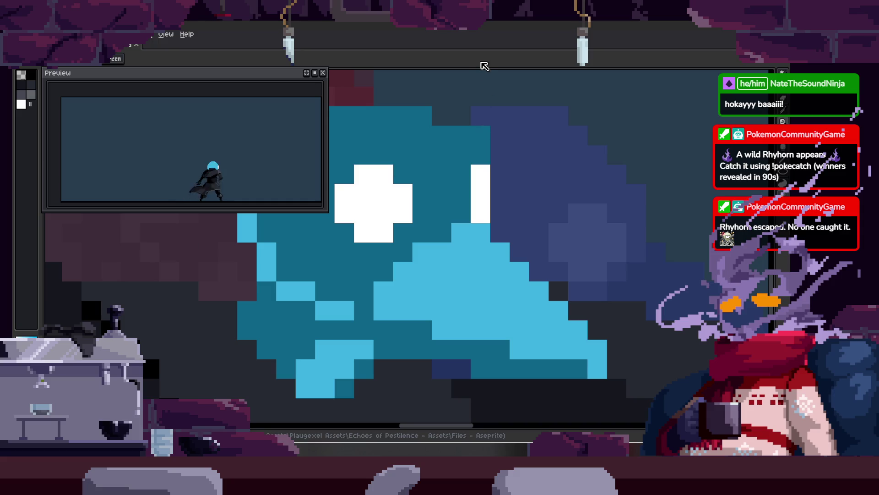
{"action": "scroll", "coordinate": [364, 188], "scroll_direction": "down", "scroll_amount": 2}
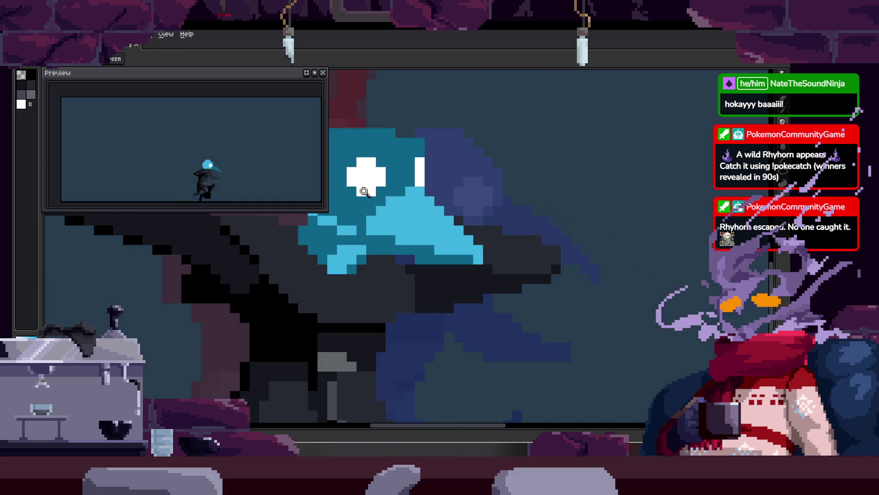
{"action": "key", "text": "ctrl"}
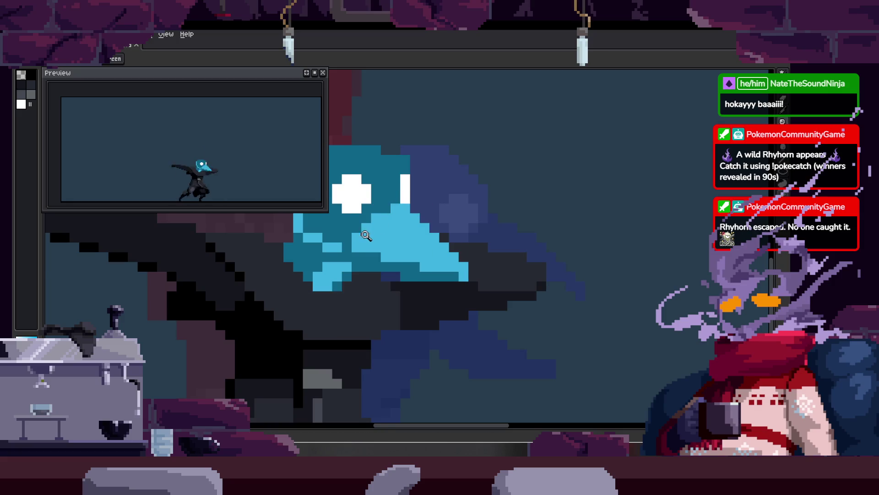
{"action": "scroll", "coordinate": [368, 240], "scroll_direction": "up", "scroll_amount": 1}
{"action": "scroll", "coordinate": [366, 247], "scroll_direction": "up", "scroll_amount": 1}
{"action": "scroll", "coordinate": [365, 254], "scroll_direction": "up", "scroll_amount": 1}
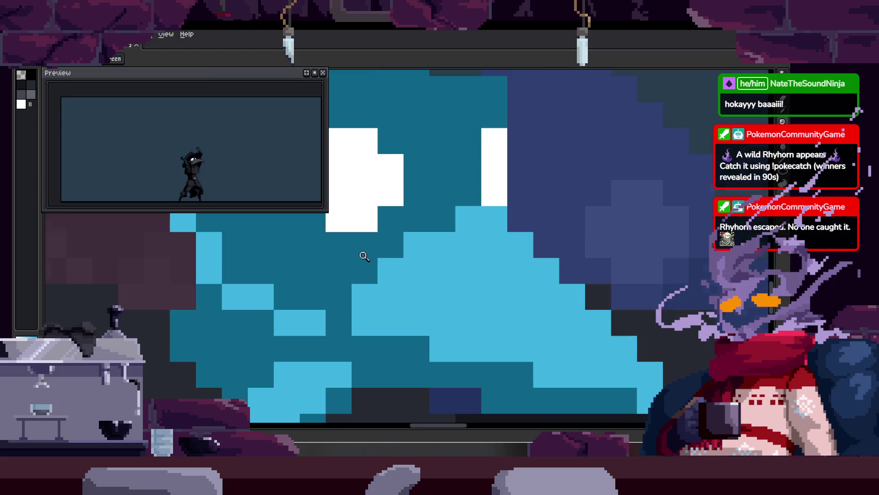
{"action": "scroll", "coordinate": [365, 255], "scroll_direction": "up", "scroll_amount": 1}
{"action": "scroll", "coordinate": [338, 296], "scroll_direction": "down", "scroll_amount": 1}
{"action": "scroll", "coordinate": [386, 254], "scroll_direction": "down", "scroll_amount": 1}
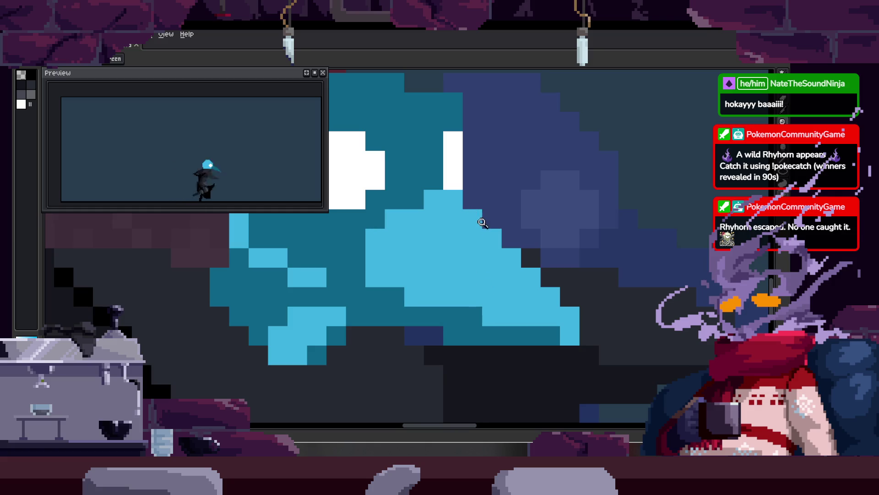
{"action": "scroll", "coordinate": [462, 227], "scroll_direction": "down", "scroll_amount": 3}
Move to a later scythe-swing frame and zoom in on the plague doctor's eye.
{"action": "scroll", "coordinate": [497, 240], "scroll_direction": "down", "scroll_amount": 1}
{"action": "scroll", "coordinate": [497, 238], "scroll_direction": "down", "scroll_amount": 2}
{"action": "scroll", "coordinate": [494, 236], "scroll_direction": "down", "scroll_amount": 1}
{"action": "key", "text": "Tab"}
{"action": "key", "text": "b"}
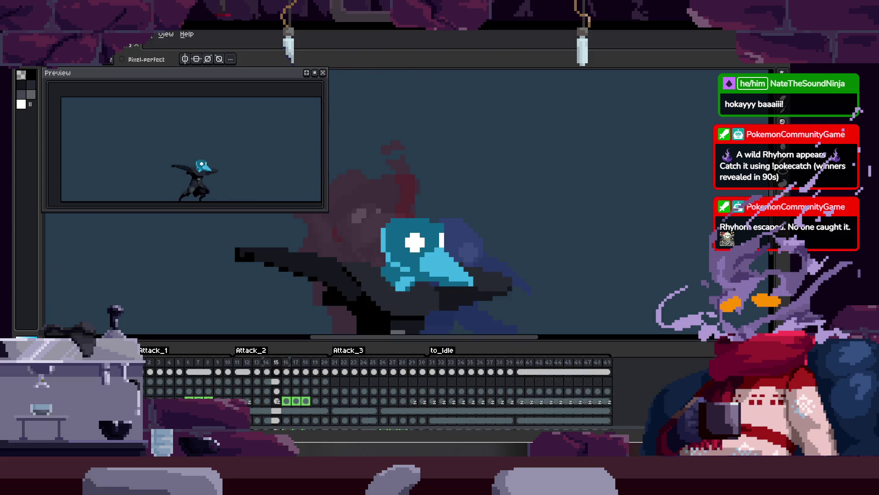
{"action": "key", "text": "Right"}
{"action": "scroll", "coordinate": [598, 306], "scroll_direction": "up", "scroll_amount": 2}
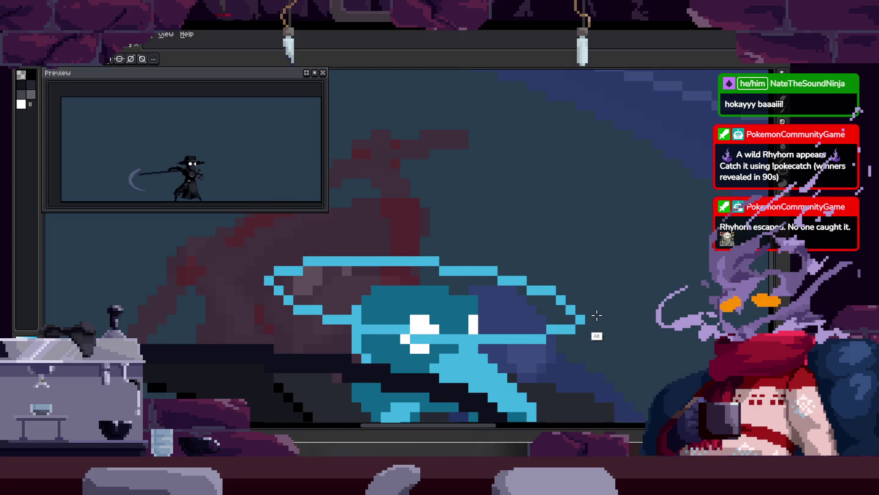
{"action": "key", "text": "Tab"}
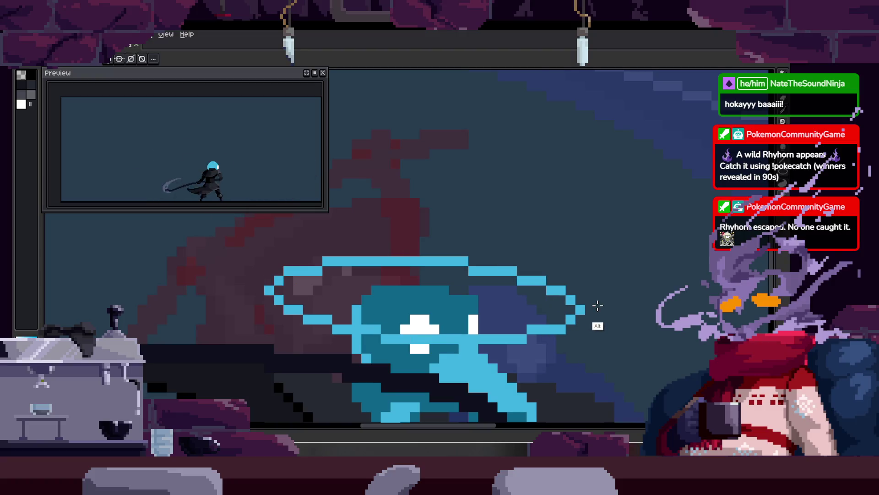
{"action": "key", "text": "z"}
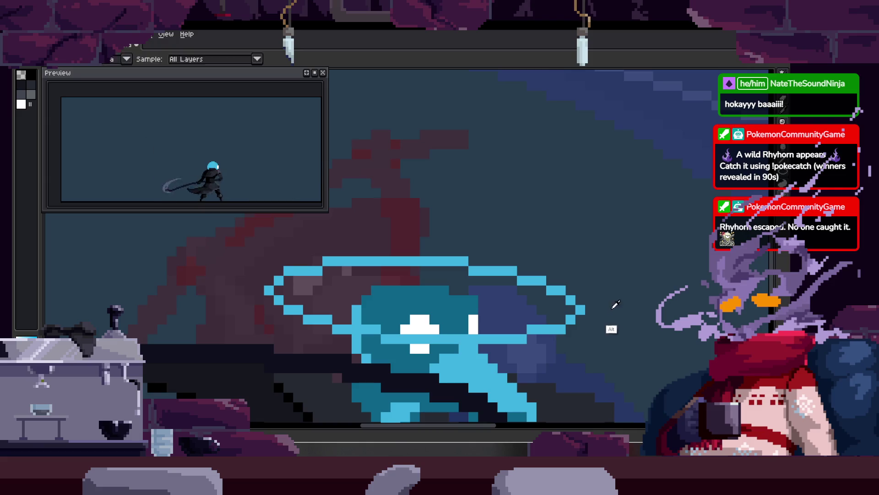
{"action": "key", "text": "Right"}
{"action": "scroll", "coordinate": [555, 226], "scroll_direction": "down", "scroll_amount": 3}
{"action": "scroll", "coordinate": [572, 230], "scroll_direction": "up", "scroll_amount": 3}
{"action": "scroll", "coordinate": [458, 284], "scroll_direction": "up", "scroll_amount": 2}
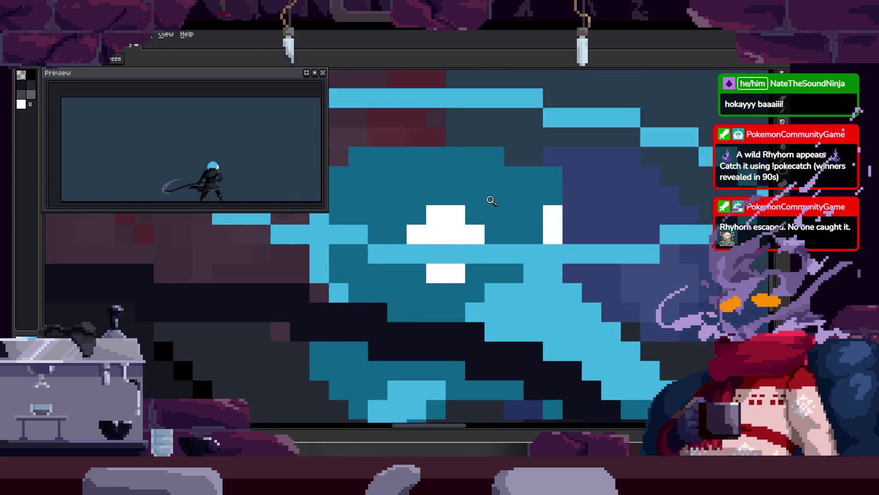
{"action": "scroll", "coordinate": [415, 264], "scroll_direction": "up", "scroll_amount": 1}
{"action": "key", "text": "b"}
Fill the eye centre white and repaint the light-blue band beside it dark.
{"action": "left_click_drag", "start_coordinate": [435, 248], "coordinate": [504, 277]}
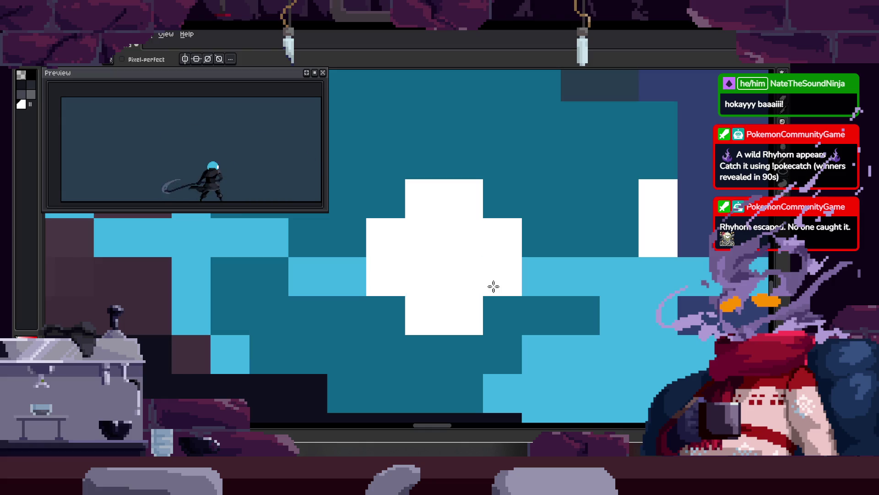
{"action": "left_click_drag", "start_coordinate": [394, 248], "coordinate": [467, 273]}
{"action": "left_click_drag", "start_coordinate": [302, 263], "coordinate": [445, 309]}
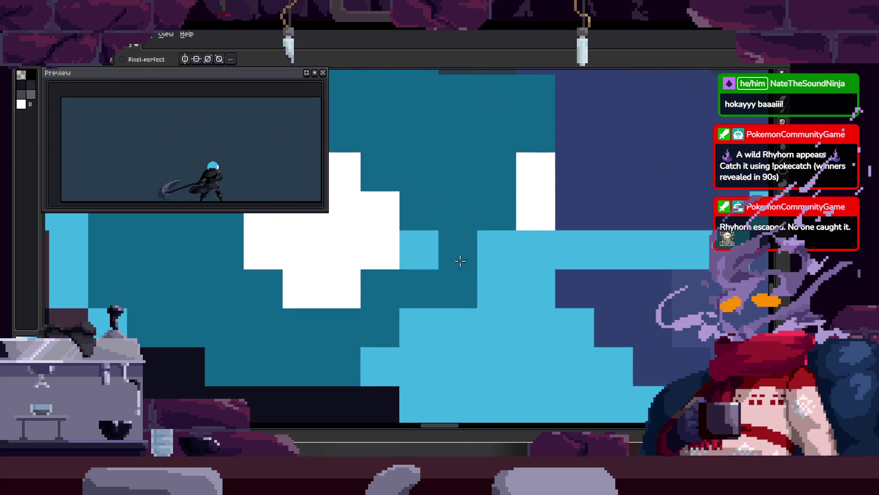
{"action": "left_click", "coordinate": [477, 261]}
{"action": "left_click", "coordinate": [530, 239]}
{"action": "scroll", "coordinate": [530, 221], "scroll_direction": "down", "scroll_amount": 2}
{"action": "scroll", "coordinate": [551, 262], "scroll_direction": "down", "scroll_amount": 2}
Play the animation to review the scythe swing.
{"action": "key", "text": "Return"}
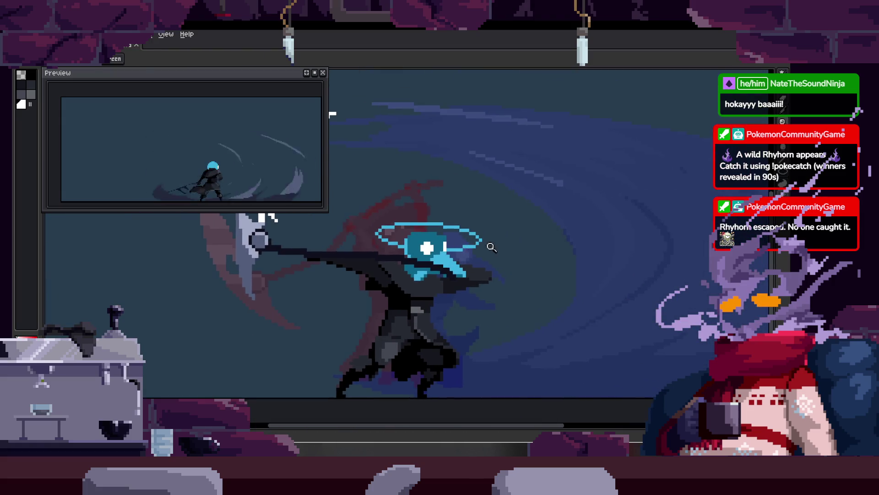
{"action": "scroll", "coordinate": [520, 219], "scroll_direction": "down", "scroll_amount": 2}
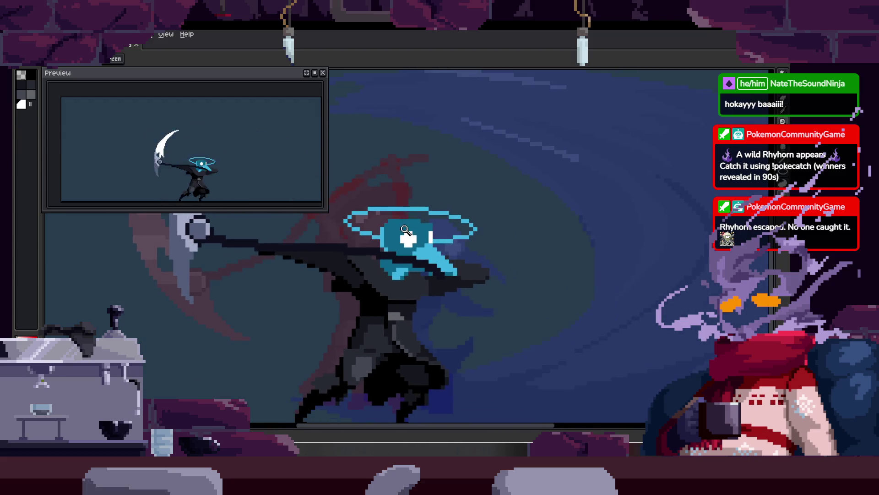
{"action": "scroll", "coordinate": [380, 223], "scroll_direction": "up", "scroll_amount": 3}
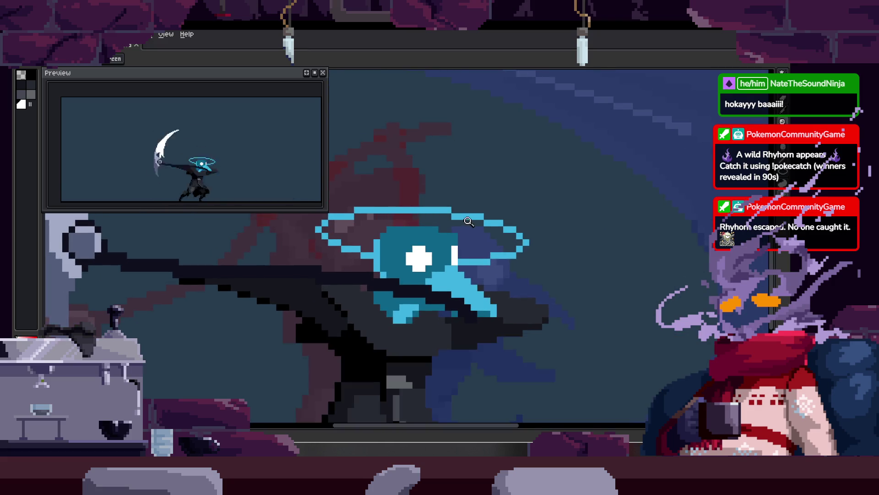
{"action": "scroll", "coordinate": [380, 222], "scroll_direction": "up", "scroll_amount": 2}
{"action": "key", "text": "g"}
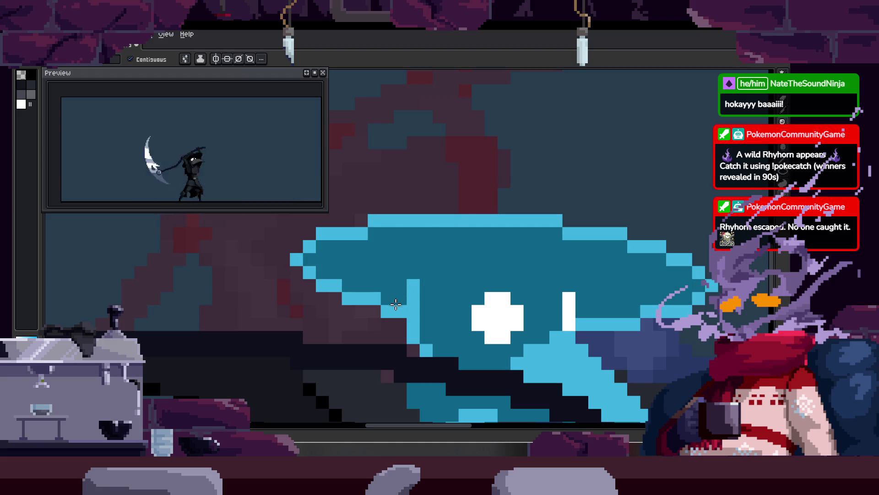
Paint-bucket two light-blue brim edge pixels dark teal.
{"action": "key", "text": "g"}
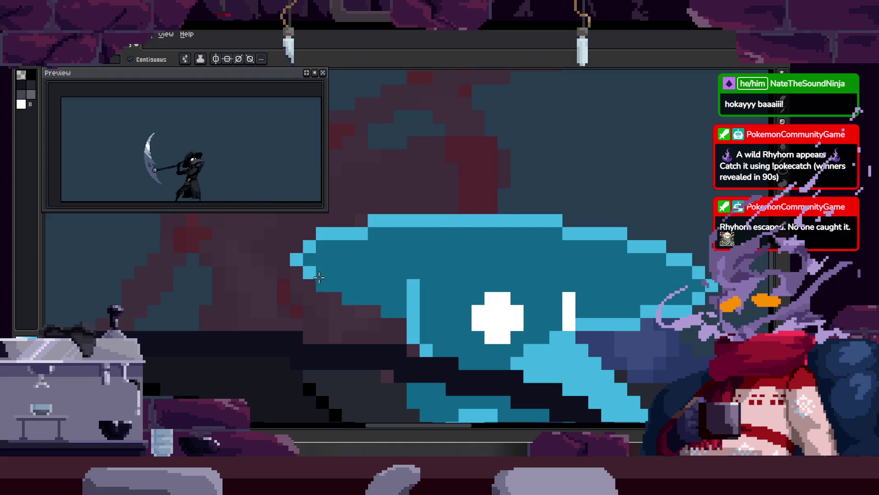
{"action": "left_click", "coordinate": [310, 272]}
{"action": "left_click", "coordinate": [298, 258]}
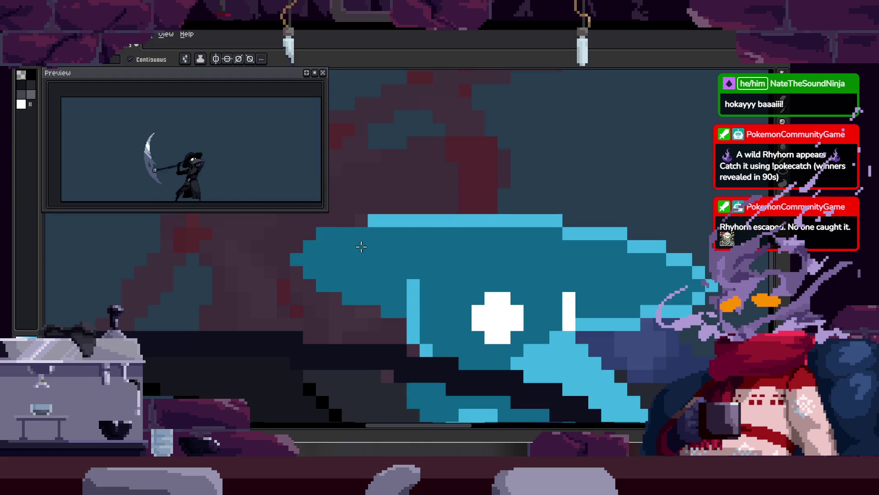
{"action": "scroll", "coordinate": [457, 257], "scroll_direction": "up", "scroll_amount": 2}
{"action": "scroll", "coordinate": [499, 250], "scroll_direction": "down", "scroll_amount": 3}
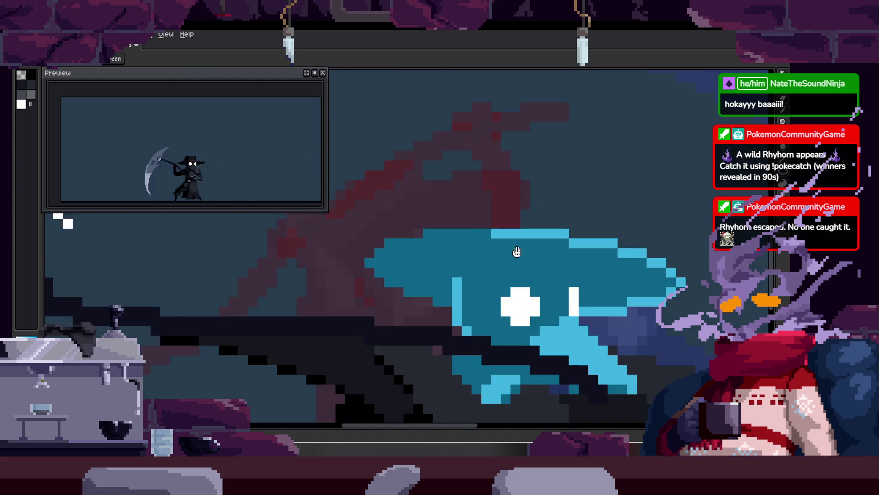
{"action": "scroll", "coordinate": [454, 261], "scroll_direction": "down", "scroll_amount": 2}
Compare neighbouring frames, zoom in on the cyan head, and start lassoing the brim around the eye.
{"action": "key", "text": "Right"}
{"action": "key", "text": "Left"}
{"action": "left_click", "coordinate": [478, 198]}
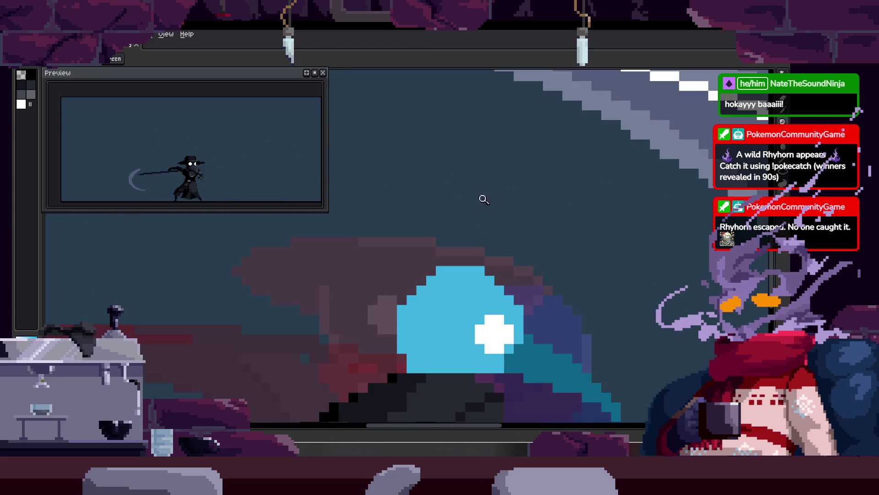
{"action": "key", "text": "Right"}
{"action": "key", "text": "Right"}
{"action": "key", "text": "Left"}
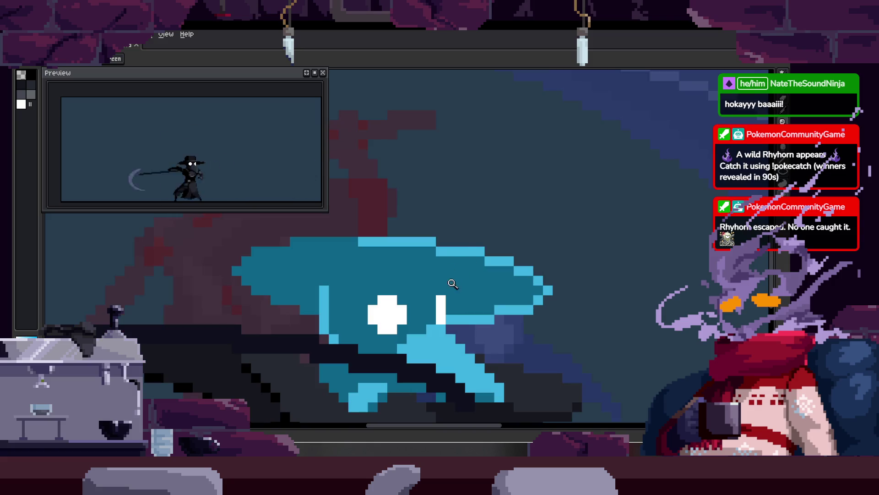
{"action": "scroll", "coordinate": [453, 281], "scroll_direction": "down", "scroll_amount": 2}
{"action": "key", "text": "Right"}
{"action": "left_click", "coordinate": [451, 236]}
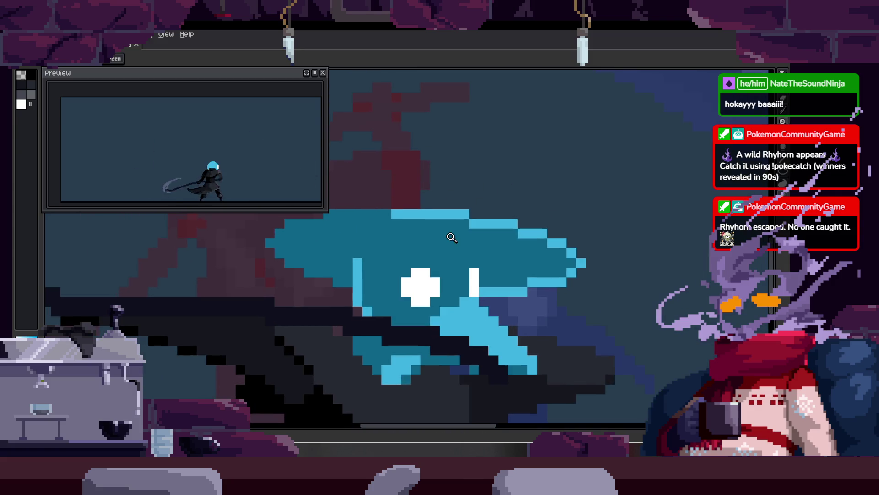
{"action": "key", "text": "b"}
{"action": "left_click_drag", "start_coordinate": [258, 232], "coordinate": [343, 263]}
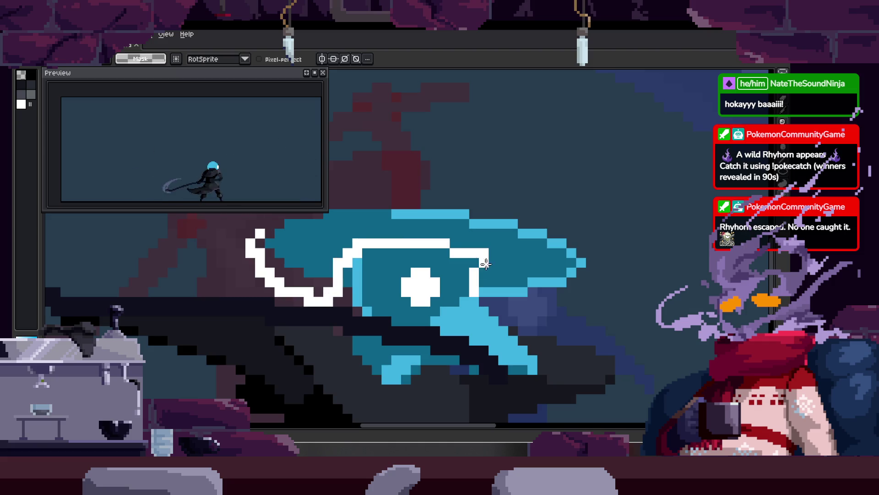
Lasso the cyan hat brim including its left tip and shift it slightly upward above the eye.
{"action": "left_click_drag", "start_coordinate": [486, 262], "coordinate": [367, 177]}
{"action": "left_click_drag", "start_coordinate": [349, 282], "coordinate": [422, 239]}
{"action": "left_click_drag", "start_coordinate": [399, 197], "coordinate": [371, 300]}
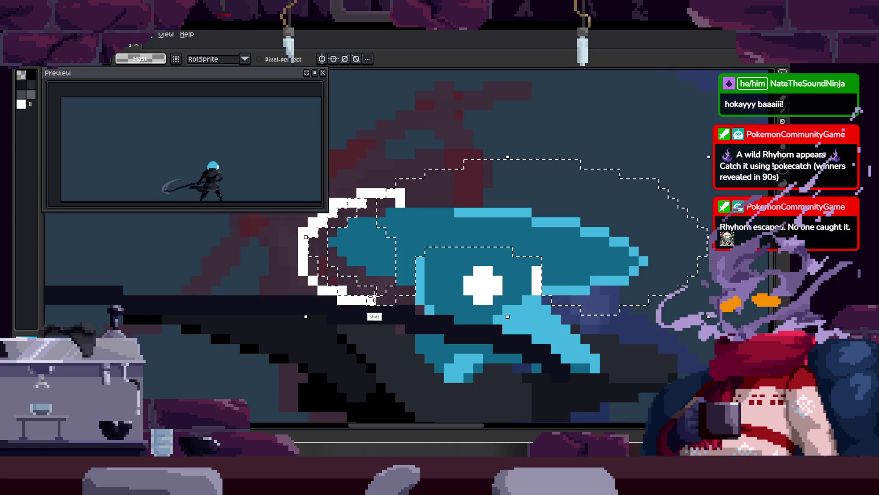
{"action": "scroll", "coordinate": [448, 231], "scroll_direction": "up", "scroll_amount": 2}
{"action": "left_click", "coordinate": [527, 232]}
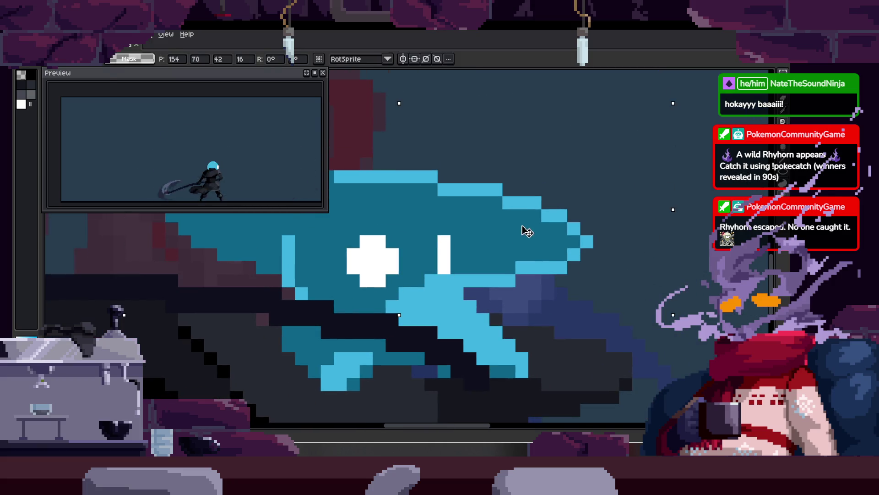
{"action": "key", "text": "Return"}
Outline a taller hat crown in light blue and fill it with dark teal.
{"action": "key", "text": "b"}
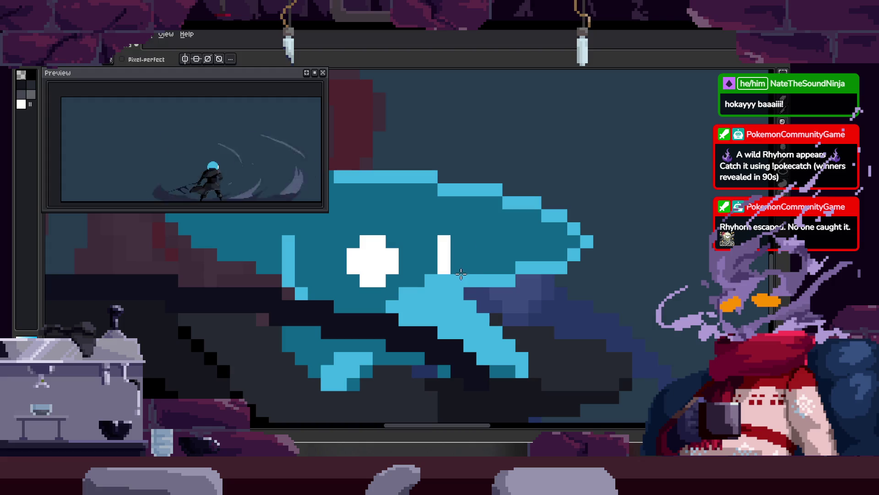
{"action": "scroll", "coordinate": [458, 279], "scroll_direction": "down", "scroll_amount": 3}
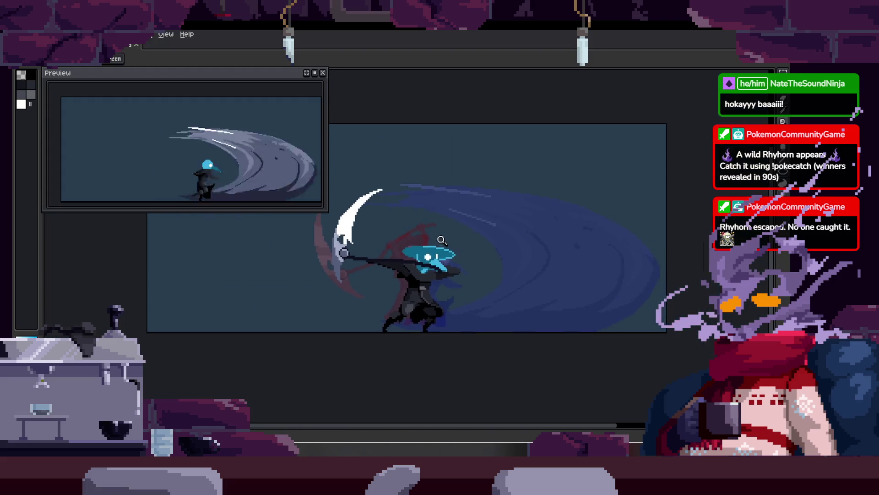
{"action": "scroll", "coordinate": [434, 325], "scroll_direction": "up", "scroll_amount": 2}
{"action": "left_click_drag", "start_coordinate": [434, 324], "coordinate": [439, 196]}
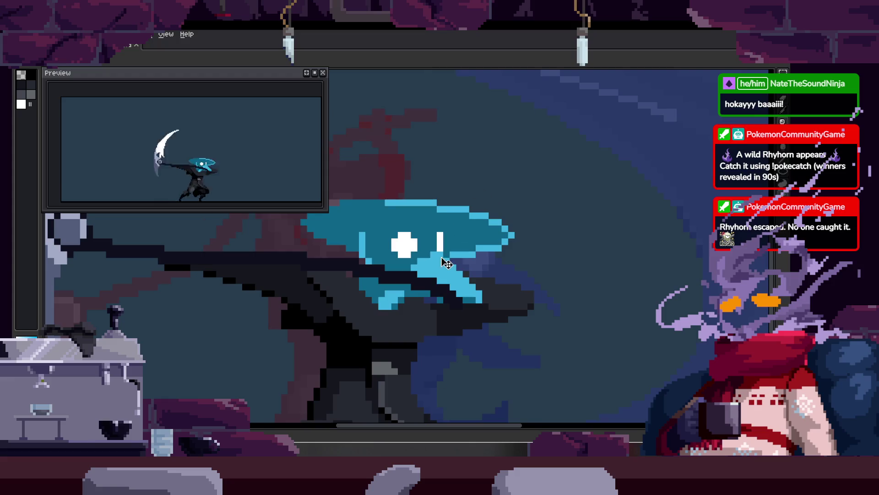
{"action": "scroll", "coordinate": [424, 203], "scroll_direction": "up", "scroll_amount": 2}
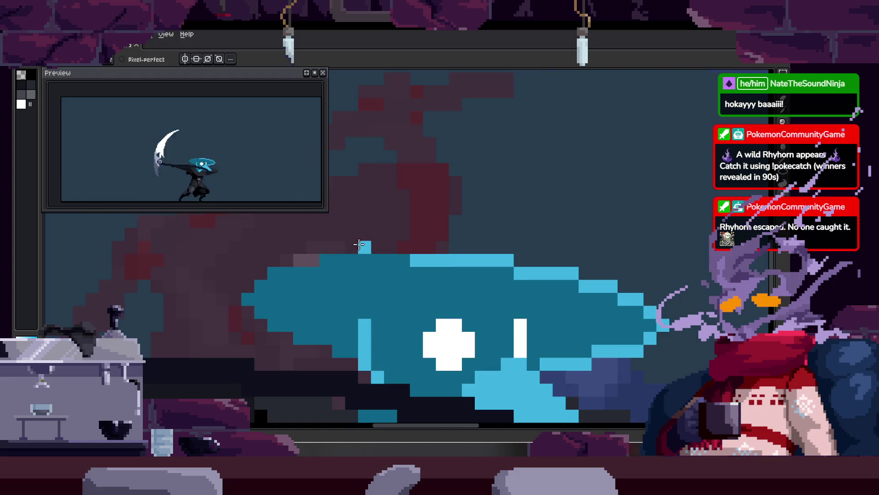
{"action": "left_click_drag", "start_coordinate": [361, 220], "coordinate": [527, 234]}
{"action": "left_click", "coordinate": [471, 267], "text": "alt"}
{"action": "key", "text": "g"}
{"action": "left_click", "coordinate": [396, 221]}
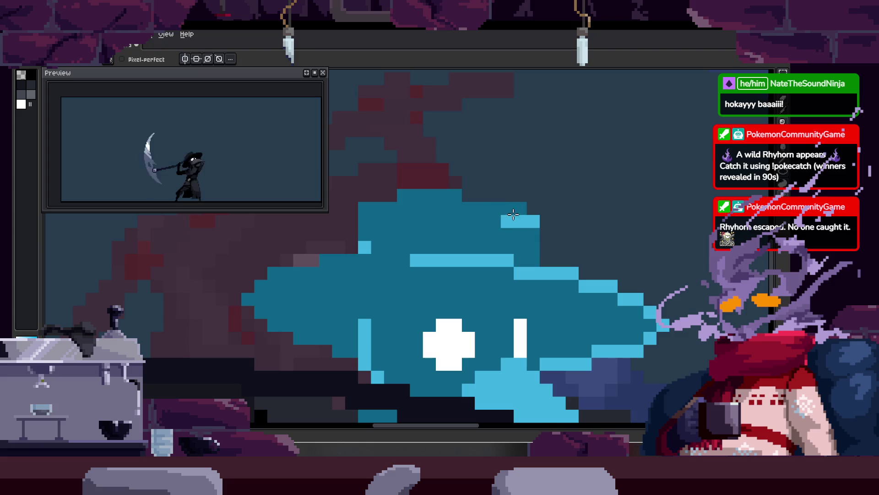
Zoom in on the hat and paint a light-blue highlight across the crown top.
{"action": "key", "text": "alt"}
{"action": "scroll", "coordinate": [367, 215], "scroll_direction": "down", "scroll_amount": 4}
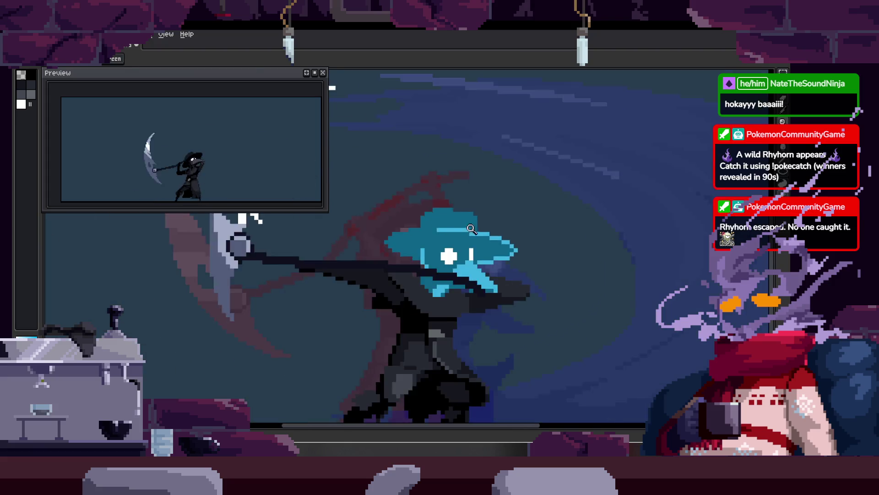
{"action": "scroll", "coordinate": [458, 216], "scroll_direction": "down", "scroll_amount": 3}
{"action": "scroll", "coordinate": [510, 212], "scroll_direction": "up", "scroll_amount": 8}
{"action": "scroll", "coordinate": [412, 261], "scroll_direction": "down", "scroll_amount": 3}
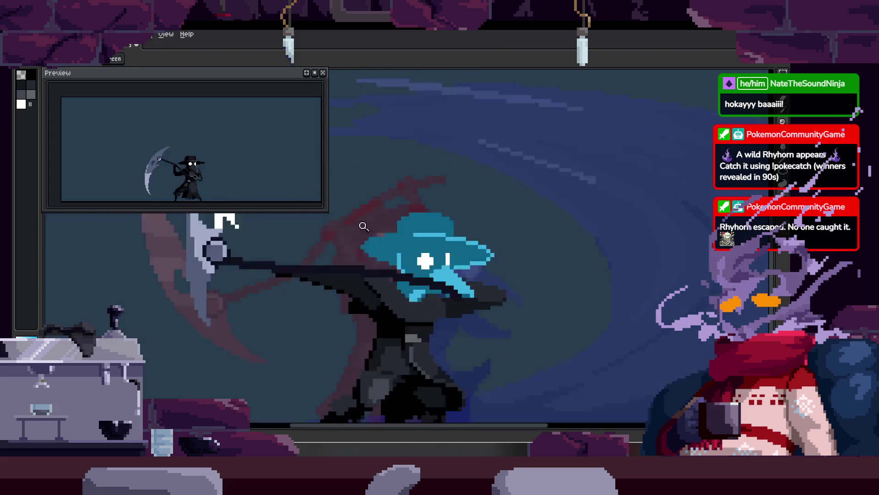
{"action": "scroll", "coordinate": [481, 254], "scroll_direction": "down", "scroll_amount": 3}
{"action": "left_click", "coordinate": [458, 240]}
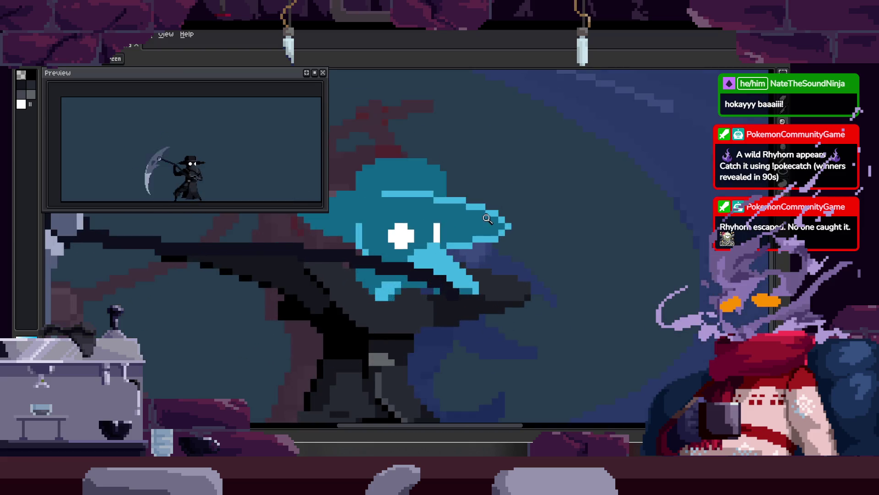
{"action": "left_click_drag", "start_coordinate": [456, 246], "coordinate": [536, 187]}
{"action": "scroll", "coordinate": [533, 192], "scroll_direction": "down", "scroll_amount": 2}
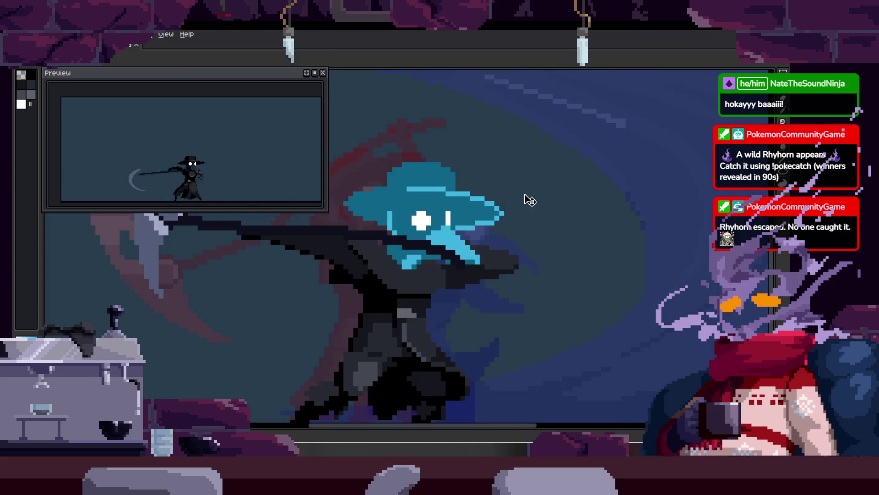
{"action": "mouse_move", "coordinate": [500, 246]}
{"action": "left_mouse_down"}
{"action": "mouse_move", "coordinate": [501, 229]}
{"action": "mouse_move", "coordinate": [485, 236]}
{"action": "left_mouse_up"}
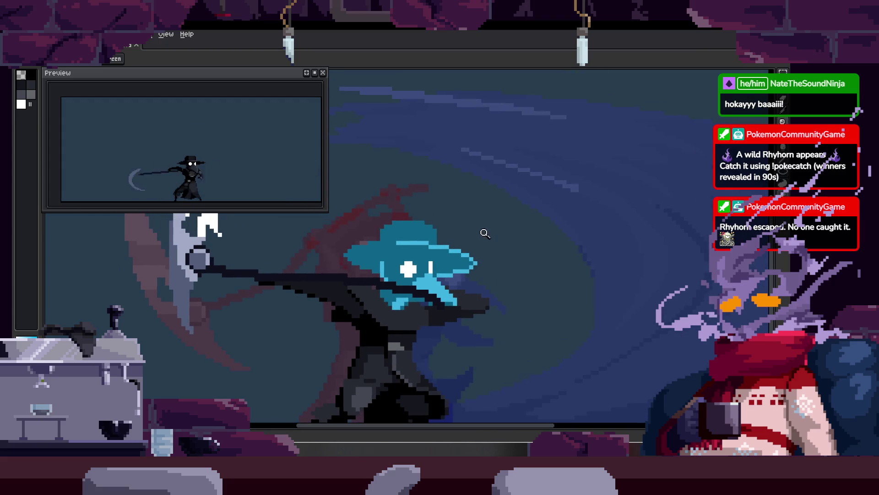
{"action": "left_click", "coordinate": [422, 229]}
{"action": "key", "text": "alt"}
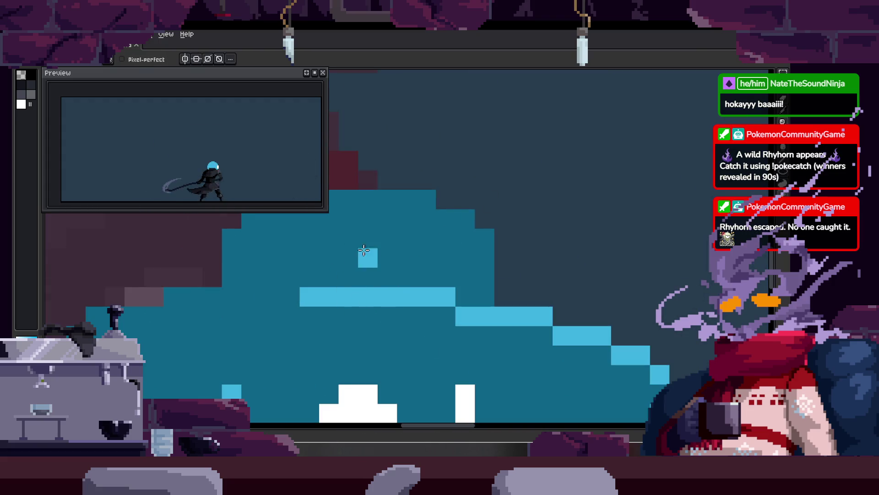
{"action": "left_click_drag", "start_coordinate": [338, 285], "coordinate": [366, 225]}
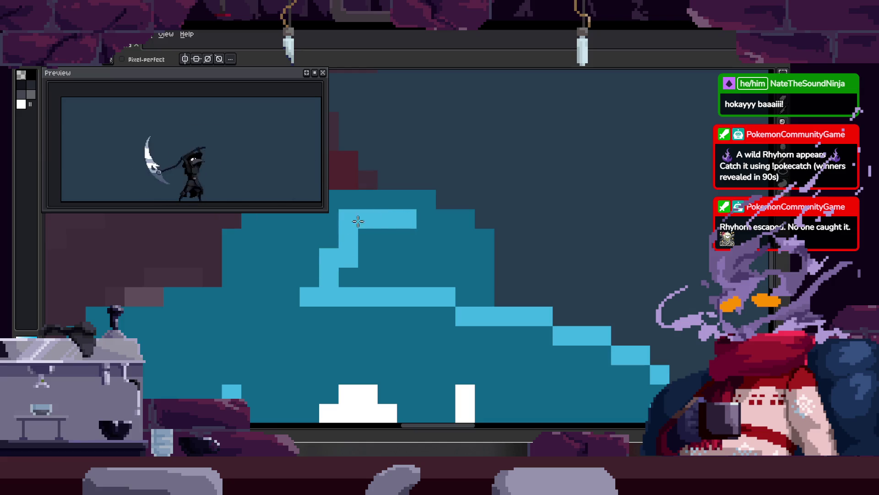
{"action": "left_click", "coordinate": [368, 258]}
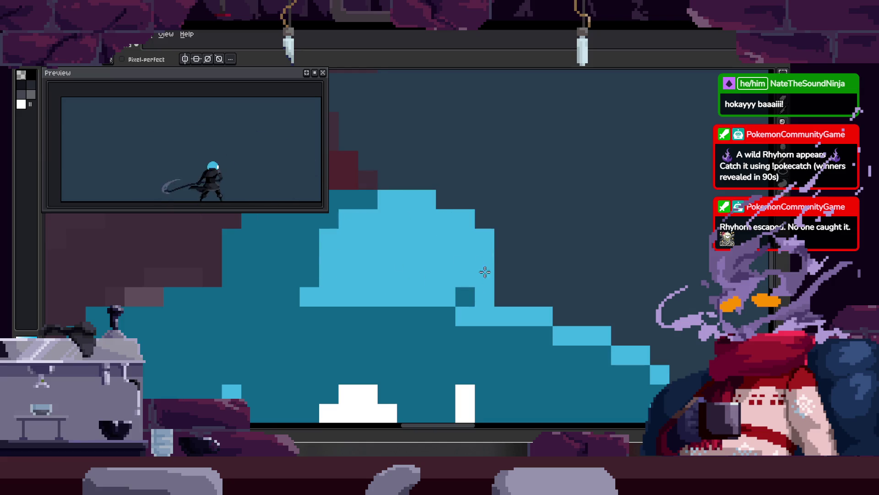
Darken a strip along the crown's lower edge and touch up crown pixels in light blue.
{"action": "left_click_drag", "start_coordinate": [337, 278], "coordinate": [448, 279]}
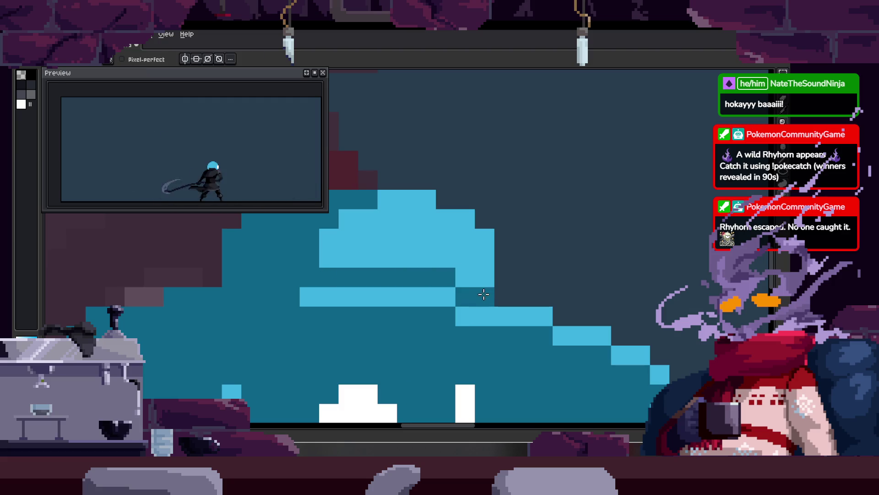
{"action": "key", "text": "z"}
{"action": "scroll", "coordinate": [416, 281], "scroll_direction": "down", "scroll_amount": 3}
{"action": "scroll", "coordinate": [489, 286], "scroll_direction": "up", "scroll_amount": 3}
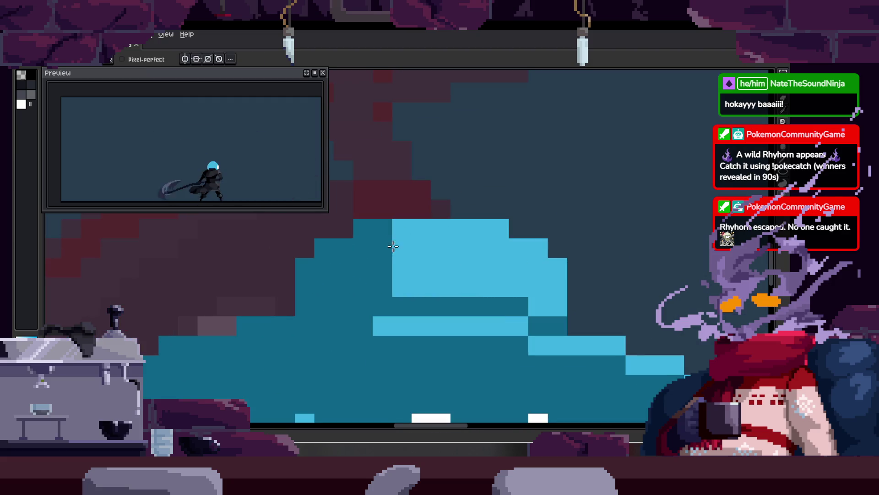
{"action": "left_click_drag", "start_coordinate": [384, 230], "coordinate": [384, 289]}
{"action": "key", "text": "z"}
{"action": "scroll", "coordinate": [412, 229], "scroll_direction": "down", "scroll_amount": 5}
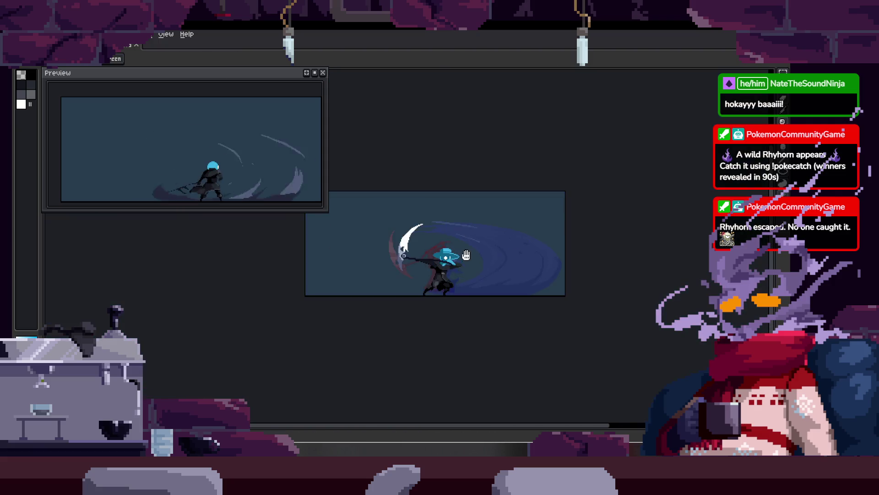
{"action": "scroll", "coordinate": [406, 239], "scroll_direction": "up", "scroll_amount": 5}
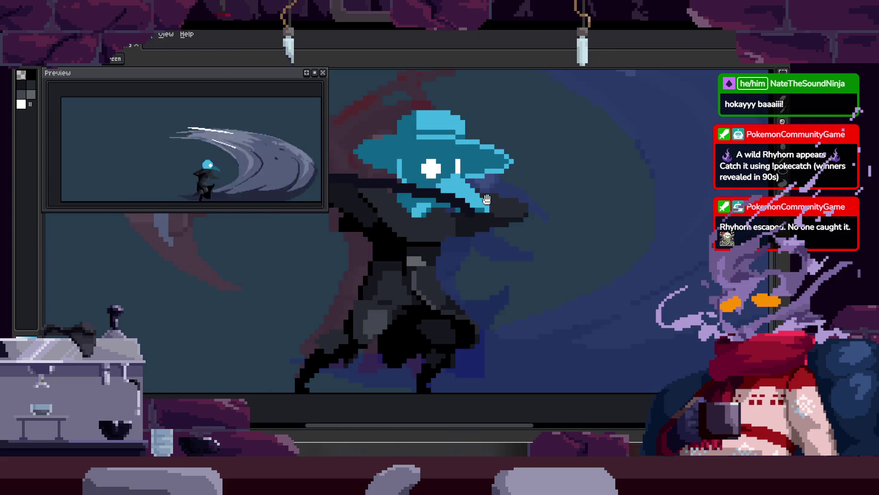
{"action": "scroll", "coordinate": [398, 291], "scroll_direction": "down", "scroll_amount": 2}
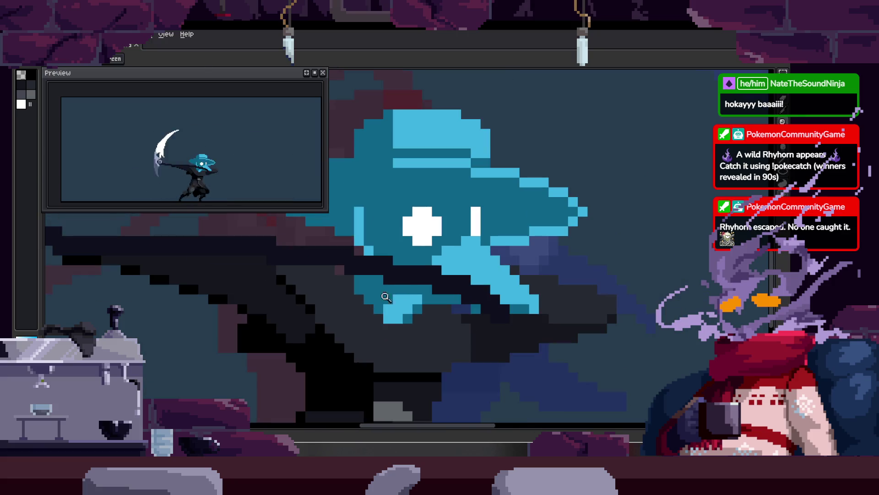
{"action": "key", "text": "b"}
{"action": "scroll", "coordinate": [456, 240], "scroll_direction": "down", "scroll_amount": 3}
Zoom in and out around the plague doctor's hat and hood to inspect them.
{"action": "scroll", "coordinate": [485, 209], "scroll_direction": "up", "scroll_amount": 4}
{"action": "scroll", "coordinate": [486, 210], "scroll_direction": "down", "scroll_amount": 3}
{"action": "key", "text": "z"}
{"action": "scroll", "coordinate": [506, 236], "scroll_direction": "up", "scroll_amount": 3}
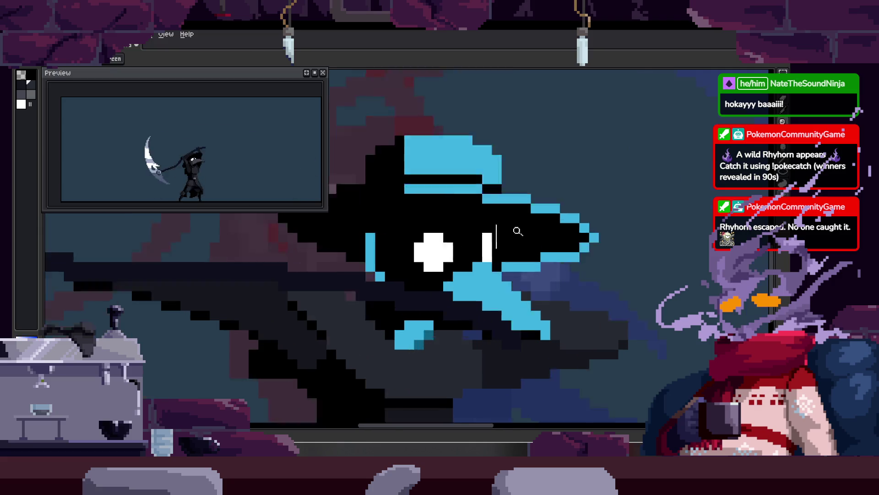
{"action": "scroll", "coordinate": [467, 234], "scroll_direction": "up", "scroll_amount": 1}
{"action": "scroll", "coordinate": [462, 242], "scroll_direction": "up", "scroll_amount": 1}
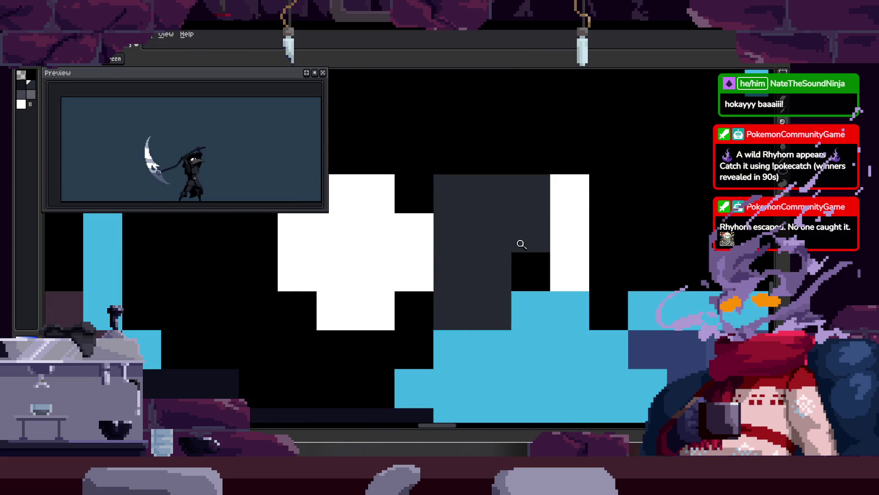
{"action": "scroll", "coordinate": [514, 241], "scroll_direction": "down", "scroll_amount": 2}
{"action": "scroll", "coordinate": [522, 226], "scroll_direction": "down", "scroll_amount": 1}
{"action": "scroll", "coordinate": [523, 211], "scroll_direction": "up", "scroll_amount": 2}
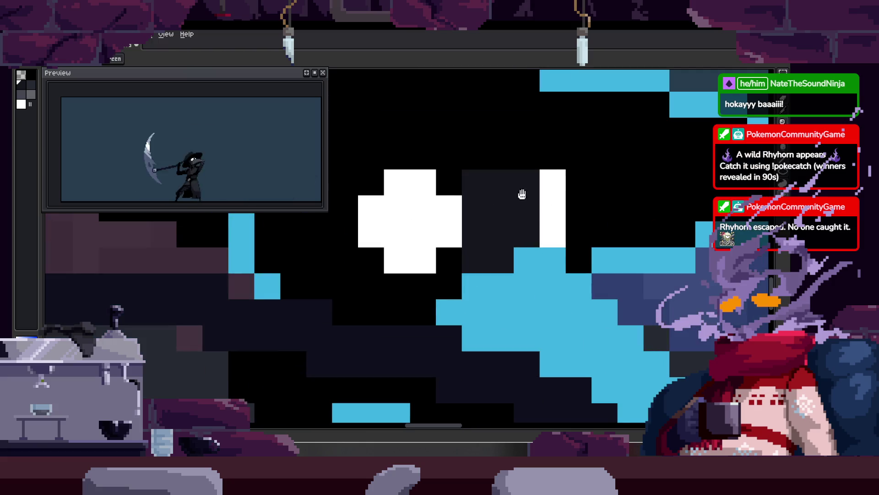
{"action": "scroll", "coordinate": [502, 204], "scroll_direction": "down", "scroll_amount": 2}
{"action": "scroll", "coordinate": [513, 198], "scroll_direction": "up", "scroll_amount": 2}
{"action": "key", "text": "z"}
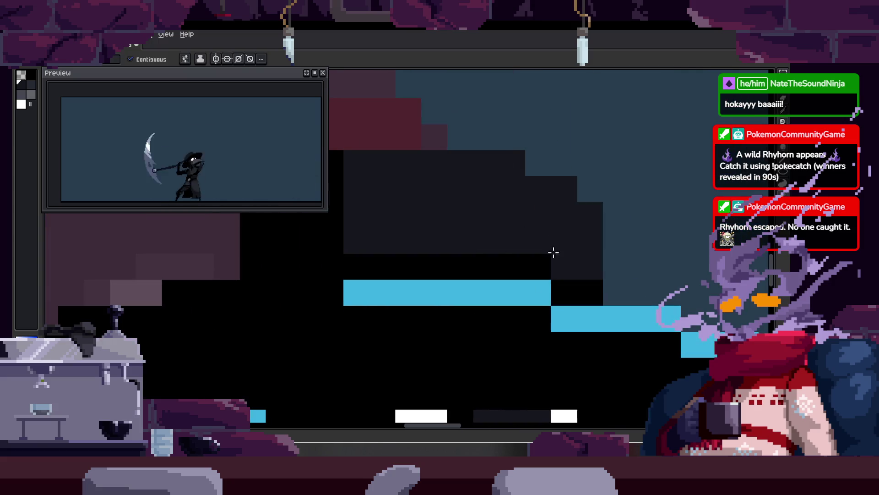
{"action": "scroll", "coordinate": [507, 216], "scroll_direction": "down", "scroll_amount": 2}
{"action": "scroll", "coordinate": [534, 162], "scroll_direction": "up", "scroll_amount": 2}
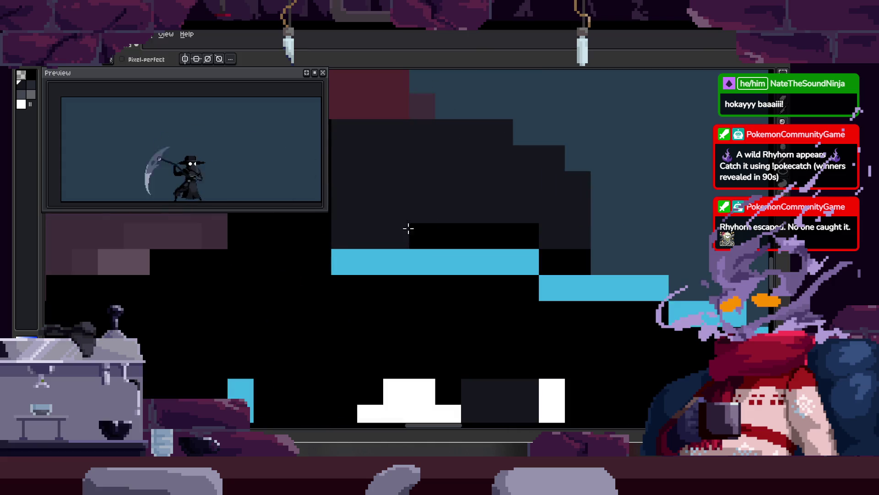
{"action": "key", "text": "z"}
{"action": "scroll", "coordinate": [550, 228], "scroll_direction": "down", "scroll_amount": 1}
{"action": "scroll", "coordinate": [513, 192], "scroll_direction": "down", "scroll_amount": 1}
{"action": "scroll", "coordinate": [480, 163], "scroll_direction": "up", "scroll_amount": 1}
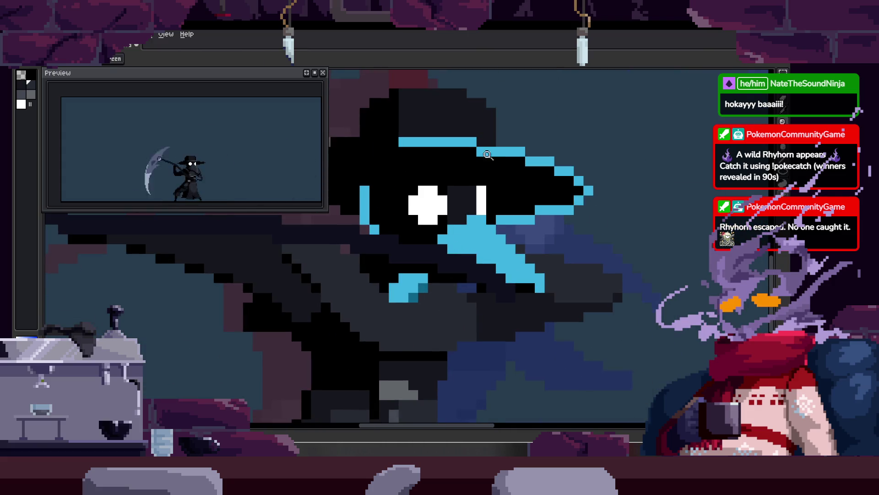
{"action": "scroll", "coordinate": [484, 209], "scroll_direction": "up", "scroll_amount": 1}
{"action": "key", "text": "b"}
{"action": "scroll", "coordinate": [467, 204], "scroll_direction": "down", "scroll_amount": 1}
{"action": "scroll", "coordinate": [503, 215], "scroll_direction": "up", "scroll_amount": 1}
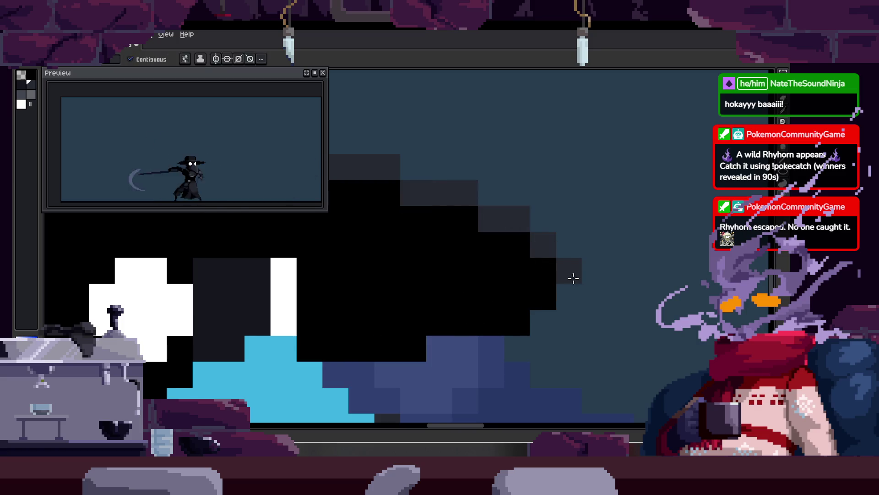
{"action": "scroll", "coordinate": [511, 257], "scroll_direction": "down", "scroll_amount": 2}
{"action": "key", "text": "z"}
{"action": "scroll", "coordinate": [456, 269], "scroll_direction": "up", "scroll_amount": 1}
{"action": "scroll", "coordinate": [510, 138], "scroll_direction": "up", "scroll_amount": 1}
{"action": "scroll", "coordinate": [399, 252], "scroll_direction": "up", "scroll_amount": 1}
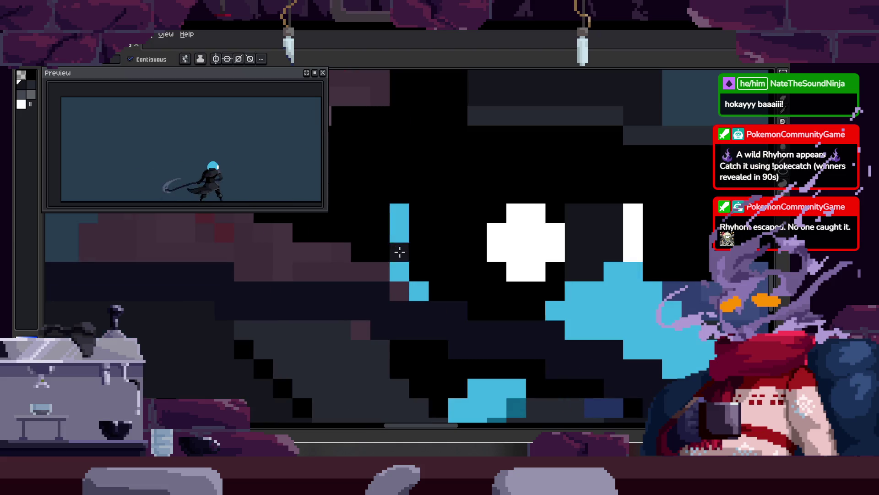
{"action": "scroll", "coordinate": [463, 287], "scroll_direction": "down", "scroll_amount": 2}
{"action": "scroll", "coordinate": [458, 297], "scroll_direction": "up", "scroll_amount": 1}
{"action": "scroll", "coordinate": [439, 339], "scroll_direction": "up", "scroll_amount": 2}
{"action": "key", "text": "b"}
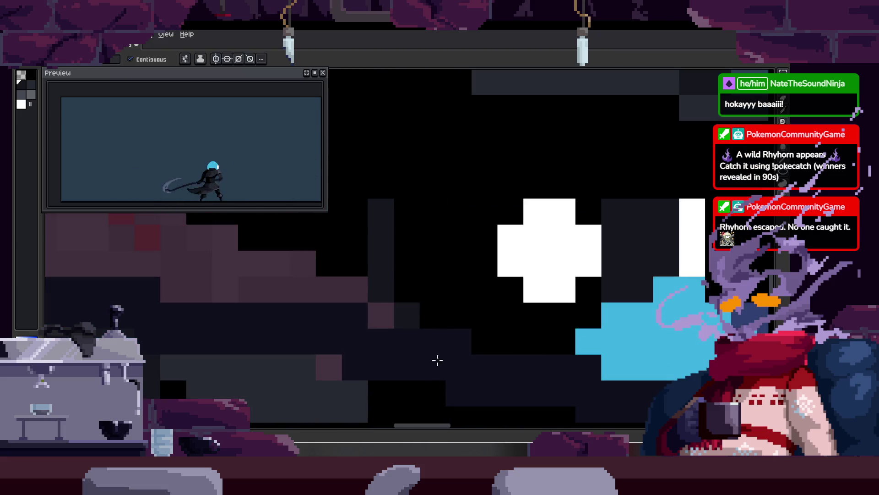
{"action": "scroll", "coordinate": [475, 293], "scroll_direction": "up", "scroll_amount": 1}
{"action": "scroll", "coordinate": [501, 270], "scroll_direction": "down", "scroll_amount": 2}
{"action": "scroll", "coordinate": [624, 161], "scroll_direction": "up", "scroll_amount": 2}
{"action": "scroll", "coordinate": [491, 235], "scroll_direction": "down", "scroll_amount": 2}
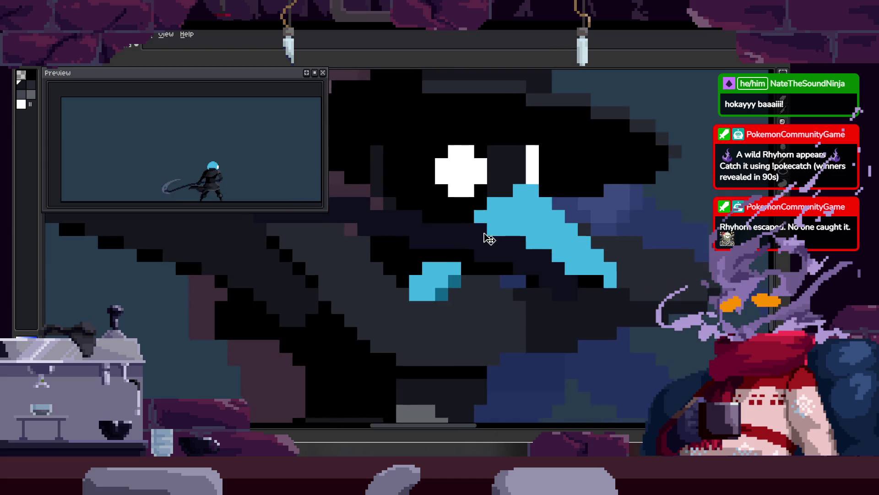
{"action": "scroll", "coordinate": [515, 185], "scroll_direction": "up", "scroll_amount": 2}
{"action": "scroll", "coordinate": [515, 184], "scroll_direction": "down", "scroll_amount": 1}
{"action": "key", "text": "b"}
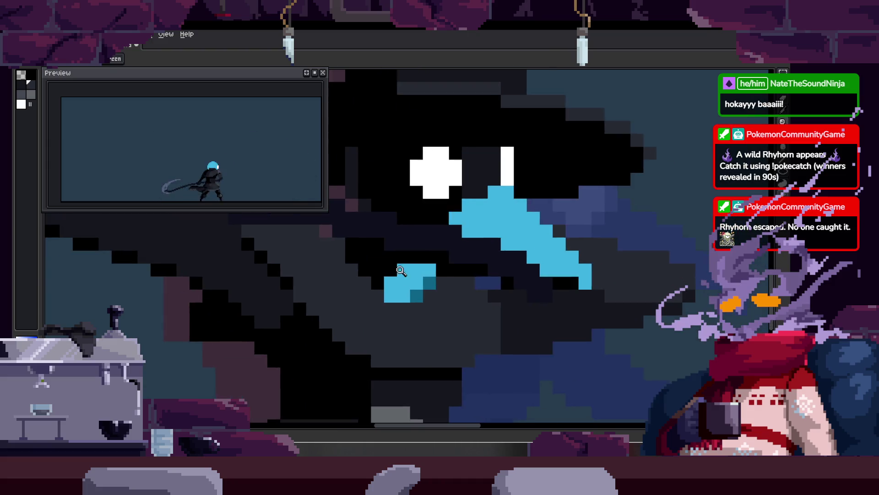
{"action": "scroll", "coordinate": [426, 287], "scroll_direction": "up", "scroll_amount": 1}
Paint a few light-blue pixels on the head, then undo the stray stroke.
{"action": "left_click_drag", "start_coordinate": [426, 286], "coordinate": [439, 263]}
{"action": "scroll", "coordinate": [471, 212], "scroll_direction": "down", "scroll_amount": 1}
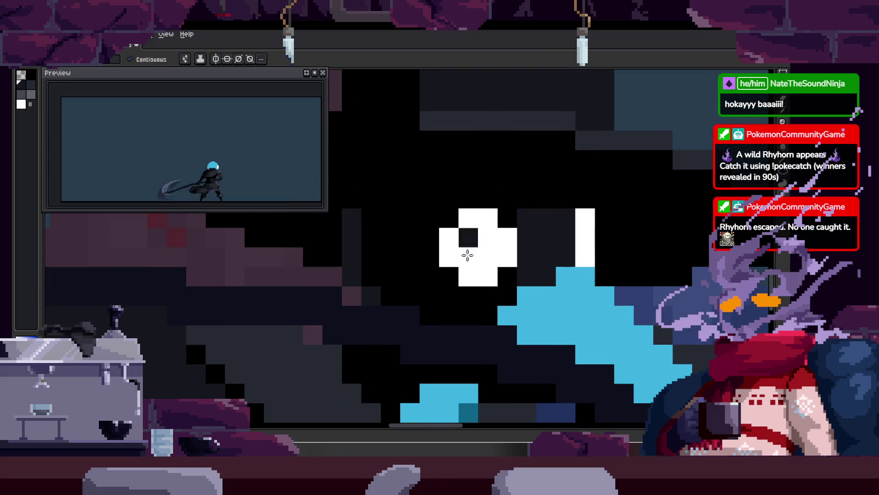
{"action": "scroll", "coordinate": [418, 321], "scroll_direction": "up", "scroll_amount": 1}
{"action": "key", "text": "ctrl+z"}
{"action": "key", "text": "alt"}
{"action": "key", "text": "z"}
{"action": "scroll", "coordinate": [432, 299], "scroll_direction": "down", "scroll_amount": 1}
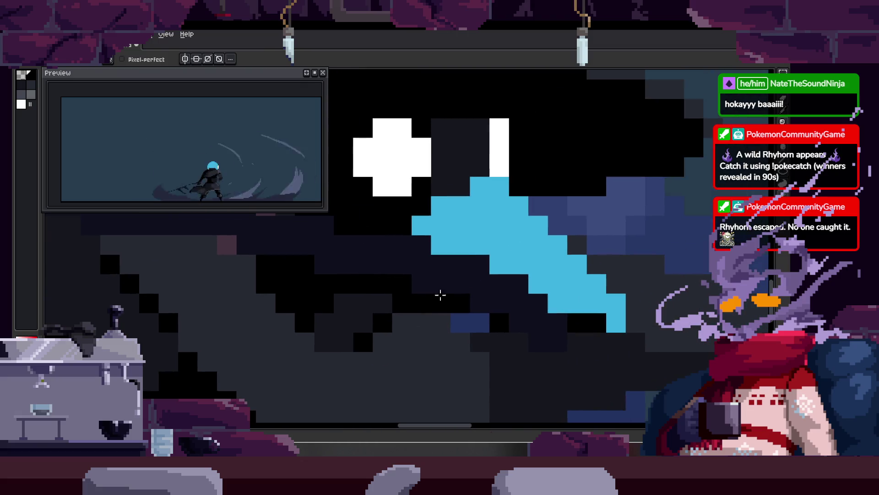
{"action": "scroll", "coordinate": [502, 215], "scroll_direction": "down", "scroll_amount": 1}
{"action": "scroll", "coordinate": [481, 313], "scroll_direction": "down", "scroll_amount": 2}
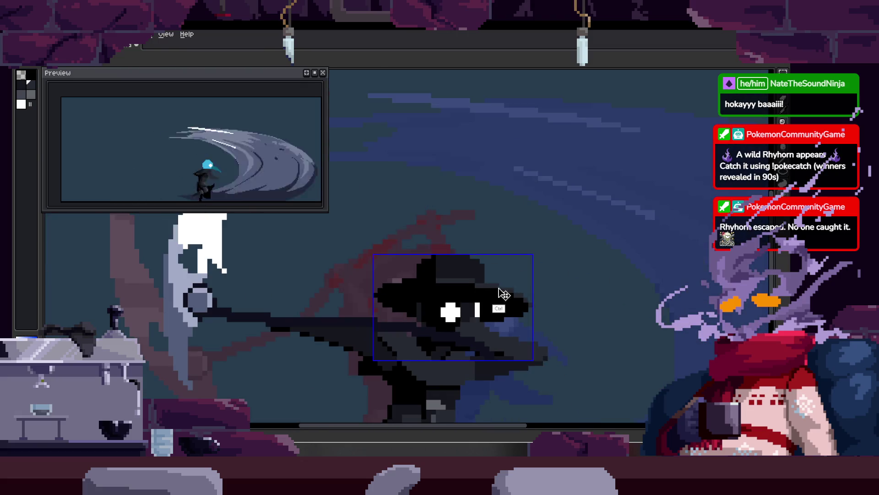
{"action": "scroll", "coordinate": [506, 318], "scroll_direction": "up", "scroll_amount": 1}
{"action": "scroll", "coordinate": [473, 310], "scroll_direction": "up", "scroll_amount": 1}
{"action": "scroll", "coordinate": [531, 244], "scroll_direction": "down", "scroll_amount": 2}
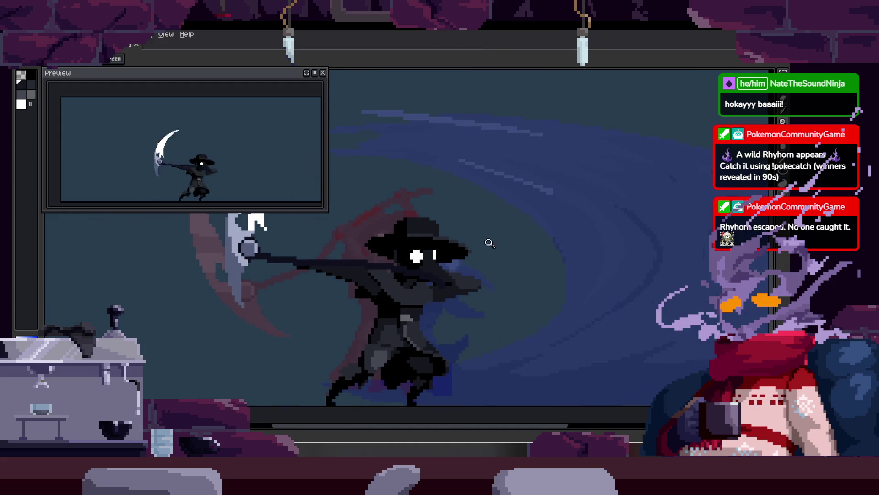
{"action": "scroll", "coordinate": [504, 240], "scroll_direction": "down", "scroll_amount": 2}
{"action": "scroll", "coordinate": [558, 245], "scroll_direction": "up", "scroll_amount": 2}
{"action": "scroll", "coordinate": [478, 229], "scroll_direction": "up", "scroll_amount": 2}
{"action": "key", "text": "alt"}
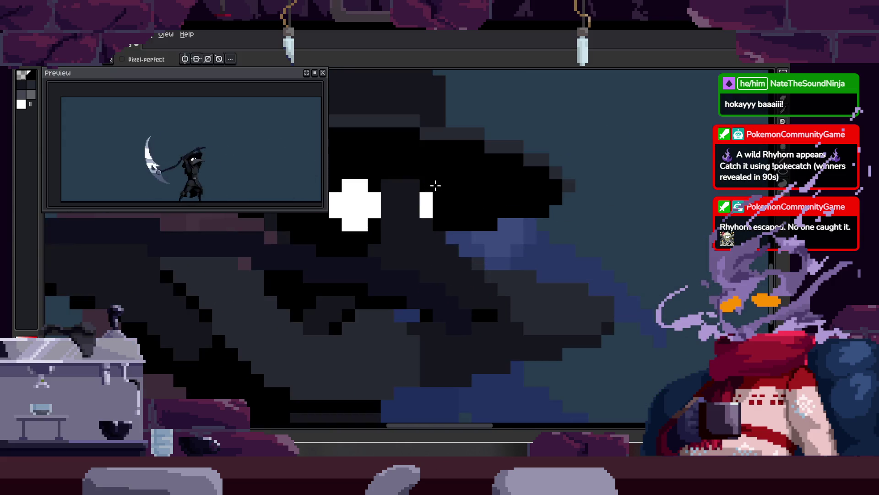
{"action": "scroll", "coordinate": [477, 238], "scroll_direction": "down", "scroll_amount": 1}
{"action": "scroll", "coordinate": [504, 247], "scroll_direction": "down", "scroll_amount": 2}
{"action": "scroll", "coordinate": [512, 254], "scroll_direction": "down", "scroll_amount": 1}
{"action": "key", "text": "Left"}
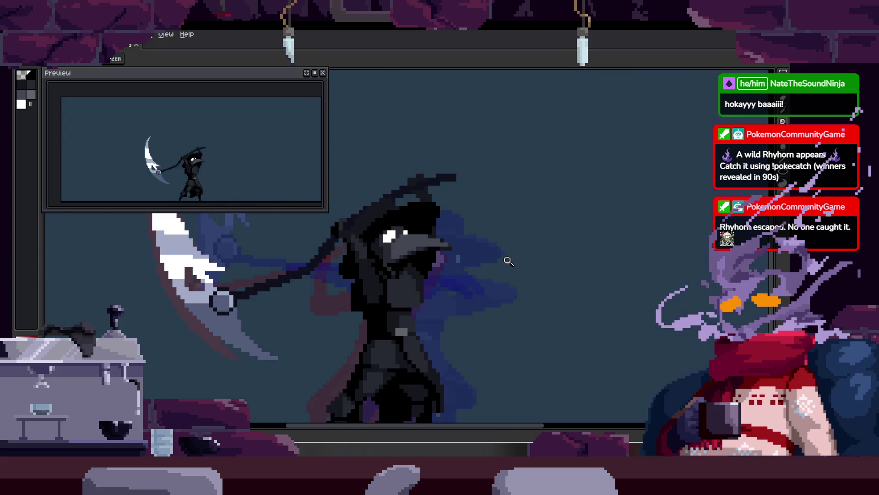
{"action": "key", "text": "Right"}
{"action": "key", "text": "Right"}
{"action": "key", "text": "Right"}
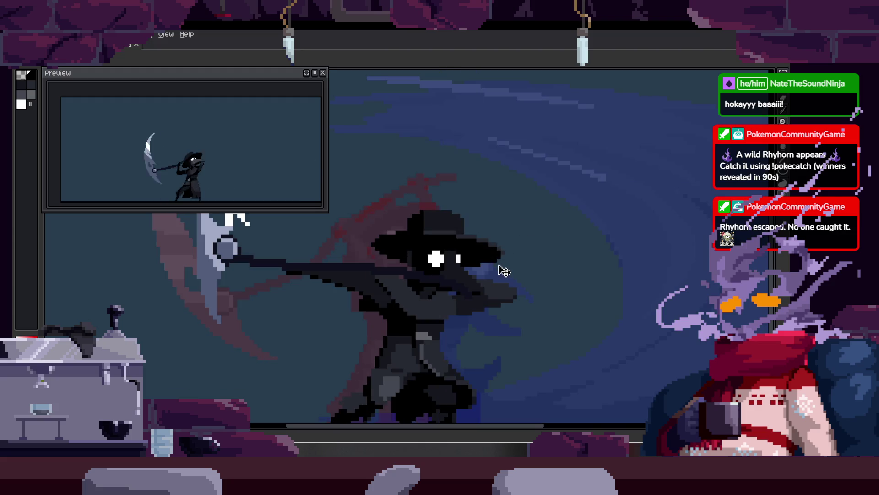
{"action": "scroll", "coordinate": [515, 263], "scroll_direction": "up", "scroll_amount": 2}
{"action": "key", "text": "Right"}
{"action": "key", "text": "Right"}
{"action": "scroll", "coordinate": [464, 250], "scroll_direction": "down", "scroll_amount": 2}
{"action": "key", "text": "Left"}
{"action": "key", "text": "Right"}
{"action": "key", "text": "Right"}
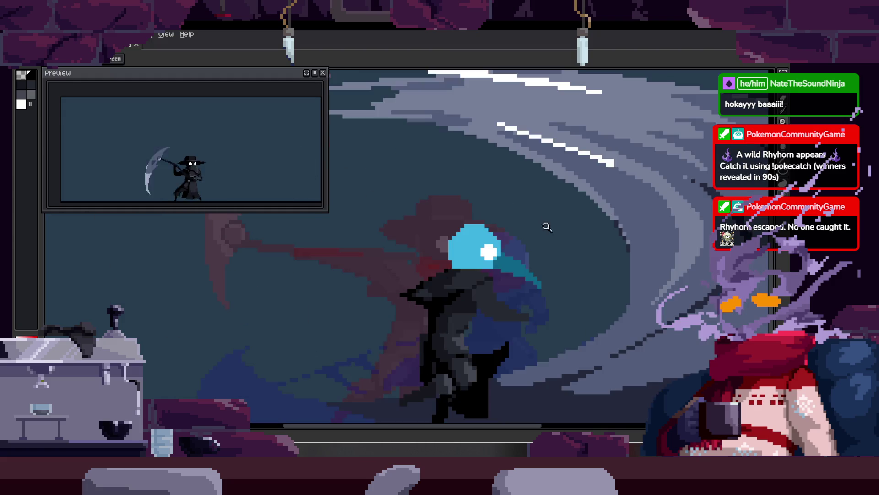
Step back through the slash and wind-up frames to choose the frame to edit.
{"action": "key", "text": "Left"}
{"action": "scroll", "coordinate": [484, 263], "scroll_direction": "up", "scroll_amount": 2}
{"action": "scroll", "coordinate": [485, 264], "scroll_direction": "down", "scroll_amount": 2}
{"action": "key", "text": "Left"}
{"action": "scroll", "coordinate": [486, 269], "scroll_direction": "up", "scroll_amount": 2}
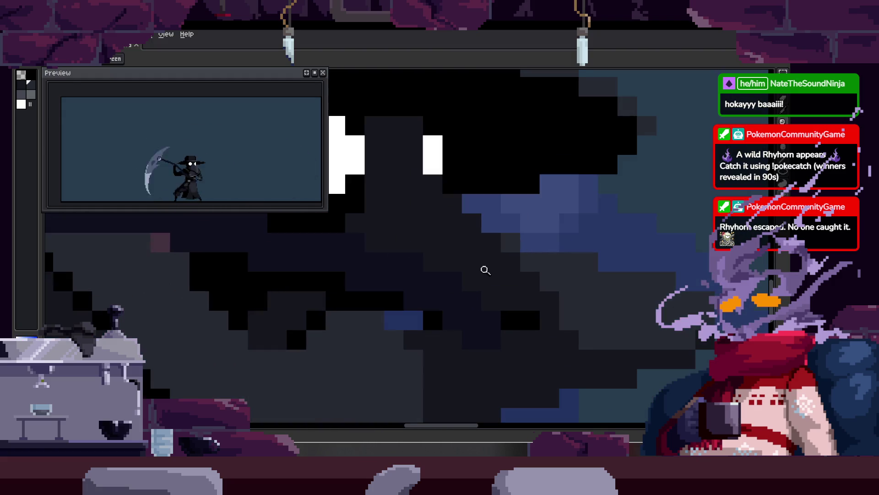
{"action": "scroll", "coordinate": [511, 289], "scroll_direction": "down", "scroll_amount": 2}
{"action": "scroll", "coordinate": [485, 251], "scroll_direction": "down", "scroll_amount": 2}
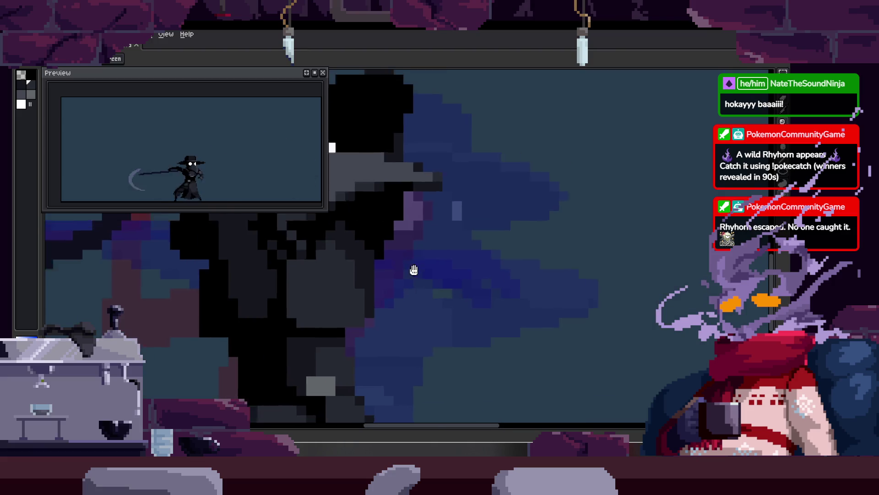
{"action": "key", "text": "Left"}
{"action": "key", "text": "Right"}
Select a small patch of face pixels and shift it onto the beak.
{"action": "key", "text": "w"}
{"action": "left_click", "coordinate": [386, 270]}
{"action": "left_click_drag", "start_coordinate": [386, 270], "coordinate": [499, 266]}
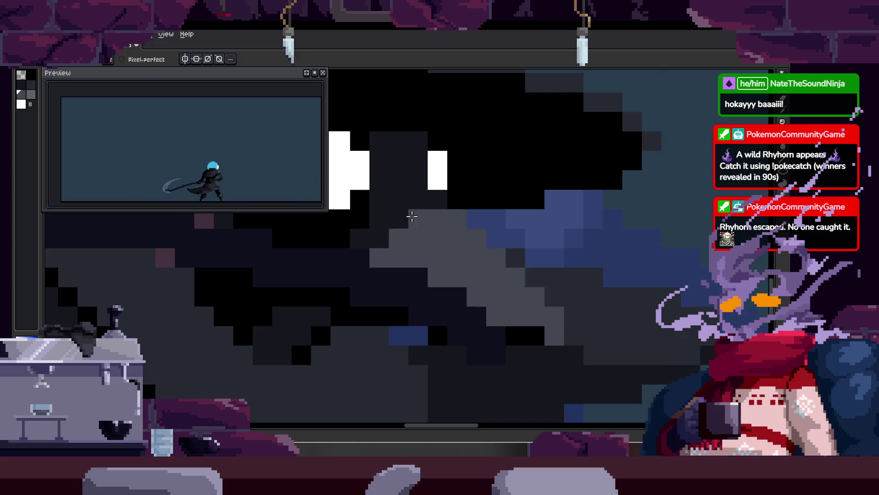
{"action": "scroll", "coordinate": [452, 244], "scroll_direction": "down", "scroll_amount": 3}
{"action": "scroll", "coordinate": [451, 244], "scroll_direction": "down", "scroll_amount": 2}
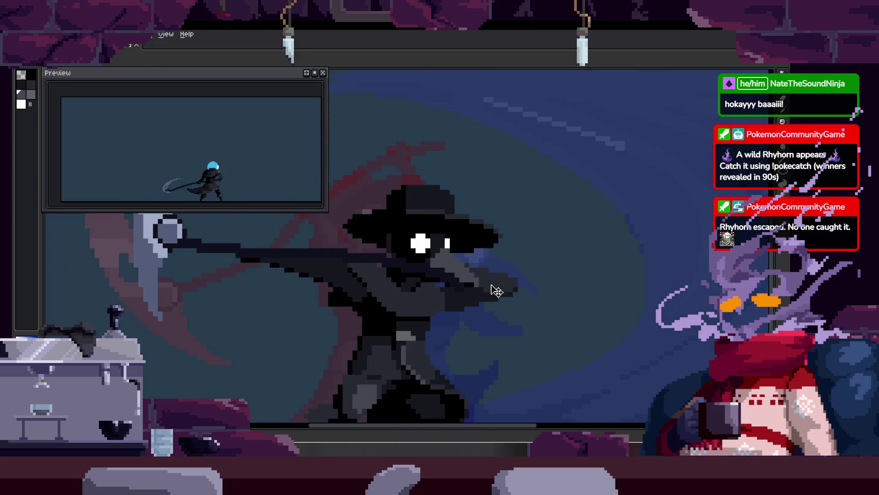
{"action": "scroll", "coordinate": [440, 236], "scroll_direction": "down", "scroll_amount": 1}
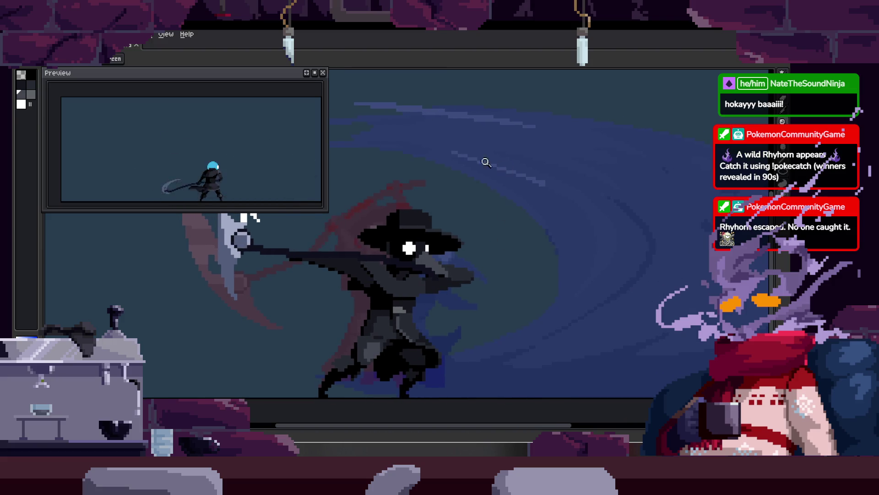
{"action": "key", "text": "ctrl"}
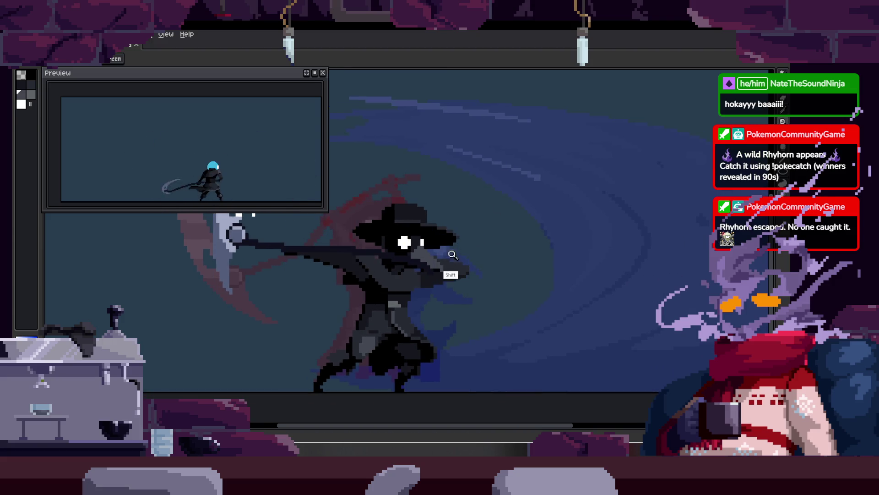
{"action": "scroll", "coordinate": [457, 239], "scroll_direction": "up", "scroll_amount": 5}
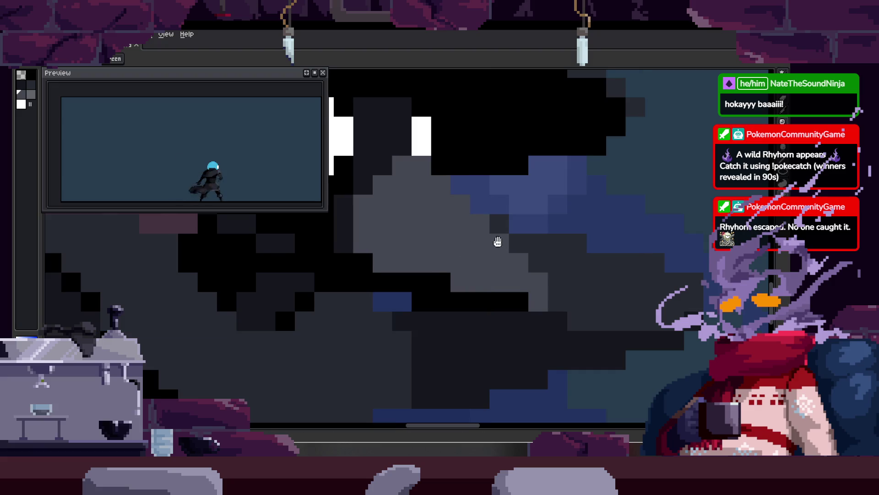
{"action": "left_click_drag", "start_coordinate": [500, 244], "coordinate": [476, 260]}
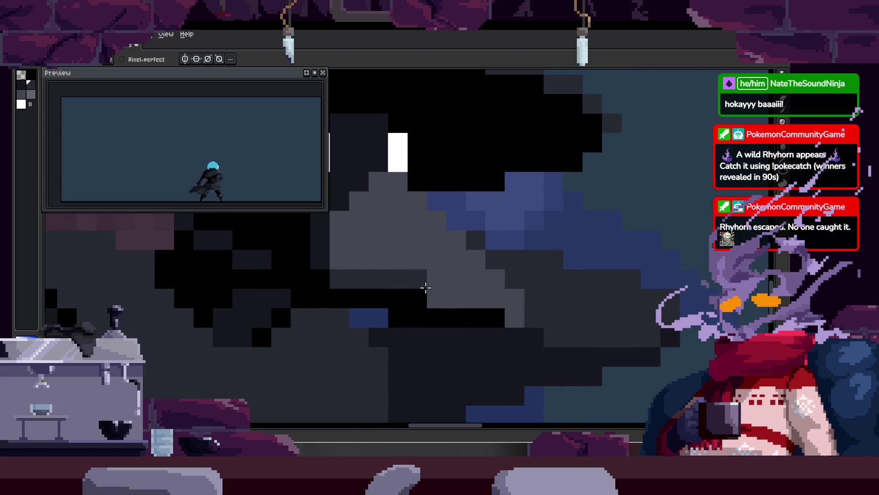
{"action": "scroll", "coordinate": [469, 299], "scroll_direction": "right", "scroll_amount": 3}
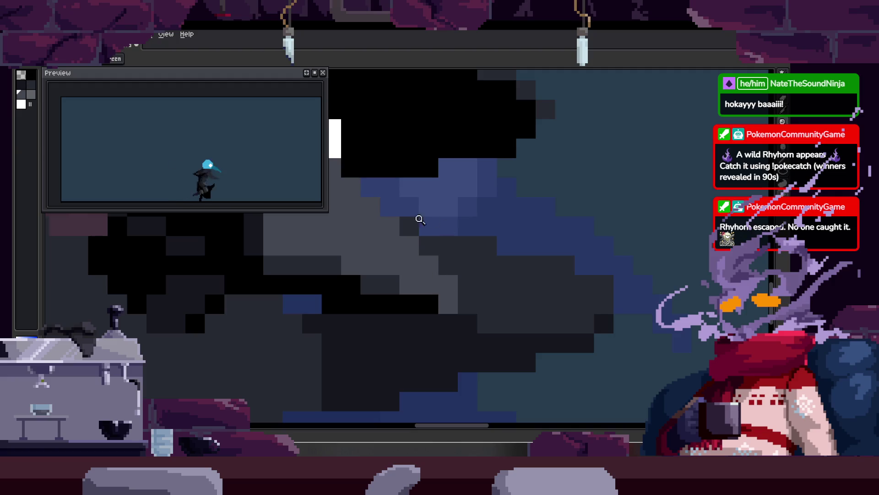
Zoom in, sample dark grey, and paint shading under the mask and along the beak.
{"action": "key", "text": "b"}
{"action": "scroll", "coordinate": [454, 217], "scroll_direction": "left", "scroll_amount": 2}
{"action": "scroll", "coordinate": [454, 217], "scroll_direction": "up", "scroll_amount": 1}
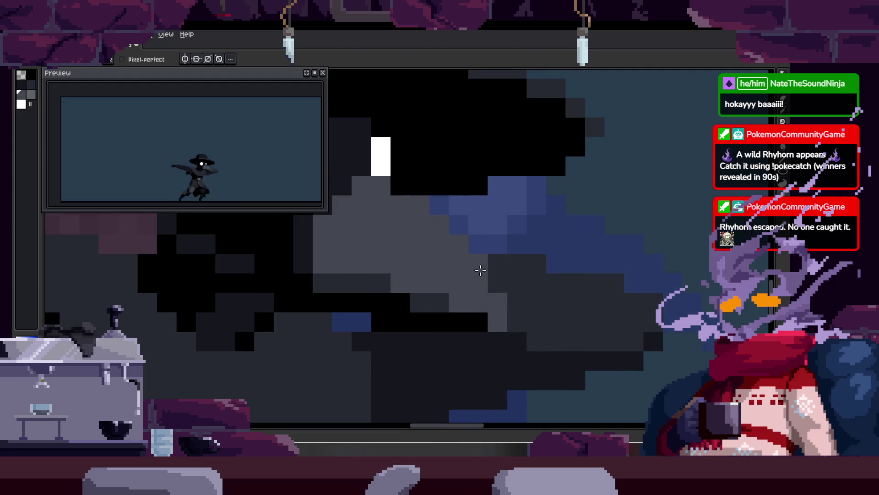
{"action": "key", "text": "z"}
{"action": "scroll", "coordinate": [522, 331], "scroll_direction": "down", "scroll_amount": 4}
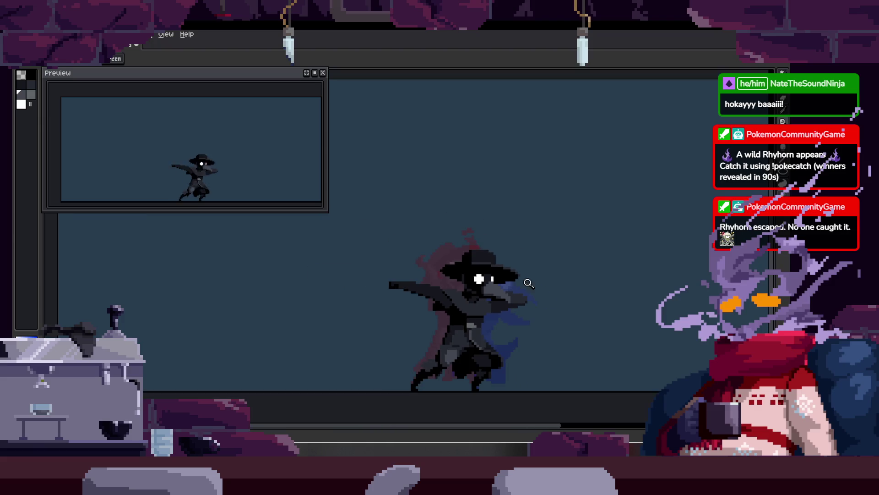
{"action": "scroll", "coordinate": [514, 270], "scroll_direction": "up", "scroll_amount": 3}
{"action": "scroll", "coordinate": [478, 289], "scroll_direction": "up", "scroll_amount": 1}
{"action": "key", "text": "alt"}
{"action": "left_click_drag", "start_coordinate": [413, 284], "coordinate": [453, 242]}
{"action": "left_click_drag", "start_coordinate": [442, 316], "coordinate": [502, 244]}
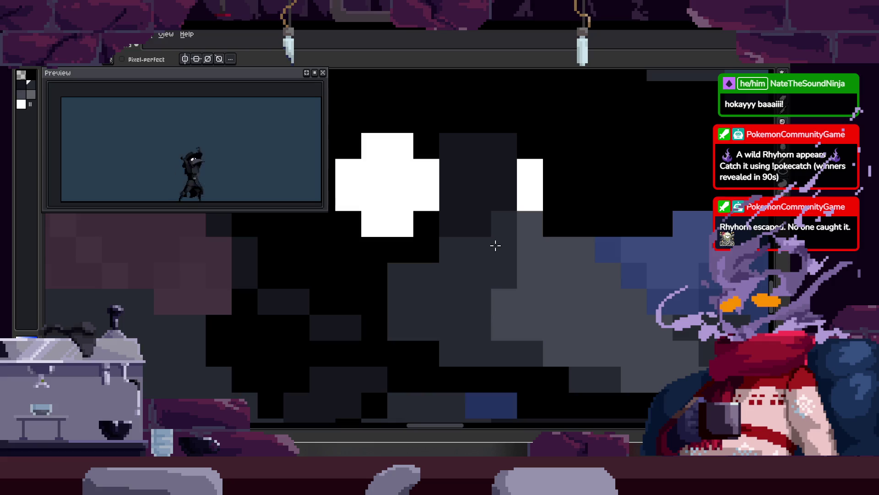
Add more dark grey pixels on the beak and two along the diagonal.
{"action": "scroll", "coordinate": [496, 246], "scroll_direction": "right", "scroll_amount": 1}
{"action": "scroll", "coordinate": [438, 261], "scroll_direction": "down", "scroll_amount": 2}
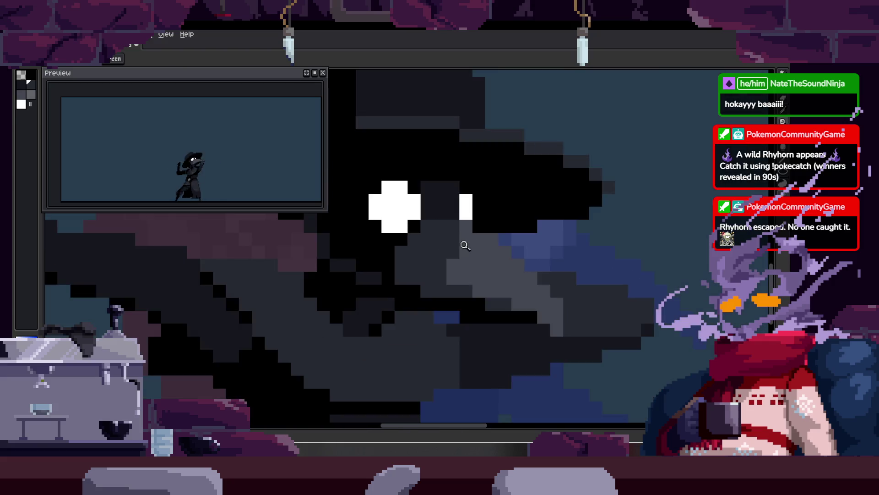
{"action": "scroll", "coordinate": [476, 228], "scroll_direction": "up", "scroll_amount": 3}
{"action": "left_click_drag", "start_coordinate": [400, 212], "coordinate": [471, 247]}
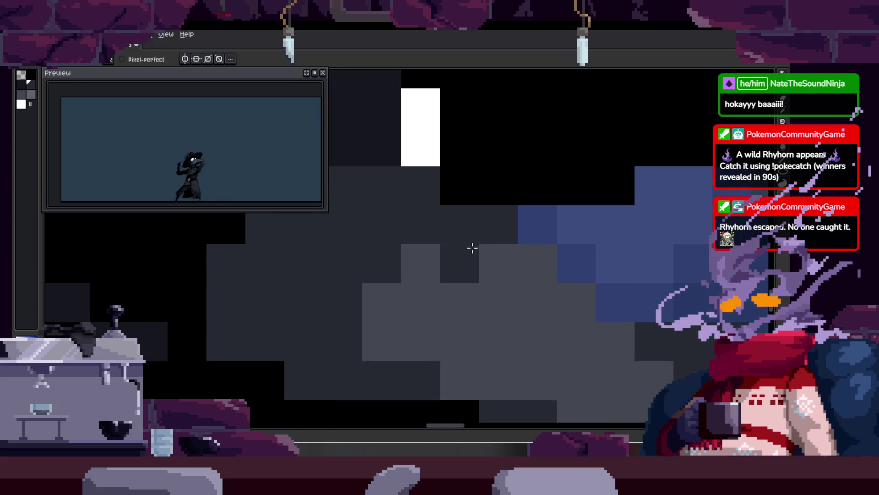
{"action": "scroll", "coordinate": [439, 261], "scroll_direction": "down", "scroll_amount": 3}
{"action": "scroll", "coordinate": [442, 278], "scroll_direction": "up", "scroll_amount": 2}
{"action": "key", "text": "alt"}
{"action": "left_click_drag", "start_coordinate": [442, 279], "coordinate": [405, 318]}
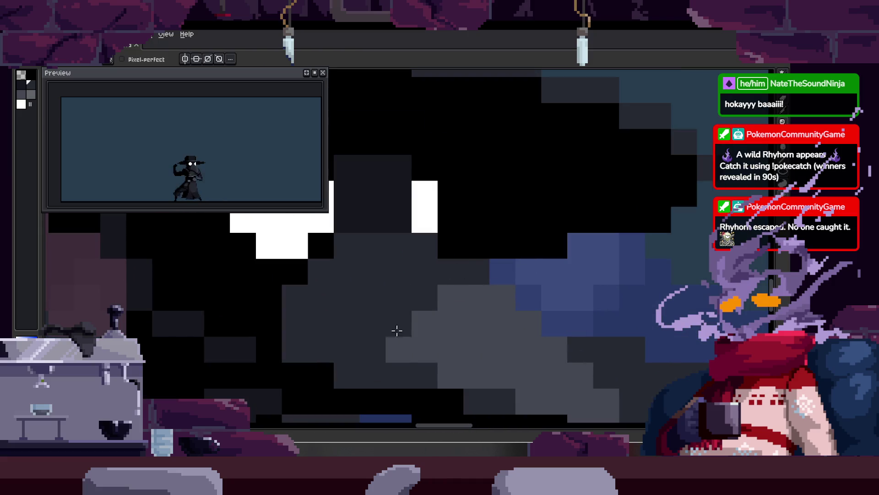
Inspect the hat, face and beak close up, then save the animation file.
{"action": "left_click_drag", "start_coordinate": [481, 273], "coordinate": [461, 249]}
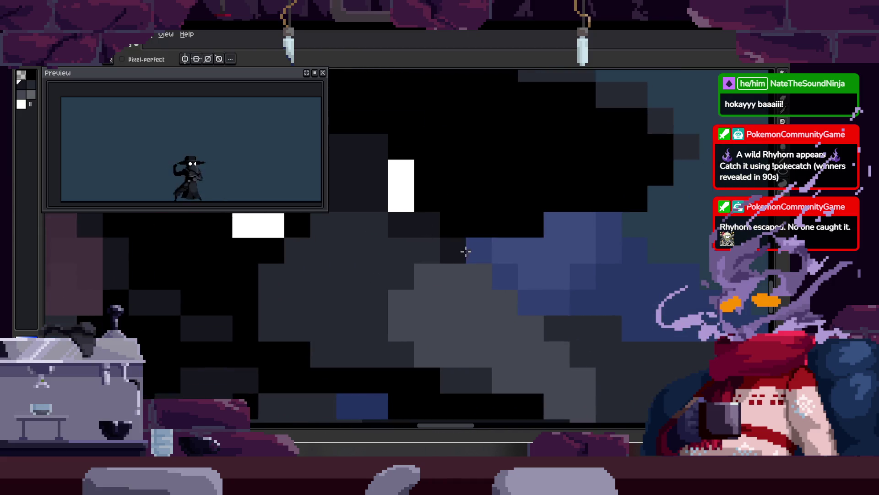
{"action": "scroll", "coordinate": [475, 257], "scroll_direction": "down", "scroll_amount": 1}
{"action": "scroll", "coordinate": [490, 249], "scroll_direction": "down", "scroll_amount": 2}
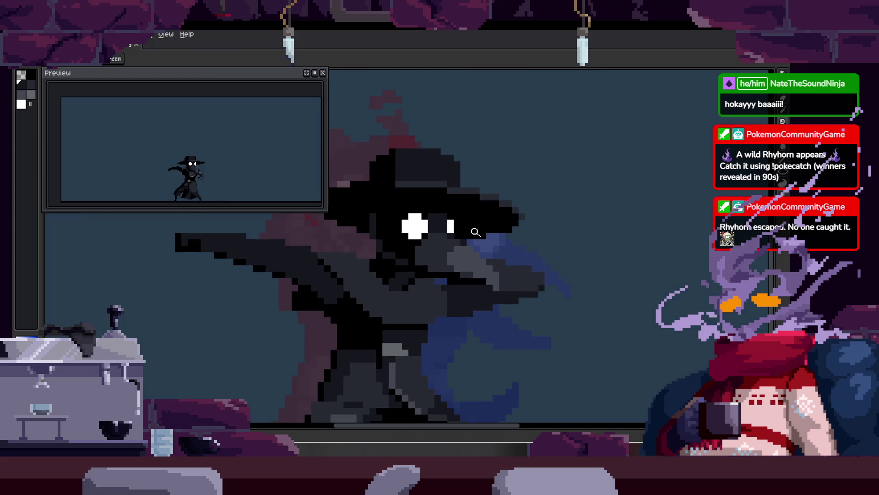
{"action": "scroll", "coordinate": [433, 274], "scroll_direction": "up", "scroll_amount": 3}
{"action": "key", "text": "alt"}
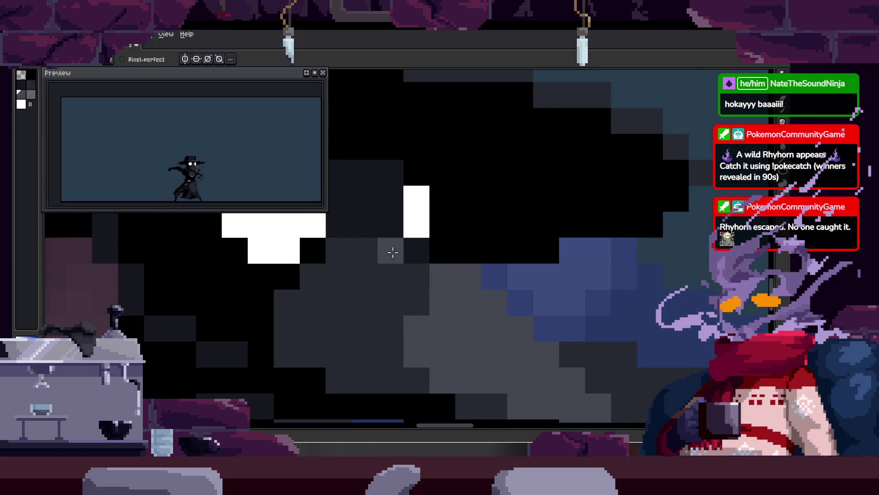
{"action": "left_click_drag", "start_coordinate": [423, 250], "coordinate": [366, 167]}
{"action": "scroll", "coordinate": [401, 167], "scroll_direction": "up", "scroll_amount": 2}
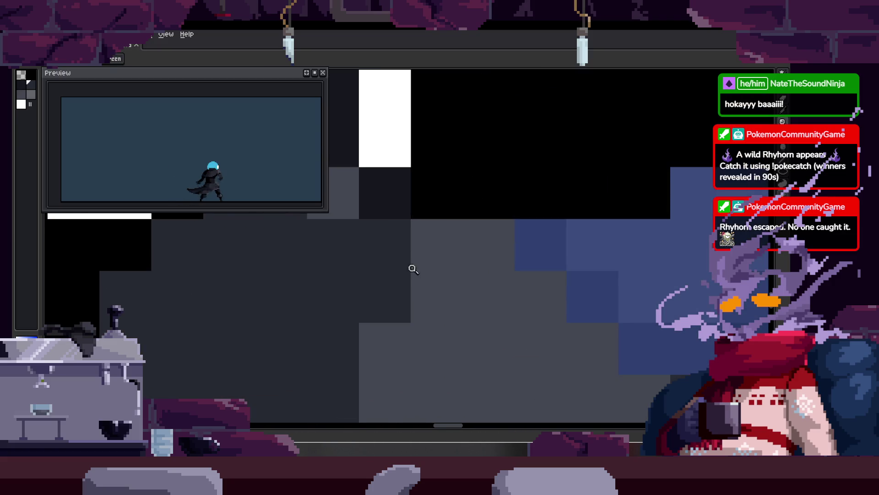
{"action": "scroll", "coordinate": [435, 238], "scroll_direction": "down", "scroll_amount": 1}
{"action": "scroll", "coordinate": [430, 243], "scroll_direction": "down", "scroll_amount": 1}
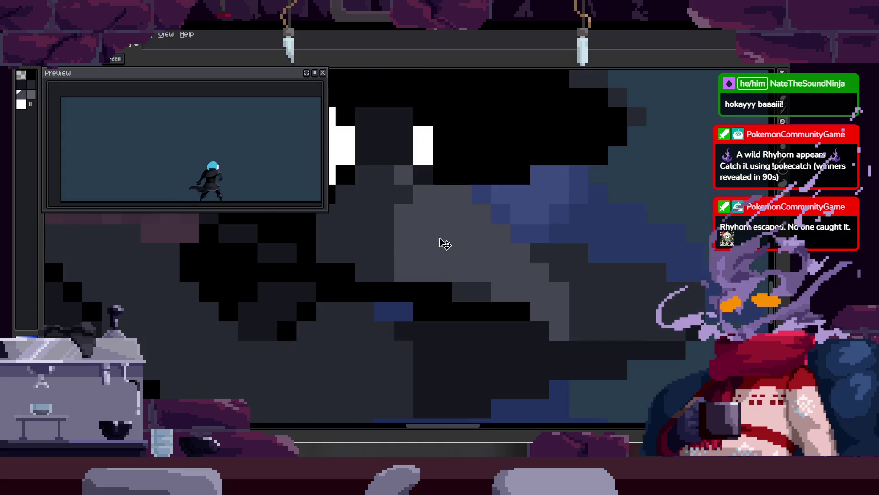
{"action": "scroll", "coordinate": [474, 292], "scroll_direction": "up", "scroll_amount": 1}
{"action": "scroll", "coordinate": [470, 290], "scroll_direction": "down", "scroll_amount": 3}
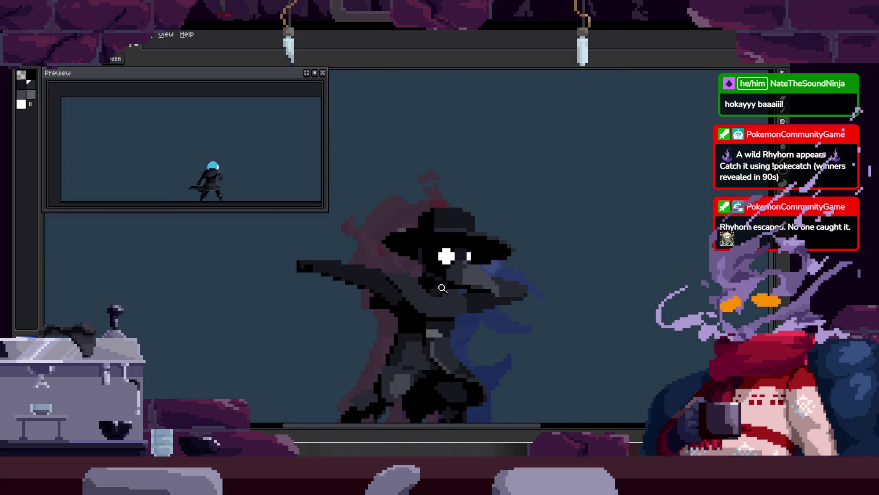
{"action": "key", "text": "z"}
{"action": "scroll", "coordinate": [500, 234], "scroll_direction": "up", "scroll_amount": 3}
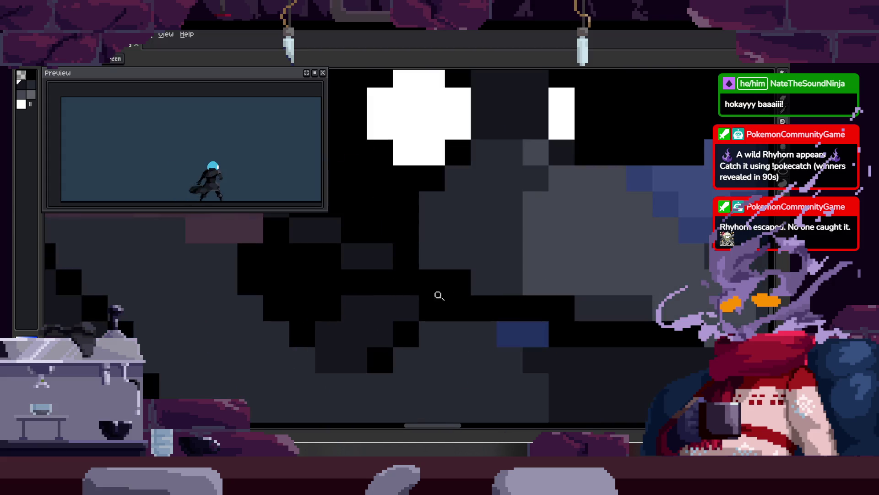
{"action": "scroll", "coordinate": [556, 279], "scroll_direction": "down", "scroll_amount": 2}
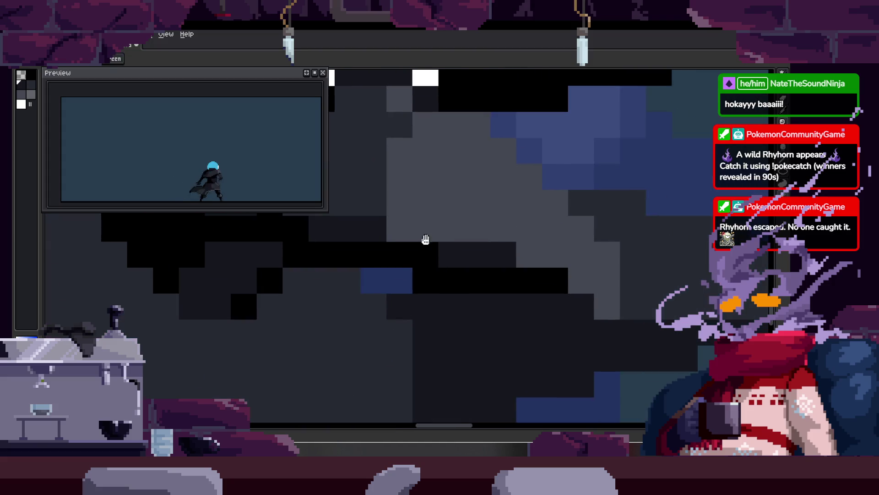
{"action": "scroll", "coordinate": [426, 244], "scroll_direction": "up", "scroll_amount": 2}
{"action": "key", "text": "alt"}
{"action": "scroll", "coordinate": [462, 280], "scroll_direction": "down", "scroll_amount": 2}
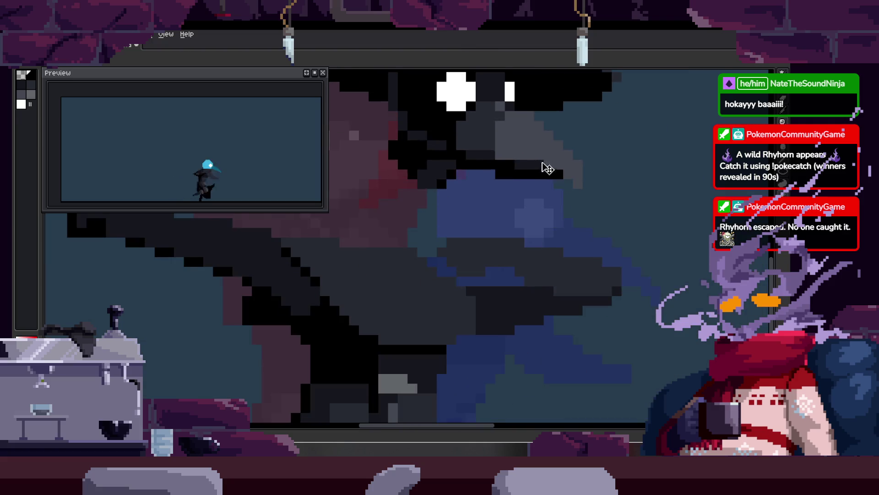
{"action": "scroll", "coordinate": [466, 310], "scroll_direction": "up", "scroll_amount": 2}
{"action": "key", "text": "z"}
{"action": "scroll", "coordinate": [486, 295], "scroll_direction": "down", "scroll_amount": 2}
{"action": "scroll", "coordinate": [503, 281], "scroll_direction": "up", "scroll_amount": 1}
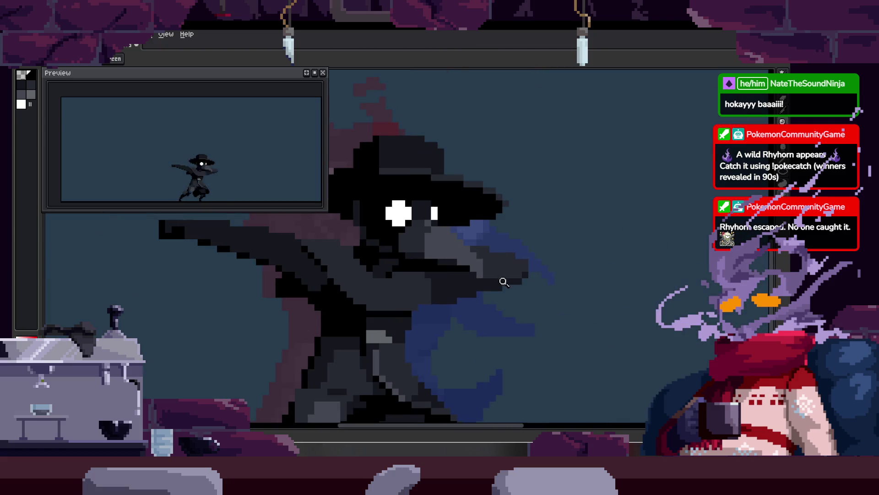
{"action": "scroll", "coordinate": [450, 269], "scroll_direction": "up", "scroll_amount": 3}
{"action": "scroll", "coordinate": [393, 270], "scroll_direction": "down", "scroll_amount": 4}
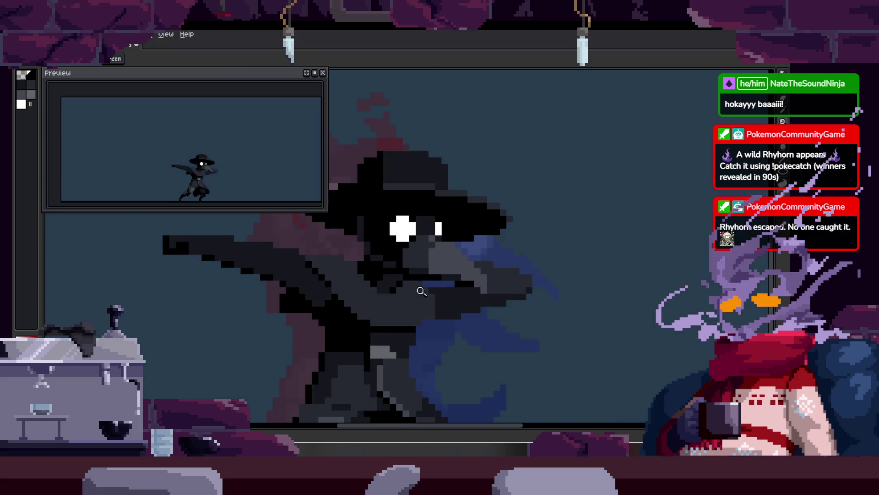
{"action": "scroll", "coordinate": [412, 265], "scroll_direction": "up", "scroll_amount": 1}
{"action": "scroll", "coordinate": [420, 267], "scroll_direction": "up", "scroll_amount": 3}
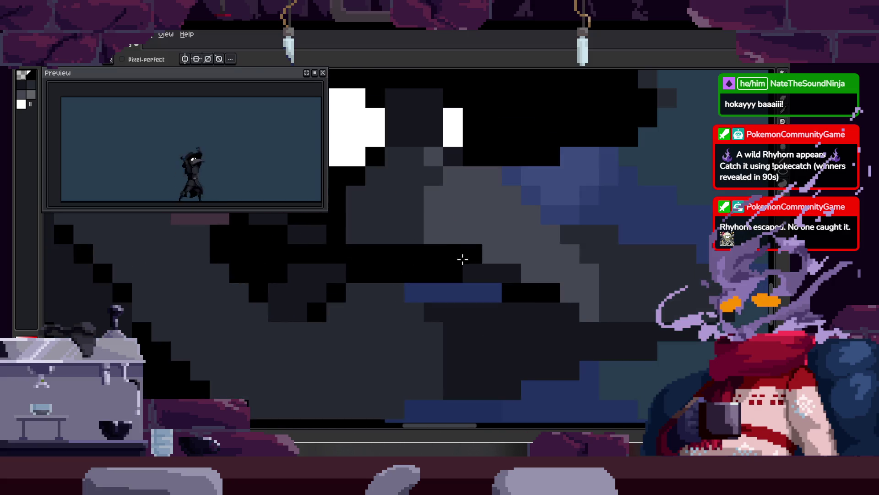
{"action": "mouse_move", "coordinate": [513, 279]}
{"action": "left_mouse_down"}
{"action": "mouse_move", "coordinate": [466, 263]}
{"action": "mouse_move", "coordinate": [484, 274]}
{"action": "left_mouse_up"}
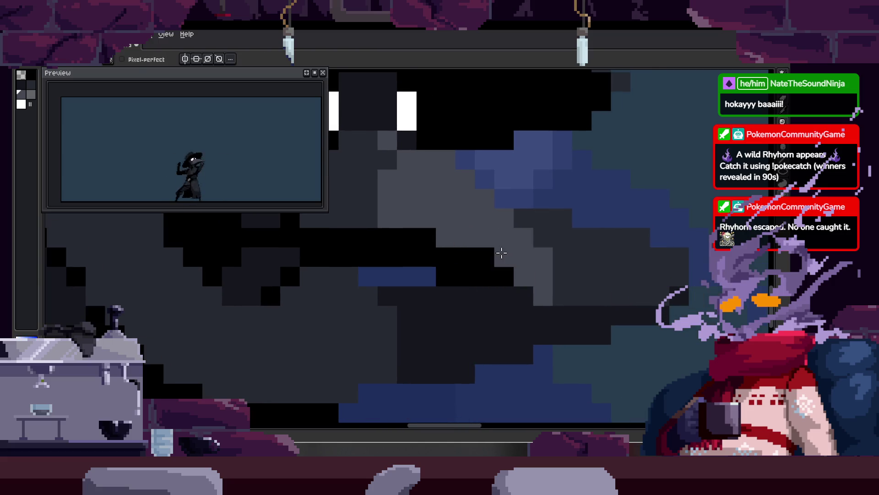
{"action": "scroll", "coordinate": [544, 292], "scroll_direction": "down", "scroll_amount": 5}
{"action": "key", "text": "ctrl+s"}
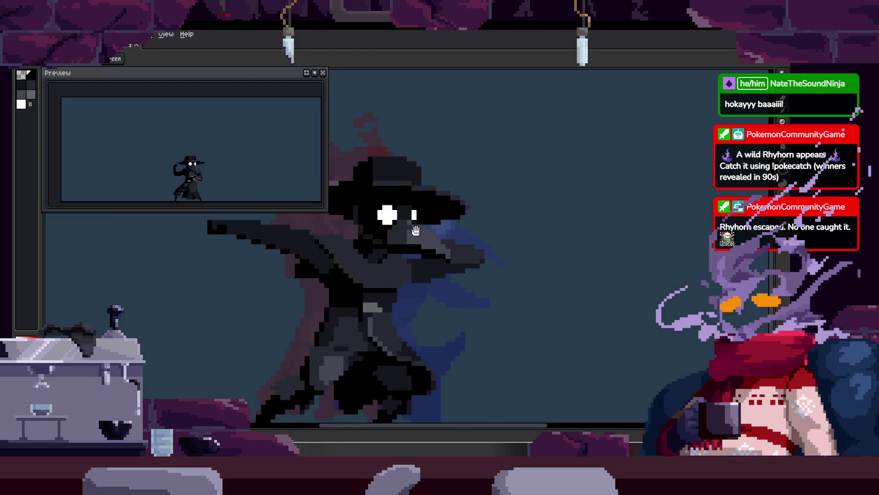
Paint darker pixels around the beak, repaint one beak pixel grey, and save.
{"action": "scroll", "coordinate": [427, 277], "scroll_direction": "up", "scroll_amount": 6}
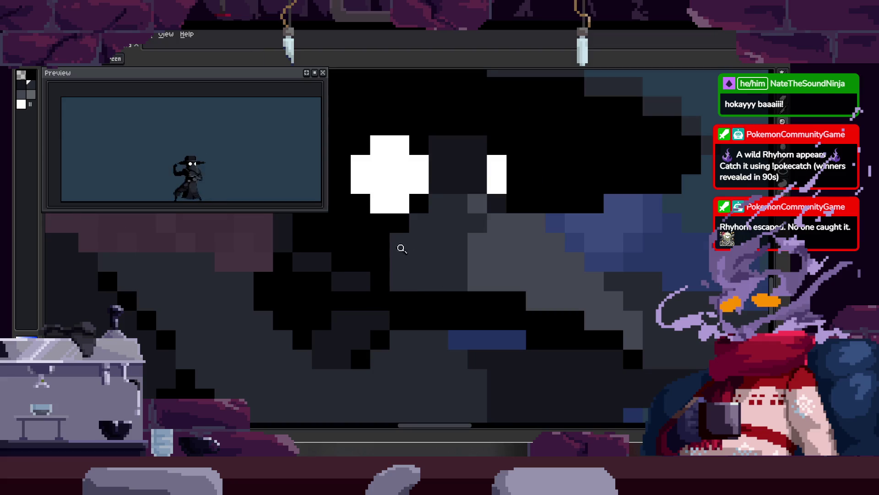
{"action": "scroll", "coordinate": [367, 277], "scroll_direction": "up", "scroll_amount": 1}
{"action": "key", "text": "alt"}
{"action": "left_click", "coordinate": [345, 276], "text": "alt"}
{"action": "mouse_move", "coordinate": [347, 266]}
{"action": "left_mouse_down"}
{"action": "mouse_move", "coordinate": [408, 198]}
{"action": "mouse_move", "coordinate": [399, 239]}
{"action": "left_mouse_up"}
{"action": "left_click", "coordinate": [424, 255], "text": "alt"}
{"action": "left_click", "coordinate": [384, 275]}
{"action": "key", "text": "ctrl+s"}
Repaint more beak pixels, check the result zoomed, and save the file again.
{"action": "scroll", "coordinate": [463, 246], "scroll_direction": "right", "scroll_amount": 3}
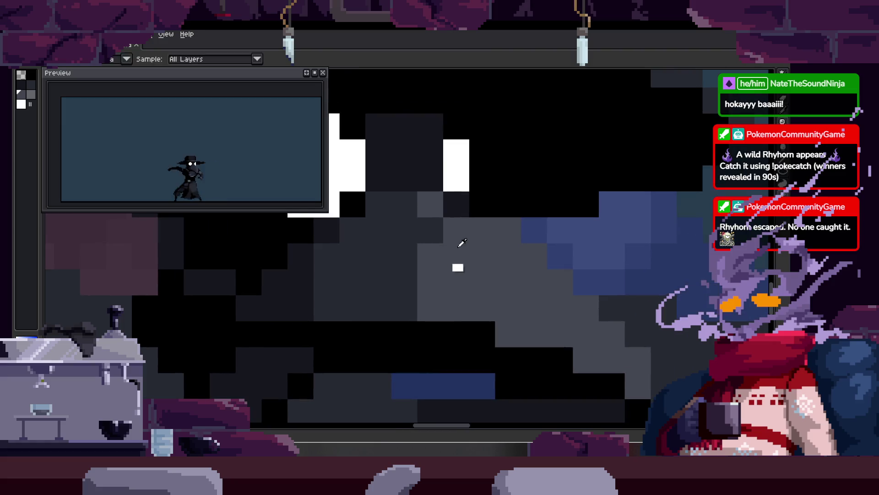
{"action": "left_click", "coordinate": [436, 205]}
{"action": "scroll", "coordinate": [436, 205], "scroll_direction": "down", "scroll_amount": 1}
{"action": "scroll", "coordinate": [410, 221], "scroll_direction": "up", "scroll_amount": 3}
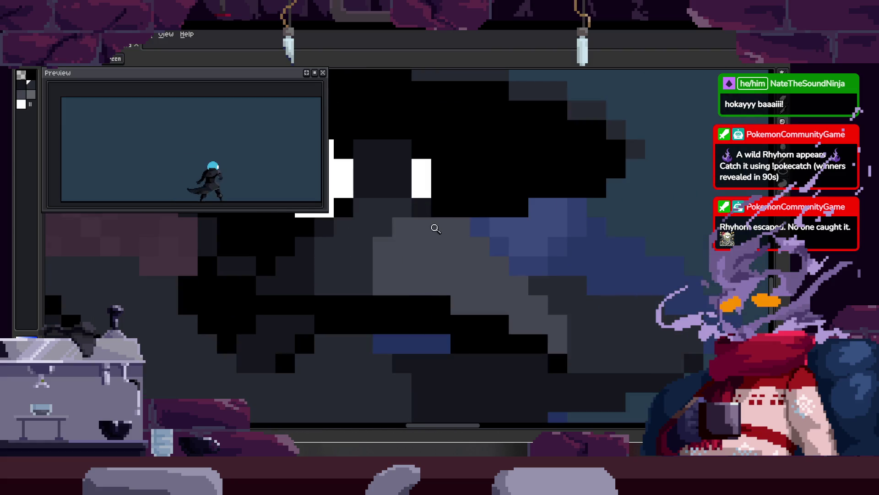
{"action": "scroll", "coordinate": [436, 225], "scroll_direction": "down", "scroll_amount": 1}
{"action": "key", "text": "z"}
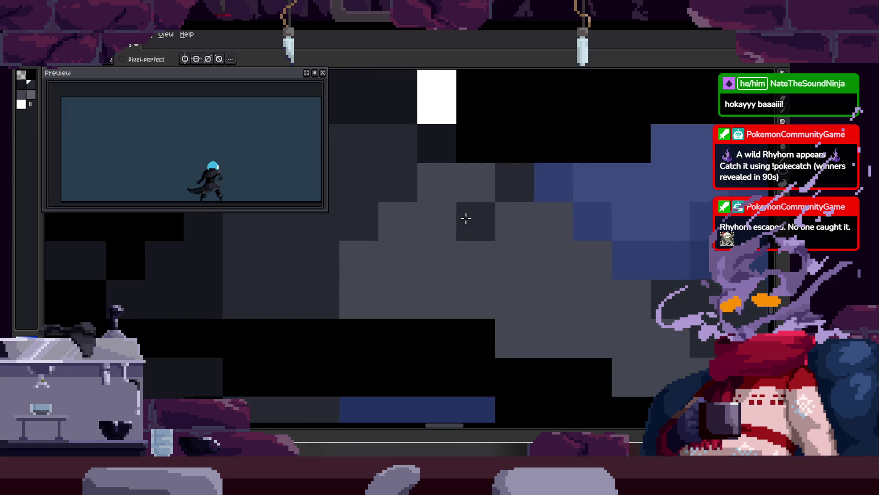
{"action": "scroll", "coordinate": [415, 258], "scroll_direction": "down", "scroll_amount": 1}
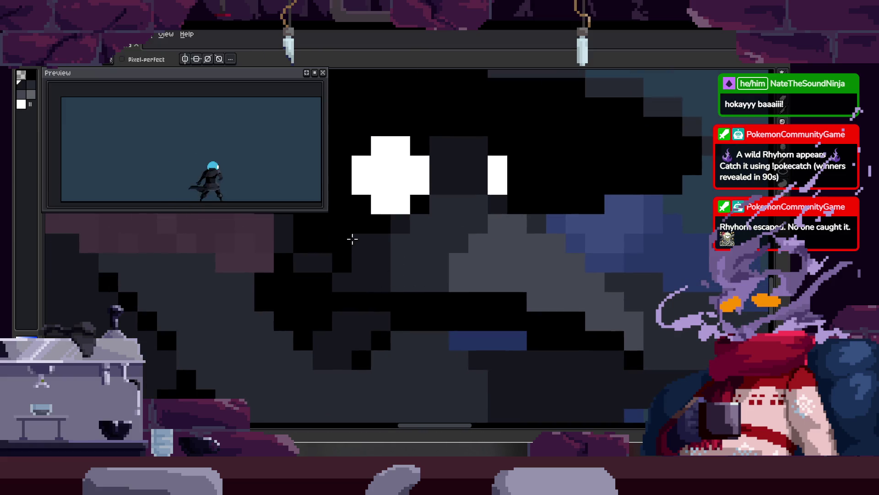
{"action": "left_click_drag", "start_coordinate": [352, 239], "coordinate": [395, 249]}
{"action": "scroll", "coordinate": [434, 285], "scroll_direction": "down", "scroll_amount": 3}
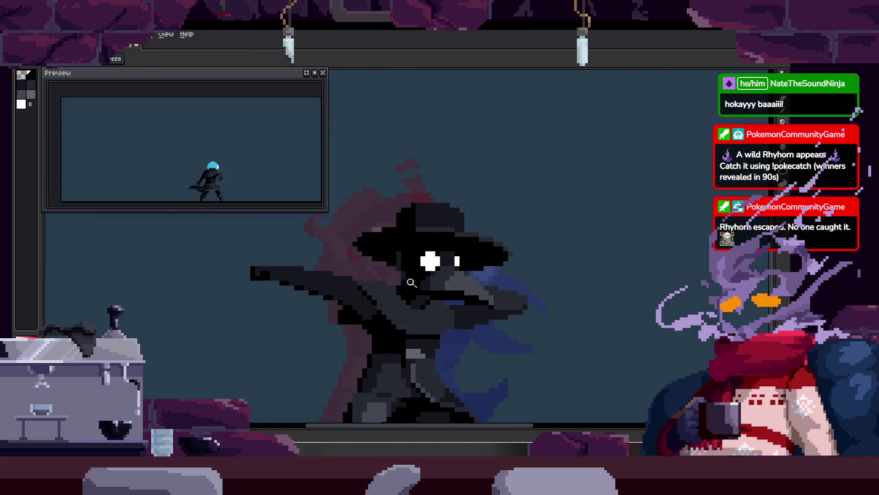
{"action": "key", "text": "ctrl+s"}
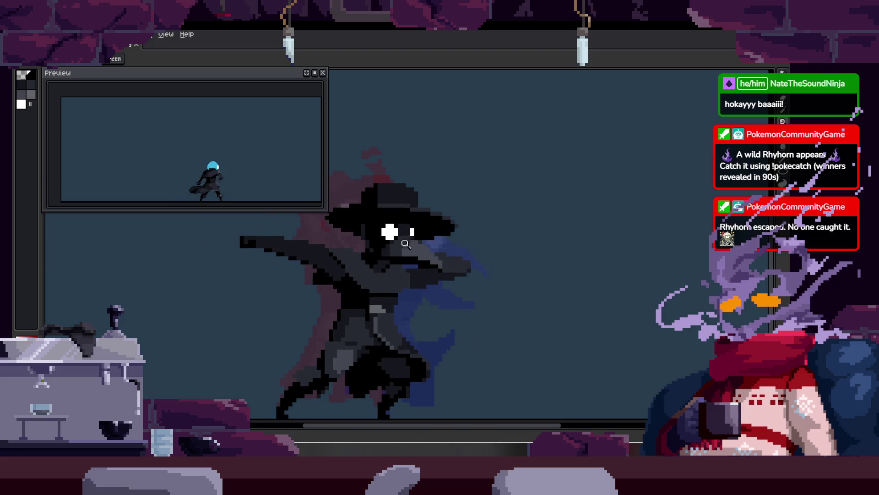
{"action": "scroll", "coordinate": [452, 236], "scroll_direction": "up", "scroll_amount": 2}
{"action": "scroll", "coordinate": [454, 238], "scroll_direction": "down", "scroll_amount": 2}
{"action": "key", "text": "ctrl+s"}
{"action": "scroll", "coordinate": [455, 240], "scroll_direction": "up", "scroll_amount": 1}
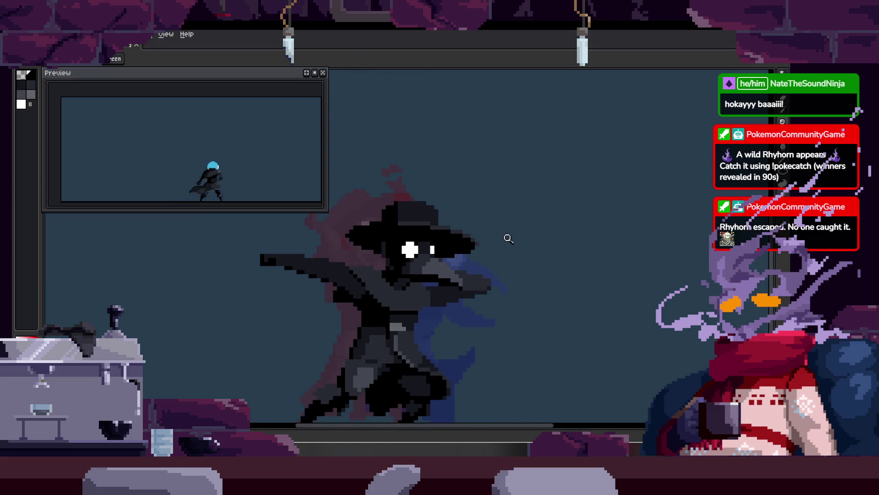
{"action": "scroll", "coordinate": [508, 239], "scroll_direction": "down", "scroll_amount": 1}
{"action": "scroll", "coordinate": [504, 216], "scroll_direction": "up", "scroll_amount": 1}
{"action": "scroll", "coordinate": [386, 220], "scroll_direction": "up", "scroll_amount": 2}
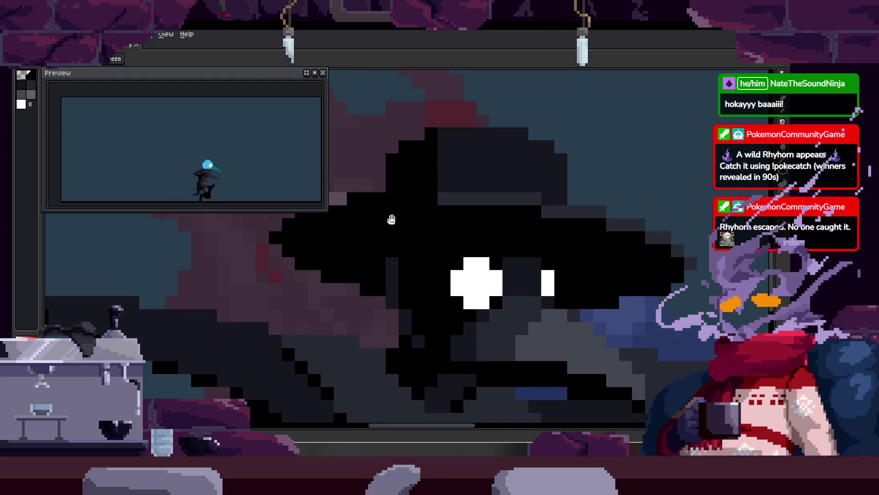
{"action": "scroll", "coordinate": [385, 220], "scroll_direction": "down", "scroll_amount": 1}
{"action": "key", "text": "m"}
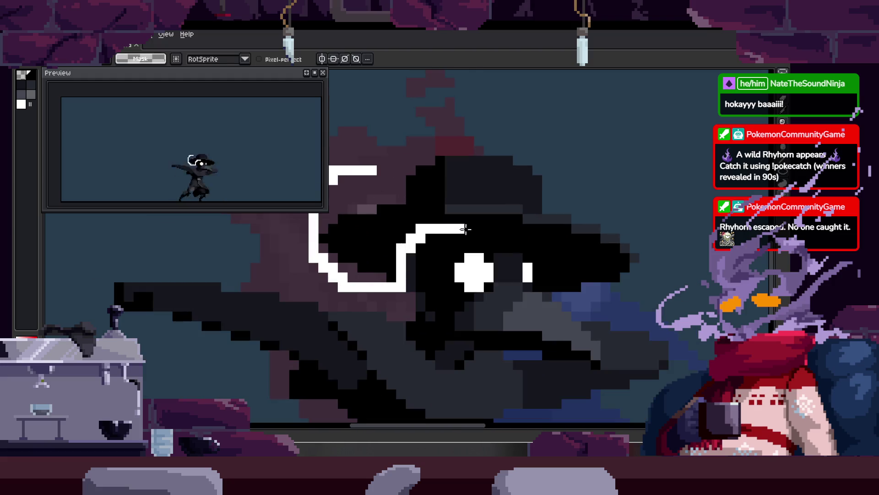
Lasso the hat brim, nudge it down one pixel, and drop it in place.
{"action": "left_click_drag", "start_coordinate": [690, 304], "coordinate": [306, 134]}
{"action": "key", "text": "Delete"}
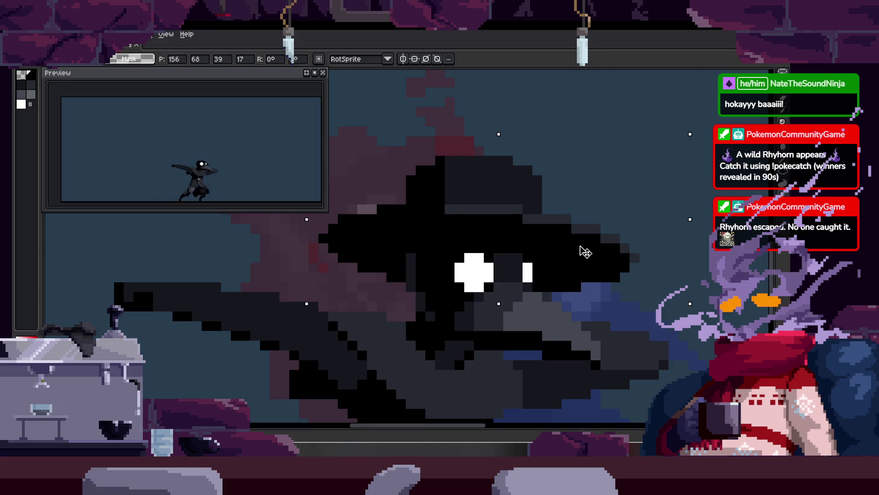
{"action": "key", "text": "q"}
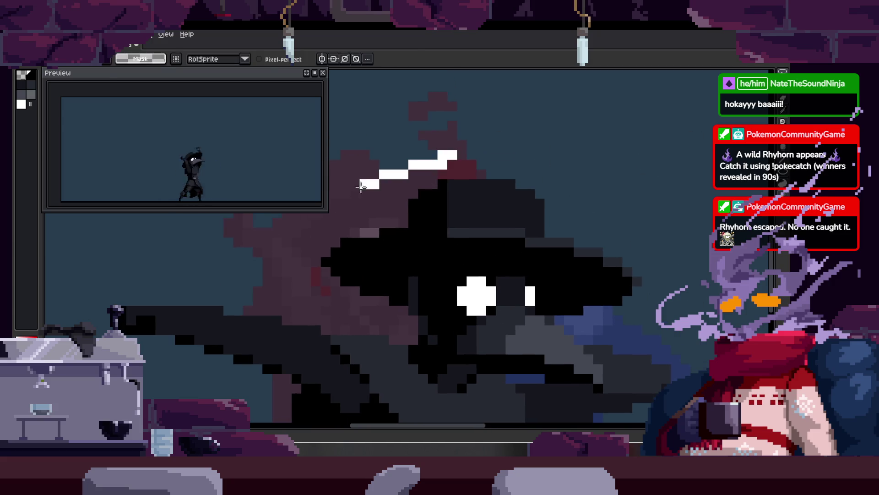
{"action": "left_click_drag", "start_coordinate": [462, 151], "coordinate": [637, 224]}
{"action": "key", "text": "Down"}
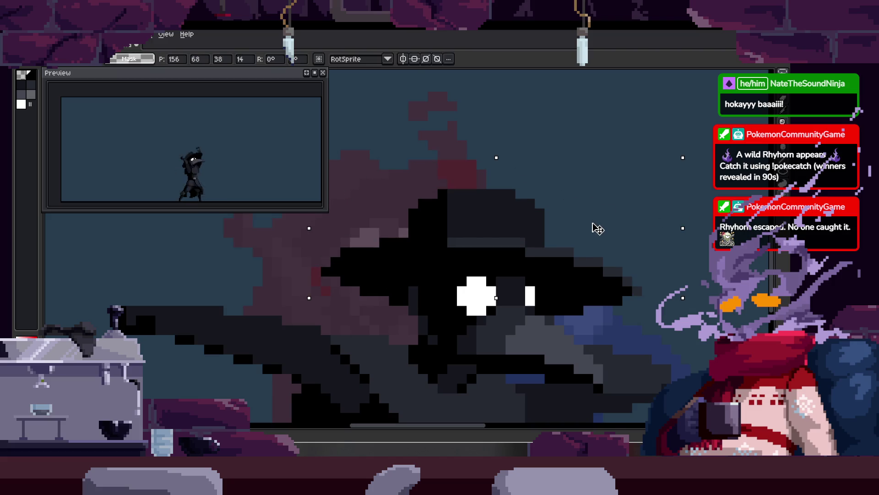
{"action": "key", "text": "ctrl+d"}
Paint a blue pixel at the hat's top edge, then undo it.
{"action": "scroll", "coordinate": [339, 237], "scroll_direction": "up", "scroll_amount": 1}
{"action": "scroll", "coordinate": [439, 246], "scroll_direction": "up", "scroll_amount": 1}
{"action": "scroll", "coordinate": [506, 219], "scroll_direction": "right", "scroll_amount": 5}
{"action": "left_click_drag", "start_coordinate": [544, 177], "coordinate": [578, 207]}
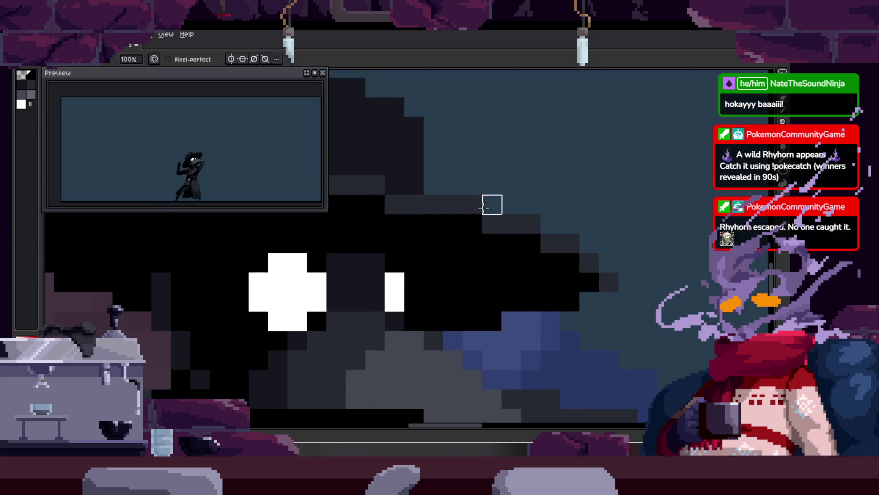
{"action": "left_click", "coordinate": [479, 224]}
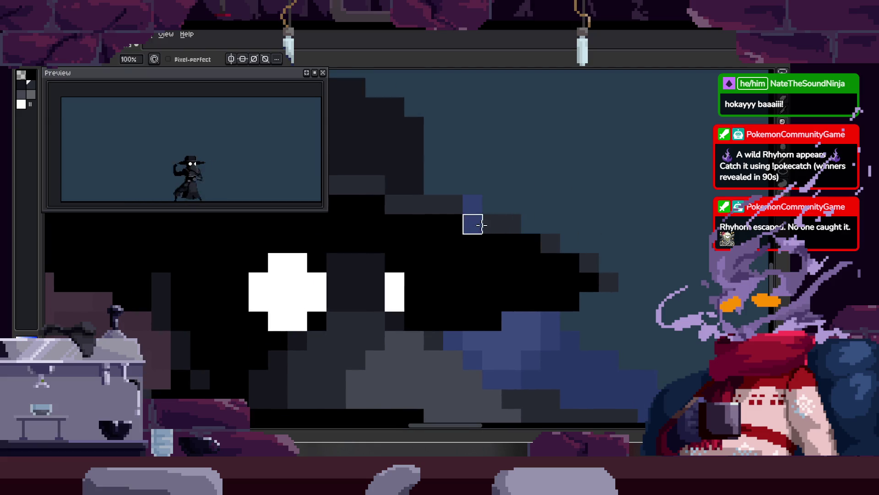
{"action": "key", "text": "ctrl+z"}
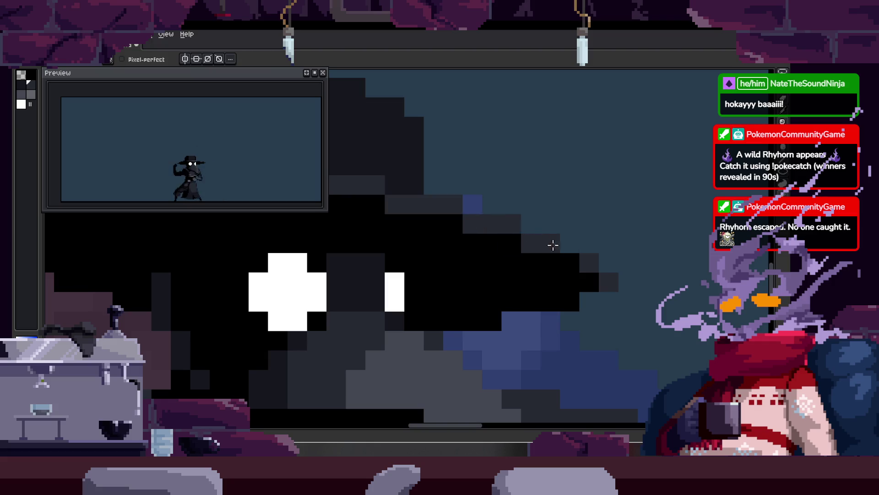
{"action": "scroll", "coordinate": [569, 264], "scroll_direction": "down", "scroll_amount": 3}
{"action": "scroll", "coordinate": [516, 232], "scroll_direction": "up", "scroll_amount": 1}
{"action": "scroll", "coordinate": [516, 232], "scroll_direction": "down", "scroll_amount": 2}
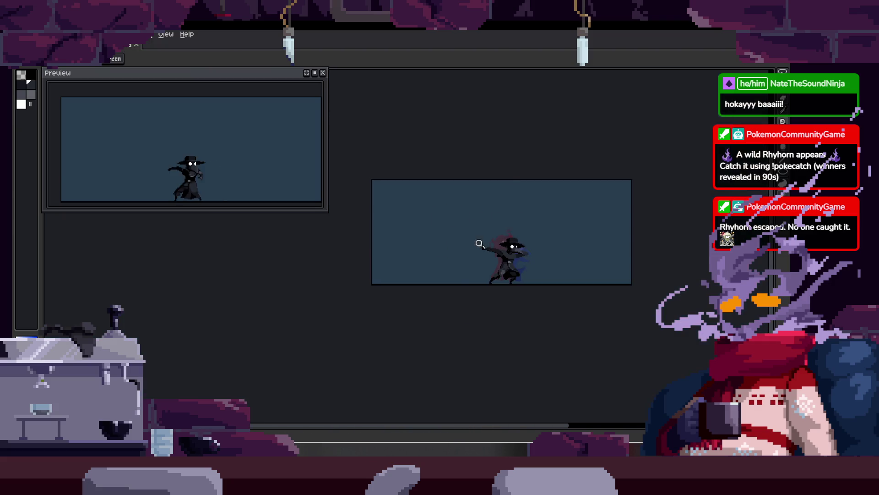
Draw a darker-grey column of pixels on the hat and extend it upward.
{"action": "scroll", "coordinate": [522, 250], "scroll_direction": "up", "scroll_amount": 2}
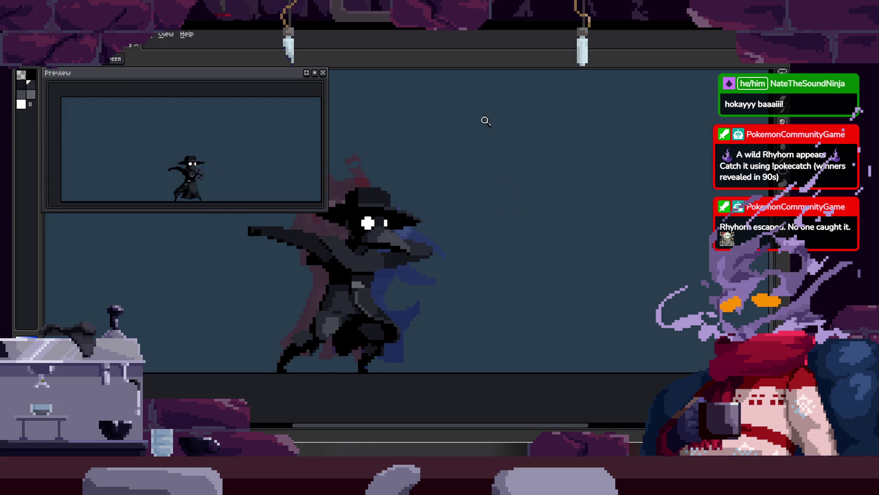
{"action": "scroll", "coordinate": [458, 193], "scroll_direction": "up", "scroll_amount": 1}
{"action": "scroll", "coordinate": [421, 196], "scroll_direction": "up", "scroll_amount": 1}
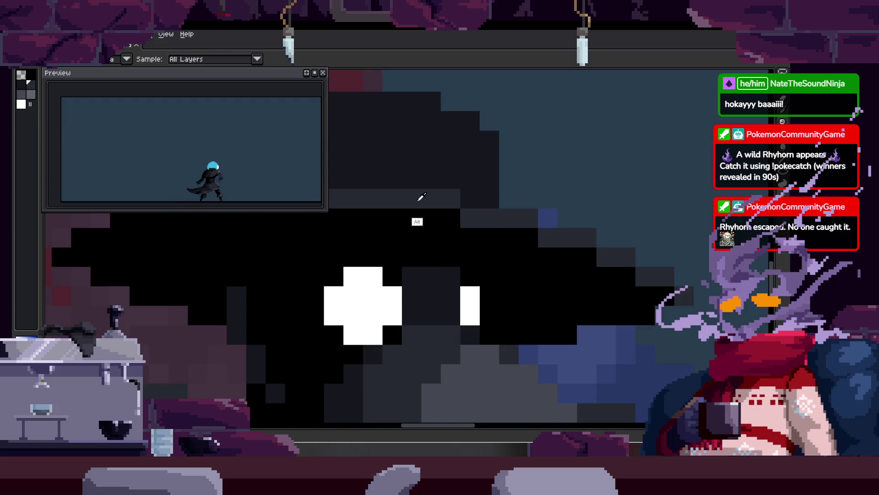
{"action": "scroll", "coordinate": [476, 173], "scroll_direction": "up", "scroll_amount": 1}
{"action": "scroll", "coordinate": [476, 173], "scroll_direction": "down", "scroll_amount": 3}
{"action": "key", "text": "b"}
{"action": "scroll", "coordinate": [495, 198], "scroll_direction": "up", "scroll_amount": 4}
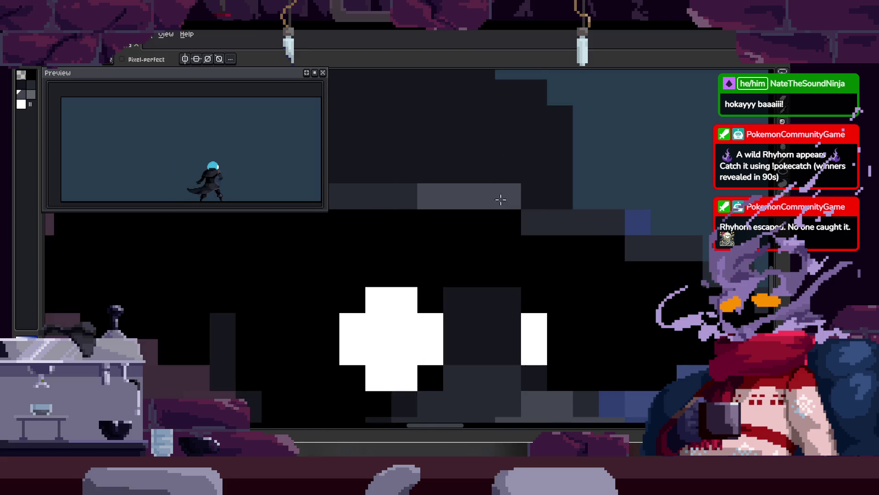
{"action": "left_click_drag", "start_coordinate": [540, 223], "coordinate": [608, 230]}
{"action": "scroll", "coordinate": [618, 239], "scroll_direction": "down", "scroll_amount": 1}
{"action": "left_click", "coordinate": [632, 249], "text": "alt"}
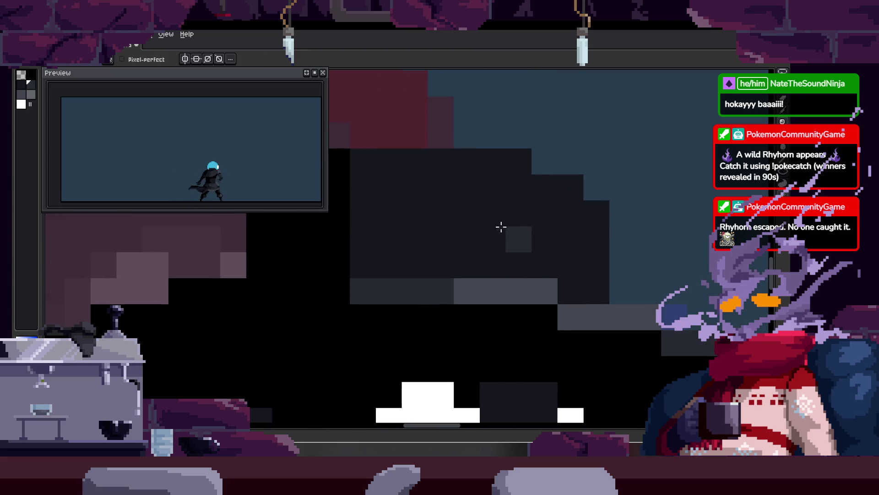
{"action": "scroll", "coordinate": [514, 231], "scroll_direction": "up", "scroll_amount": 2}
{"action": "left_click_drag", "start_coordinate": [467, 264], "coordinate": [472, 168]}
Fill the dark hat region with grey, then add dark and lighter-grey pixel columns.
{"action": "key", "text": "g"}
{"action": "left_click", "coordinate": [541, 227]}
{"action": "left_click", "coordinate": [577, 238]}
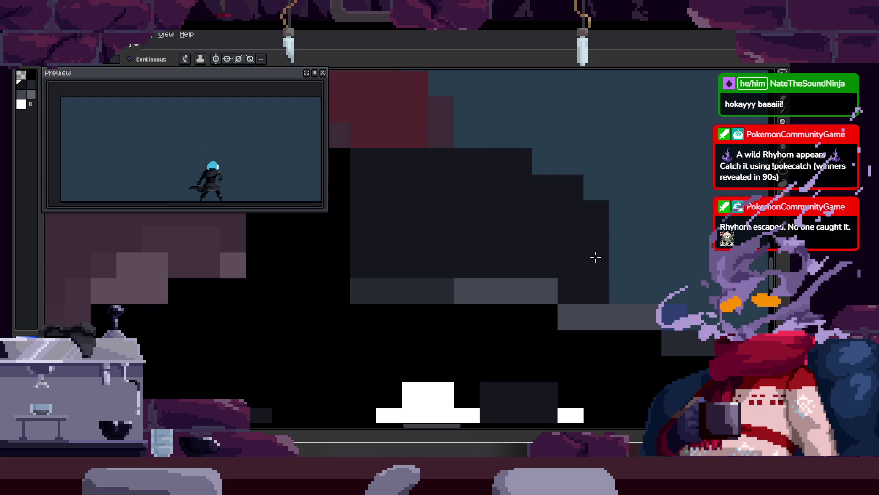
{"action": "key", "text": "ctrl+z"}
{"action": "key", "text": "b"}
{"action": "left_click_drag", "start_coordinate": [595, 213], "coordinate": [596, 293]}
{"action": "left_click_drag", "start_coordinate": [440, 156], "coordinate": [440, 218]}
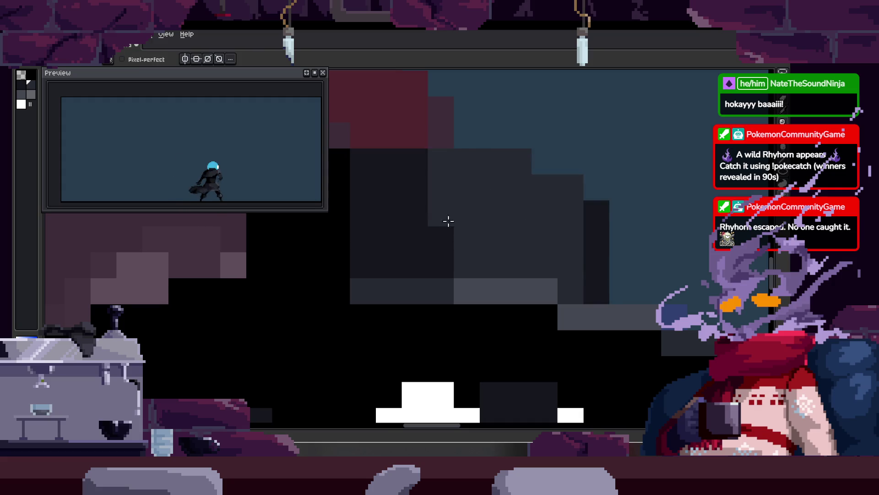
Zoom back out so the whole plague-doctor character is in view.
{"action": "scroll", "coordinate": [508, 238], "scroll_direction": "down", "scroll_amount": 3}
{"action": "scroll", "coordinate": [458, 231], "scroll_direction": "up", "scroll_amount": 2}
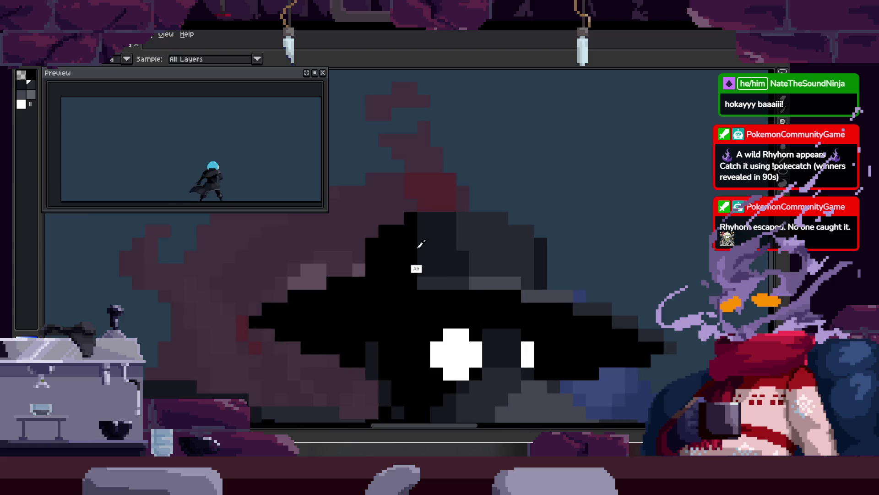
{"action": "scroll", "coordinate": [437, 227], "scroll_direction": "up", "scroll_amount": 1}
{"action": "key", "text": "z"}
{"action": "scroll", "coordinate": [365, 273], "scroll_direction": "down", "scroll_amount": 2}
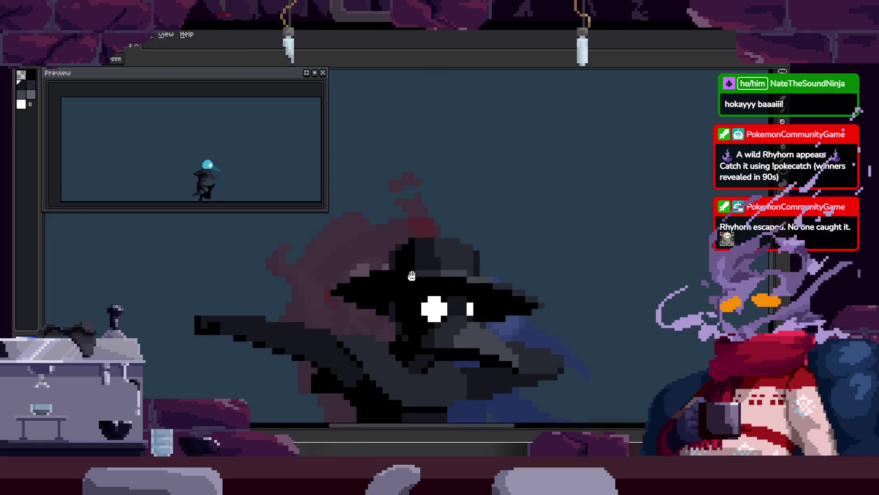
{"action": "left_click_drag", "start_coordinate": [417, 283], "coordinate": [406, 230]}
{"action": "scroll", "coordinate": [458, 242], "scroll_direction": "down", "scroll_amount": 1}
{"action": "scroll", "coordinate": [479, 240], "scroll_direction": "down", "scroll_amount": 1}
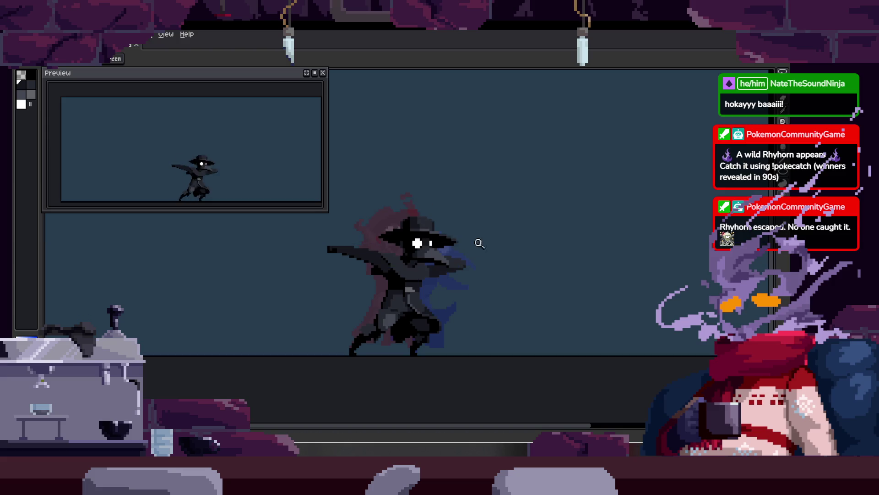
{"action": "scroll", "coordinate": [479, 240], "scroll_direction": "down", "scroll_amount": 1}
Show and hide the animation timeline, then save the sprite file.
{"action": "key", "text": "Tab"}
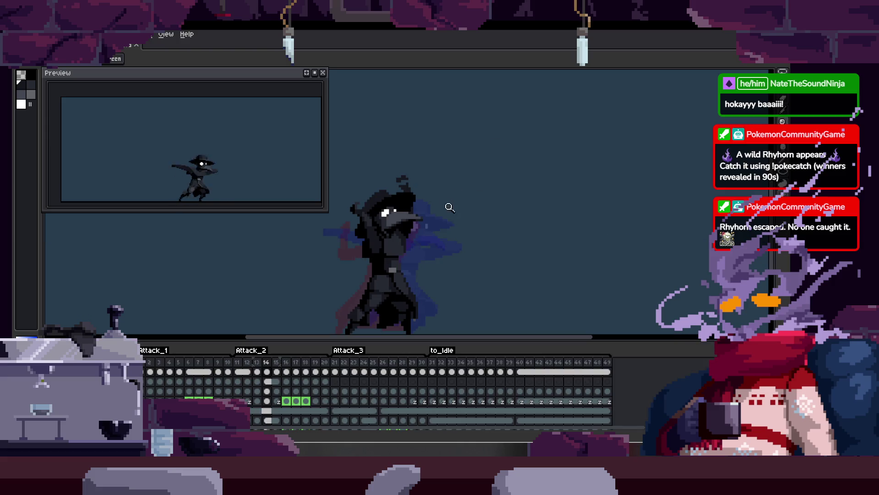
{"action": "scroll", "coordinate": [378, 389], "scroll_direction": "up", "scroll_amount": 3}
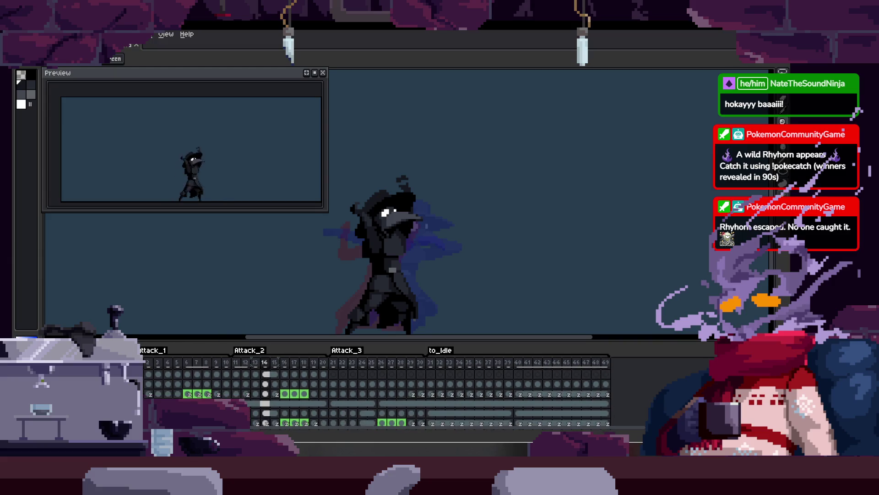
{"action": "key", "text": "Tab"}
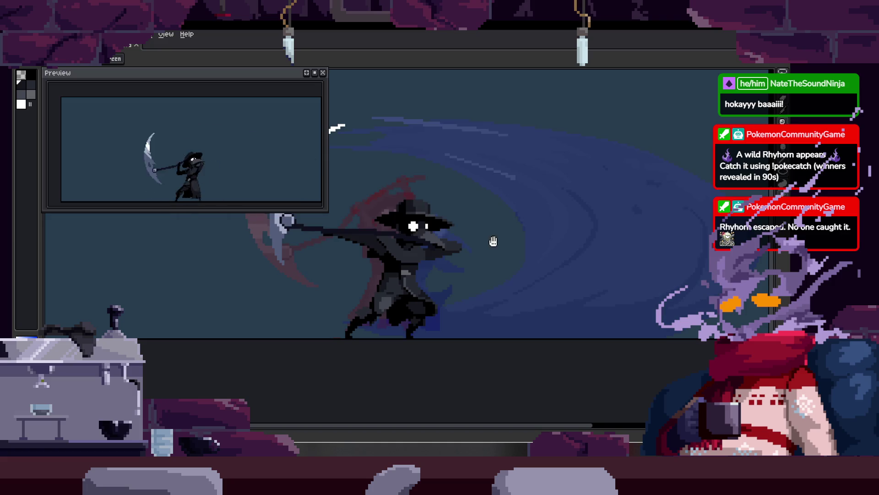
{"action": "scroll", "coordinate": [473, 231], "scroll_direction": "up", "scroll_amount": 2}
{"action": "scroll", "coordinate": [458, 201], "scroll_direction": "up", "scroll_amount": 2}
{"action": "scroll", "coordinate": [451, 191], "scroll_direction": "down", "scroll_amount": 1}
{"action": "key", "text": "ctrl+s"}
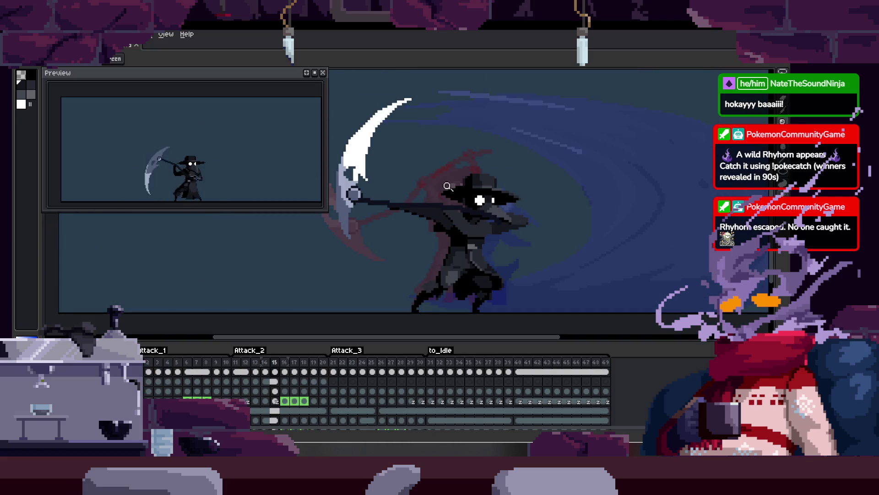
Play the attack animation and flip back and forth between frames 12 and 15.
{"action": "key", "text": "Right"}
{"action": "key", "text": "Right"}
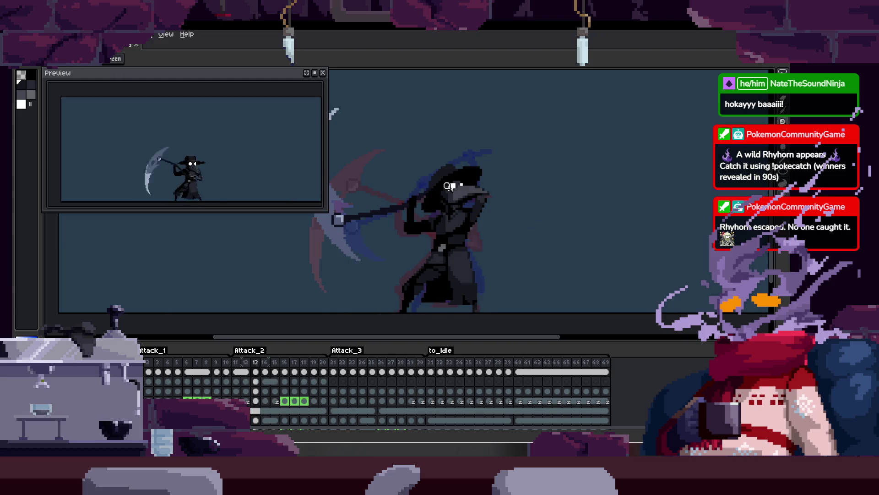
{"action": "key", "text": "Return"}
{"action": "key", "text": "Return"}
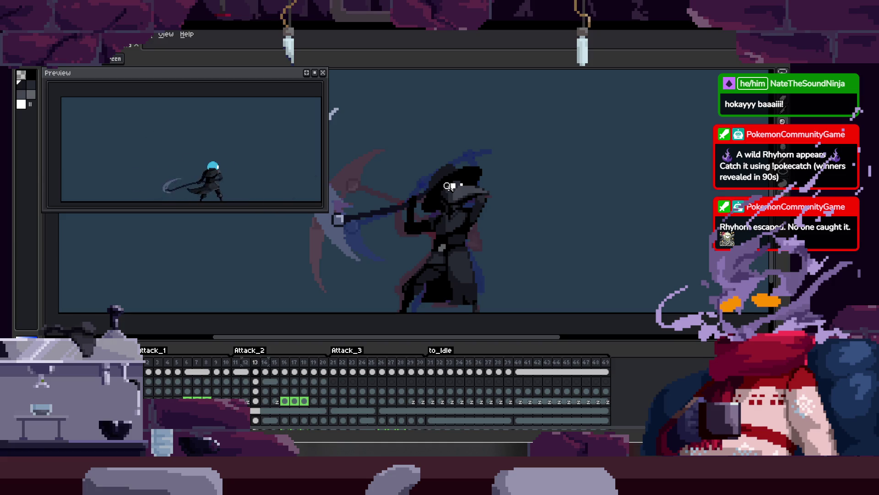
{"action": "key", "text": "Right"}
{"action": "key", "text": "Right"}
{"action": "key", "text": "Right"}
{"action": "key", "text": "Left"}
{"action": "key", "text": "Left"}
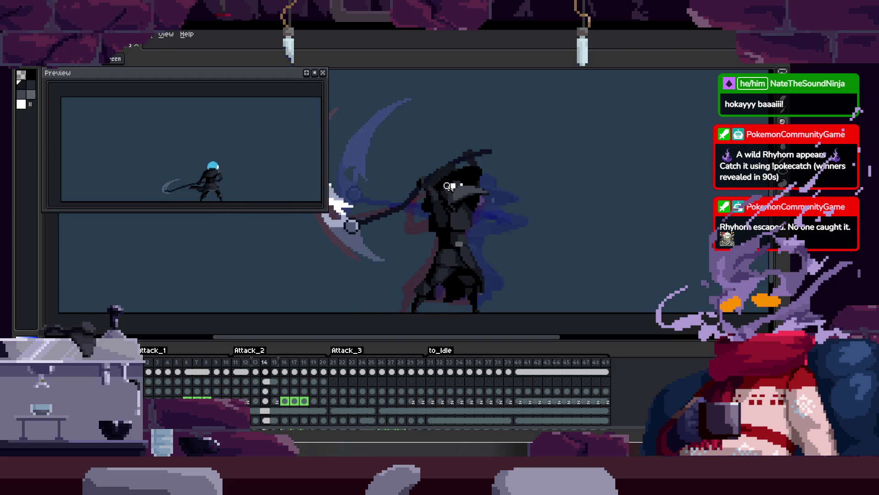
{"action": "key", "text": "Right"}
{"action": "key", "text": "Right"}
{"action": "key", "text": "Right"}
{"action": "key", "text": "Left"}
{"action": "key", "text": "Left"}
{"action": "key", "text": "Left"}
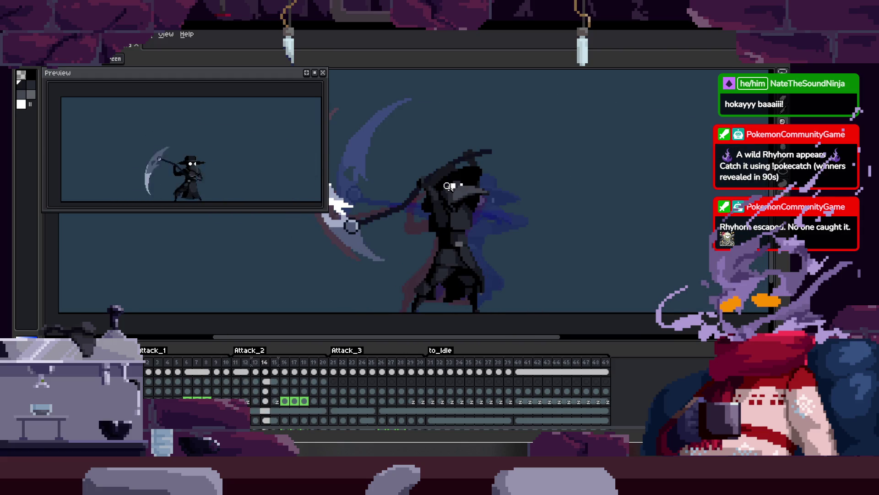
{"action": "key", "text": "Left"}
{"action": "key", "text": "Left"}
{"action": "key", "text": "Left"}
{"action": "key", "text": "Right"}
Step forward through the attack frames up to frame 17.
{"action": "key", "text": "Left"}
{"action": "key", "text": "Left"}
{"action": "key", "text": "Right"}
{"action": "key", "text": "Right"}
{"action": "key", "text": "Right"}
{"action": "key", "text": "Right"}
{"action": "key", "text": "Right"}
{"action": "key", "text": "Right"}
{"action": "key", "text": "Right"}
{"action": "key", "text": "Right"}
{"action": "key", "text": "Right"}
{"action": "key", "text": "Right"}
{"action": "key", "text": "Right"}
{"action": "key", "text": "Right"}
{"action": "key", "text": "Right"}
{"action": "key", "text": "Right"}
{"action": "key", "text": "Right"}
{"action": "key", "text": "Right"}
{"action": "key", "text": "Left"}
{"action": "key", "text": "Left"}
{"action": "key", "text": "Left"}
{"action": "key", "text": "Left"}
{"action": "key", "text": "Left"}
{"action": "key", "text": "Left"}
{"action": "key", "text": "Left"}
{"action": "key", "text": "Left"}
{"action": "key", "text": "Right"}
{"action": "key", "text": "Right"}
{"action": "key", "text": "Right"}
{"action": "key", "text": "Left"}
{"action": "key", "text": "Left"}
{"action": "key", "text": "Left"}
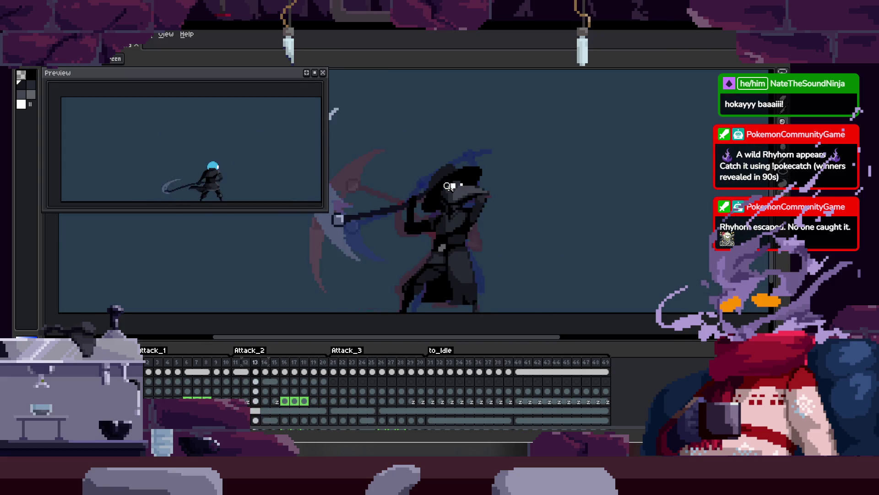
{"action": "key", "text": "Right"}
{"action": "key", "text": "Right"}
{"action": "key", "text": "Left"}
{"action": "key", "text": "Left"}
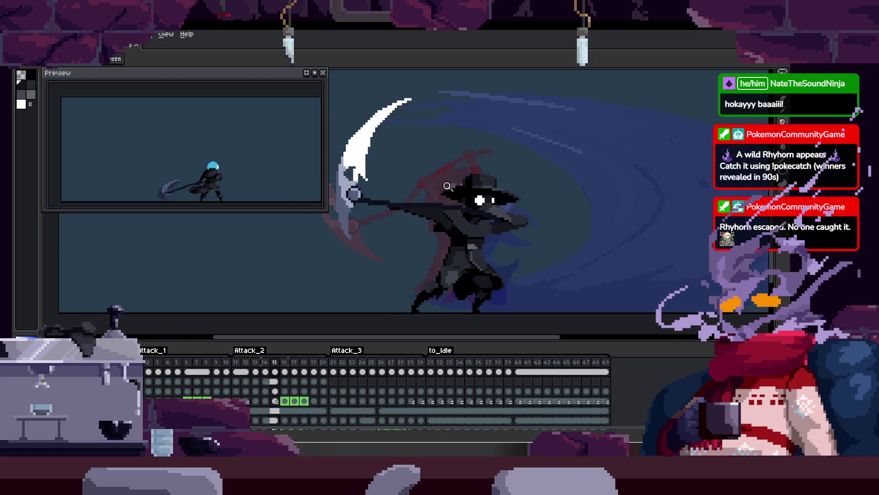
{"action": "key", "text": "Right"}
{"action": "key", "text": "Right"}
{"action": "key", "text": "Left"}
{"action": "key", "text": "Right"}
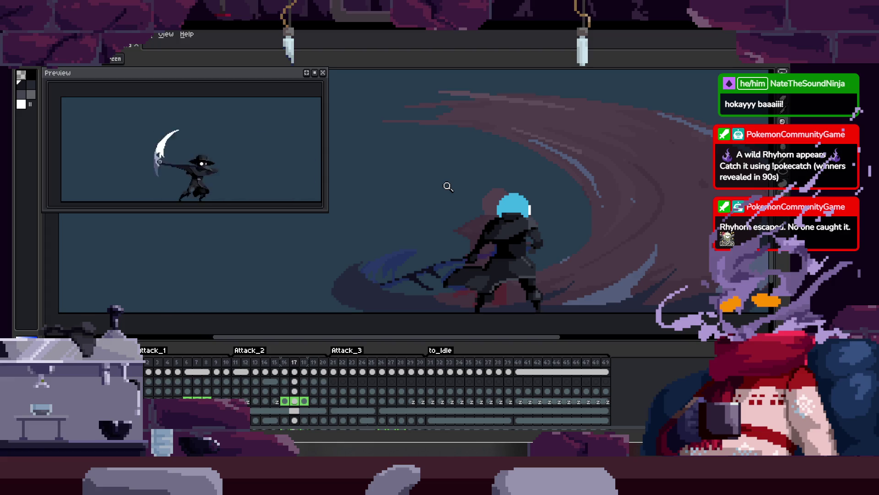
Review the raised-scythe and swirling slash frames with the timeline hidden, then save.
{"action": "key", "text": "Right"}
{"action": "key", "text": "Right"}
{"action": "key", "text": "Right"}
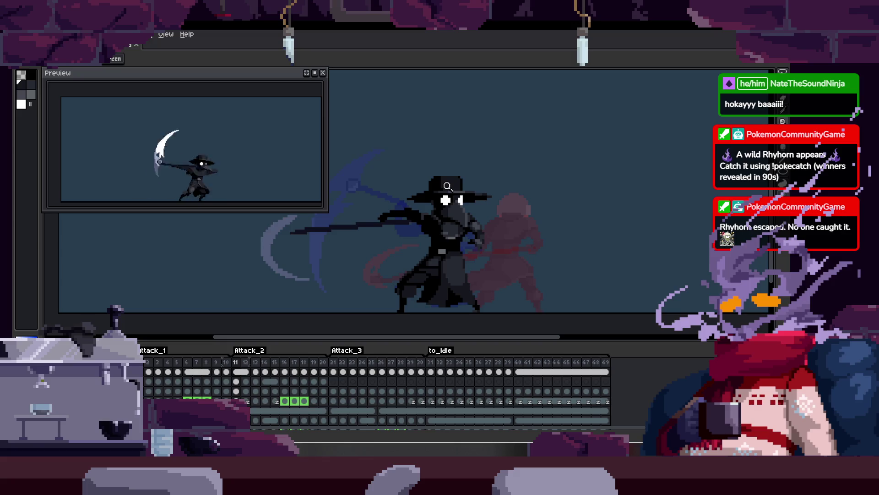
{"action": "key", "text": "Tab"}
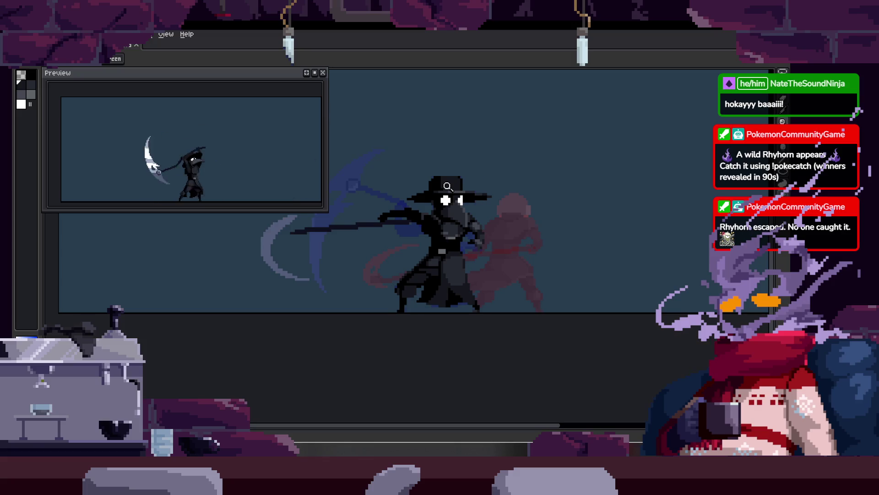
{"action": "key", "text": "Right"}
{"action": "key", "text": "Right"}
{"action": "key", "text": "Tab"}
{"action": "key", "text": "Tab"}
{"action": "key", "text": "Right"}
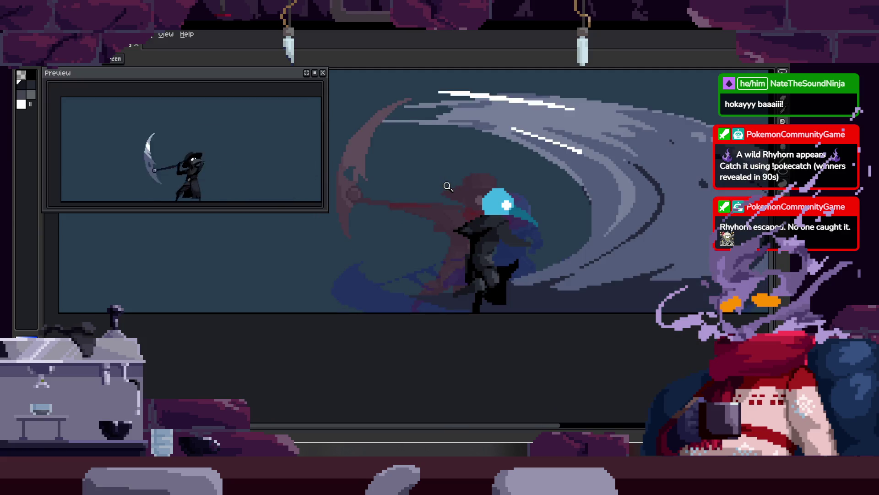
{"action": "key", "text": "Right"}
{"action": "key", "text": "Left"}
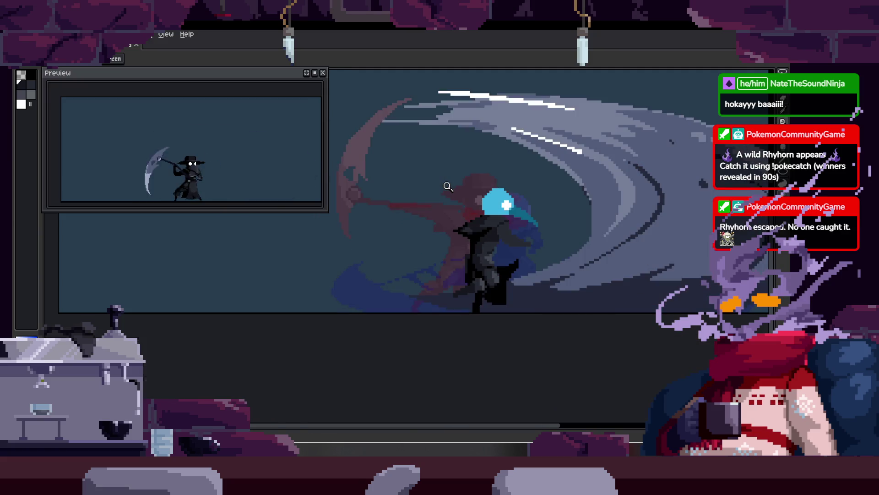
{"action": "scroll", "coordinate": [451, 201], "scroll_direction": "up", "scroll_amount": 4}
{"action": "key", "text": "ctrl+s"}
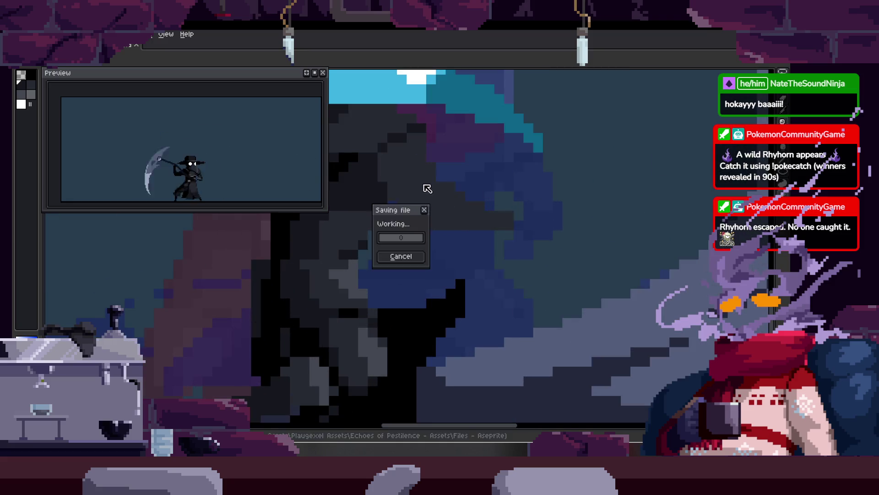
Move to another frame and zoom in across the plague doctor's body.
{"action": "scroll", "coordinate": [453, 252], "scroll_direction": "down", "scroll_amount": 3}
{"action": "key", "text": "Right"}
{"action": "scroll", "coordinate": [438, 248], "scroll_direction": "up", "scroll_amount": 4}
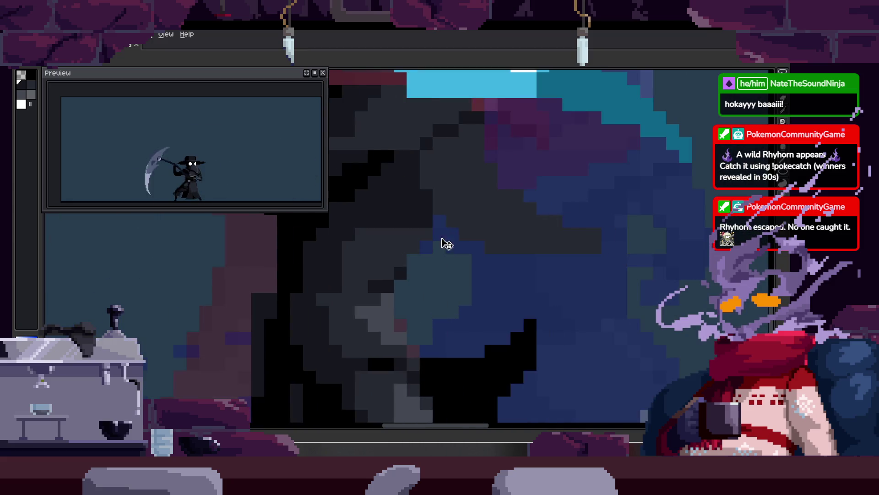
{"action": "scroll", "coordinate": [474, 262], "scroll_direction": "up", "scroll_amount": 2}
{"action": "key", "text": "b"}
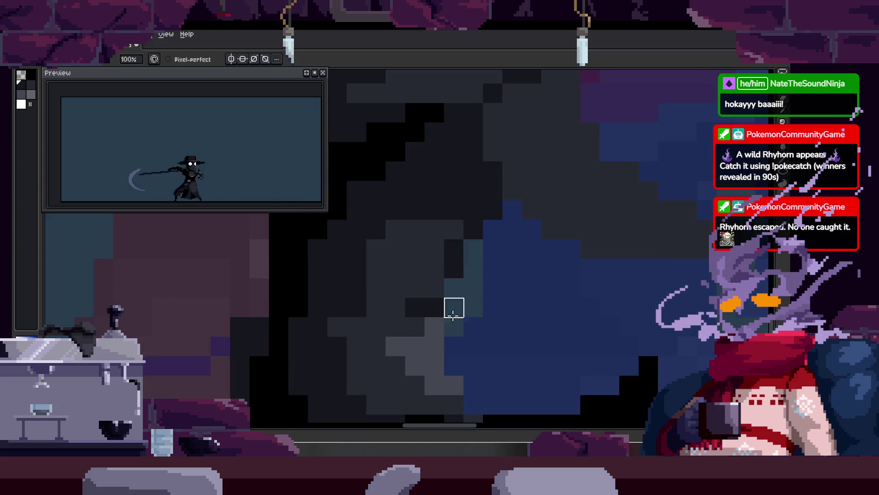
{"action": "left_click_drag", "start_coordinate": [501, 172], "coordinate": [494, 234]}
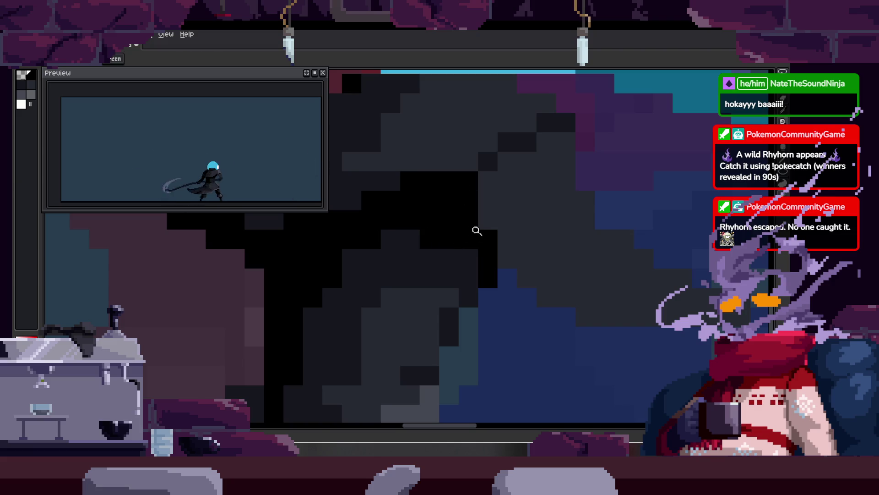
{"action": "scroll", "coordinate": [473, 230], "scroll_direction": "down", "scroll_amount": 2}
{"action": "scroll", "coordinate": [497, 222], "scroll_direction": "up", "scroll_amount": 2}
{"action": "scroll", "coordinate": [476, 216], "scroll_direction": "down", "scroll_amount": 1}
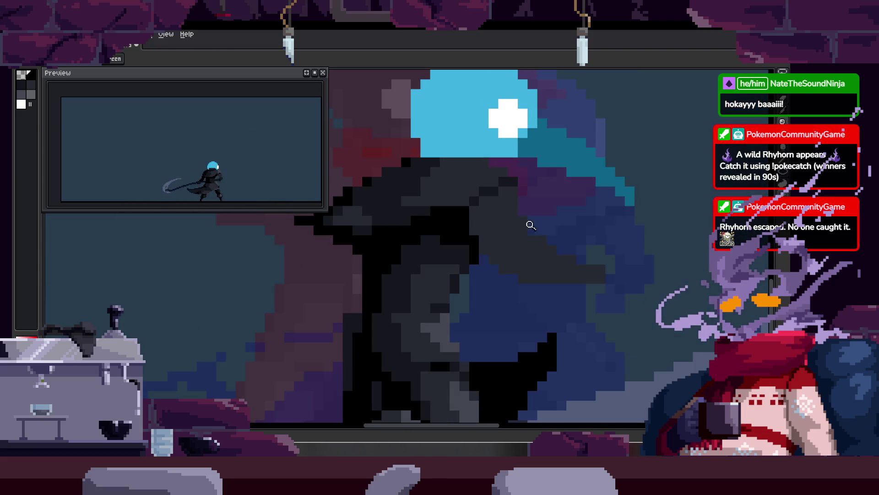
{"action": "scroll", "coordinate": [543, 245], "scroll_direction": "up", "scroll_amount": 1}
{"action": "scroll", "coordinate": [535, 250], "scroll_direction": "down", "scroll_amount": 1}
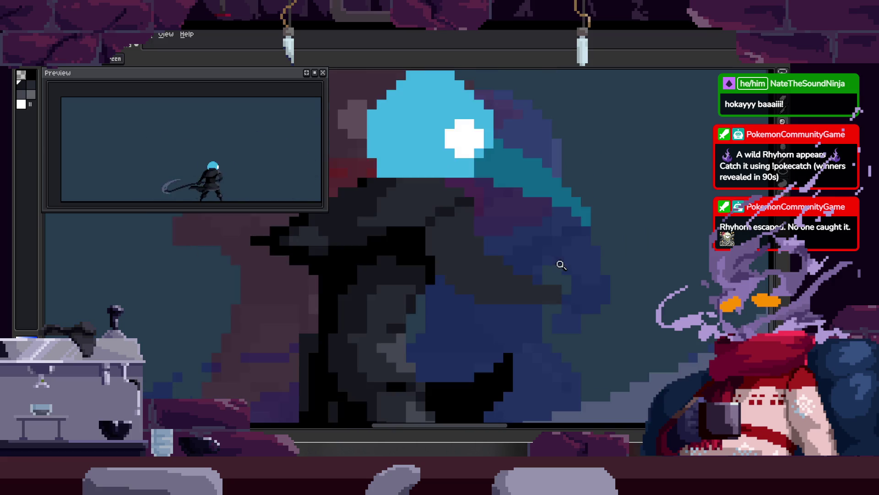
{"action": "scroll", "coordinate": [479, 252], "scroll_direction": "up", "scroll_amount": 1}
{"action": "key", "text": "b"}
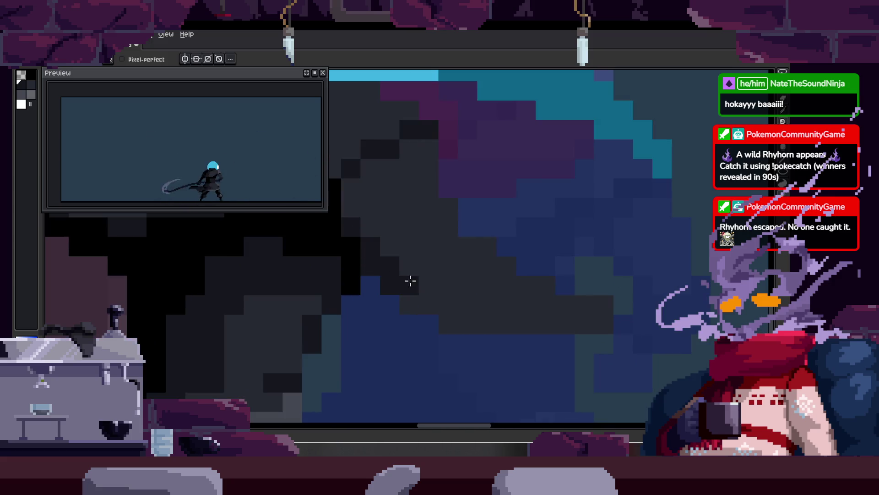
{"action": "scroll", "coordinate": [473, 235], "scroll_direction": "down", "scroll_amount": 1}
Adjust the zoom and play the animation to review it.
{"action": "key", "text": "z"}
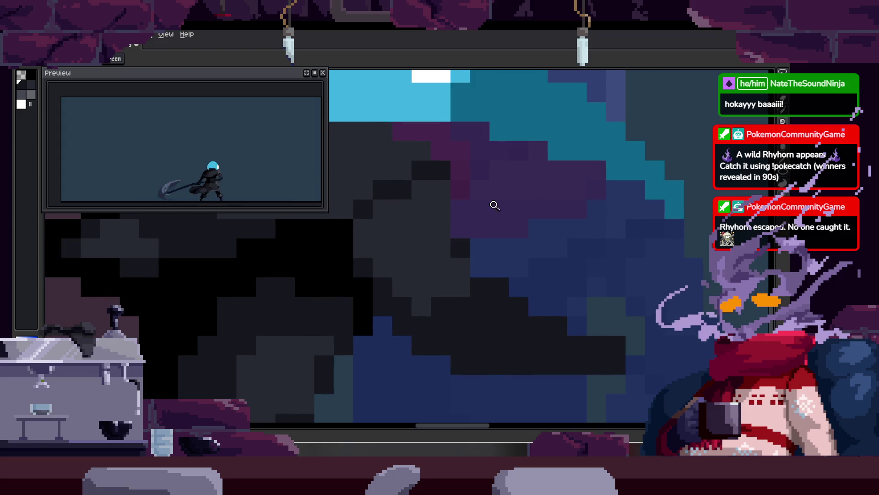
{"action": "scroll", "coordinate": [539, 210], "scroll_direction": "down", "scroll_amount": 2}
{"action": "scroll", "coordinate": [539, 210], "scroll_direction": "up", "scroll_amount": 1}
{"action": "scroll", "coordinate": [541, 179], "scroll_direction": "up", "scroll_amount": 1}
{"action": "key", "text": "b"}
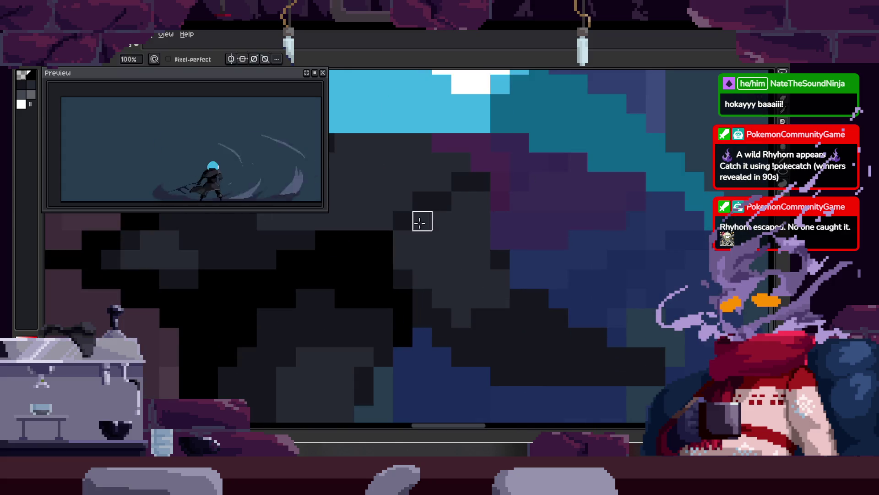
{"action": "scroll", "coordinate": [467, 200], "scroll_direction": "up", "scroll_amount": 2}
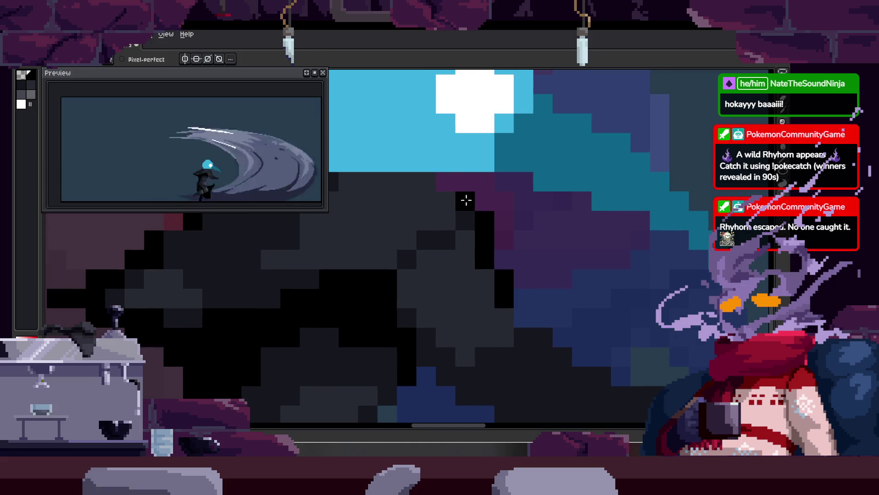
{"action": "key", "text": "z"}
{"action": "scroll", "coordinate": [501, 229], "scroll_direction": "down", "scroll_amount": 2}
{"action": "key", "text": "Return"}
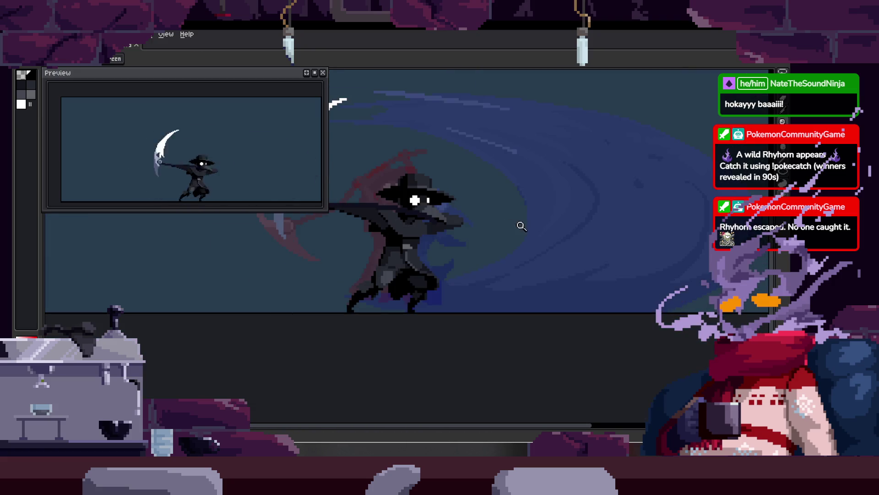
{"action": "scroll", "coordinate": [499, 203], "scroll_direction": "up", "scroll_amount": 3}
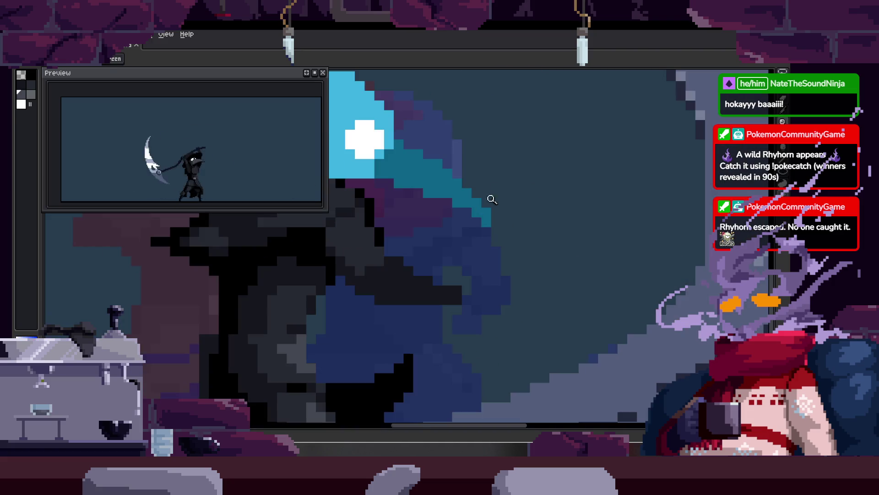
{"action": "scroll", "coordinate": [466, 172], "scroll_direction": "up", "scroll_amount": 1}
Paint lighter grey shading down the body, then pick a dark colour from the artwork.
{"action": "mouse_move", "coordinate": [429, 183]}
{"action": "left_mouse_down"}
{"action": "mouse_move", "coordinate": [490, 270]}
{"action": "mouse_move", "coordinate": [492, 313]}
{"action": "left_mouse_up"}
{"action": "key", "text": "z"}
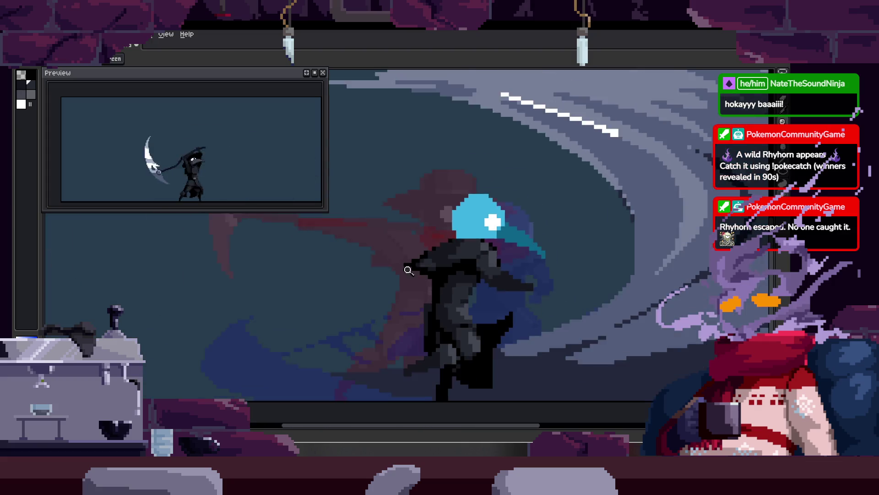
{"action": "scroll", "coordinate": [503, 229], "scroll_direction": "down", "scroll_amount": 3}
{"action": "scroll", "coordinate": [507, 224], "scroll_direction": "up", "scroll_amount": 3}
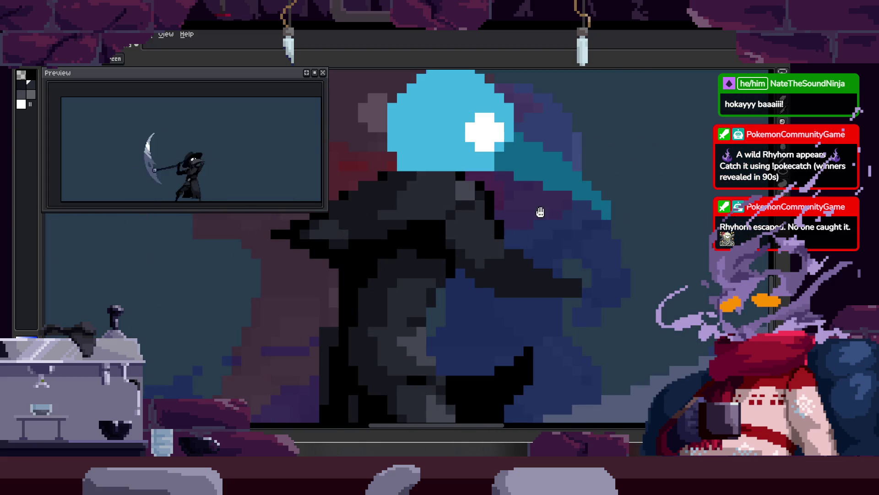
{"action": "key", "text": "alt"}
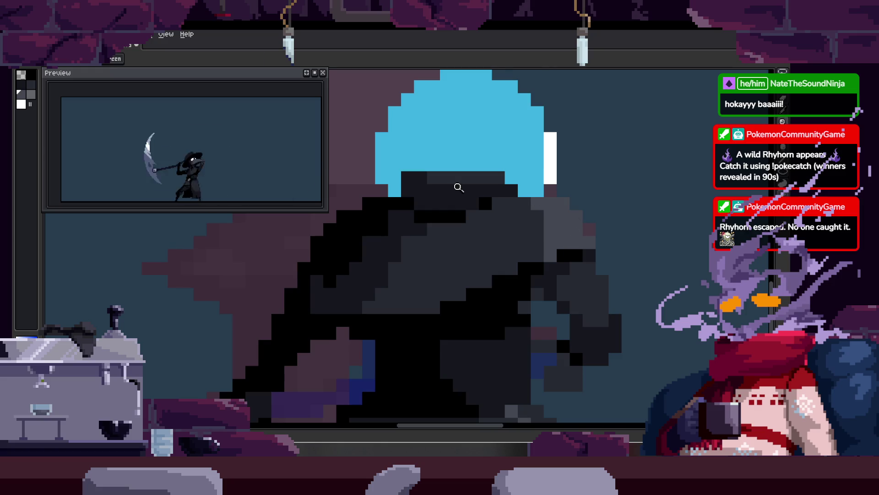
{"action": "key", "text": "b"}
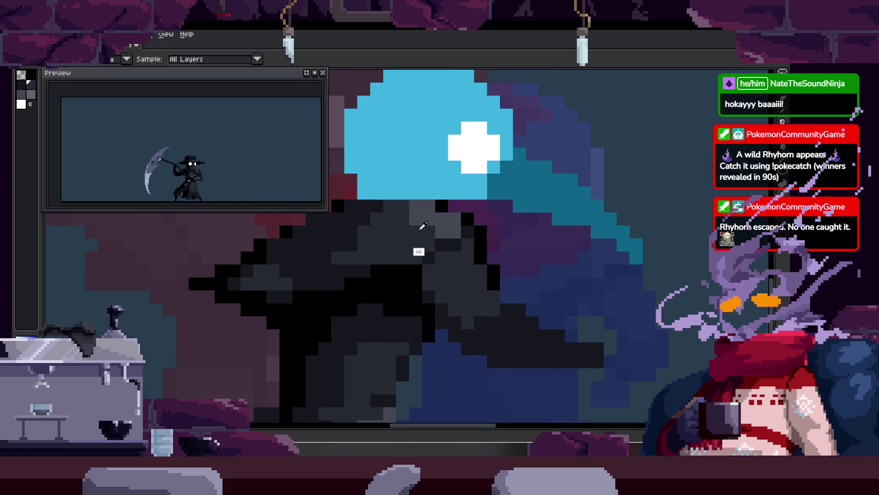
{"action": "scroll", "coordinate": [454, 240], "scroll_direction": "up", "scroll_amount": 1}
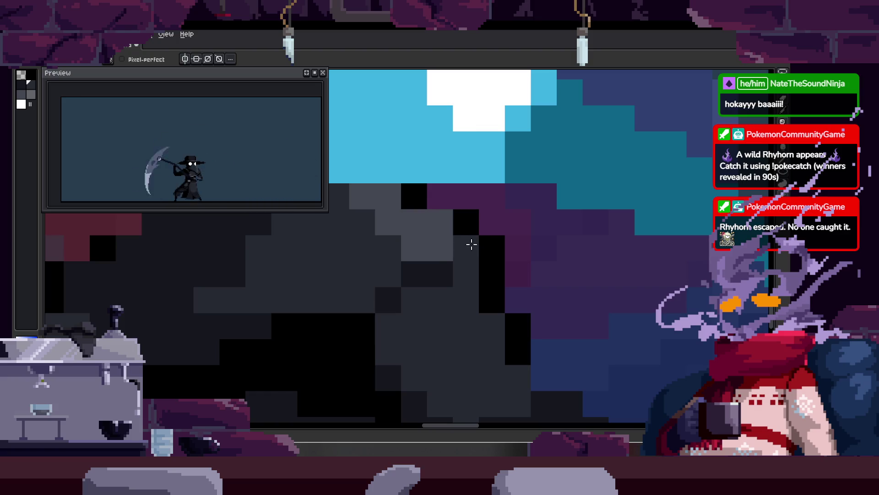
{"action": "scroll", "coordinate": [488, 265], "scroll_direction": "down", "scroll_amount": 1}
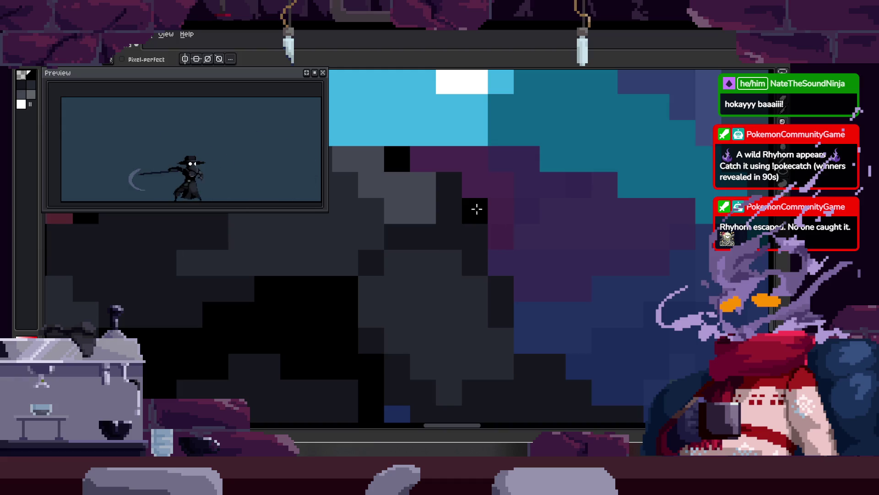
{"action": "scroll", "coordinate": [462, 238], "scroll_direction": "left", "scroll_amount": 2}
{"action": "key", "text": "z"}
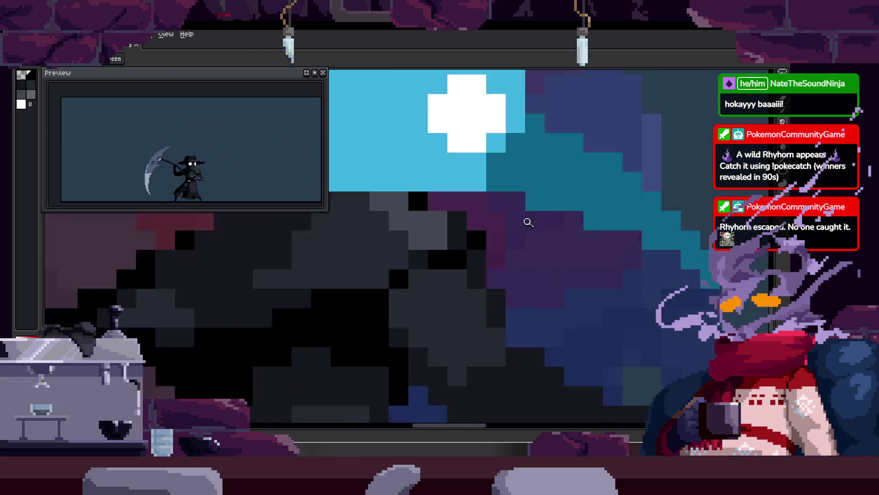
{"action": "left_click", "coordinate": [528, 222]}
{"action": "key", "text": "alt"}
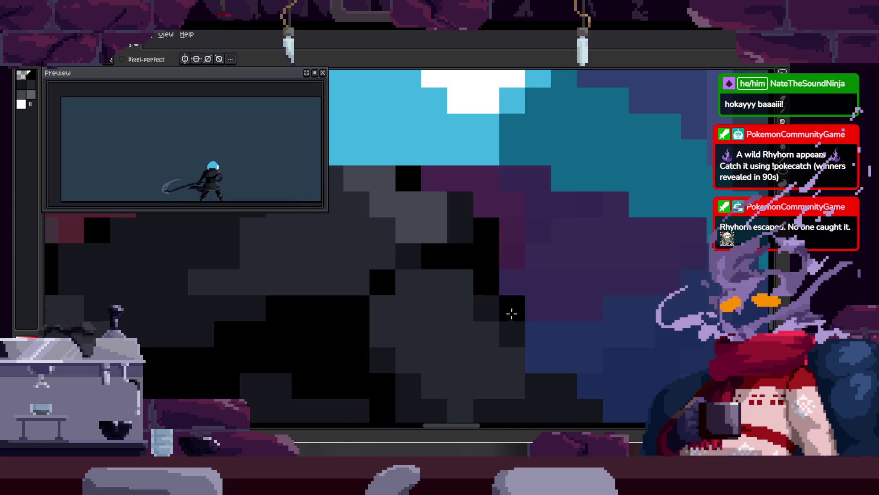
Paint black pixel strokes across the dark body.
{"action": "scroll", "coordinate": [497, 259], "scroll_direction": "down", "scroll_amount": 3}
{"action": "scroll", "coordinate": [458, 256], "scroll_direction": "down", "scroll_amount": 3}
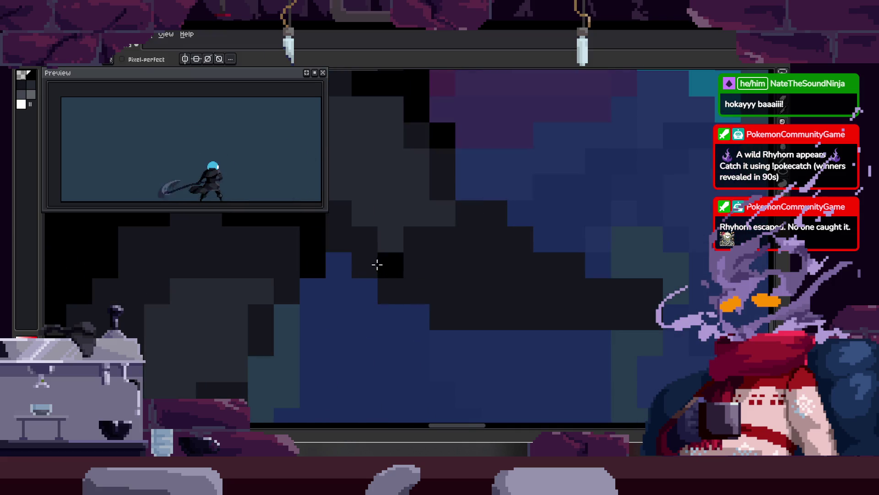
{"action": "mouse_move", "coordinate": [446, 313]}
{"action": "left_mouse_down"}
{"action": "mouse_move", "coordinate": [526, 271]}
{"action": "mouse_move", "coordinate": [434, 289]}
{"action": "left_mouse_up"}
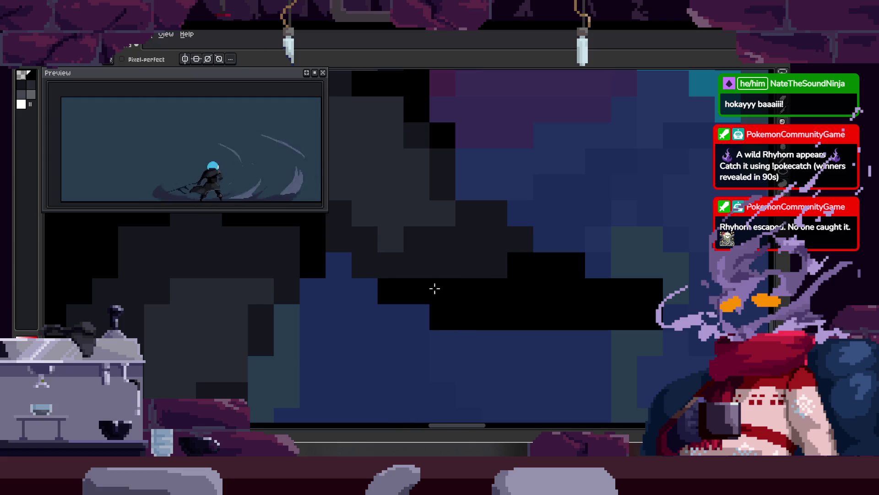
{"action": "scroll", "coordinate": [511, 267], "scroll_direction": "down", "scroll_amount": 5}
{"action": "key", "text": "z"}
{"action": "scroll", "coordinate": [517, 275], "scroll_direction": "down", "scroll_amount": 3}
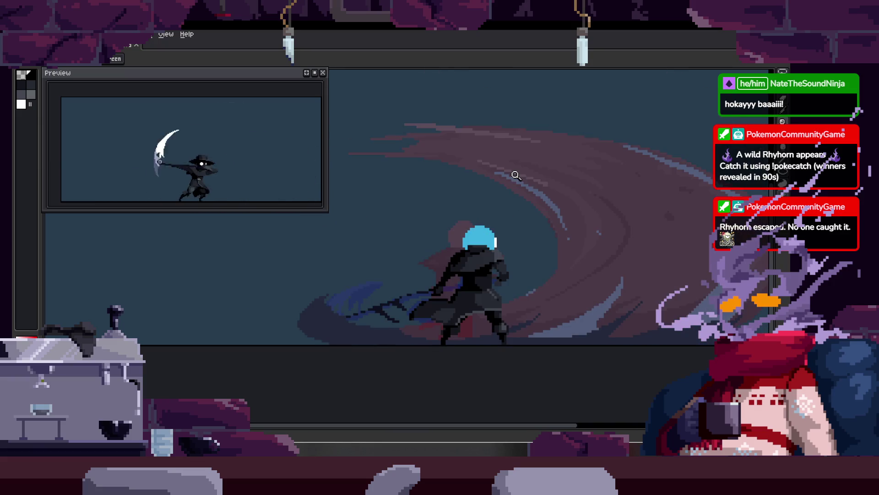
{"action": "scroll", "coordinate": [514, 245], "scroll_direction": "up", "scroll_amount": 5}
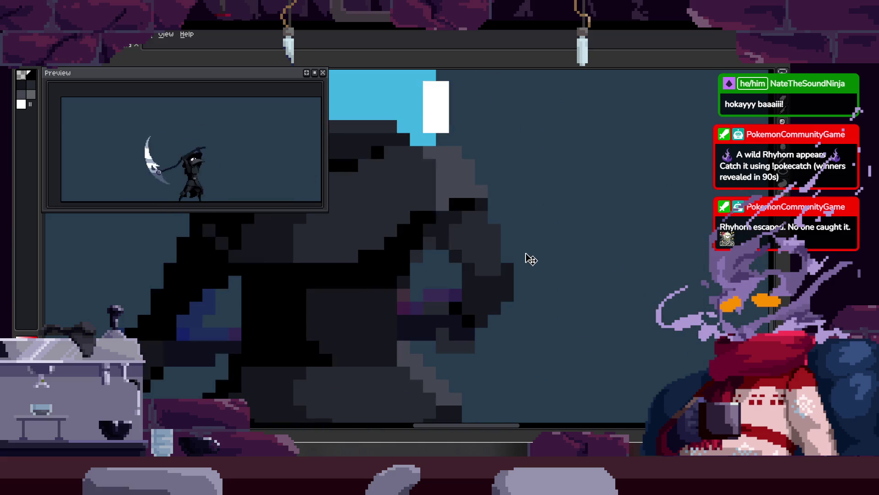
{"action": "scroll", "coordinate": [468, 292], "scroll_direction": "up", "scroll_amount": 3}
{"action": "key", "text": "b"}
{"action": "left_click_drag", "start_coordinate": [458, 291], "coordinate": [562, 286]}
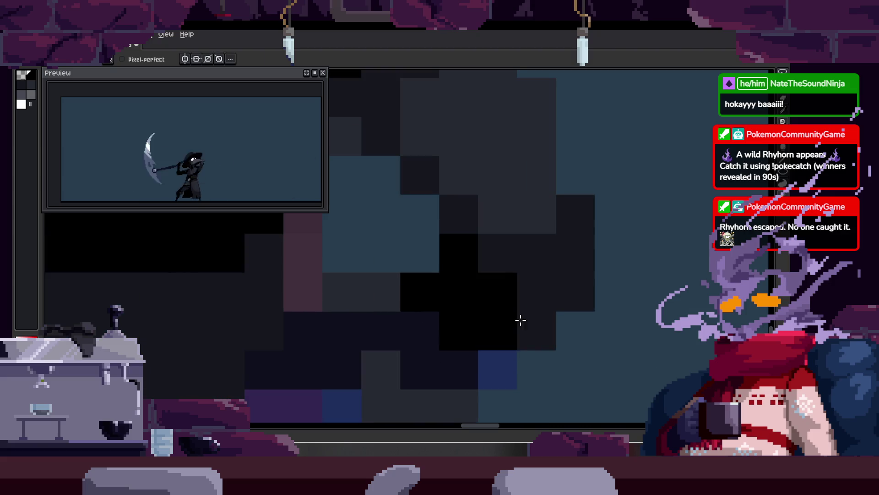
Add another dark stroke on the nearby body pixels.
{"action": "left_click_drag", "start_coordinate": [456, 308], "coordinate": [405, 312]}
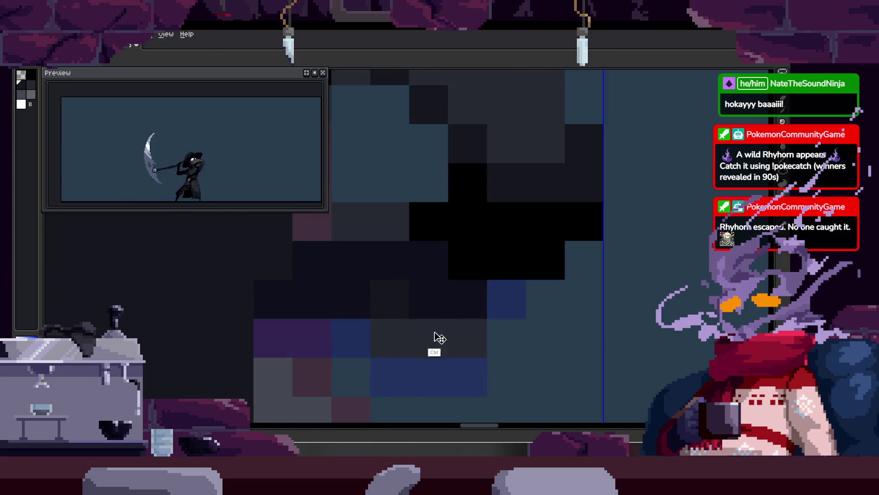
{"action": "left_click_drag", "start_coordinate": [453, 291], "coordinate": [359, 332]}
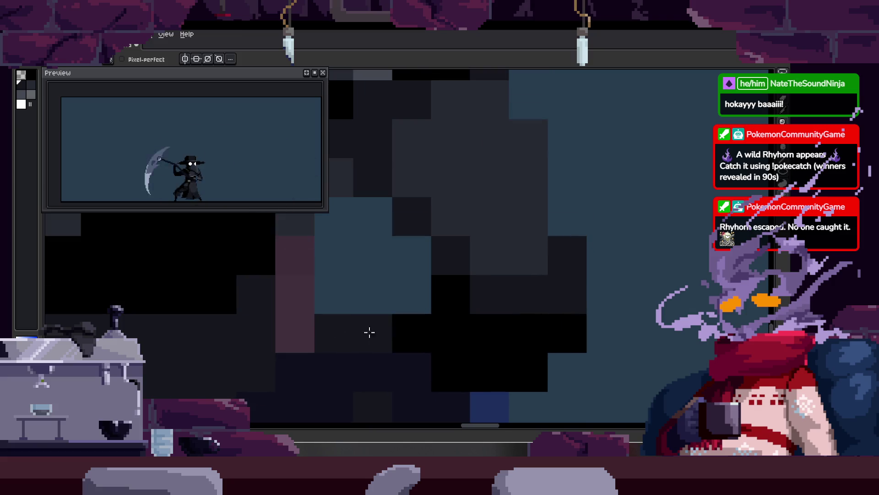
{"action": "scroll", "coordinate": [445, 289], "scroll_direction": "down", "scroll_amount": 3}
{"action": "scroll", "coordinate": [463, 287], "scroll_direction": "up", "scroll_amount": 3}
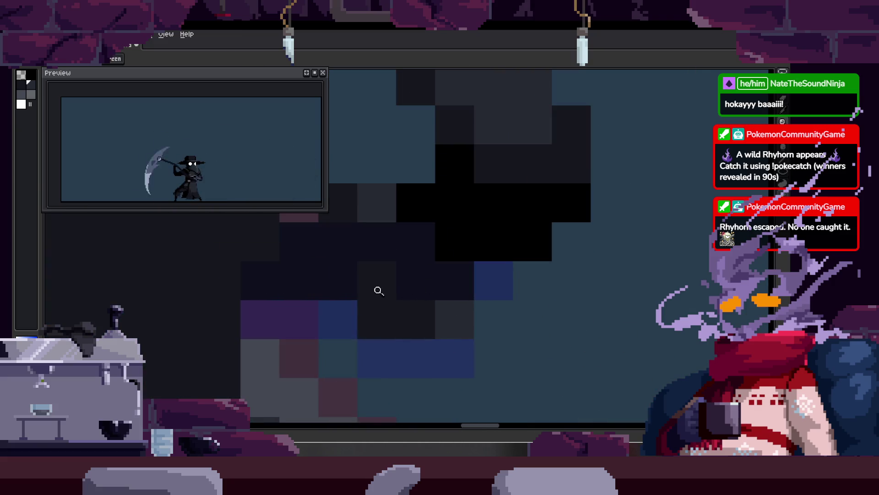
{"action": "key", "text": "b"}
{"action": "scroll", "coordinate": [452, 307], "scroll_direction": "down", "scroll_amount": 1}
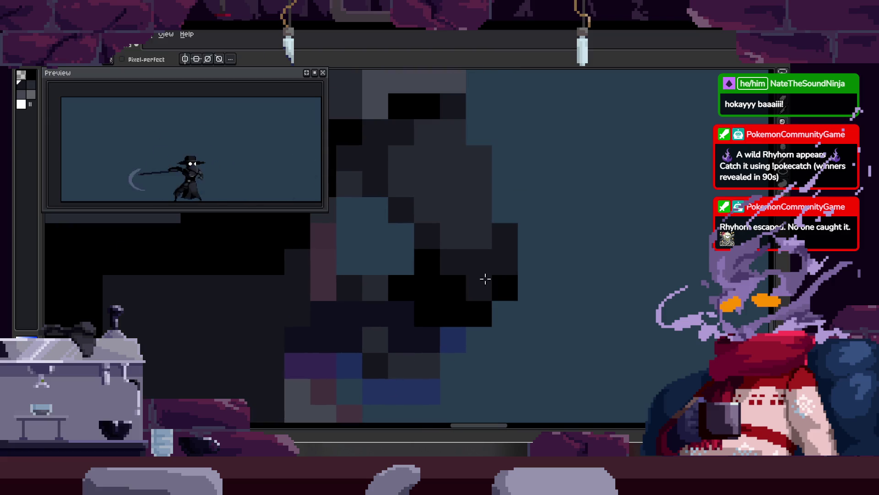
{"action": "key", "text": "z"}
{"action": "scroll", "coordinate": [500, 274], "scroll_direction": "down", "scroll_amount": 2}
{"action": "scroll", "coordinate": [458, 317], "scroll_direction": "up", "scroll_amount": 3}
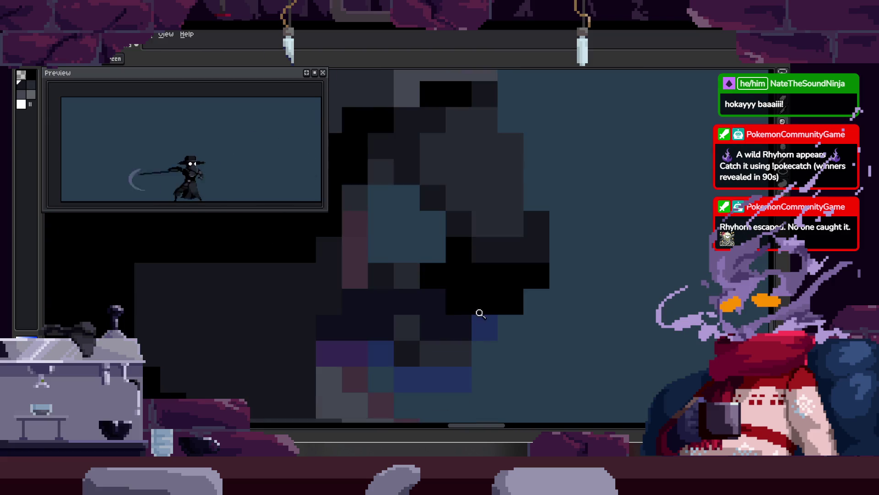
{"action": "key", "text": "b"}
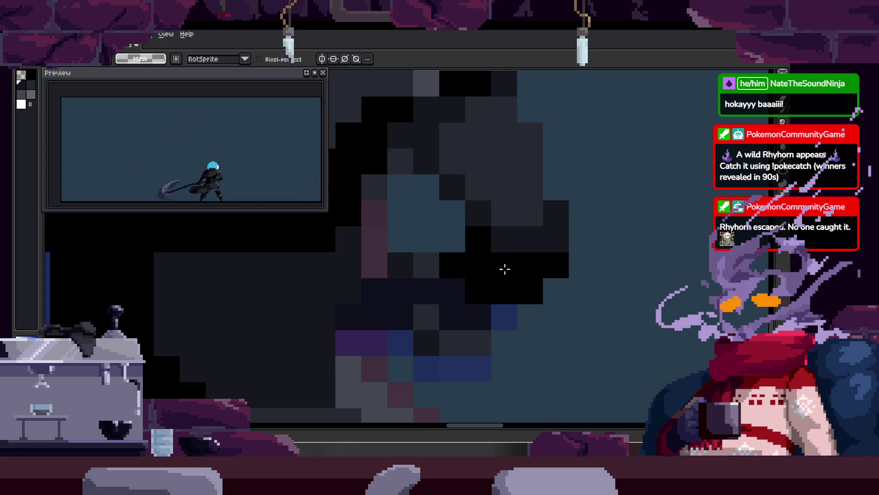
Magic-wand select the connected dark pixels near the mask, then clear the selection.
{"action": "scroll", "coordinate": [504, 275], "scroll_direction": "up", "scroll_amount": 1}
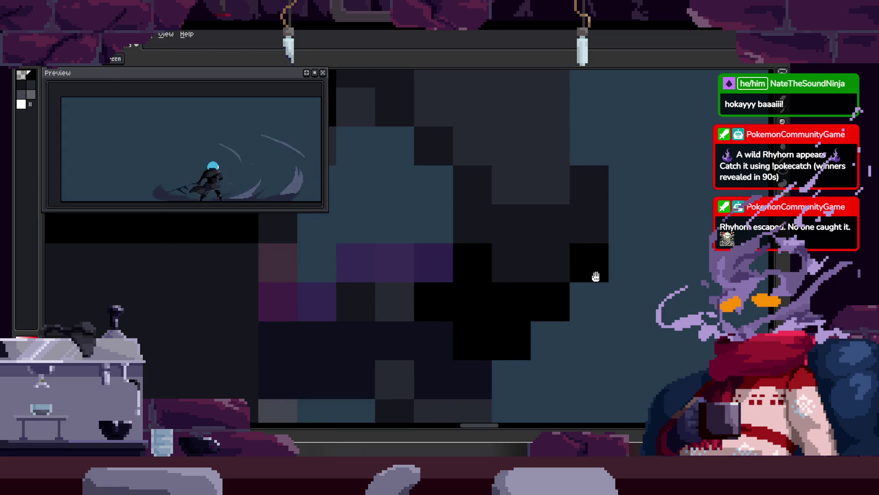
{"action": "key", "text": "z"}
{"action": "scroll", "coordinate": [487, 288], "scroll_direction": "down", "scroll_amount": 3}
{"action": "scroll", "coordinate": [487, 255], "scroll_direction": "up", "scroll_amount": 3}
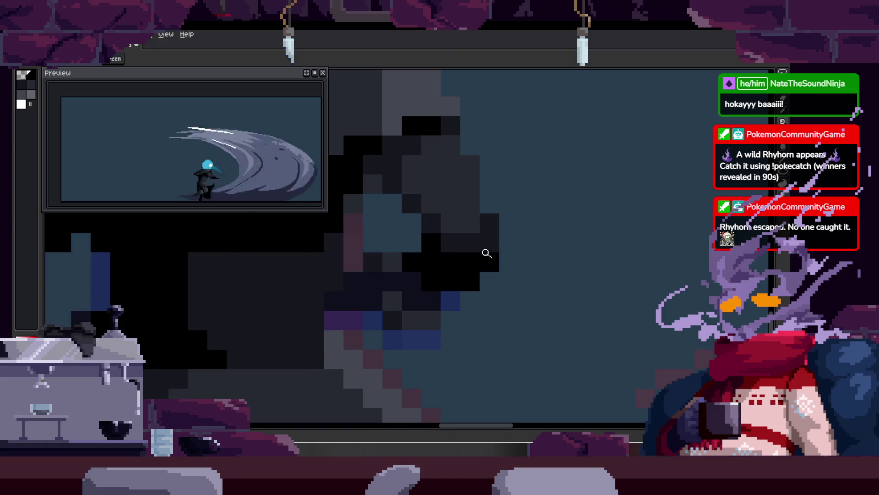
{"action": "key", "text": "w"}
{"action": "left_click", "coordinate": [453, 271]}
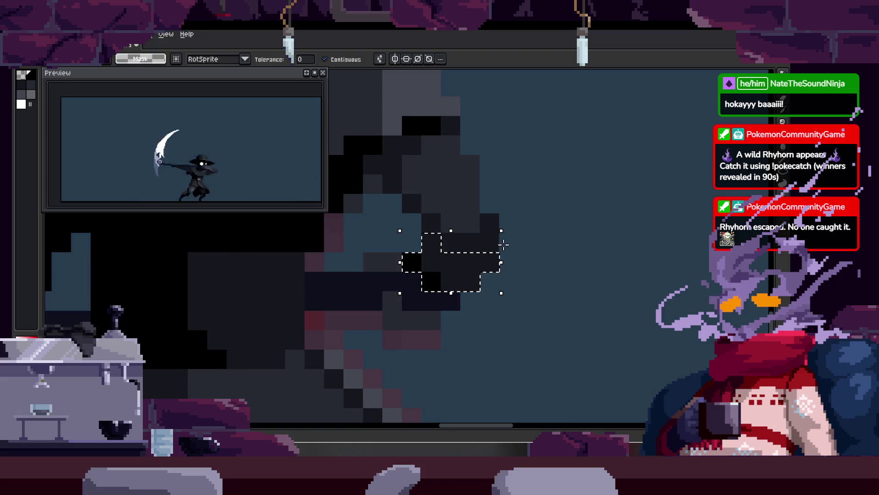
{"action": "key", "text": "Return"}
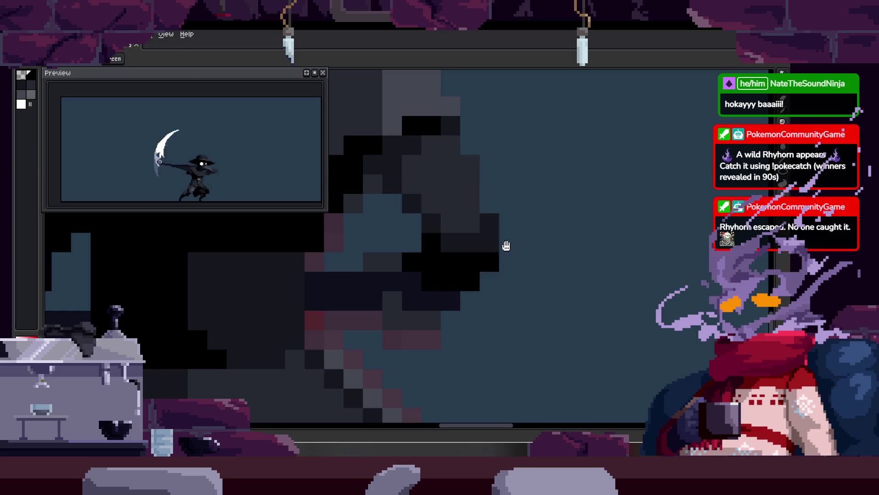
Zoom out to the whole sprite and save the animation.
{"action": "scroll", "coordinate": [504, 249], "scroll_direction": "down", "scroll_amount": 3}
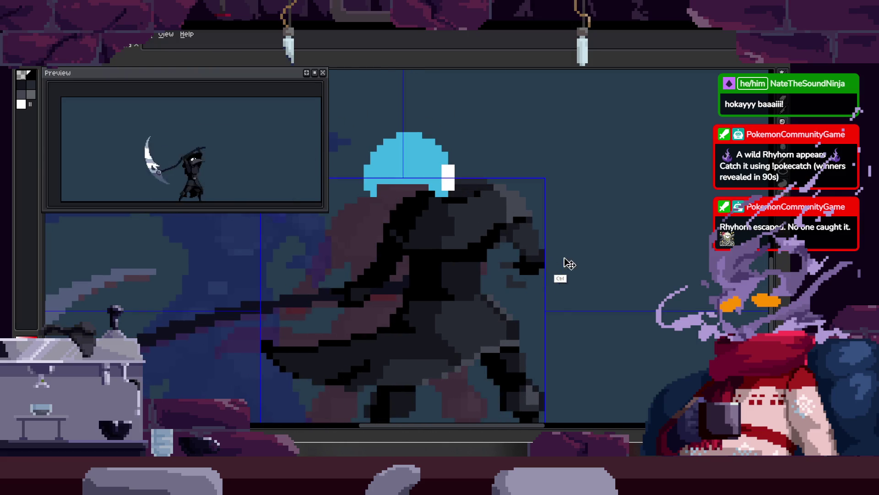
{"action": "scroll", "coordinate": [560, 264], "scroll_direction": "down", "scroll_amount": 1}
{"action": "scroll", "coordinate": [487, 232], "scroll_direction": "down", "scroll_amount": 1}
{"action": "key", "text": "ctrl+s"}
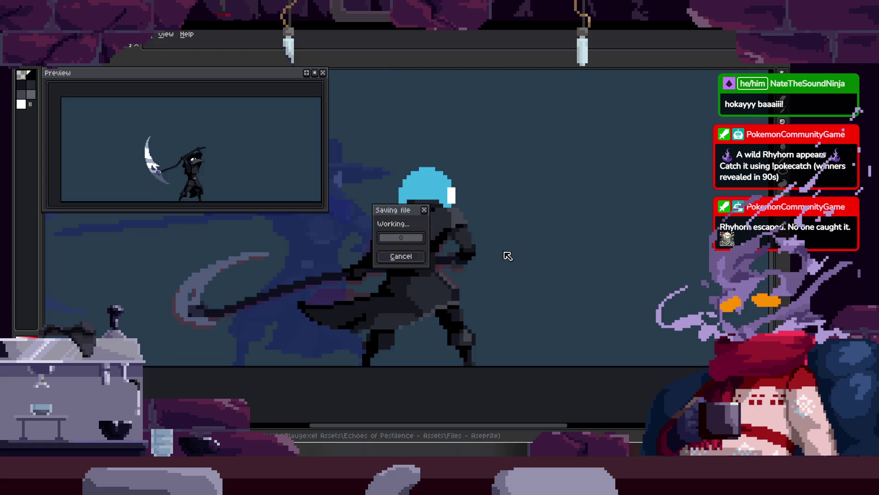
Zoom back in to inspect the body, then zoom out to the whole character.
{"action": "scroll", "coordinate": [536, 198], "scroll_direction": "up", "scroll_amount": 5}
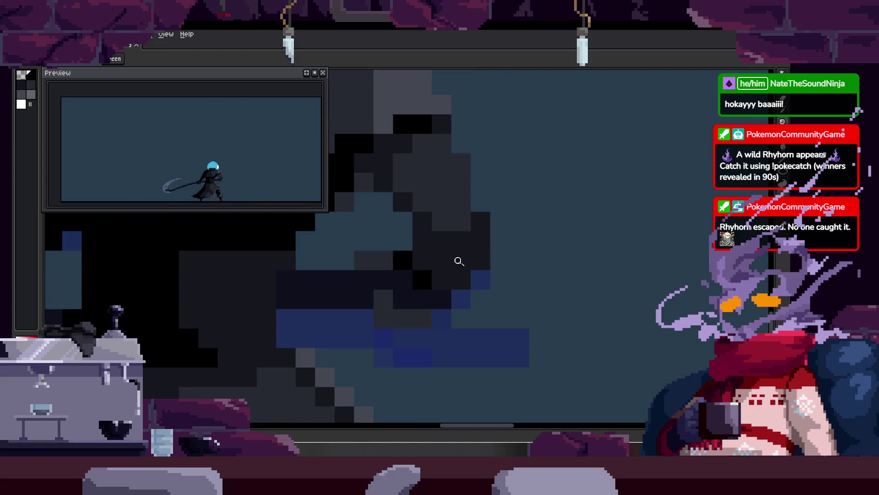
{"action": "key", "text": "b"}
{"action": "key", "text": "z"}
{"action": "scroll", "coordinate": [504, 279], "scroll_direction": "down", "scroll_amount": 2}
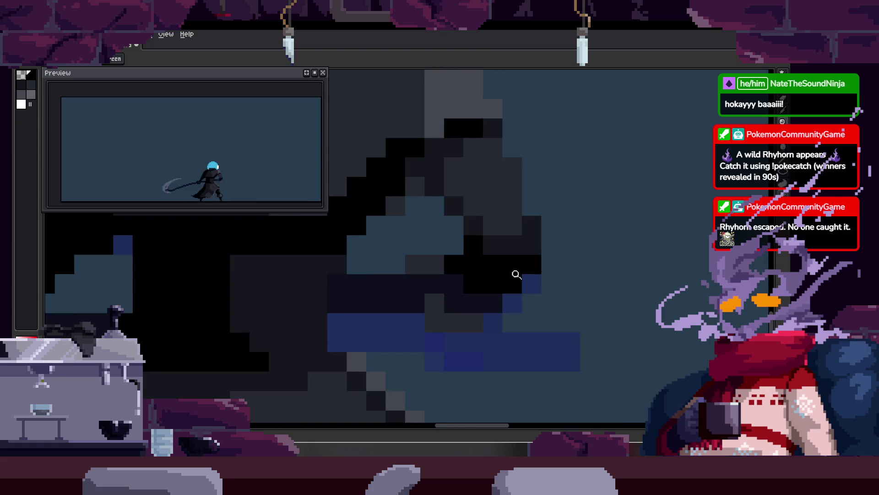
{"action": "scroll", "coordinate": [532, 261], "scroll_direction": "up", "scroll_amount": 2}
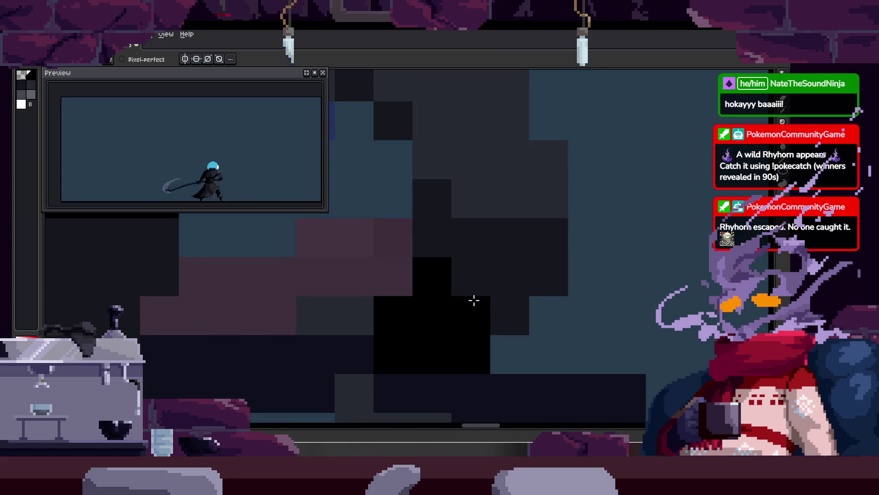
{"action": "key", "text": "z"}
{"action": "scroll", "coordinate": [501, 285], "scroll_direction": "down", "scroll_amount": 2}
{"action": "scroll", "coordinate": [565, 235], "scroll_direction": "down", "scroll_amount": 2}
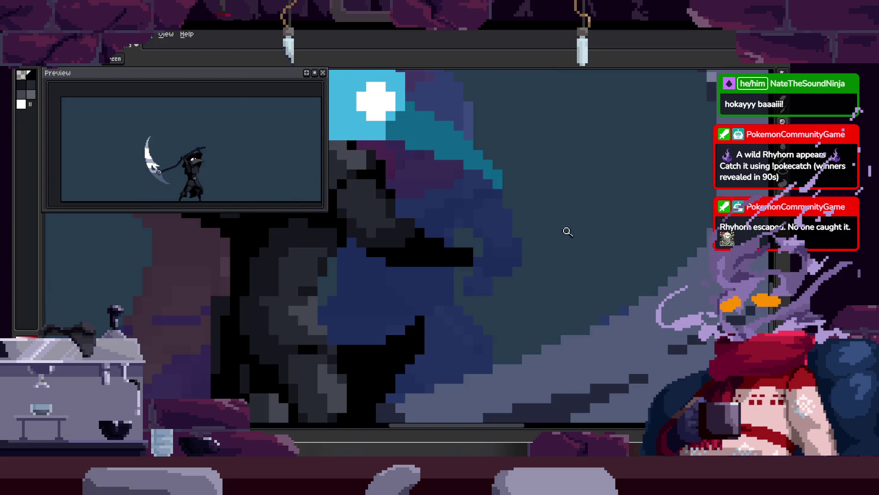
{"action": "scroll", "coordinate": [565, 231], "scroll_direction": "down", "scroll_amount": 3}
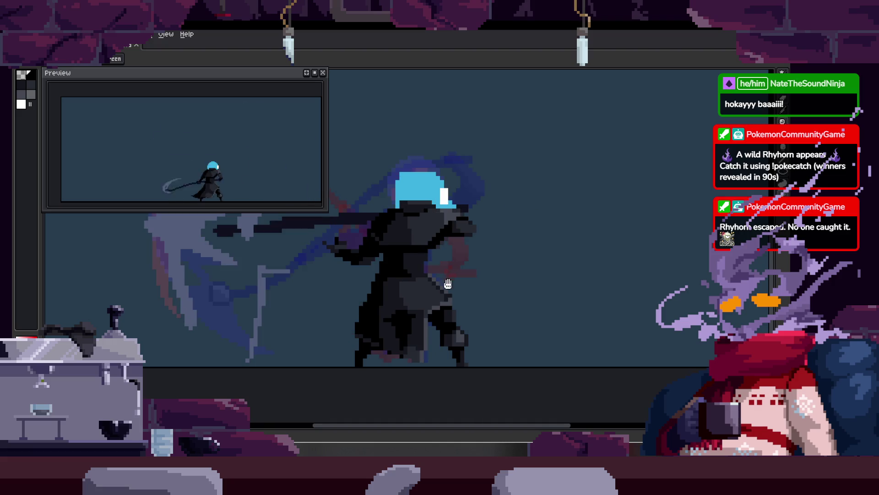
Zoom in on the character's dark body and switch back to the Pencil.
{"action": "left_click_drag", "start_coordinate": [448, 281], "coordinate": [465, 264]}
{"action": "left_click", "coordinate": [421, 293]}
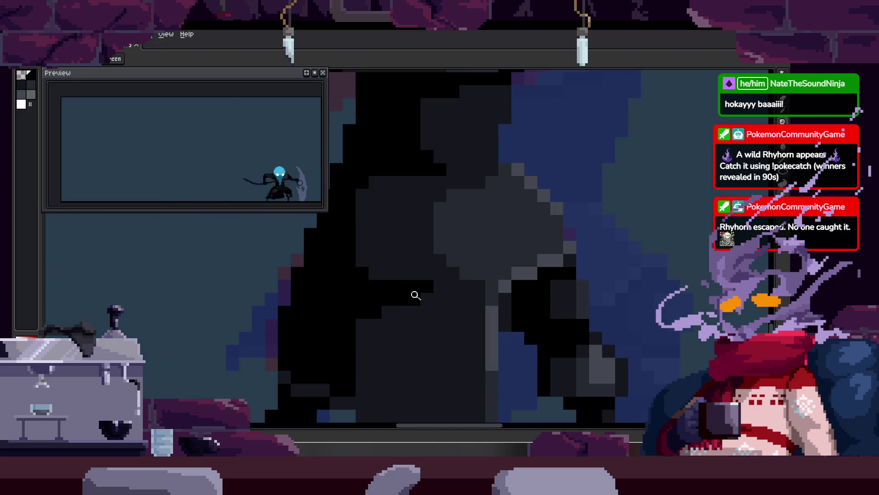
{"action": "left_click_drag", "start_coordinate": [439, 306], "coordinate": [450, 284]}
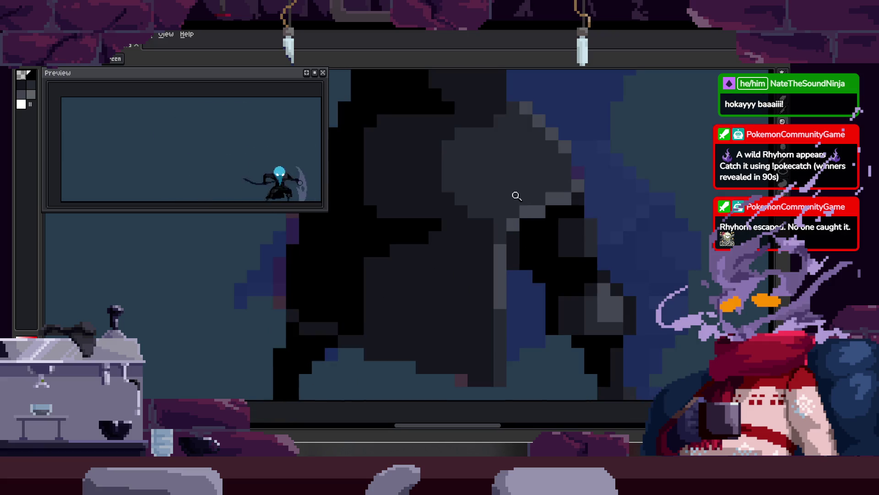
{"action": "key", "text": "b"}
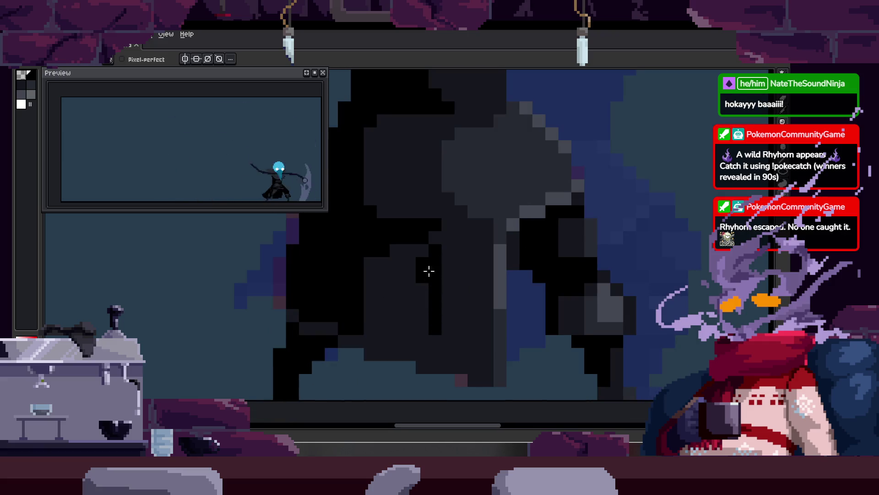
{"action": "scroll", "coordinate": [441, 259], "scroll_direction": "down", "scroll_amount": 3}
{"action": "scroll", "coordinate": [438, 260], "scroll_direction": "up", "scroll_amount": 4}
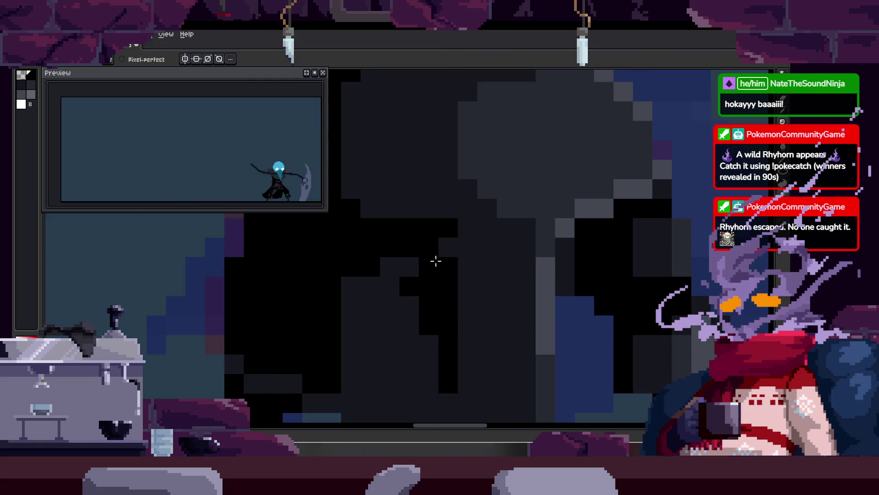
{"action": "scroll", "coordinate": [479, 252], "scroll_direction": "down", "scroll_amount": 3}
Play the scythe swing animation and save the sprite file.
{"action": "key", "text": "z"}
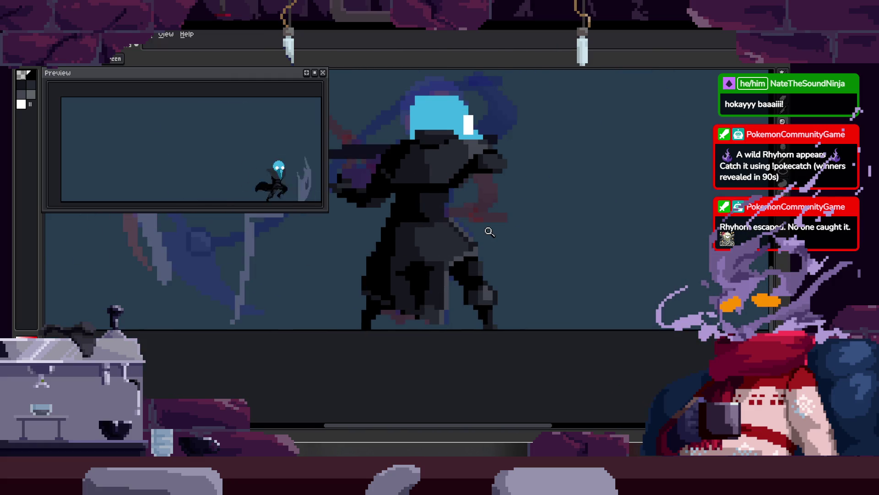
{"action": "key", "text": "Return"}
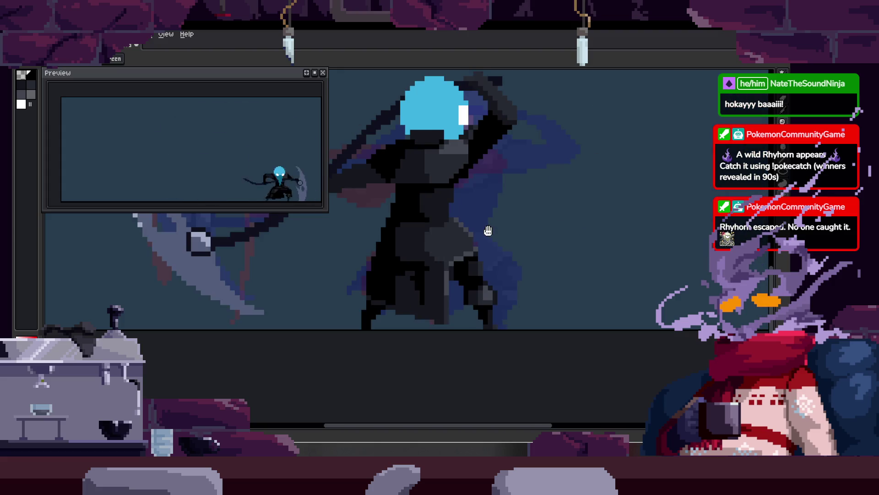
{"action": "scroll", "coordinate": [488, 231], "scroll_direction": "down", "scroll_amount": 1}
{"action": "key", "text": "b"}
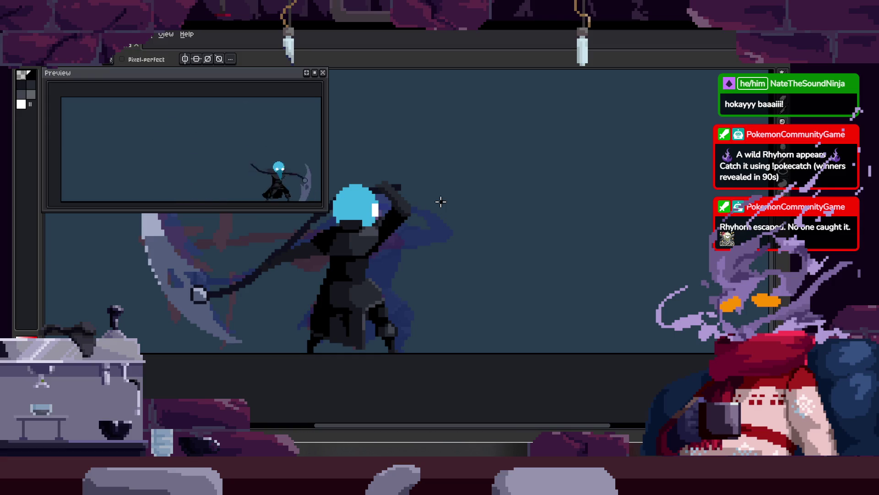
{"action": "right_click", "coordinate": [428, 206]}
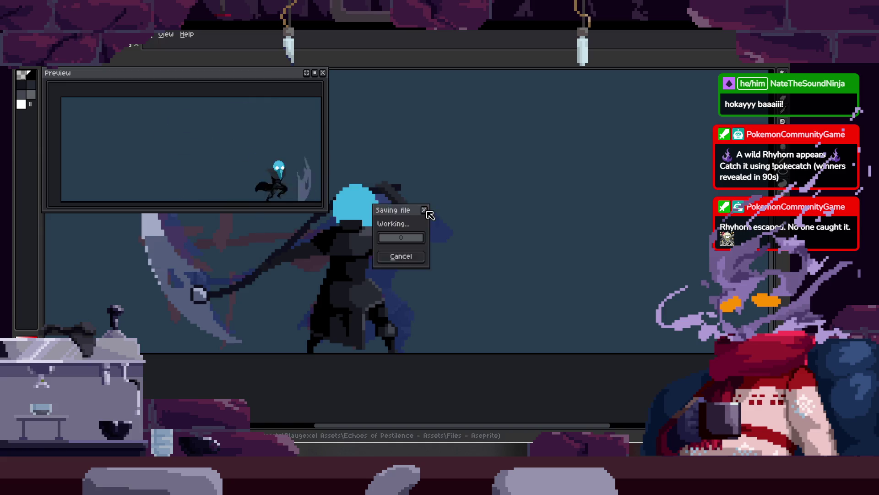
{"action": "key", "text": "Escape"}
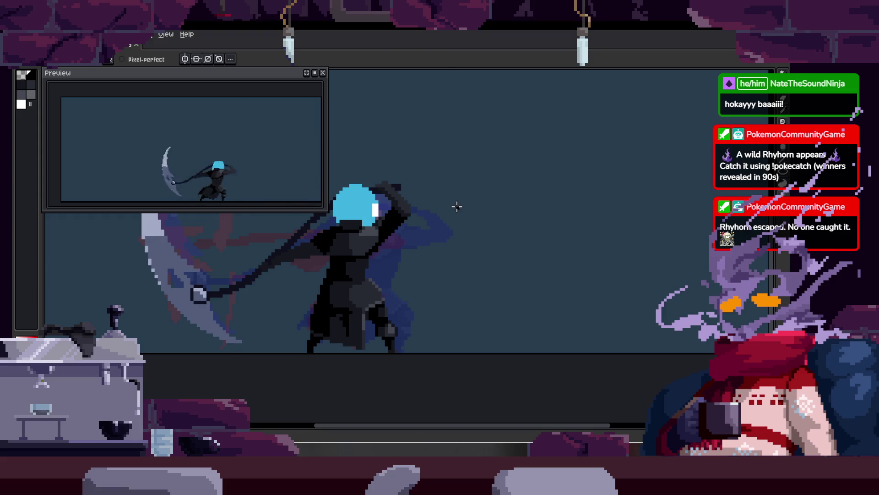
{"action": "key", "text": "z"}
{"action": "scroll", "coordinate": [491, 206], "scroll_direction": "down", "scroll_amount": 2}
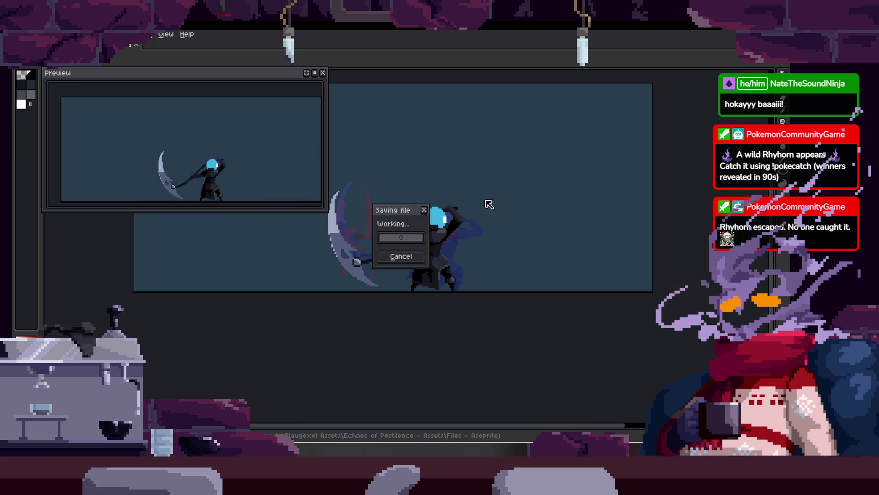
Zoom in closely on the plague doctor character.
{"action": "scroll", "coordinate": [443, 203], "scroll_direction": "up", "scroll_amount": 3}
{"action": "scroll", "coordinate": [443, 203], "scroll_direction": "down", "scroll_amount": 1}
{"action": "scroll", "coordinate": [454, 206], "scroll_direction": "up", "scroll_amount": 1}
{"action": "right_click", "coordinate": [465, 202]}
{"action": "scroll", "coordinate": [463, 203], "scroll_direction": "down", "scroll_amount": 1}
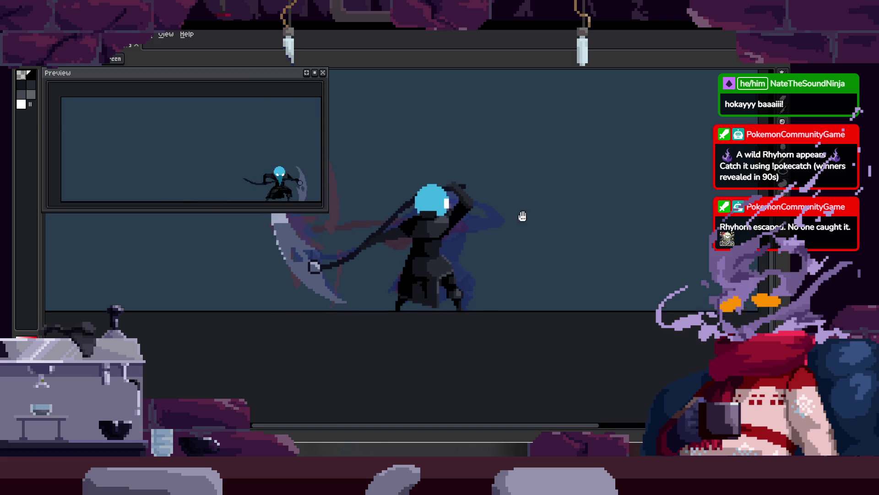
{"action": "left_click", "coordinate": [452, 240]}
{"action": "left_click", "coordinate": [450, 233]}
Recentre the character and bring back the timeline with the Attack_1–3 and to_Idle tags.
{"action": "scroll", "coordinate": [458, 242], "scroll_direction": "up", "scroll_amount": 1}
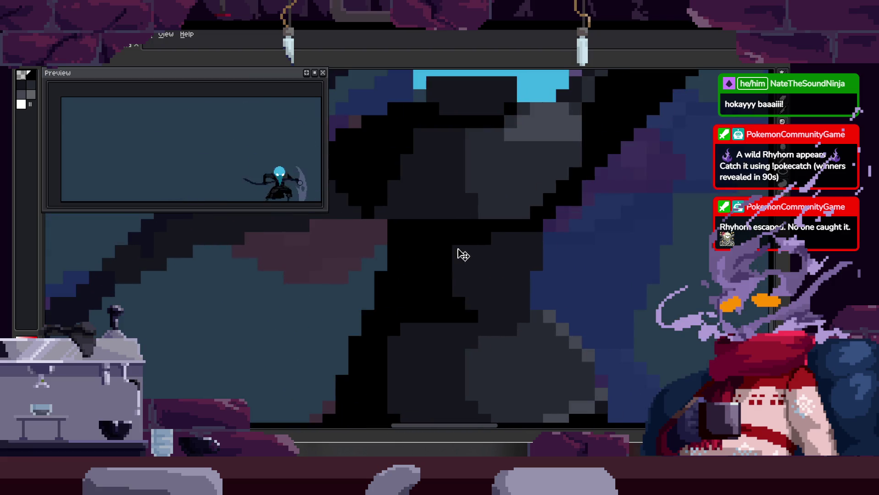
{"action": "scroll", "coordinate": [487, 247], "scroll_direction": "down", "scroll_amount": 2}
{"action": "scroll", "coordinate": [444, 208], "scroll_direction": "up", "scroll_amount": 1}
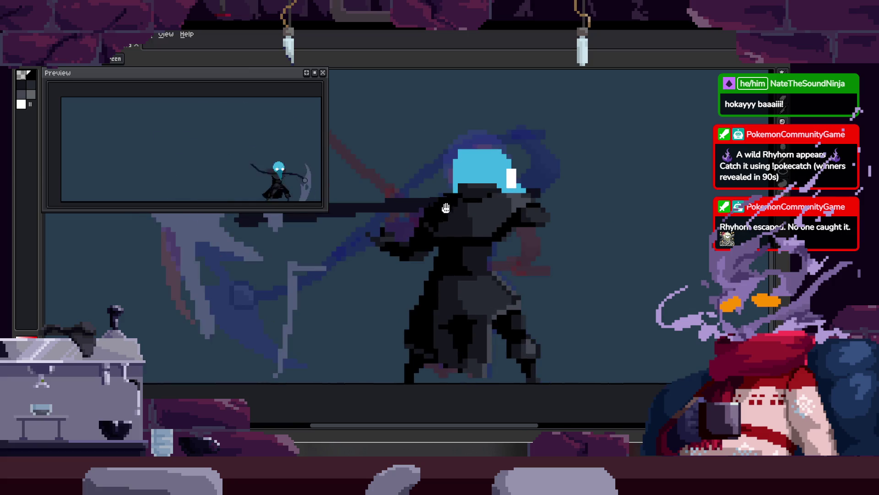
{"action": "left_click_drag", "start_coordinate": [443, 209], "coordinate": [488, 240]}
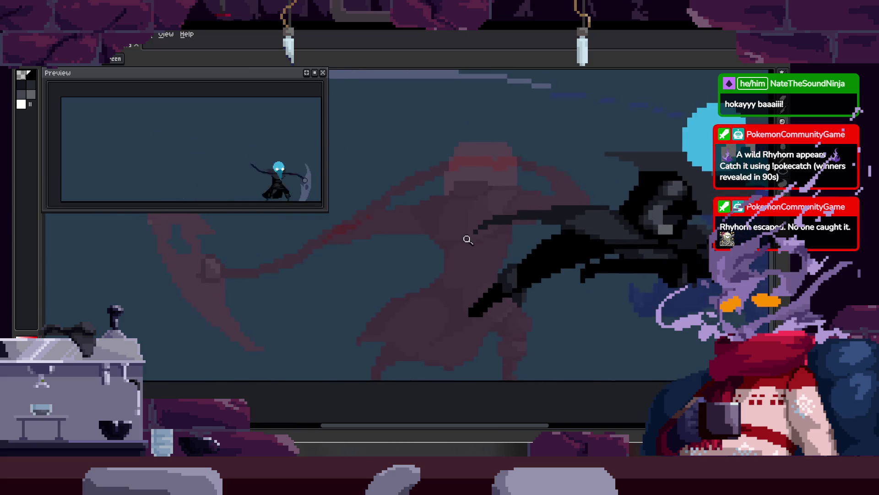
{"action": "scroll", "coordinate": [499, 229], "scroll_direction": "down", "scroll_amount": 1}
{"action": "key", "text": "Tab"}
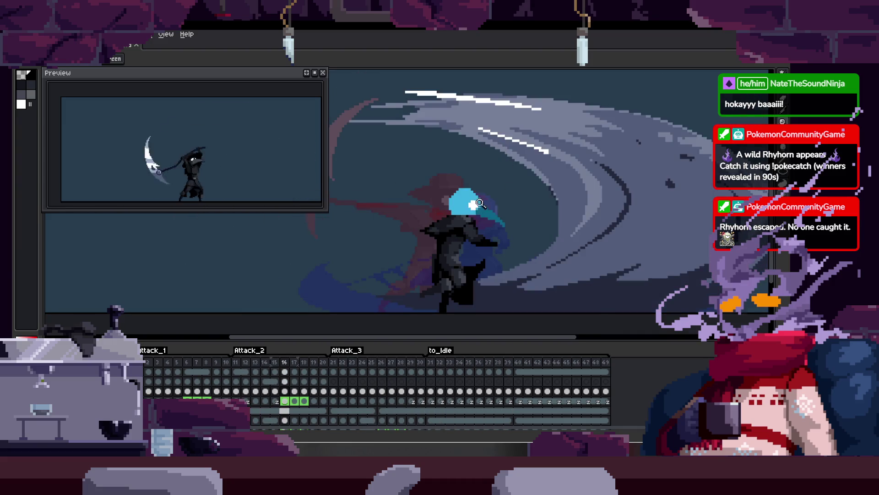
Hide the timeline, zoom into the beak and repaint a dark teal patch lighter teal.
{"action": "scroll", "coordinate": [471, 209], "scroll_direction": "up", "scroll_amount": 2}
{"action": "key", "text": "Tab"}
{"action": "scroll", "coordinate": [508, 207], "scroll_direction": "down", "scroll_amount": 2}
{"action": "scroll", "coordinate": [500, 220], "scroll_direction": "up", "scroll_amount": 3}
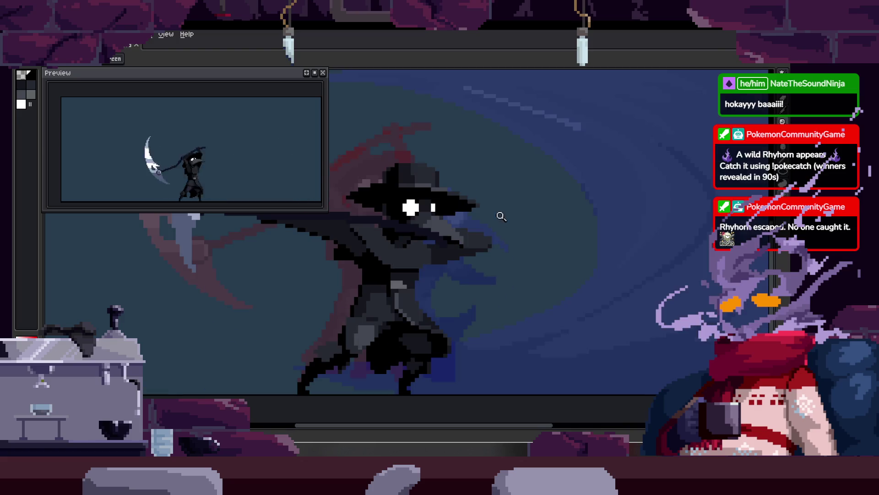
{"action": "scroll", "coordinate": [500, 221], "scroll_direction": "up", "scroll_amount": 1}
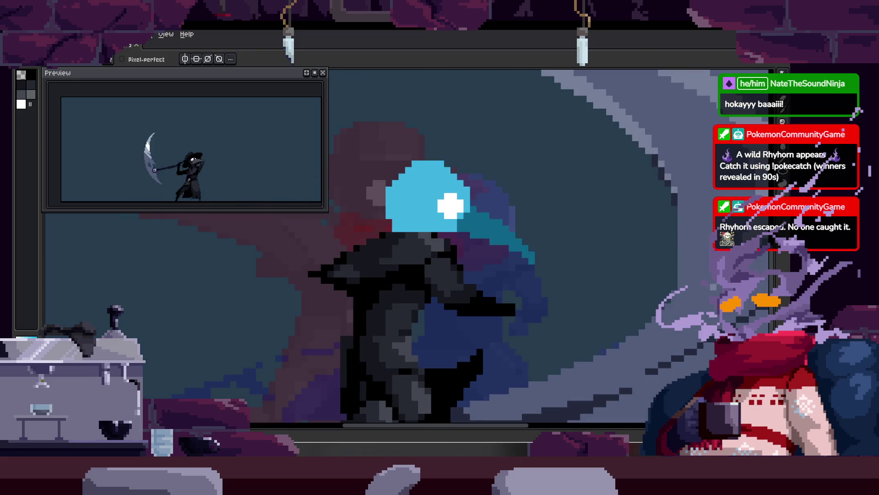
{"action": "scroll", "coordinate": [504, 216], "scroll_direction": "up", "scroll_amount": 1}
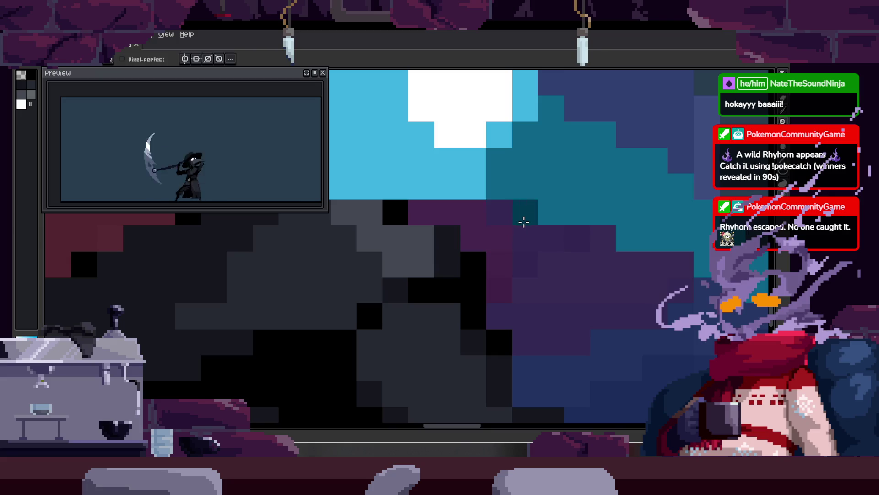
{"action": "scroll", "coordinate": [463, 213], "scroll_direction": "up", "scroll_amount": 1}
{"action": "scroll", "coordinate": [459, 214], "scroll_direction": "up", "scroll_amount": 1}
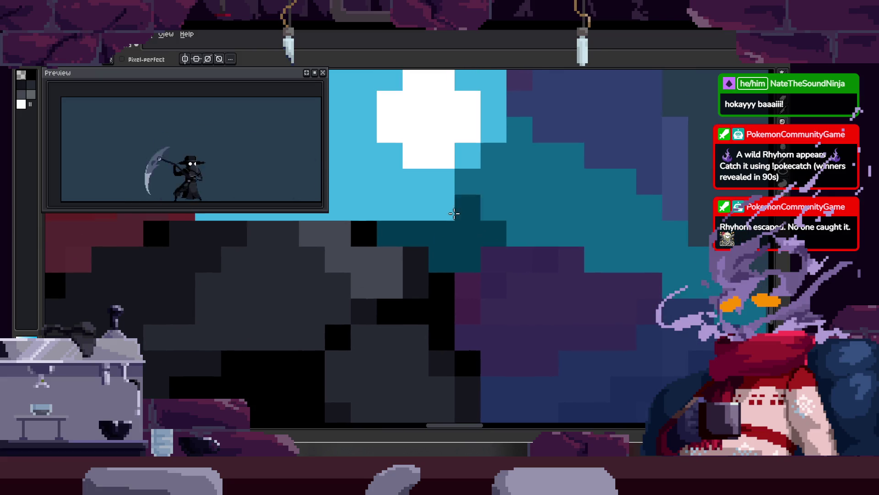
{"action": "left_click_drag", "start_coordinate": [389, 234], "coordinate": [432, 249]}
Readjust the view and advance to the next frame with the plain blue head.
{"action": "scroll", "coordinate": [469, 227], "scroll_direction": "down", "scroll_amount": 1}
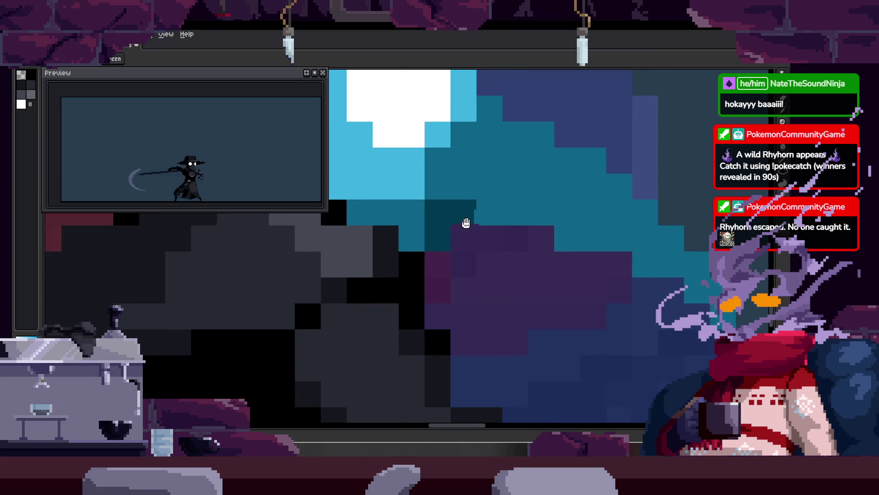
{"action": "scroll", "coordinate": [426, 261], "scroll_direction": "right", "scroll_amount": 1}
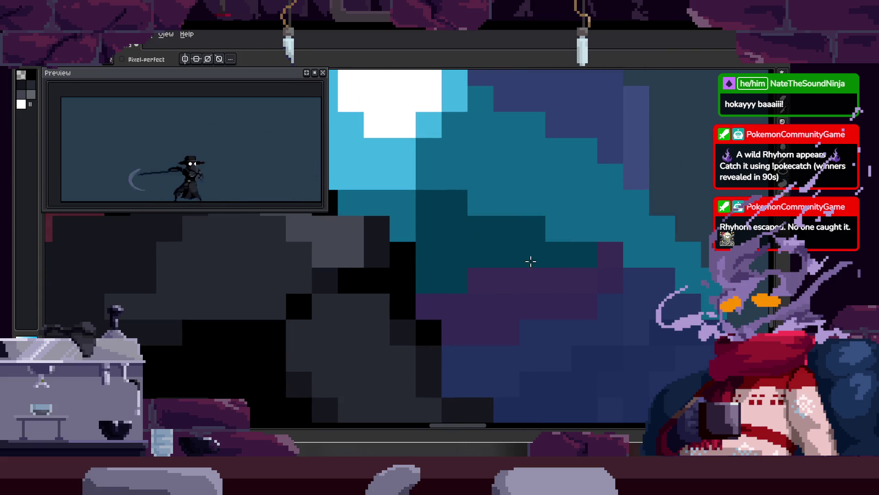
{"action": "scroll", "coordinate": [564, 249], "scroll_direction": "right", "scroll_amount": 2}
{"action": "scroll", "coordinate": [509, 264], "scroll_direction": "down", "scroll_amount": 1}
{"action": "key", "text": "z"}
{"action": "scroll", "coordinate": [564, 246], "scroll_direction": "down", "scroll_amount": 1}
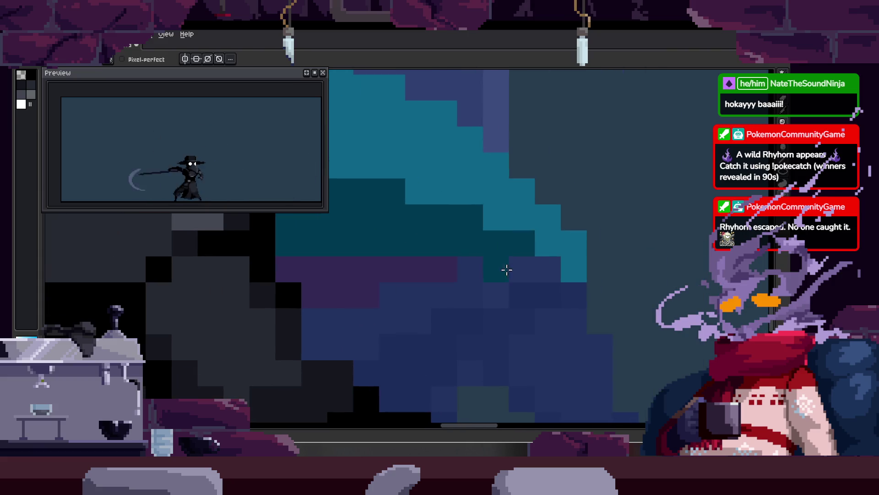
{"action": "scroll", "coordinate": [506, 268], "scroll_direction": "down", "scroll_amount": 1}
{"action": "scroll", "coordinate": [495, 255], "scroll_direction": "down", "scroll_amount": 1}
{"action": "scroll", "coordinate": [559, 245], "scroll_direction": "down", "scroll_amount": 1}
{"action": "scroll", "coordinate": [511, 230], "scroll_direction": "down", "scroll_amount": 2}
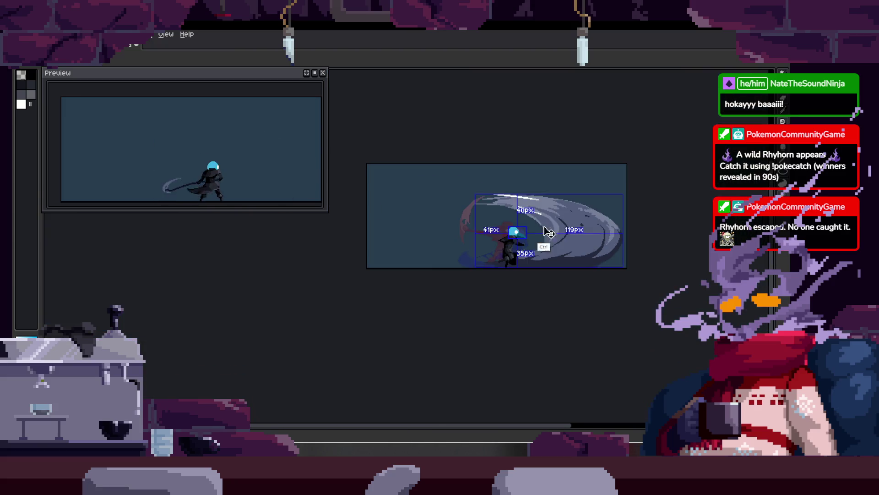
{"action": "scroll", "coordinate": [512, 220], "scroll_direction": "up", "scroll_amount": 1}
{"action": "scroll", "coordinate": [513, 206], "scroll_direction": "up", "scroll_amount": 2}
{"action": "scroll", "coordinate": [515, 192], "scroll_direction": "up", "scroll_amount": 2}
{"action": "scroll", "coordinate": [514, 192], "scroll_direction": "up", "scroll_amount": 1}
{"action": "key", "text": "b"}
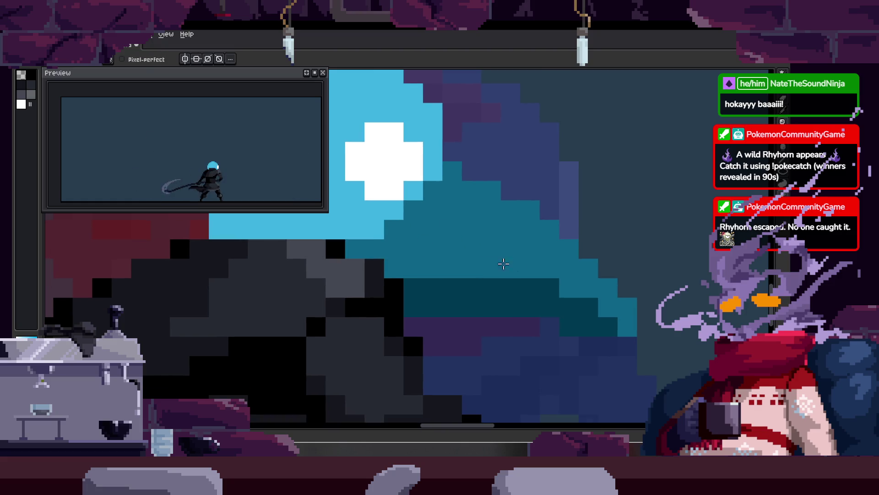
{"action": "key", "text": "z"}
{"action": "scroll", "coordinate": [494, 229], "scroll_direction": "down", "scroll_amount": 3}
{"action": "scroll", "coordinate": [492, 192], "scroll_direction": "down", "scroll_amount": 2}
{"action": "key", "text": "Right"}
{"action": "scroll", "coordinate": [457, 187], "scroll_direction": "up", "scroll_amount": 4}
Shade the head's left side and lower edge dark teal.
{"action": "key", "text": "b"}
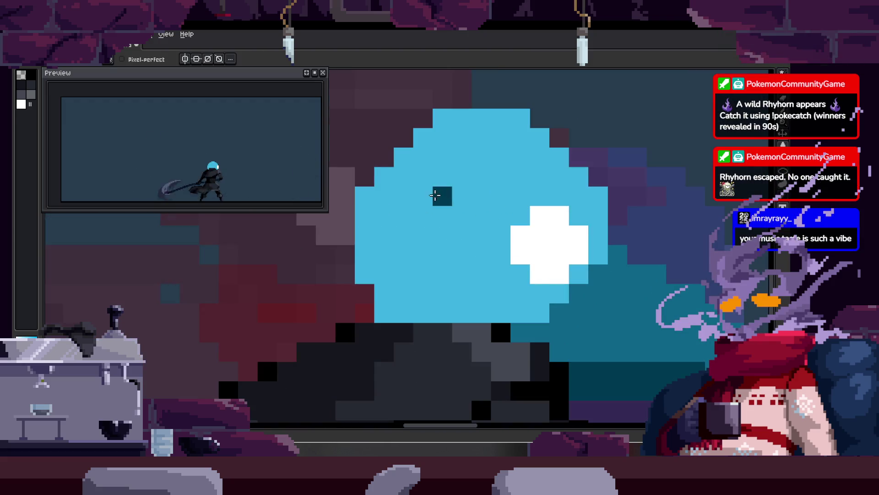
{"action": "mouse_move", "coordinate": [407, 169]}
{"action": "left_mouse_down"}
{"action": "mouse_move", "coordinate": [435, 304]}
{"action": "mouse_move", "coordinate": [452, 309]}
{"action": "mouse_move", "coordinate": [399, 264]}
{"action": "left_mouse_up"}
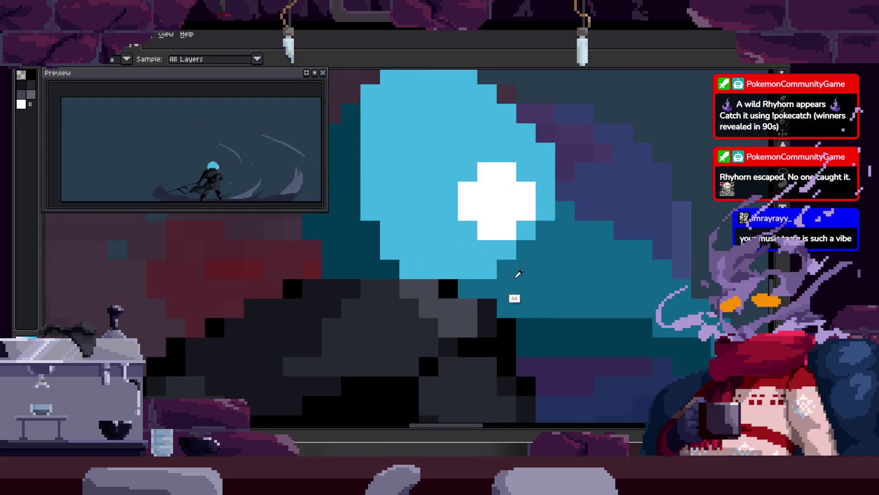
{"action": "left_click_drag", "start_coordinate": [393, 183], "coordinate": [406, 238]}
{"action": "mouse_move", "coordinate": [384, 165]}
{"action": "left_mouse_down"}
{"action": "mouse_move", "coordinate": [383, 275]}
{"action": "mouse_move", "coordinate": [421, 329]}
{"action": "mouse_move", "coordinate": [437, 295]}
{"action": "mouse_move", "coordinate": [455, 302]}
{"action": "mouse_move", "coordinate": [437, 268]}
{"action": "mouse_move", "coordinate": [425, 297]}
{"action": "left_mouse_up"}
Touch up pixels around the white cross eye with dark teal, light blue and white.
{"action": "left_click", "coordinate": [463, 259]}
{"action": "left_click", "coordinate": [440, 261]}
{"action": "left_click", "coordinate": [494, 253]}
{"action": "right_click", "coordinate": [443, 230]}
{"action": "left_click_drag", "start_coordinate": [443, 230], "coordinate": [480, 288]}
{"action": "left_click", "coordinate": [511, 255]}
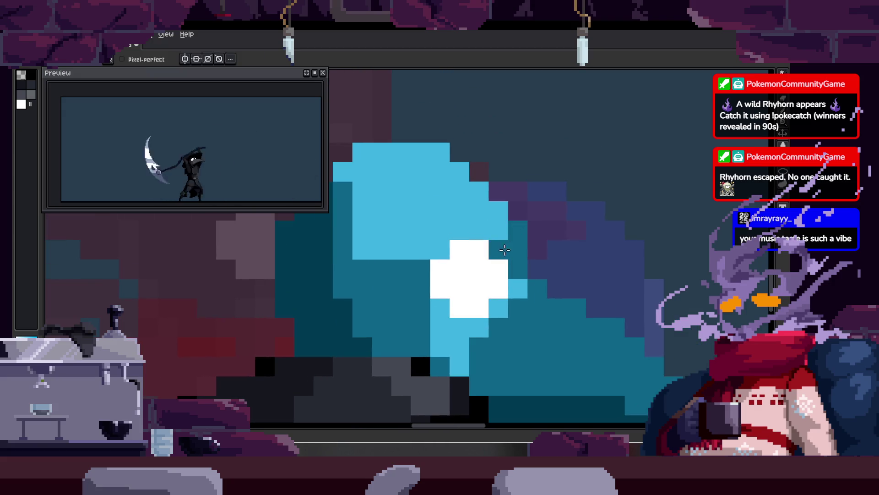
{"action": "scroll", "coordinate": [439, 198], "scroll_direction": "left", "scroll_amount": 3}
{"action": "mouse_move", "coordinate": [421, 238]}
{"action": "left_mouse_down"}
{"action": "mouse_move", "coordinate": [452, 212]}
{"action": "mouse_move", "coordinate": [400, 258]}
{"action": "left_mouse_up"}
Redo a dark-teal stroke across the mask after undoing the first attempt.
{"action": "key", "text": "z"}
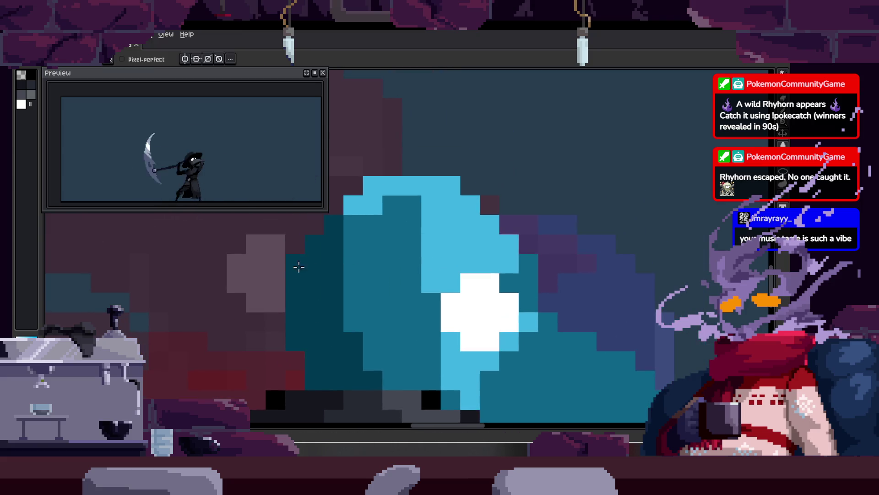
{"action": "left_click_drag", "start_coordinate": [304, 266], "coordinate": [512, 236]}
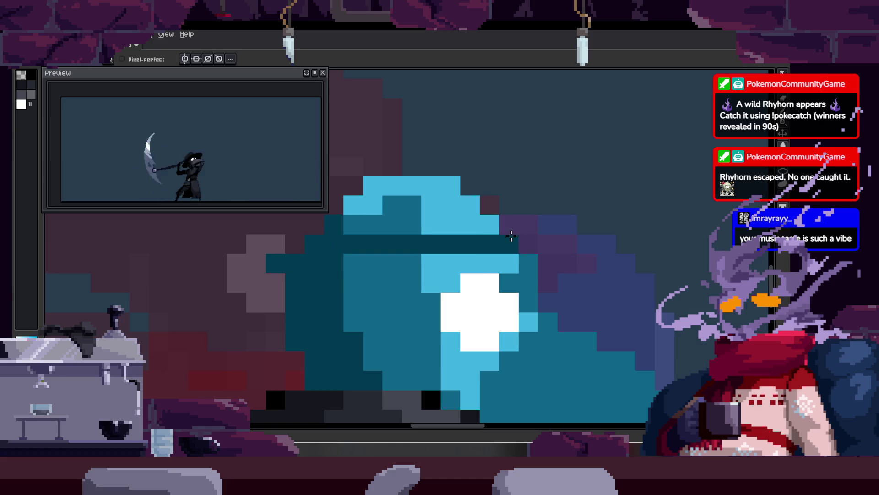
{"action": "key", "text": "ctrl+z"}
{"action": "scroll", "coordinate": [512, 236], "scroll_direction": "down", "scroll_amount": 3}
{"action": "key", "text": "z"}
{"action": "left_click", "coordinate": [453, 235]}
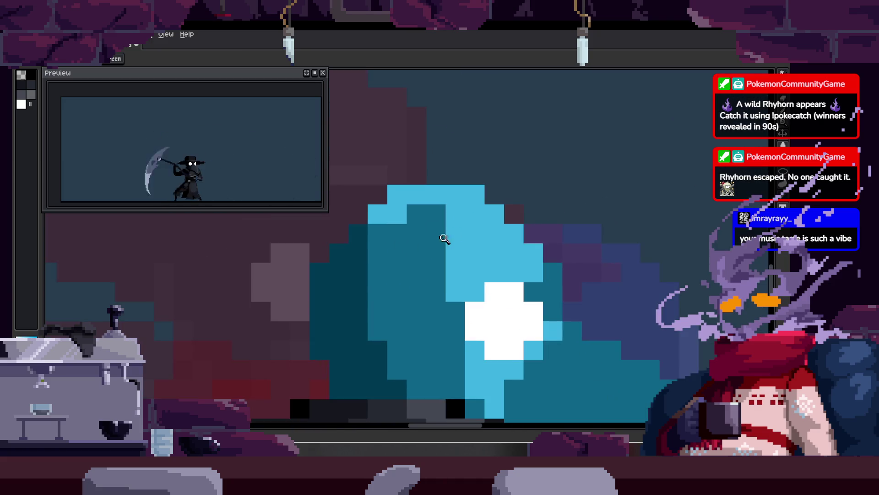
{"action": "key", "text": "b"}
{"action": "left_click_drag", "start_coordinate": [351, 252], "coordinate": [432, 238]}
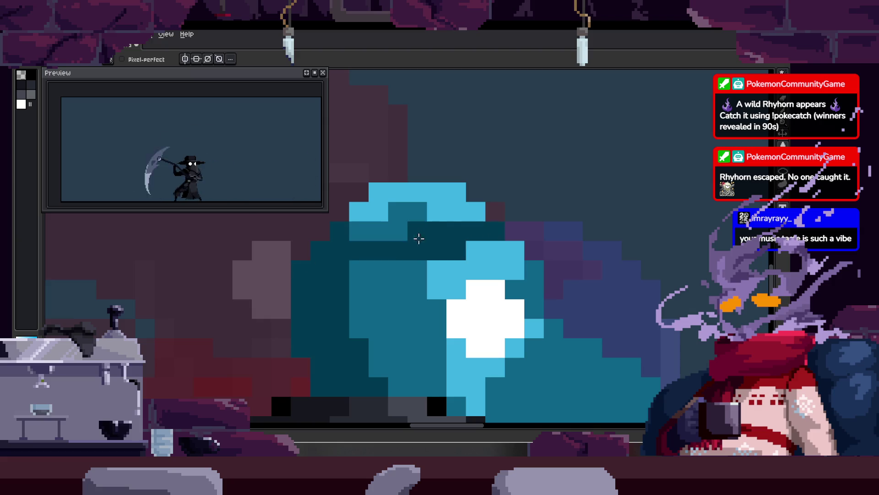
Zoom into the mask, try a light-blue flood fill, then revert it.
{"action": "key", "text": "z"}
{"action": "scroll", "coordinate": [424, 232], "scroll_direction": "down", "scroll_amount": 2}
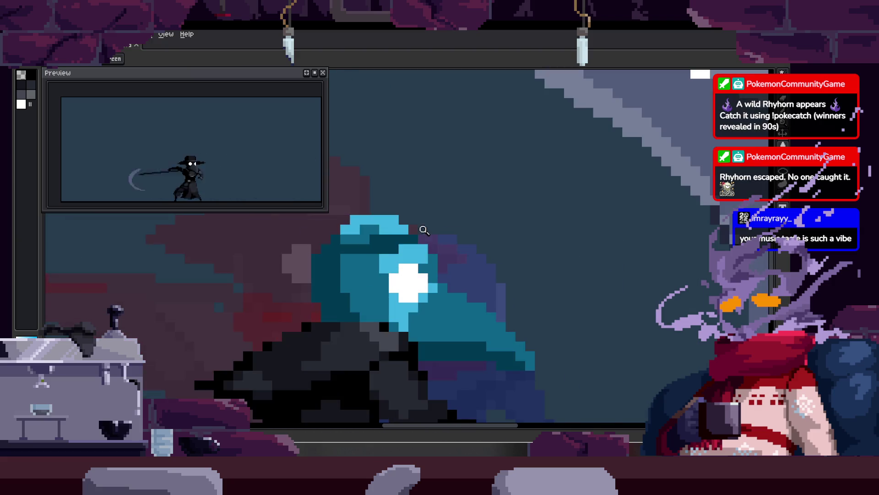
{"action": "left_click", "coordinate": [424, 232]}
{"action": "key", "text": "g"}
{"action": "key", "text": "w"}
{"action": "scroll", "coordinate": [442, 200], "scroll_direction": "up", "scroll_amount": 1}
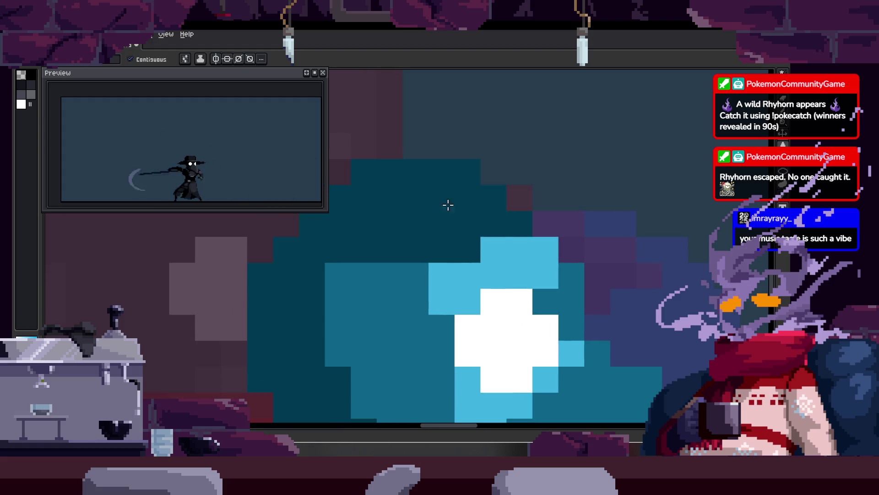
{"action": "key", "text": "ctrl+z"}
{"action": "key", "text": "ctrl+y"}
{"action": "key", "text": "b"}
Paint mid-teal pixels along the mask's top edge, then undo the last ones.
{"action": "left_click_drag", "start_coordinate": [441, 251], "coordinate": [468, 243]}
{"action": "left_click", "coordinate": [528, 245]}
{"action": "left_click", "coordinate": [485, 247]}
{"action": "left_click", "coordinate": [381, 254]}
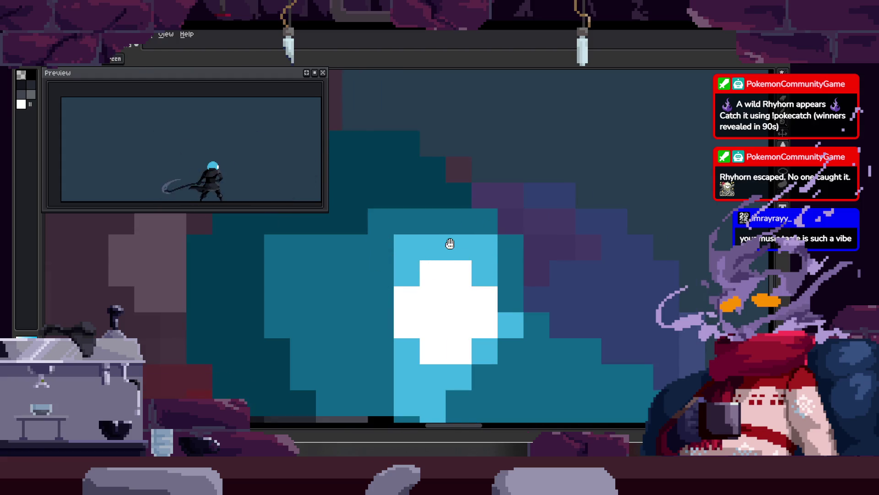
{"action": "scroll", "coordinate": [450, 243], "scroll_direction": "down", "scroll_amount": 2}
{"action": "scroll", "coordinate": [536, 222], "scroll_direction": "up", "scroll_amount": 2}
{"action": "key", "text": "ctrl+z"}
{"action": "scroll", "coordinate": [400, 184], "scroll_direction": "up", "scroll_amount": 1}
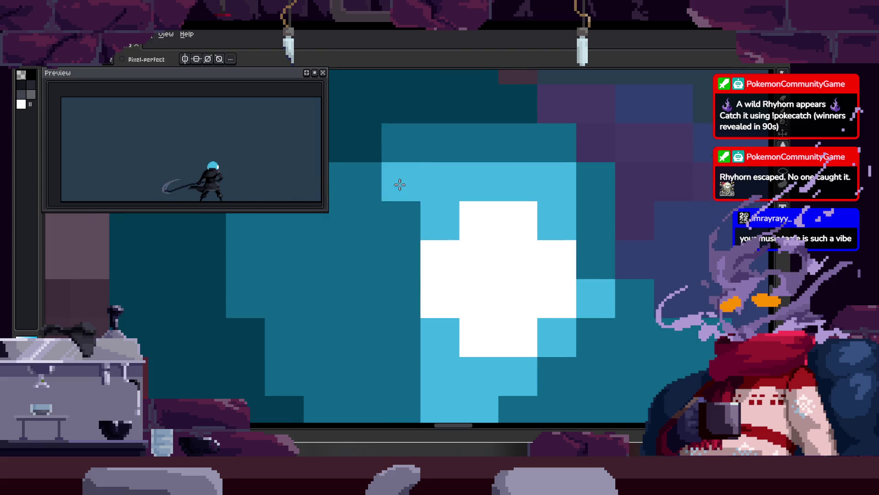
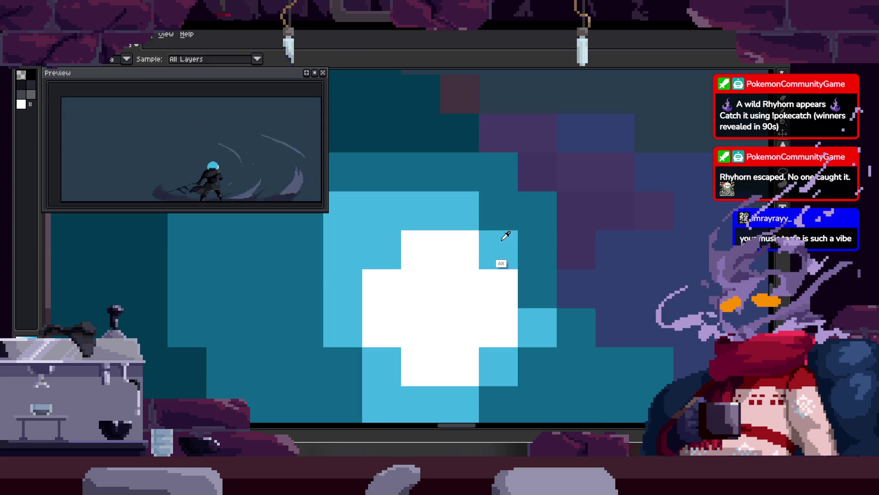
Draw a straight teal brim line across the plague doctor's hat with the Pencil.
{"action": "scroll", "coordinate": [520, 230], "scroll_direction": "down", "scroll_amount": 2}
{"action": "scroll", "coordinate": [420, 223], "scroll_direction": "up", "scroll_amount": 2}
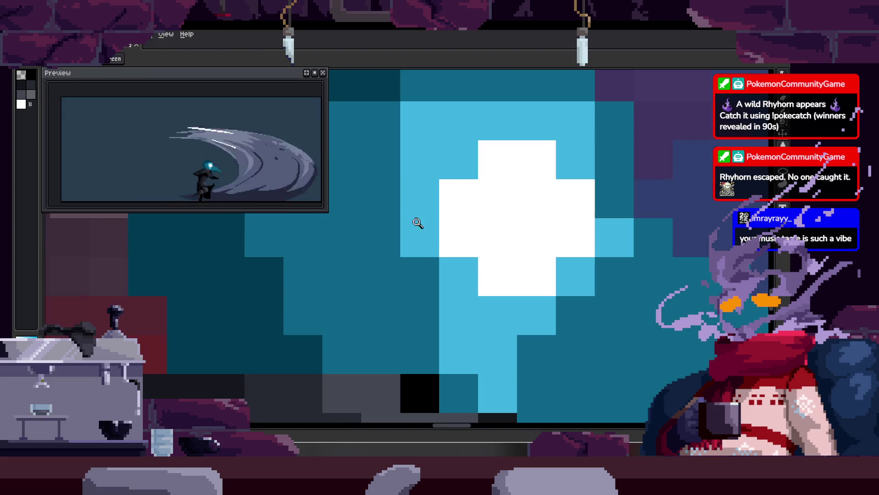
{"action": "scroll", "coordinate": [383, 235], "scroll_direction": "down", "scroll_amount": 2}
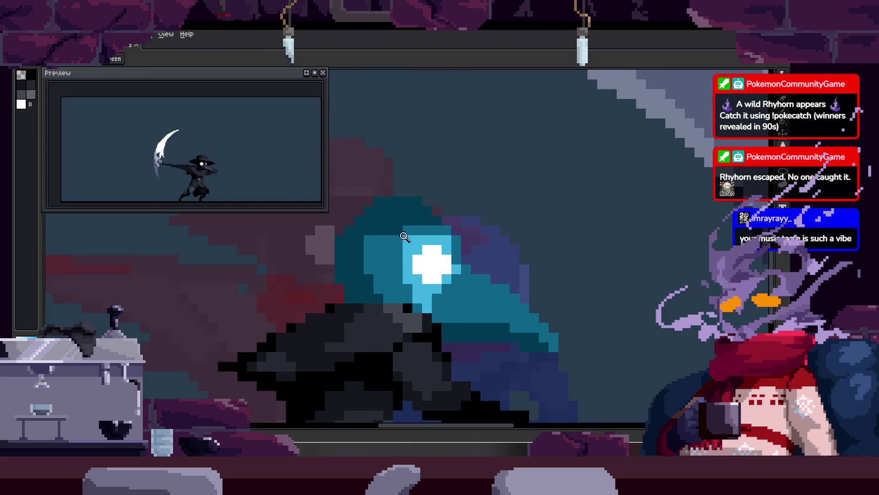
{"action": "scroll", "coordinate": [401, 238], "scroll_direction": "down", "scroll_amount": 2}
{"action": "scroll", "coordinate": [376, 241], "scroll_direction": "down", "scroll_amount": 1}
{"action": "key", "text": "ctrl"}
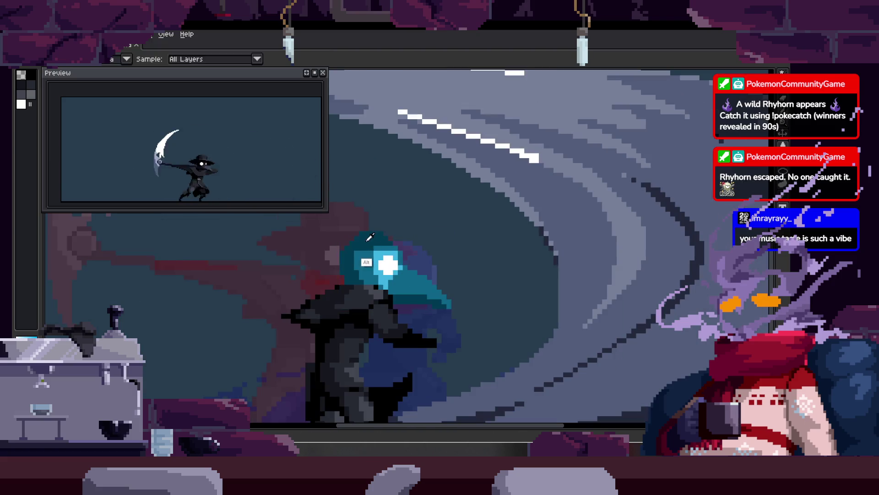
{"action": "scroll", "coordinate": [391, 234], "scroll_direction": "up", "scroll_amount": 1}
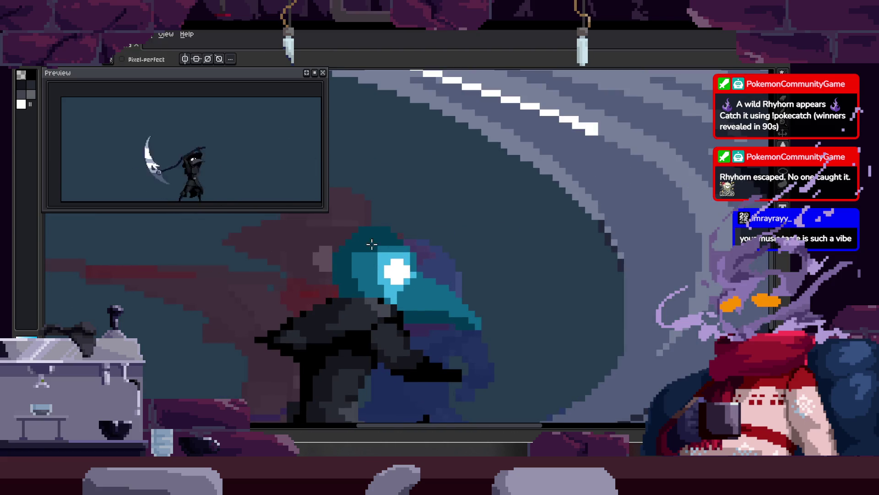
{"action": "key", "text": "ctrl"}
{"action": "scroll", "coordinate": [405, 245], "scroll_direction": "up", "scroll_amount": 2}
{"action": "key", "text": "b"}
{"action": "key", "text": "shift"}
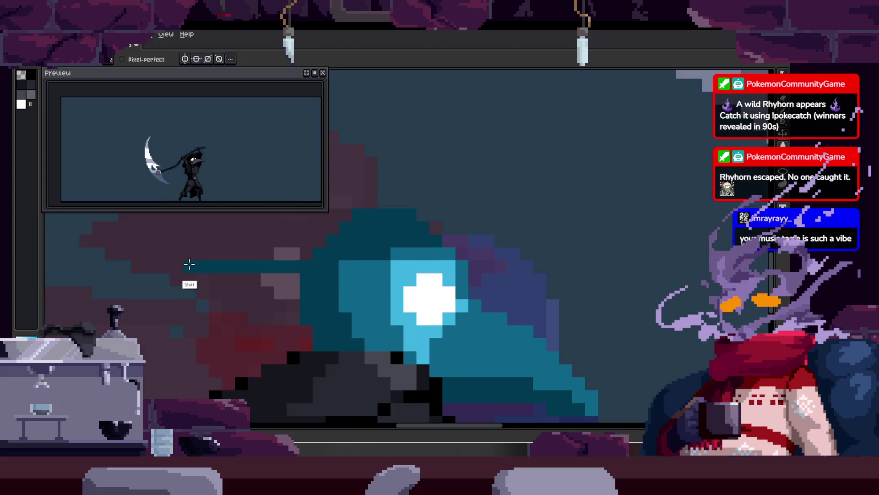
{"action": "scroll", "coordinate": [485, 252], "scroll_direction": "right", "scroll_amount": 1}
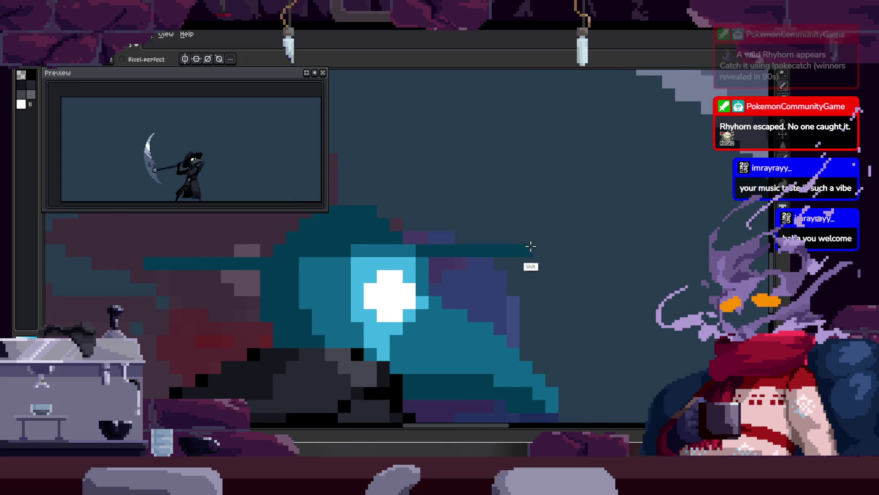
{"action": "left_click", "coordinate": [547, 255], "text": "shift"}
Zoom in on the new brim and sample the teal hat colour from the canvas.
{"action": "key", "text": "z"}
{"action": "scroll", "coordinate": [549, 231], "scroll_direction": "down", "scroll_amount": 1}
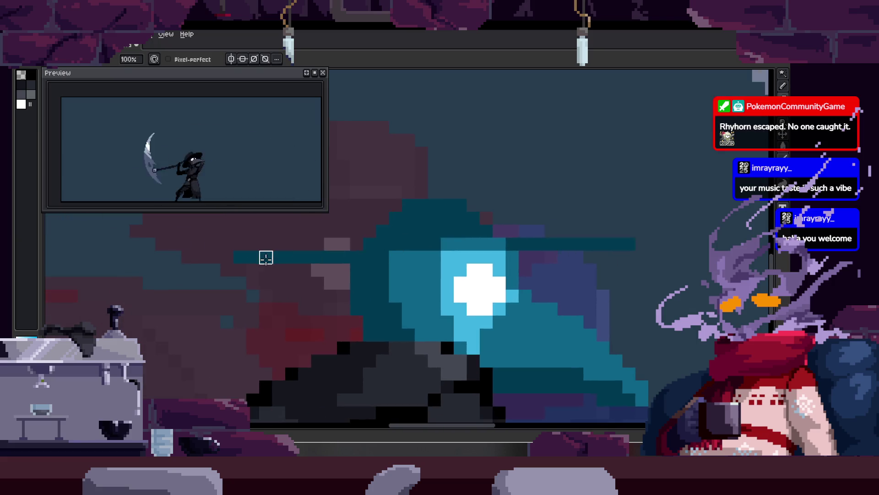
{"action": "key", "text": "z"}
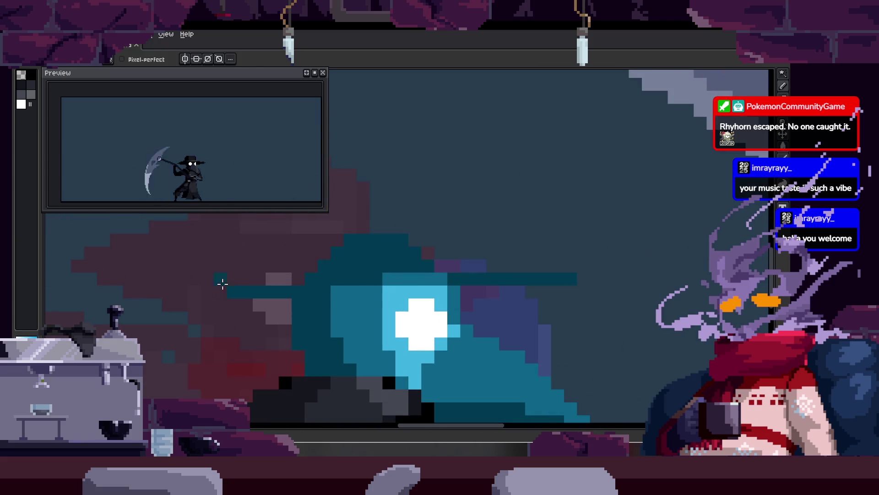
{"action": "key", "text": "z"}
{"action": "scroll", "coordinate": [303, 215], "scroll_direction": "down", "scroll_amount": 2}
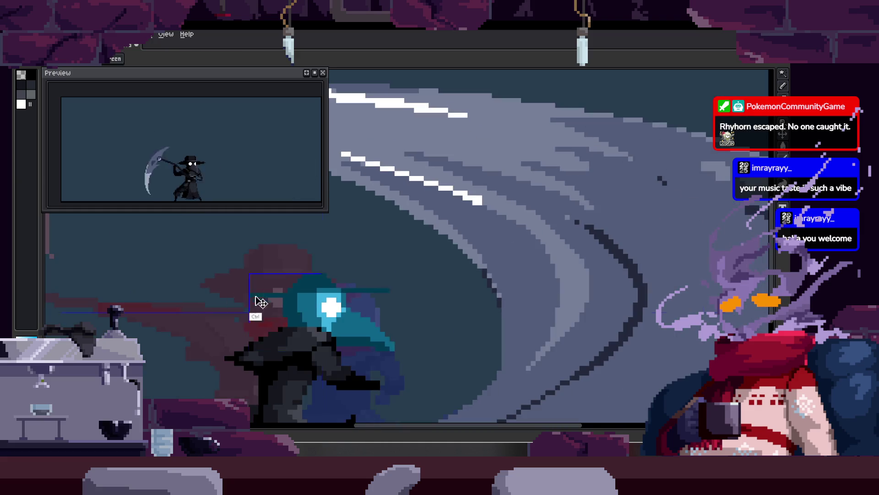
{"action": "scroll", "coordinate": [364, 245], "scroll_direction": "down", "scroll_amount": 1}
{"action": "scroll", "coordinate": [418, 226], "scroll_direction": "up", "scroll_amount": 2}
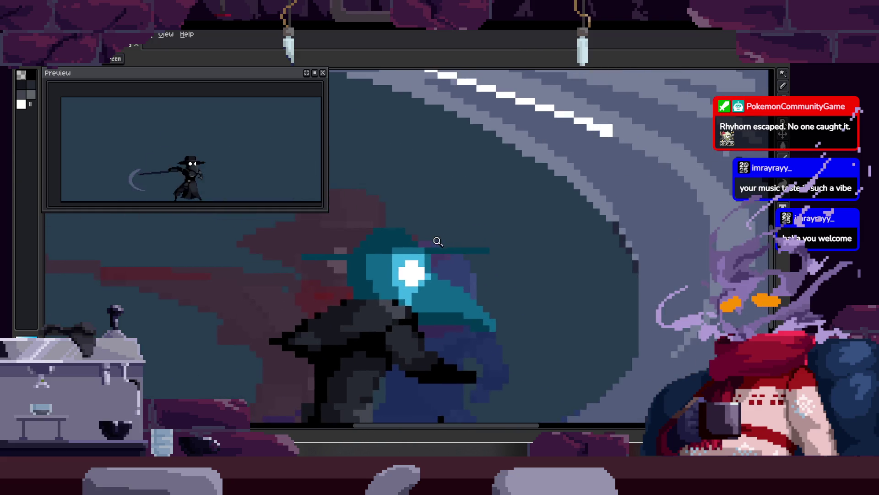
{"action": "scroll", "coordinate": [433, 258], "scroll_direction": "up", "scroll_amount": 2}
{"action": "scroll", "coordinate": [444, 208], "scroll_direction": "down", "scroll_amount": 1}
{"action": "scroll", "coordinate": [419, 234], "scroll_direction": "down", "scroll_amount": 1}
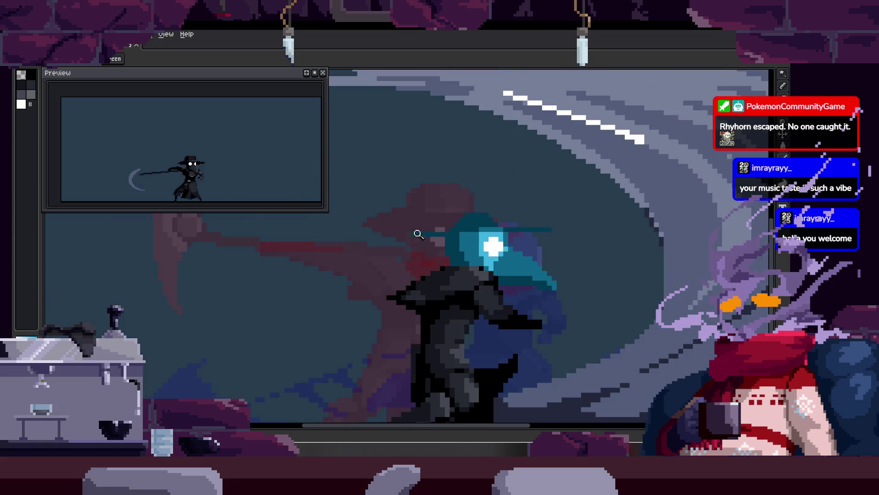
{"action": "scroll", "coordinate": [463, 243], "scroll_direction": "right", "scroll_amount": 2}
{"action": "scroll", "coordinate": [418, 243], "scroll_direction": "up", "scroll_amount": 2}
{"action": "key", "text": "alt"}
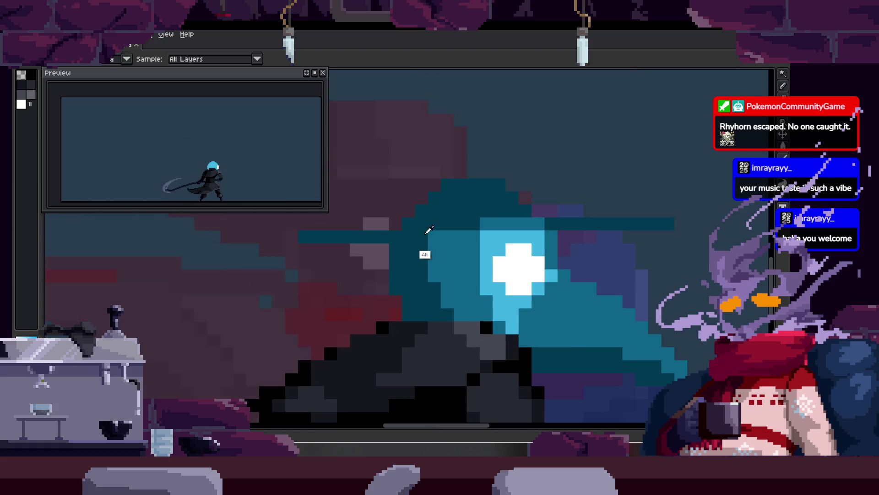
{"action": "key", "text": "shift"}
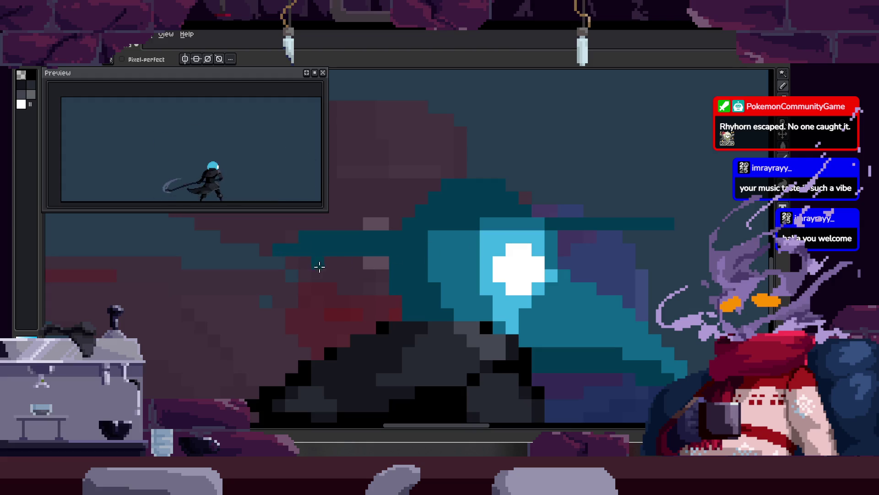
{"action": "scroll", "coordinate": [392, 265], "scroll_direction": "right", "scroll_amount": 1}
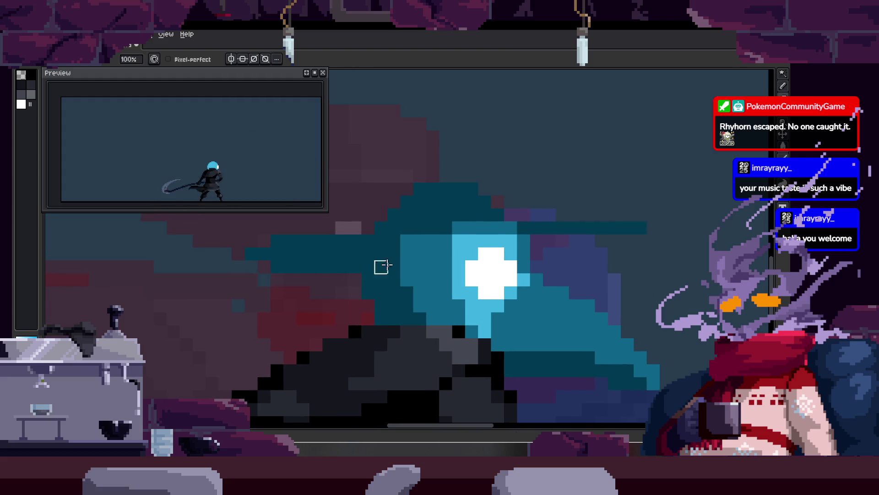
{"action": "scroll", "coordinate": [372, 267], "scroll_direction": "right", "scroll_amount": 2}
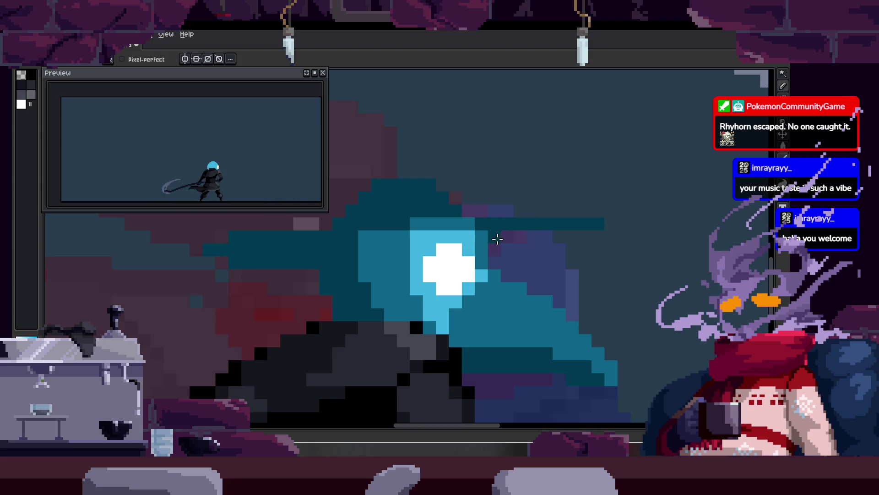
{"action": "scroll", "coordinate": [324, 237], "scroll_direction": "left", "scroll_amount": 3}
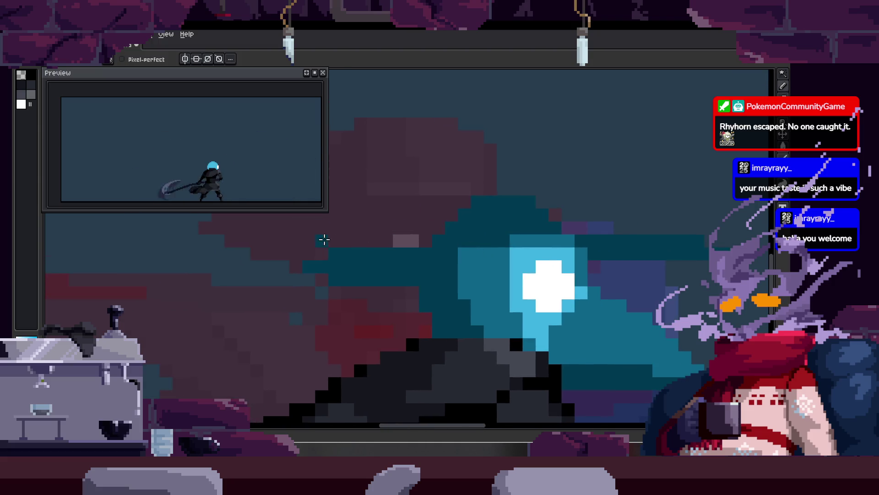
Tidy the brim by lasso-selecting part of the hat and erasing stray pixels.
{"action": "key", "text": "q"}
{"action": "left_click_drag", "start_coordinate": [323, 237], "coordinate": [374, 279]}
{"action": "key", "text": "b"}
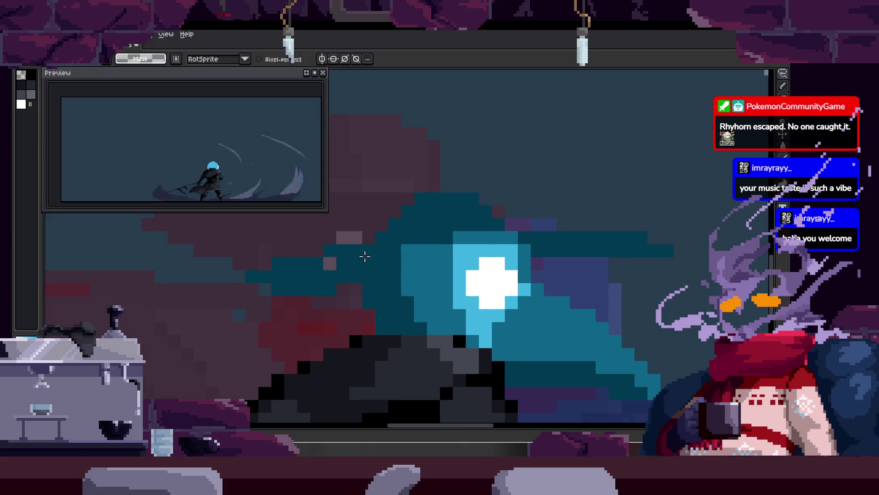
{"action": "scroll", "coordinate": [333, 268], "scroll_direction": "up", "scroll_amount": 2}
{"action": "scroll", "coordinate": [387, 288], "scroll_direction": "down", "scroll_amount": 3}
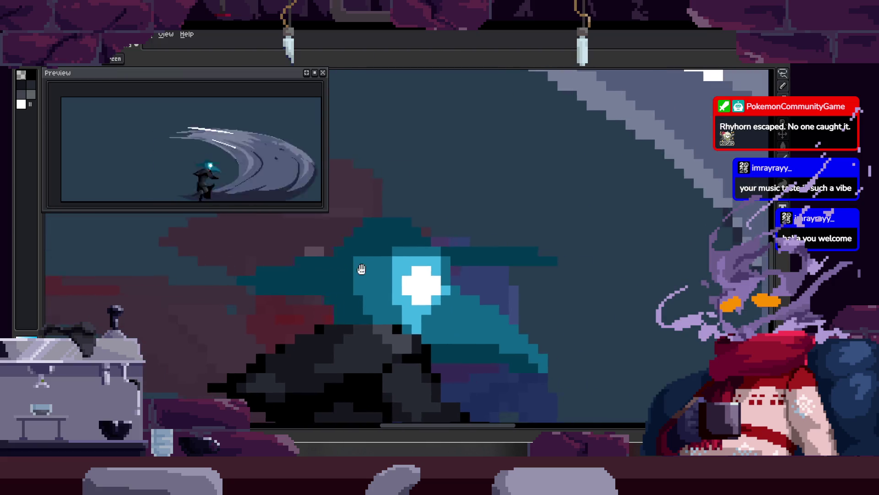
{"action": "scroll", "coordinate": [460, 274], "scroll_direction": "up", "scroll_amount": 2}
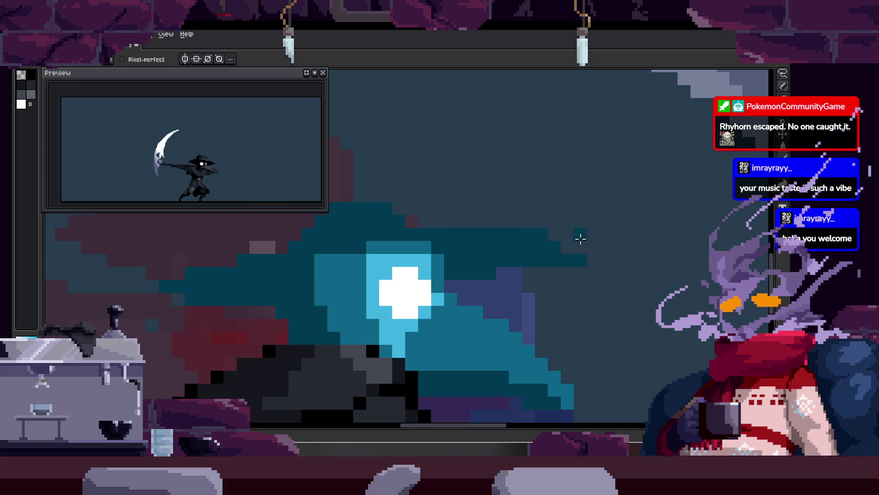
{"action": "key", "text": "e"}
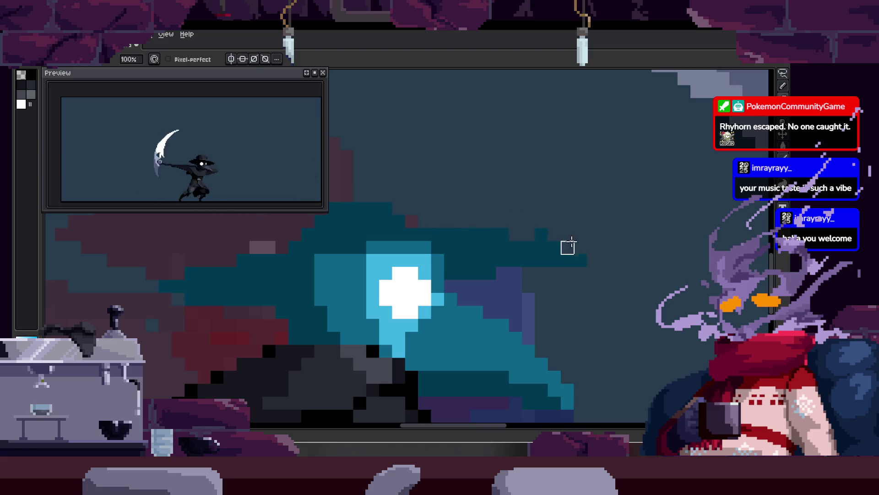
{"action": "key", "text": "z"}
{"action": "scroll", "coordinate": [442, 269], "scroll_direction": "down", "scroll_amount": 2}
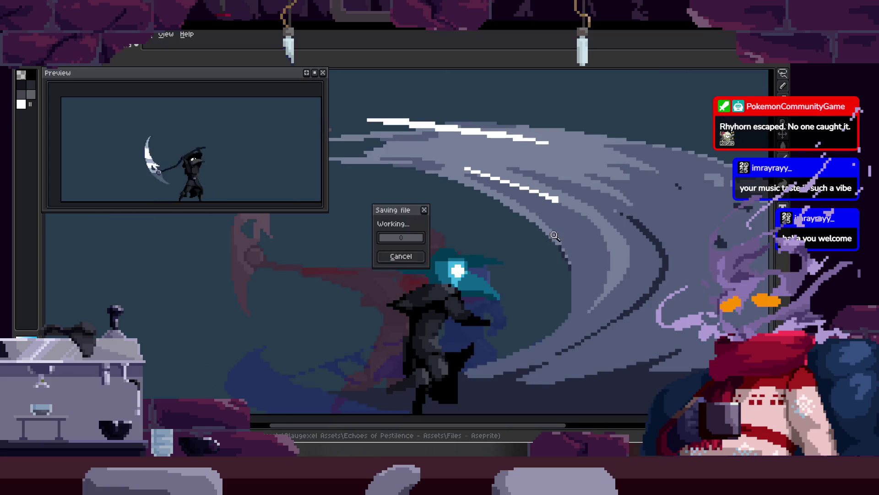
Add a lighter teal pixel to the hat brim.
{"action": "scroll", "coordinate": [511, 211], "scroll_direction": "up", "scroll_amount": 2}
{"action": "scroll", "coordinate": [480, 198], "scroll_direction": "up", "scroll_amount": 2}
{"action": "key", "text": "b"}
{"action": "scroll", "coordinate": [389, 270], "scroll_direction": "right", "scroll_amount": 2}
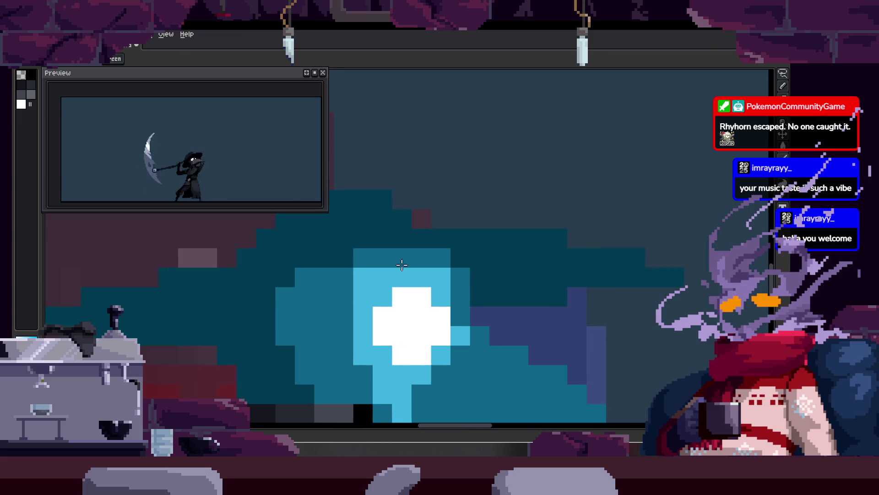
{"action": "scroll", "coordinate": [484, 239], "scroll_direction": "right", "scroll_amount": 2}
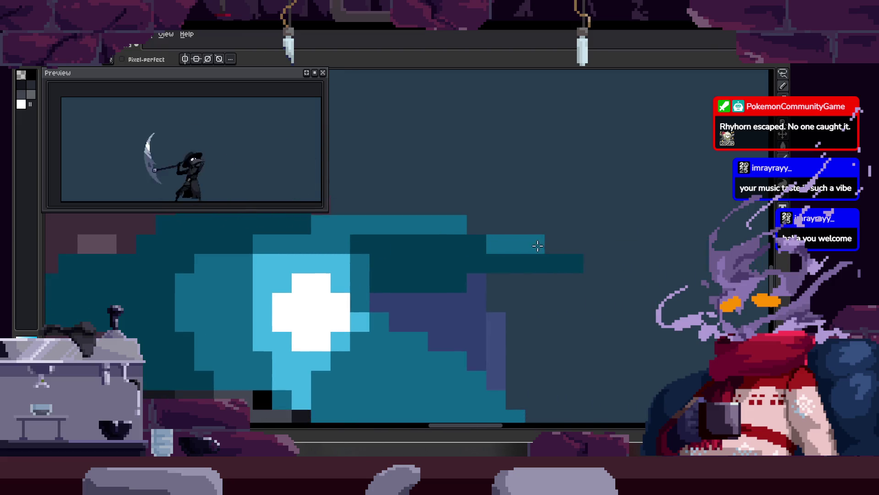
{"action": "left_click", "coordinate": [548, 265]}
Zoom in closely on the glowing eye and touch up a pixel there.
{"action": "key", "text": "z"}
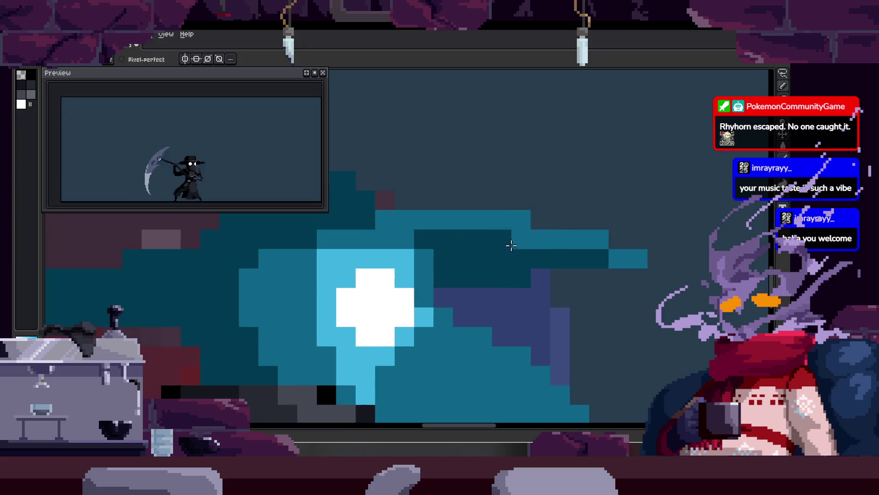
{"action": "left_click", "coordinate": [507, 253]}
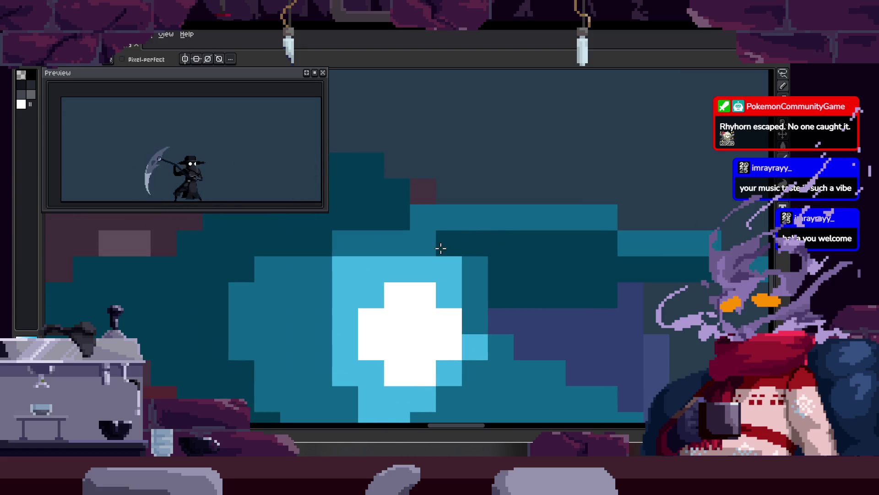
{"action": "left_click_drag", "start_coordinate": [441, 249], "coordinate": [460, 213]}
{"action": "left_click_drag", "start_coordinate": [357, 239], "coordinate": [384, 242]}
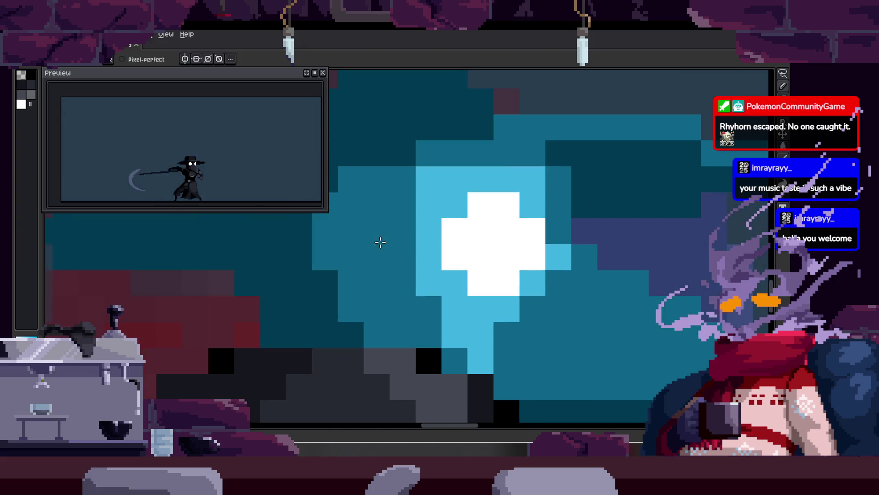
{"action": "right_click", "coordinate": [416, 191]}
{"action": "left_click", "coordinate": [450, 178]}
{"action": "scroll", "coordinate": [496, 190], "scroll_direction": "down", "scroll_amount": 1}
{"action": "scroll", "coordinate": [553, 216], "scroll_direction": "up", "scroll_amount": 1}
{"action": "key", "text": "b"}
{"action": "left_click", "coordinate": [396, 220], "text": "alt"}
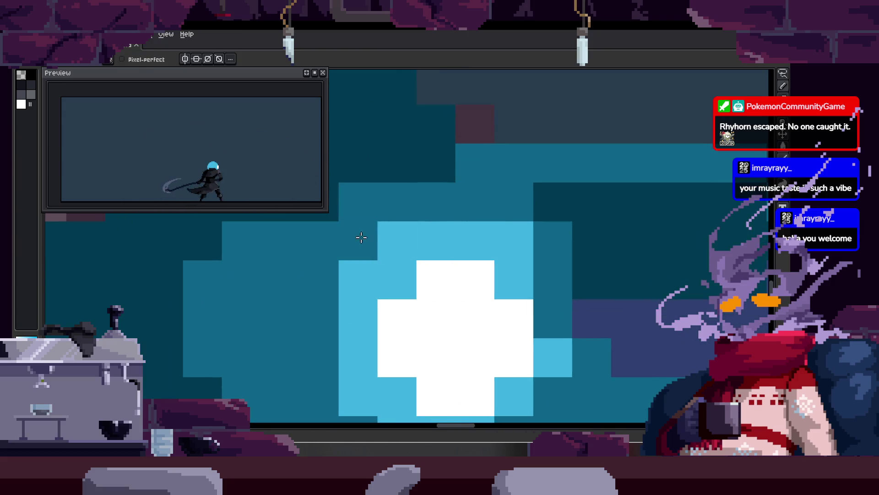
Paint two dark-teal pixels on the hat beside the eye.
{"action": "key", "text": "z"}
{"action": "scroll", "coordinate": [543, 213], "scroll_direction": "down", "scroll_amount": 1}
{"action": "scroll", "coordinate": [544, 213], "scroll_direction": "up", "scroll_amount": 1}
{"action": "scroll", "coordinate": [544, 213], "scroll_direction": "down", "scroll_amount": 2}
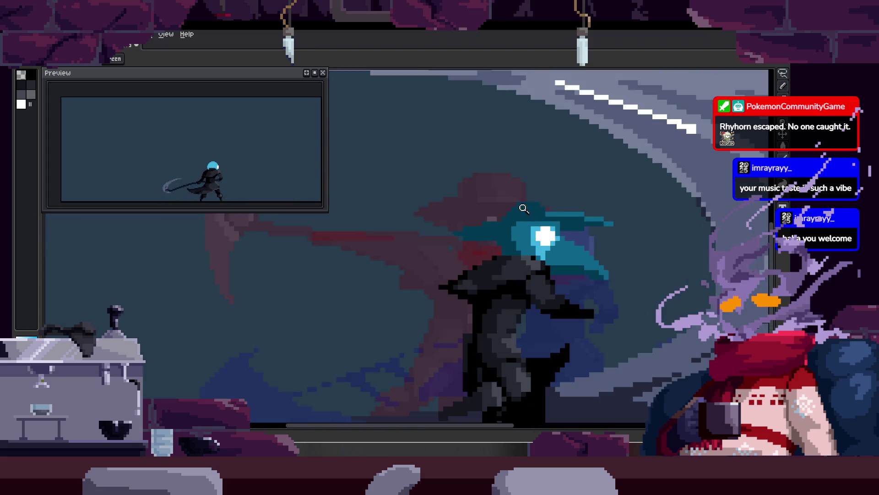
{"action": "scroll", "coordinate": [556, 204], "scroll_direction": "up", "scroll_amount": 1}
{"action": "key", "text": "b"}
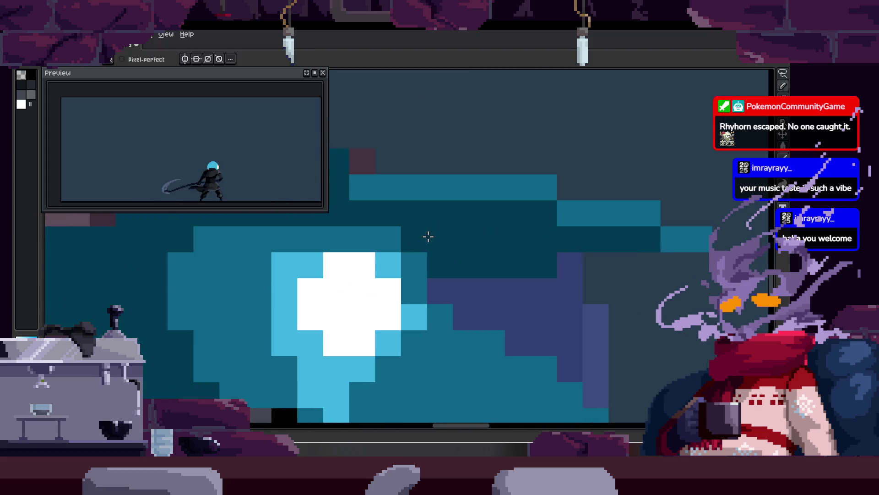
{"action": "key", "text": "h"}
{"action": "scroll", "coordinate": [396, 238], "scroll_direction": "down", "scroll_amount": 2}
{"action": "key", "text": "z"}
{"action": "scroll", "coordinate": [400, 195], "scroll_direction": "up", "scroll_amount": 2}
{"action": "left_click", "coordinate": [401, 260], "text": "alt"}
{"action": "left_click", "coordinate": [423, 266]}
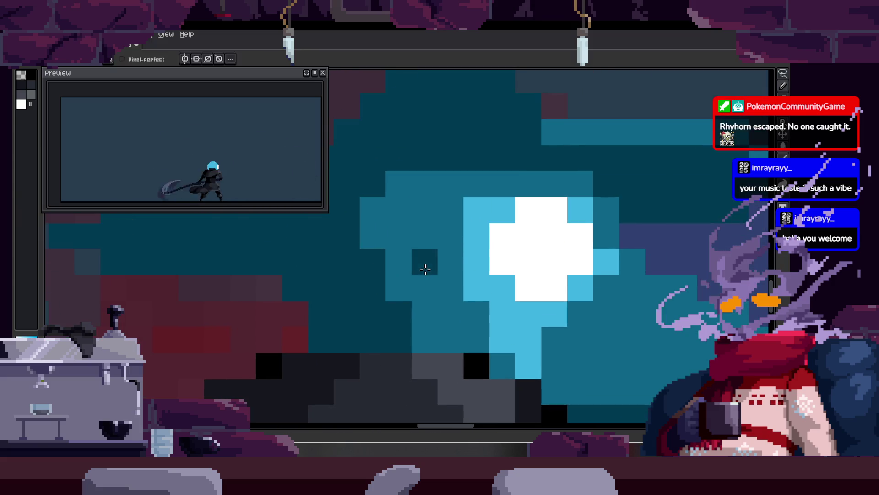
Zoom in and out to review the white eye beneath the teal hat.
{"action": "scroll", "coordinate": [394, 278], "scroll_direction": "down", "scroll_amount": 1}
{"action": "key", "text": "z"}
{"action": "scroll", "coordinate": [373, 236], "scroll_direction": "down", "scroll_amount": 2}
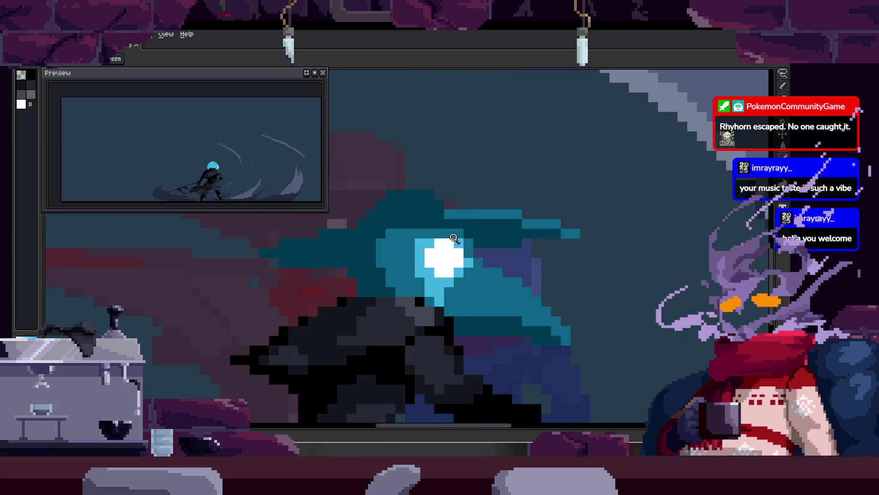
{"action": "scroll", "coordinate": [493, 207], "scroll_direction": "up", "scroll_amount": 3}
{"action": "scroll", "coordinate": [494, 207], "scroll_direction": "up", "scroll_amount": 1}
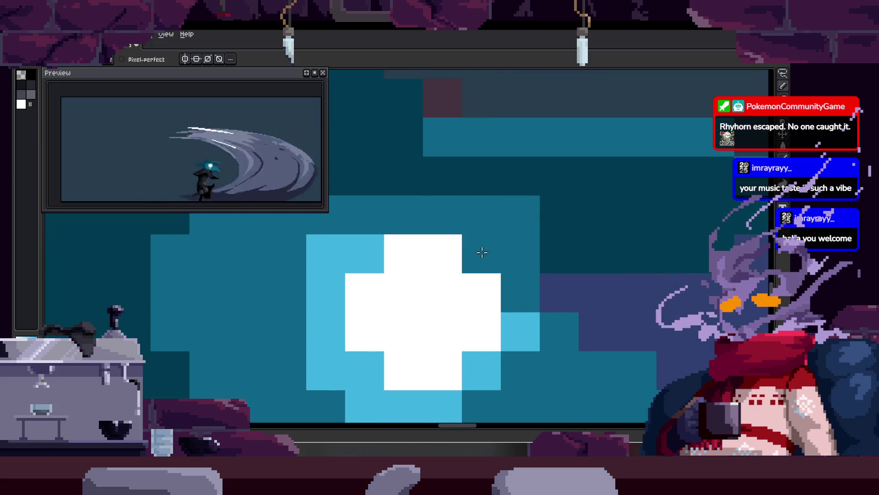
{"action": "scroll", "coordinate": [457, 247], "scroll_direction": "down", "scroll_amount": 3}
{"action": "scroll", "coordinate": [514, 239], "scroll_direction": "up", "scroll_amount": 2}
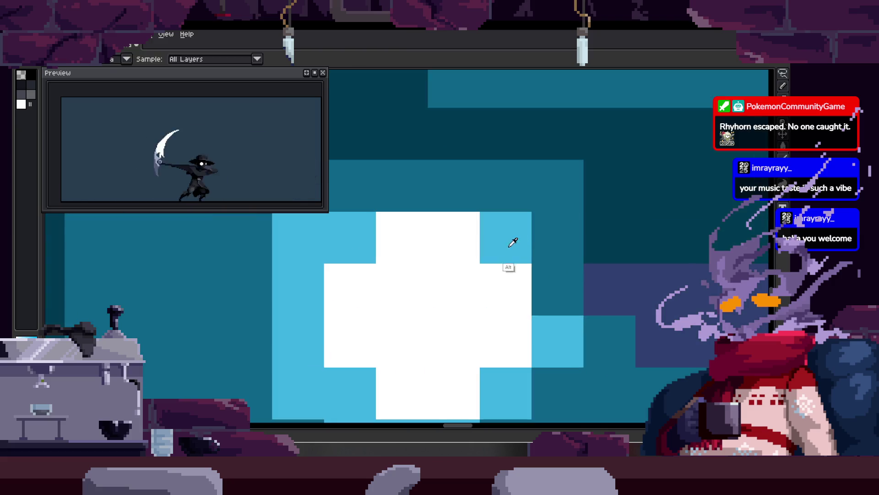
Sample a colour from the artwork with the Pencil ready for eye touch-ups.
{"action": "scroll", "coordinate": [492, 211], "scroll_direction": "down", "scroll_amount": 2}
{"action": "key", "text": "ctrl"}
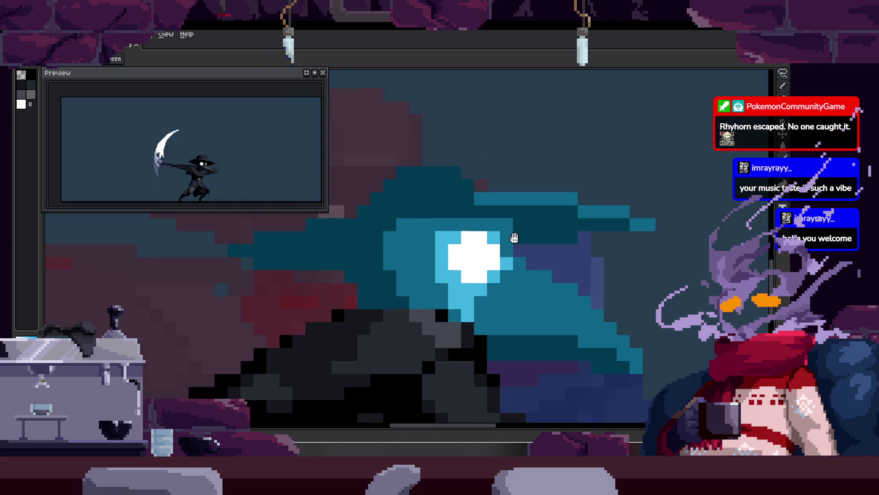
{"action": "scroll", "coordinate": [366, 229], "scroll_direction": "up", "scroll_amount": 3}
{"action": "key", "text": "b"}
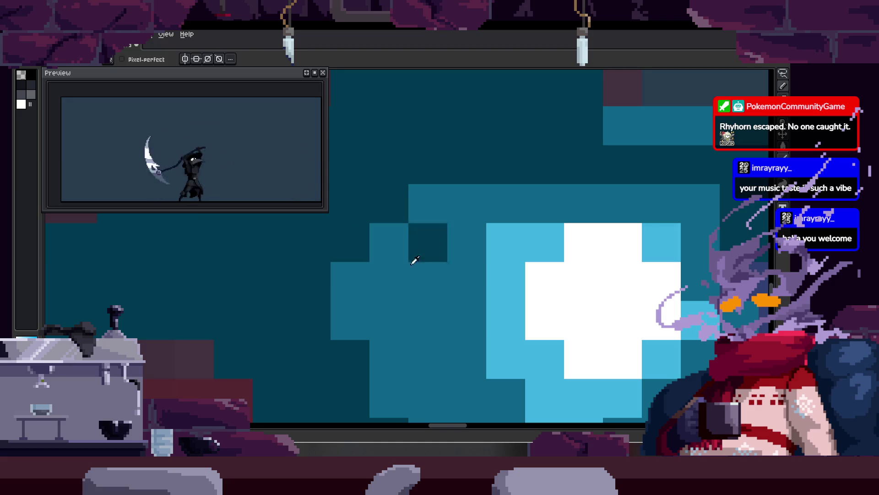
{"action": "scroll", "coordinate": [399, 245], "scroll_direction": "down", "scroll_amount": 2}
{"action": "key", "text": "alt"}
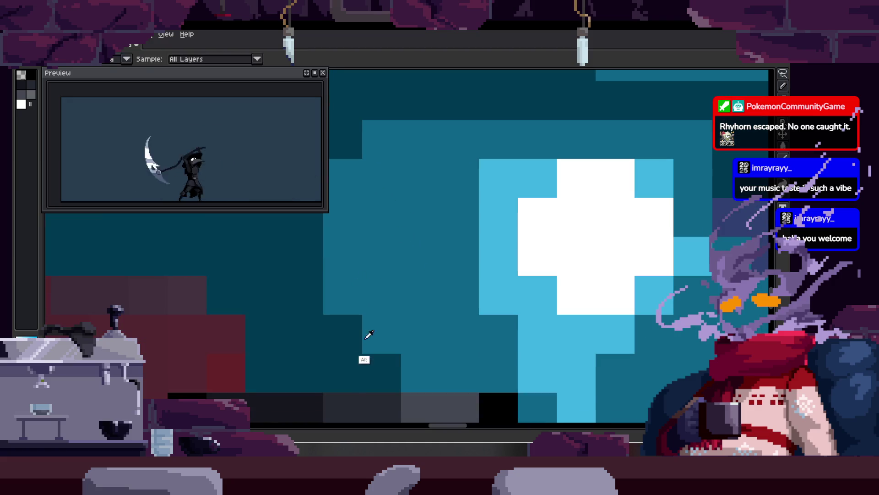
Pan across the head and zoom in on the glowing eye.
{"action": "scroll", "coordinate": [401, 261], "scroll_direction": "right", "scroll_amount": 1}
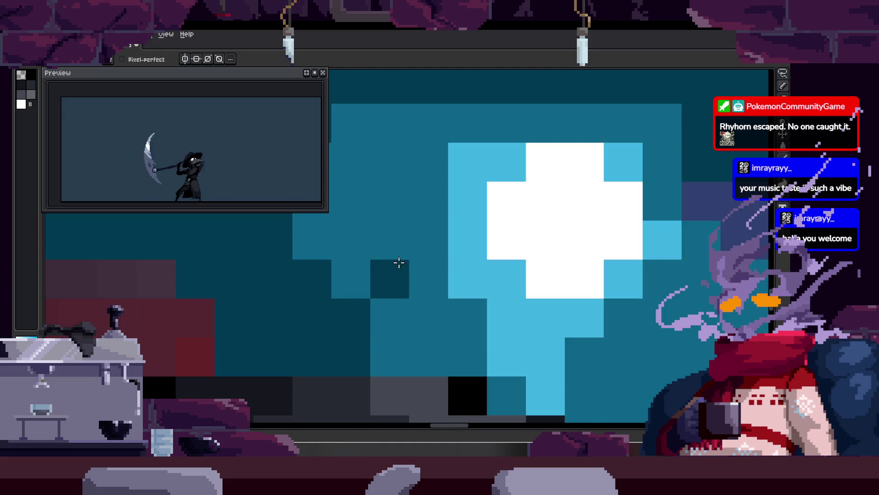
{"action": "scroll", "coordinate": [351, 227], "scroll_direction": "right", "scroll_amount": 3}
{"action": "scroll", "coordinate": [366, 216], "scroll_direction": "down", "scroll_amount": 5}
{"action": "scroll", "coordinate": [378, 200], "scroll_direction": "up", "scroll_amount": 6}
{"action": "scroll", "coordinate": [430, 228], "scroll_direction": "right", "scroll_amount": 1}
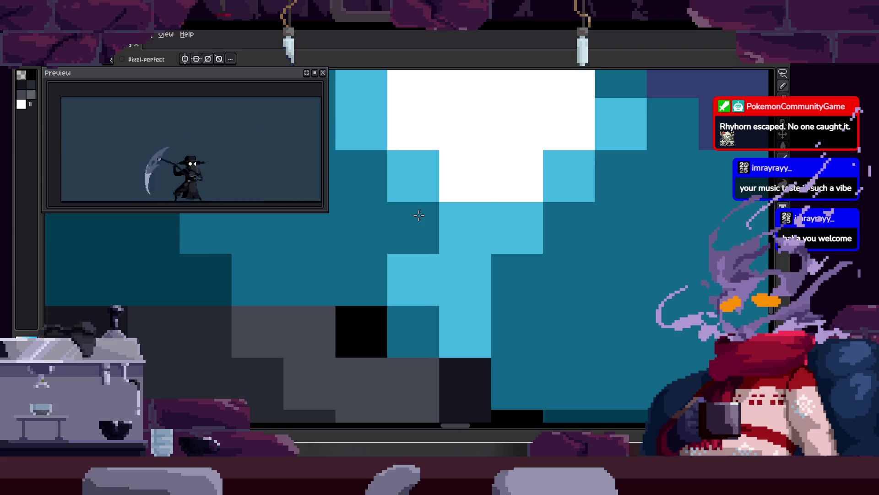
{"action": "scroll", "coordinate": [424, 236], "scroll_direction": "up", "scroll_amount": 2}
{"action": "scroll", "coordinate": [424, 237], "scroll_direction": "down", "scroll_amount": 2}
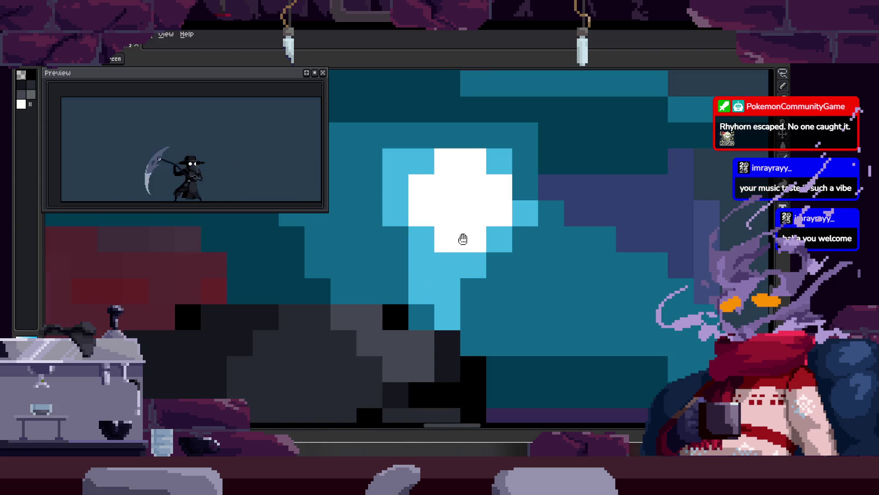
{"action": "scroll", "coordinate": [456, 243], "scroll_direction": "right", "scroll_amount": 1}
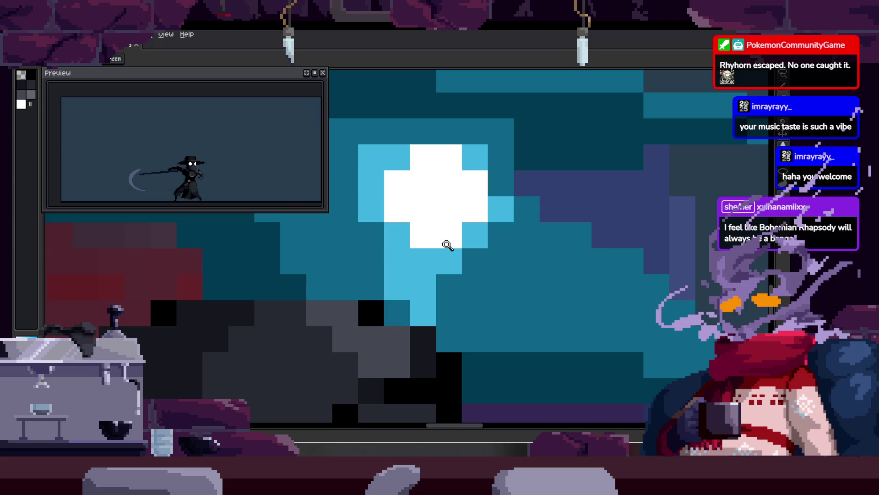
{"action": "scroll", "coordinate": [435, 248], "scroll_direction": "up", "scroll_amount": 1}
{"action": "scroll", "coordinate": [421, 259], "scroll_direction": "left", "scroll_amount": 1}
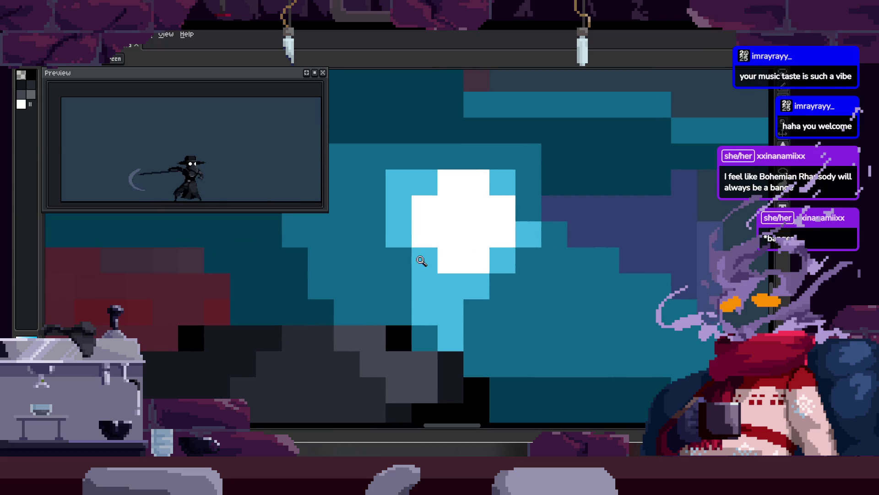
{"action": "scroll", "coordinate": [401, 254], "scroll_direction": "right", "scroll_amount": 1}
{"action": "scroll", "coordinate": [411, 239], "scroll_direction": "down", "scroll_amount": 1}
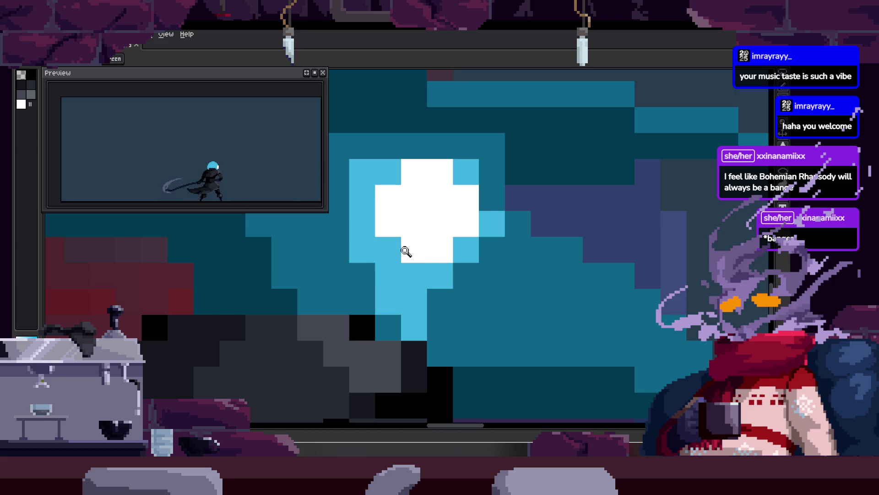
{"action": "left_click", "coordinate": [404, 252]}
Pick a colour from the head and adjust the eye's light-blue halo pixels.
{"action": "key", "text": "b"}
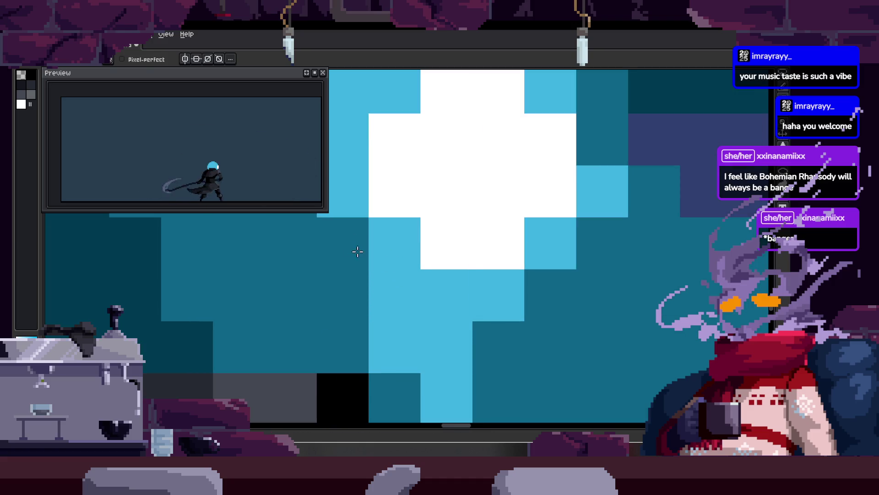
{"action": "scroll", "coordinate": [371, 263], "scroll_direction": "up", "scroll_amount": 2}
{"action": "scroll", "coordinate": [418, 269], "scroll_direction": "down", "scroll_amount": 2}
{"action": "key", "text": "alt"}
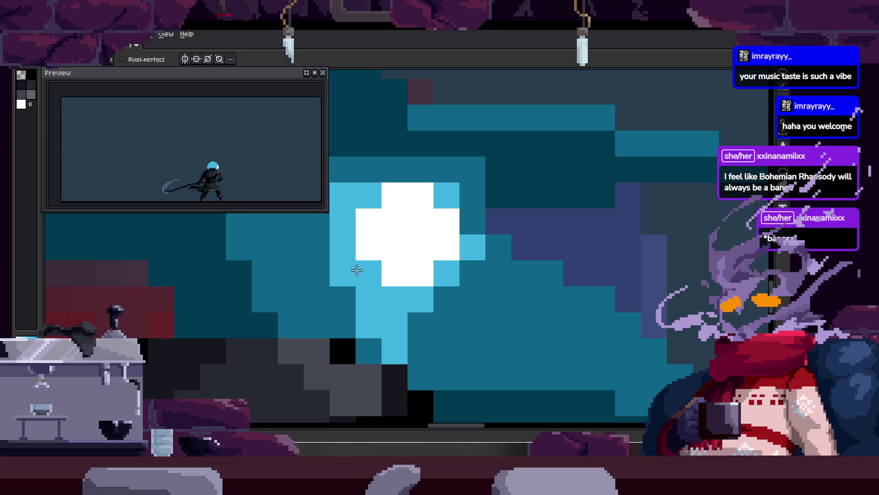
{"action": "scroll", "coordinate": [375, 266], "scroll_direction": "left", "scroll_amount": 2}
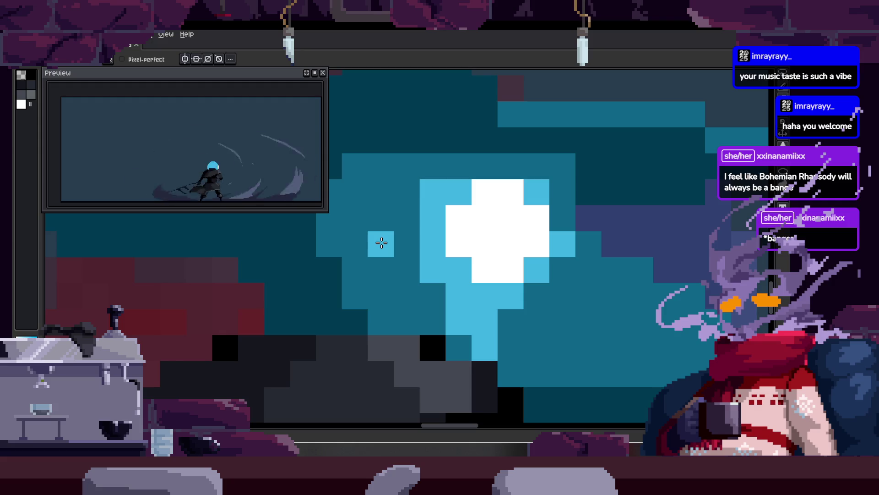
{"action": "scroll", "coordinate": [520, 204], "scroll_direction": "right", "scroll_amount": 2}
{"action": "scroll", "coordinate": [526, 202], "scroll_direction": "down", "scroll_amount": 1}
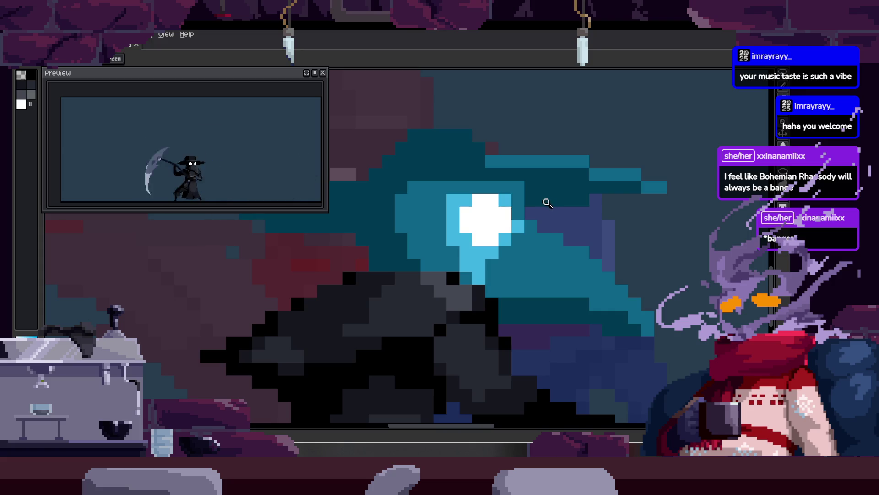
Draw a straight vertical teal line forming the side of the hat's crown.
{"action": "scroll", "coordinate": [461, 198], "scroll_direction": "down", "scroll_amount": 2}
{"action": "scroll", "coordinate": [494, 202], "scroll_direction": "up", "scroll_amount": 3}
{"action": "scroll", "coordinate": [310, 257], "scroll_direction": "down", "scroll_amount": 2}
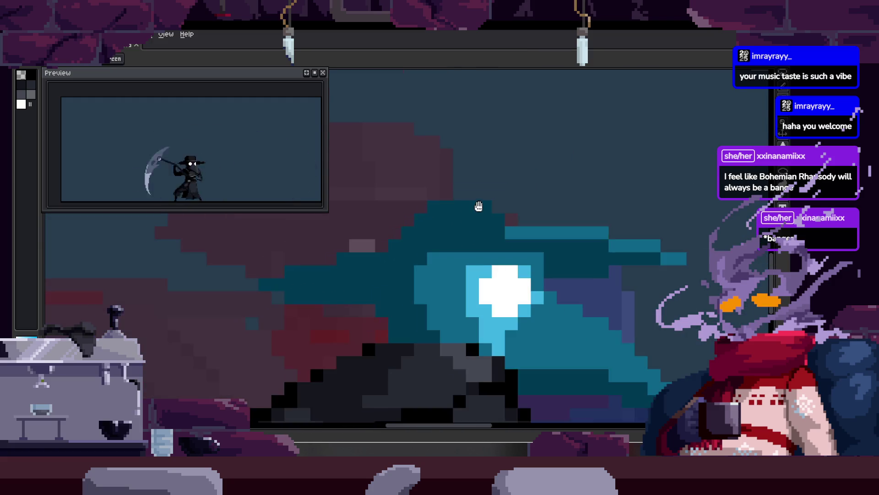
{"action": "key", "text": "shift"}
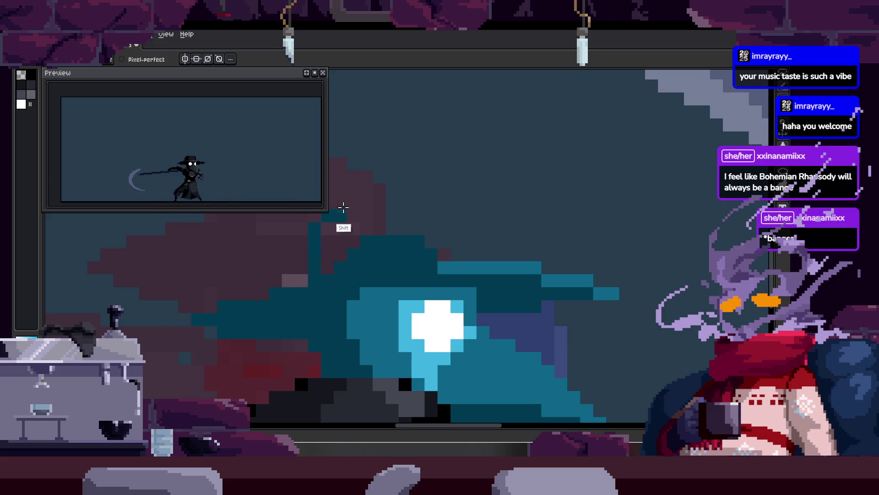
{"action": "left_click", "coordinate": [332, 212], "text": "shift"}
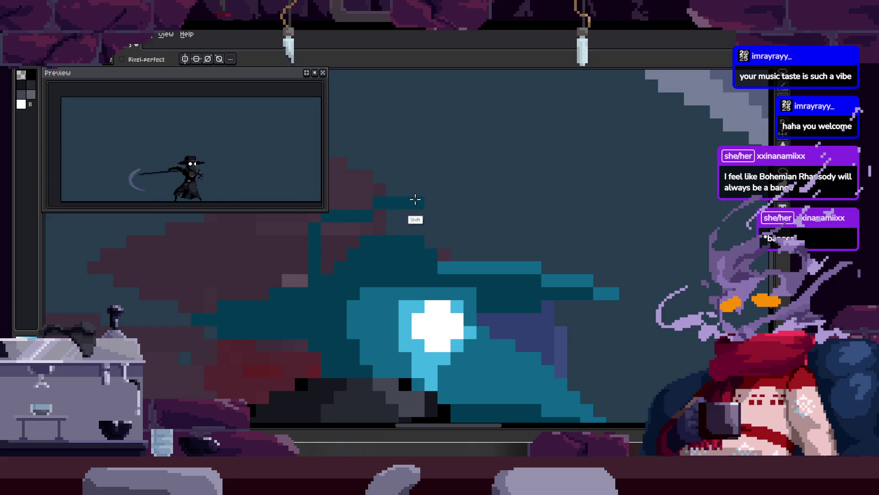
Paint a light-blue block on the crown top and fill its dark gap light blue.
{"action": "key", "text": "z"}
{"action": "left_click", "coordinate": [430, 207]}
{"action": "left_click_drag", "start_coordinate": [388, 202], "coordinate": [476, 246]}
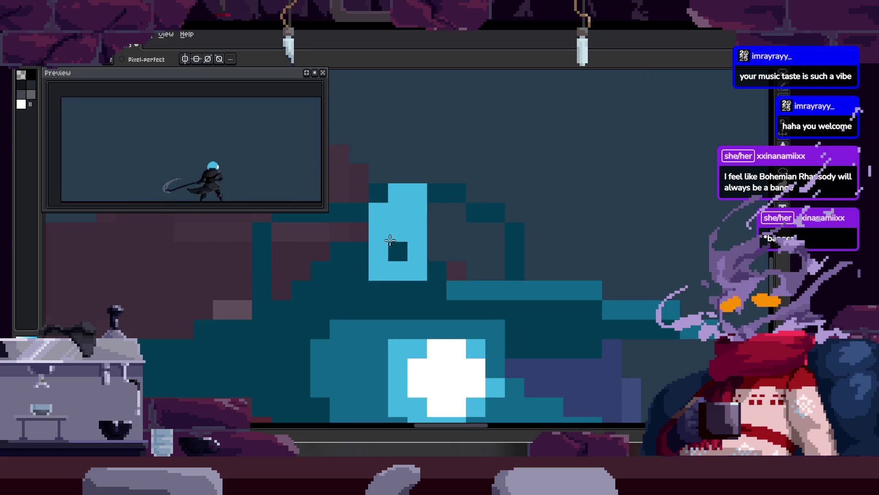
{"action": "key", "text": "g"}
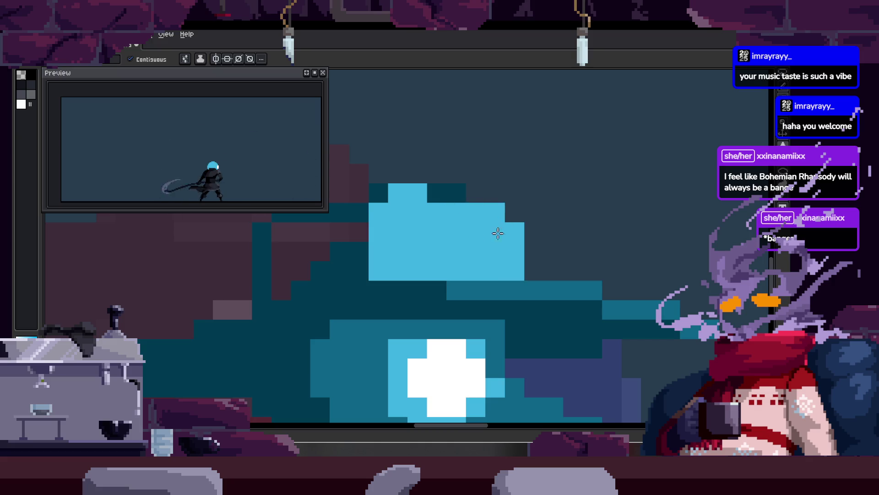
{"action": "left_click", "coordinate": [447, 192]}
{"action": "scroll", "coordinate": [476, 222], "scroll_direction": "down", "scroll_amount": 3}
{"action": "scroll", "coordinate": [450, 220], "scroll_direction": "up", "scroll_amount": 3}
Paint teal over the dark area beside the crown to shade the hat's side.
{"action": "key", "text": "z"}
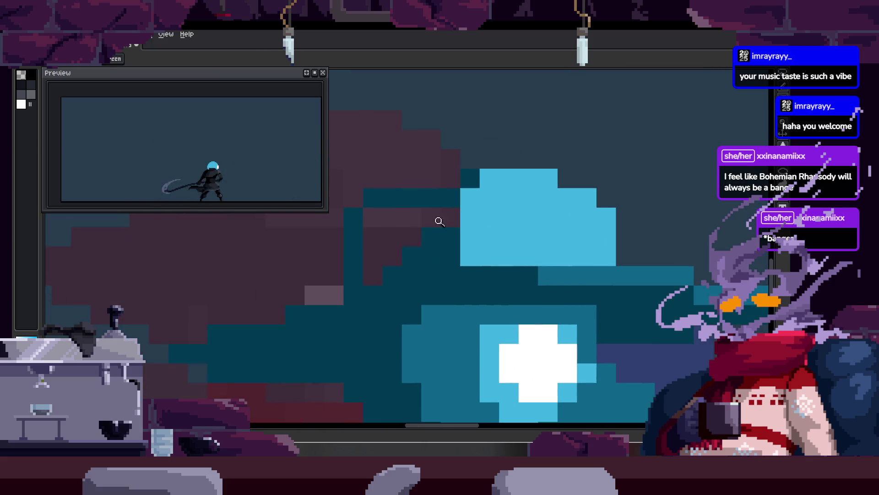
{"action": "mouse_move", "coordinate": [421, 258]}
{"action": "left_mouse_down"}
{"action": "mouse_move", "coordinate": [467, 177]}
{"action": "mouse_move", "coordinate": [452, 199]}
{"action": "left_mouse_up"}
{"action": "scroll", "coordinate": [462, 198], "scroll_direction": "down", "scroll_amount": 2}
{"action": "scroll", "coordinate": [455, 200], "scroll_direction": "up", "scroll_amount": 3}
{"action": "key", "text": "b"}
{"action": "key", "text": "z"}
{"action": "scroll", "coordinate": [508, 220], "scroll_direction": "down", "scroll_amount": 4}
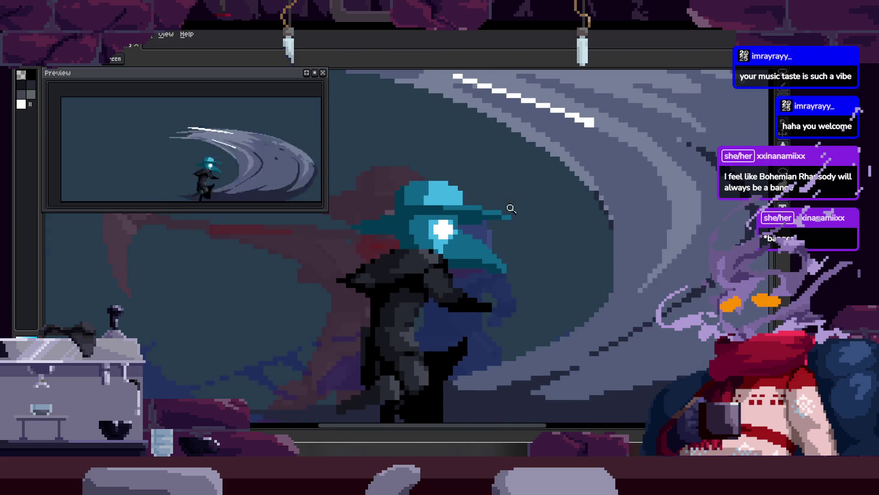
{"action": "scroll", "coordinate": [485, 199], "scroll_direction": "up", "scroll_amount": 4}
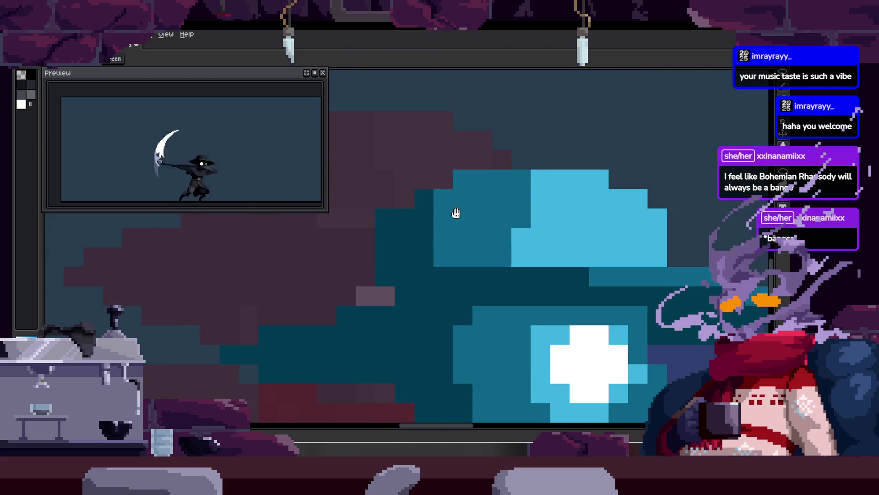
{"action": "left_click_drag", "start_coordinate": [455, 216], "coordinate": [420, 215]}
{"action": "key", "text": "b"}
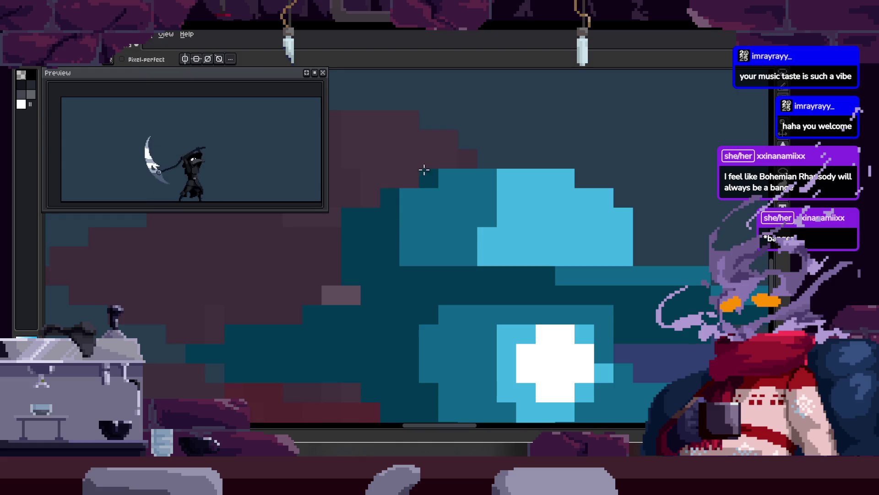
{"action": "scroll", "coordinate": [390, 188], "scroll_direction": "down", "scroll_amount": 3}
Zoom in on the plague doctor's teal hat and sample the hat colour for the pencil.
{"action": "key", "text": "z"}
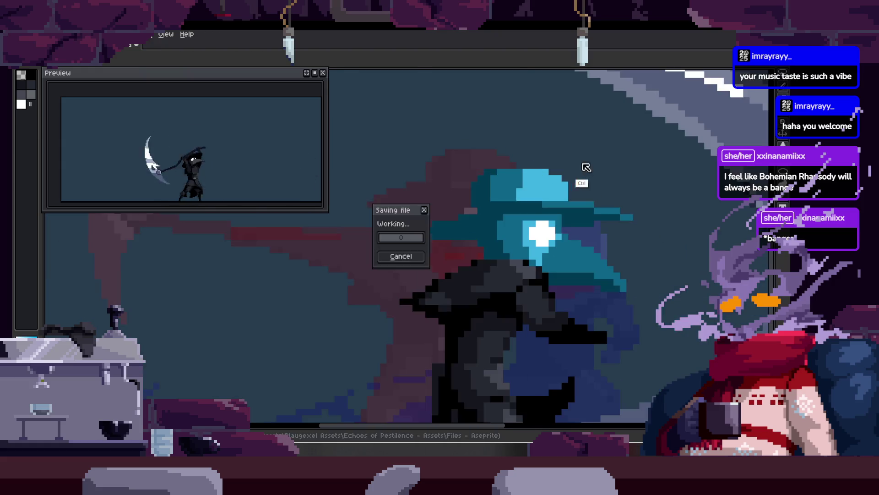
{"action": "scroll", "coordinate": [527, 234], "scroll_direction": "up", "scroll_amount": 4}
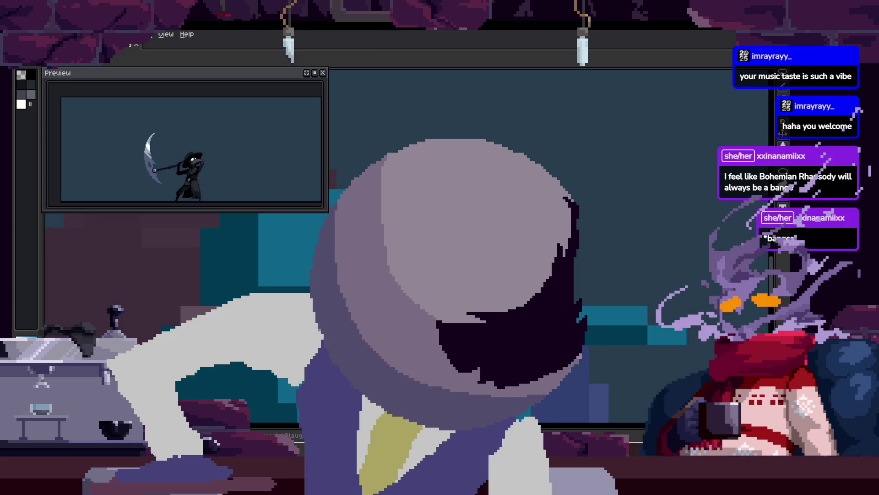
{"action": "key", "text": "i"}
{"action": "key", "text": "z"}
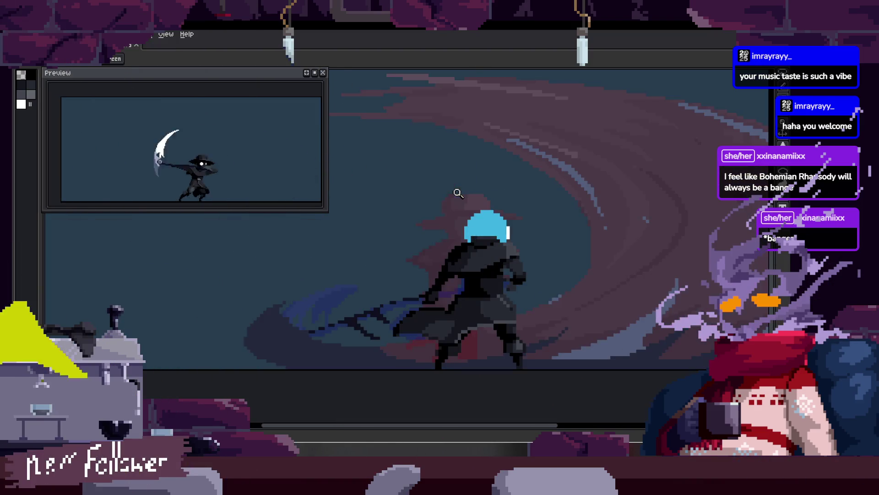
{"action": "scroll", "coordinate": [472, 208], "scroll_direction": "up", "scroll_amount": 2}
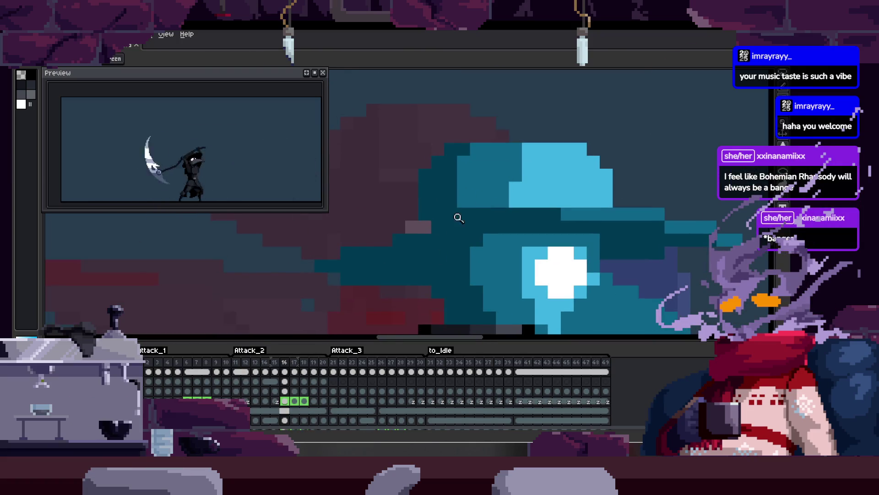
{"action": "scroll", "coordinate": [412, 234], "scroll_direction": "up", "scroll_amount": 1}
{"action": "key", "text": "b"}
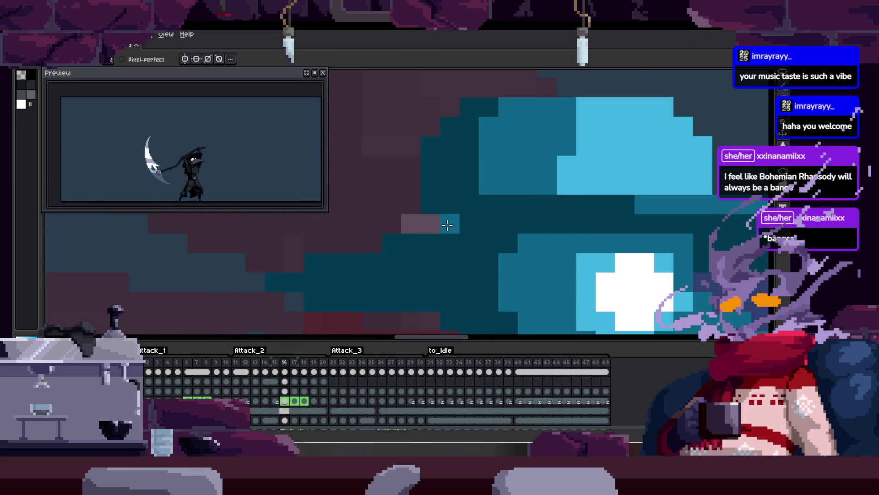
{"action": "left_click_drag", "start_coordinate": [493, 218], "coordinate": [471, 216]}
{"action": "key", "text": "alt"}
Reframe the view on the hat's brim, then save the sprite.
{"action": "scroll", "coordinate": [510, 202], "scroll_direction": "down", "scroll_amount": 1}
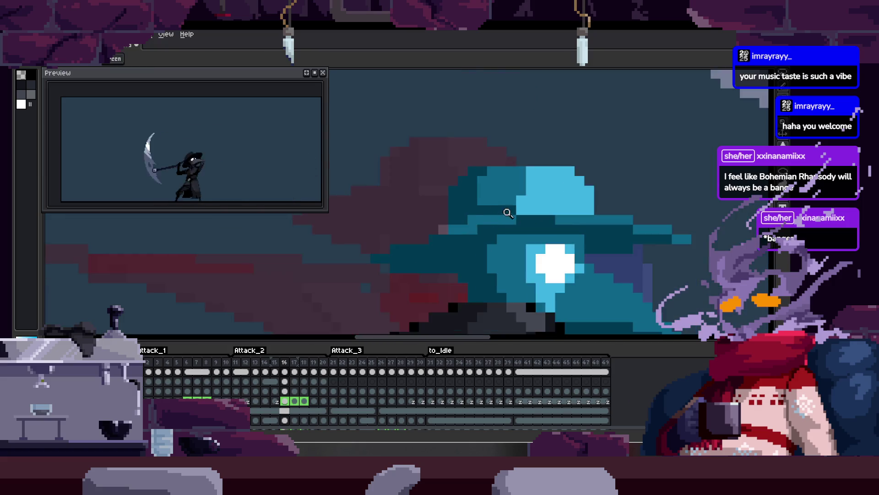
{"action": "scroll", "coordinate": [475, 196], "scroll_direction": "up", "scroll_amount": 1}
{"action": "key", "text": "z"}
{"action": "scroll", "coordinate": [473, 230], "scroll_direction": "down", "scroll_amount": 3}
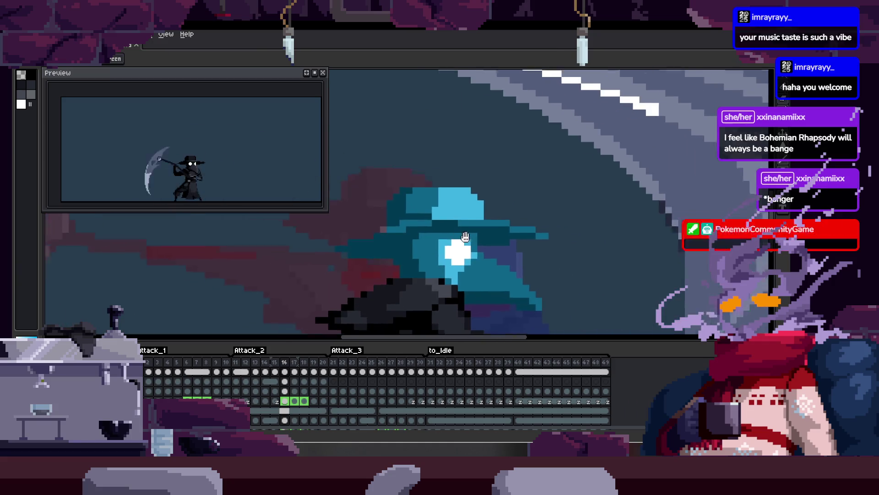
{"action": "scroll", "coordinate": [495, 234], "scroll_direction": "down", "scroll_amount": 1}
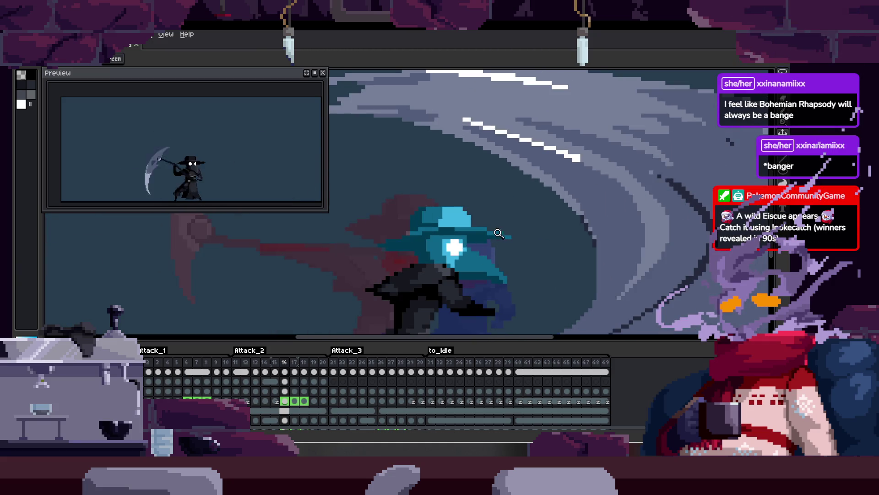
{"action": "scroll", "coordinate": [403, 220], "scroll_direction": "up", "scroll_amount": 1}
{"action": "scroll", "coordinate": [398, 216], "scroll_direction": "up", "scroll_amount": 1}
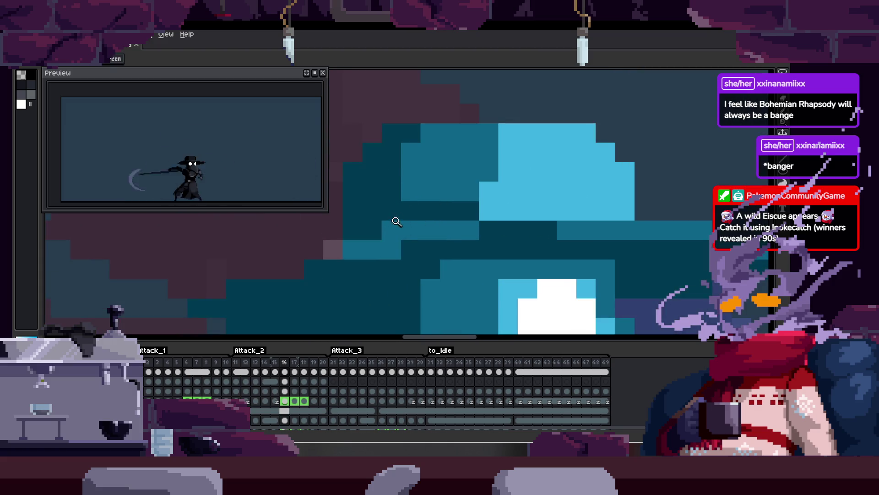
{"action": "scroll", "coordinate": [406, 216], "scroll_direction": "up", "scroll_amount": 1}
{"action": "left_click_drag", "start_coordinate": [406, 217], "coordinate": [433, 210]}
{"action": "key", "text": "b"}
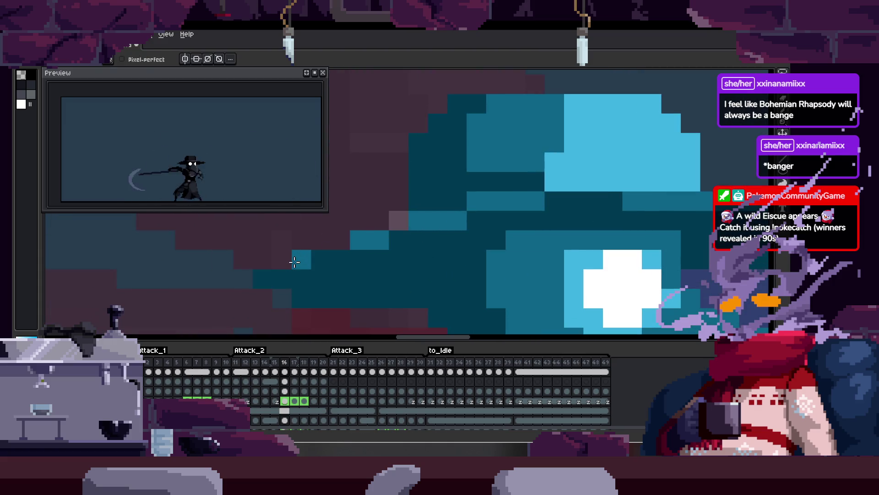
{"action": "scroll", "coordinate": [298, 279], "scroll_direction": "down", "scroll_amount": 2}
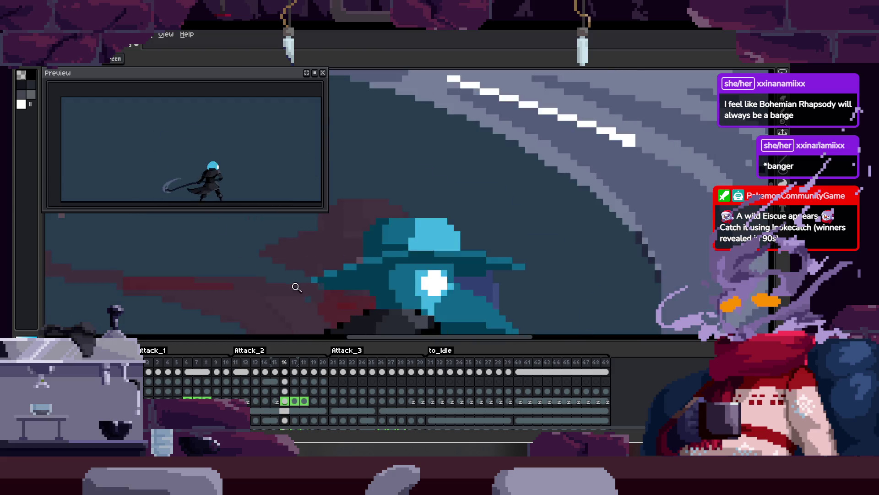
{"action": "scroll", "coordinate": [394, 238], "scroll_direction": "down", "scroll_amount": 1}
{"action": "key", "text": "Tab"}
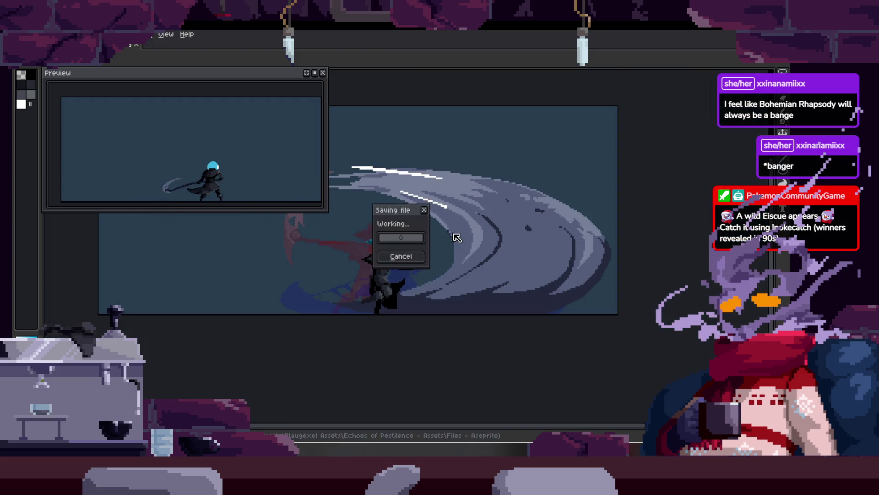
Fill two hat columns and a hat row with light blue, leaving one pixel dark teal.
{"action": "scroll", "coordinate": [444, 224], "scroll_direction": "down", "scroll_amount": 1}
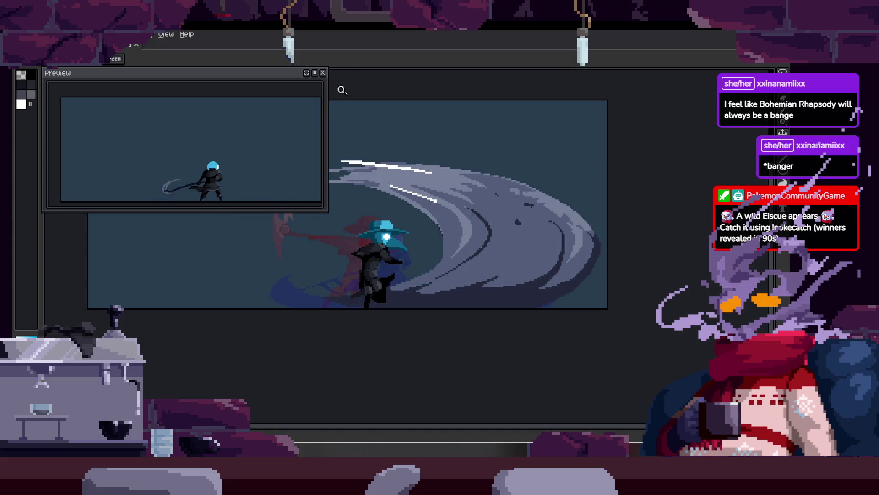
{"action": "scroll", "coordinate": [382, 224], "scroll_direction": "up", "scroll_amount": 4}
{"action": "key", "text": "b"}
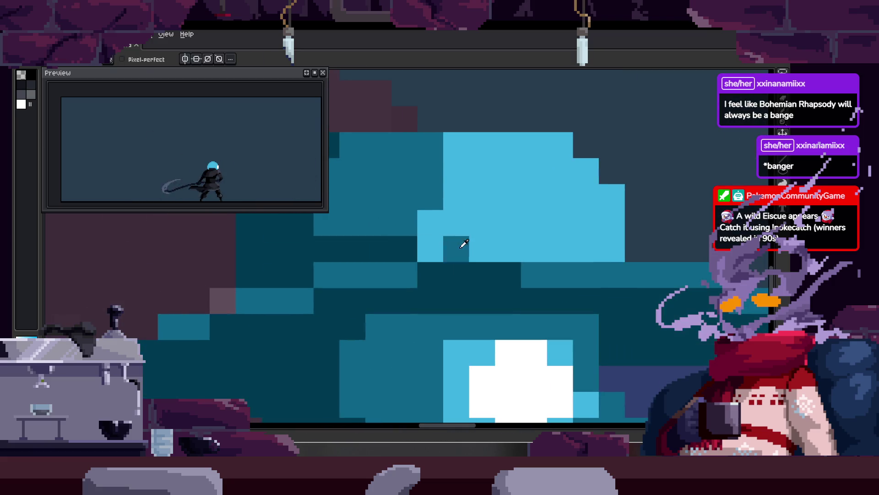
{"action": "left_click_drag", "start_coordinate": [417, 249], "coordinate": [435, 178]}
{"action": "left_click", "coordinate": [356, 246], "text": "alt"}
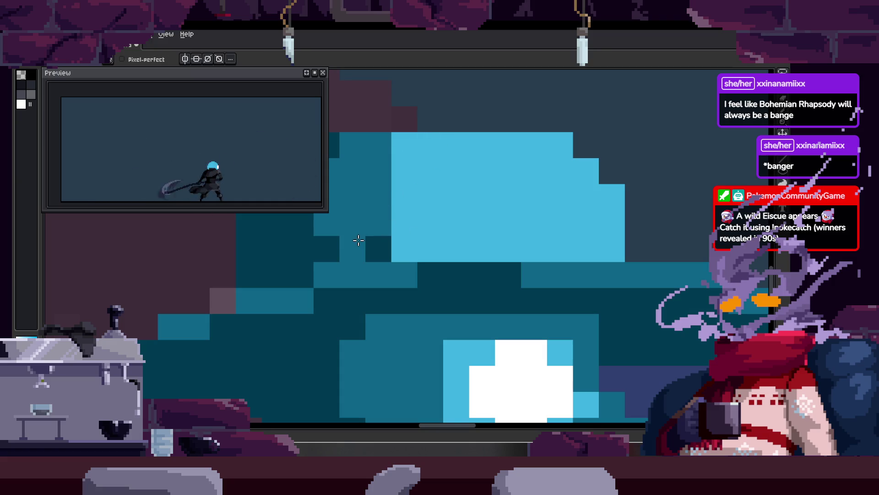
{"action": "left_click", "coordinate": [427, 238]}
{"action": "mouse_move", "coordinate": [380, 275]}
{"action": "left_mouse_down"}
{"action": "mouse_move", "coordinate": [540, 275]}
{"action": "mouse_move", "coordinate": [476, 259]}
{"action": "left_mouse_up"}
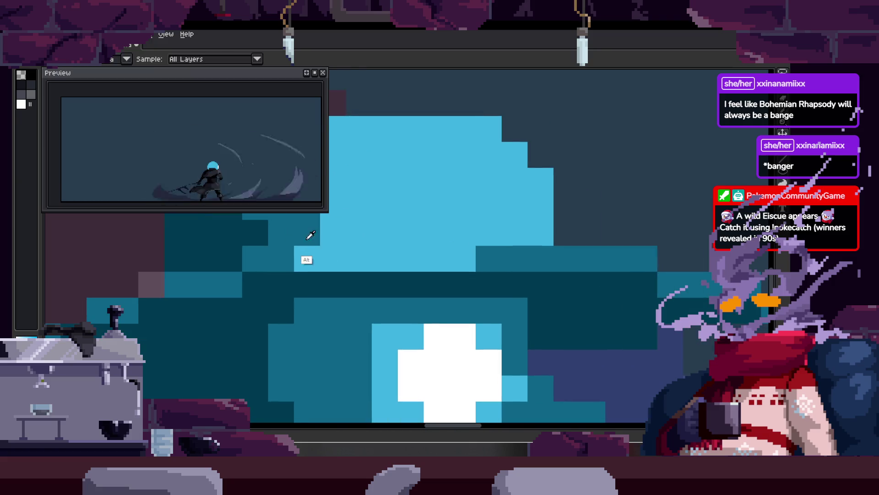
On another attack frame, paint a bright cyan band across the hat.
{"action": "scroll", "coordinate": [476, 232], "scroll_direction": "down", "scroll_amount": 3}
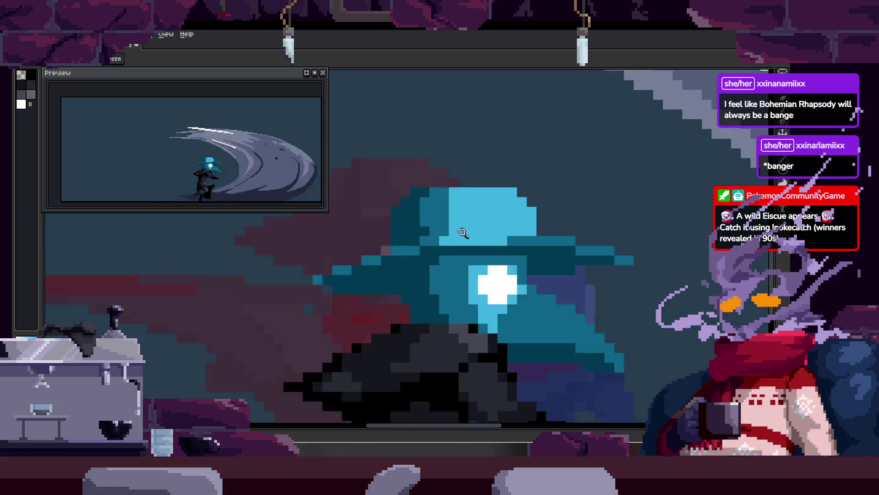
{"action": "scroll", "coordinate": [474, 239], "scroll_direction": "down", "scroll_amount": 2}
{"action": "key", "text": "Return"}
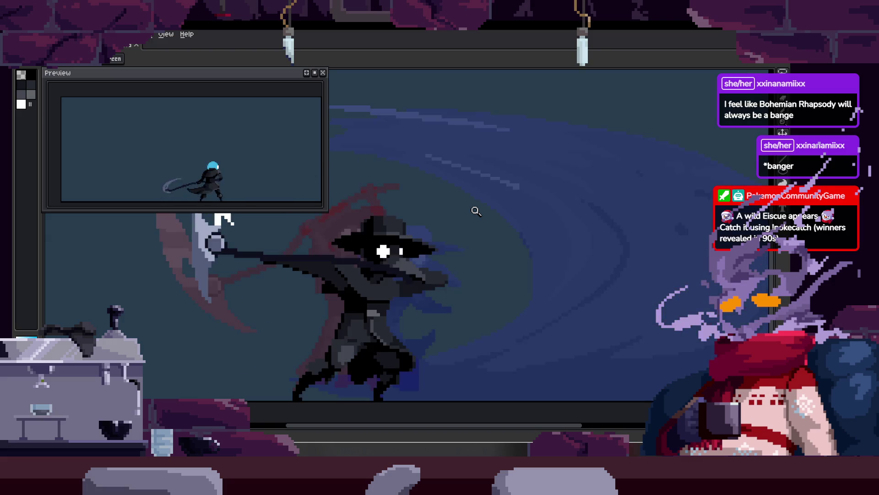
{"action": "scroll", "coordinate": [460, 220], "scroll_direction": "up", "scroll_amount": 3}
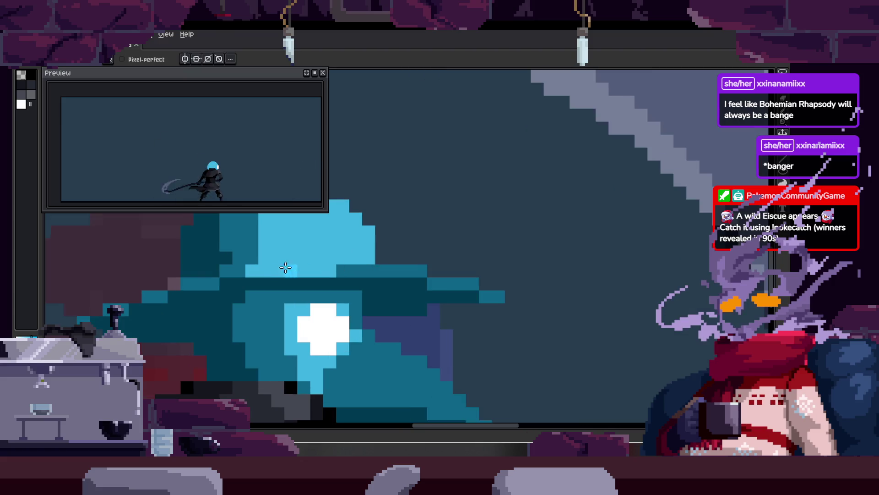
{"action": "left_click_drag", "start_coordinate": [256, 270], "coordinate": [369, 273]}
{"action": "scroll", "coordinate": [479, 279], "scroll_direction": "up", "scroll_amount": 1}
Play back the attack animation and zoom around to check the repainted hat.
{"action": "key", "text": "z"}
{"action": "scroll", "coordinate": [479, 279], "scroll_direction": "down", "scroll_amount": 3}
{"action": "key", "text": "Return"}
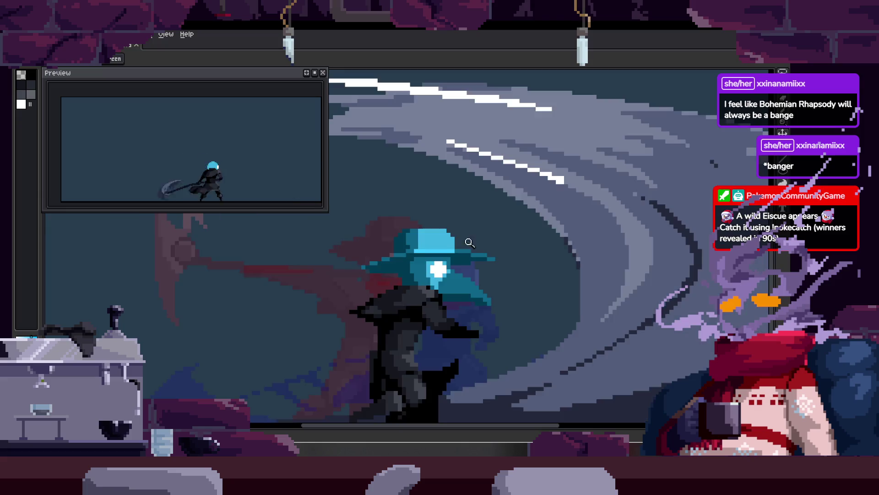
{"action": "scroll", "coordinate": [481, 238], "scroll_direction": "up", "scroll_amount": 3}
{"action": "key", "text": "b"}
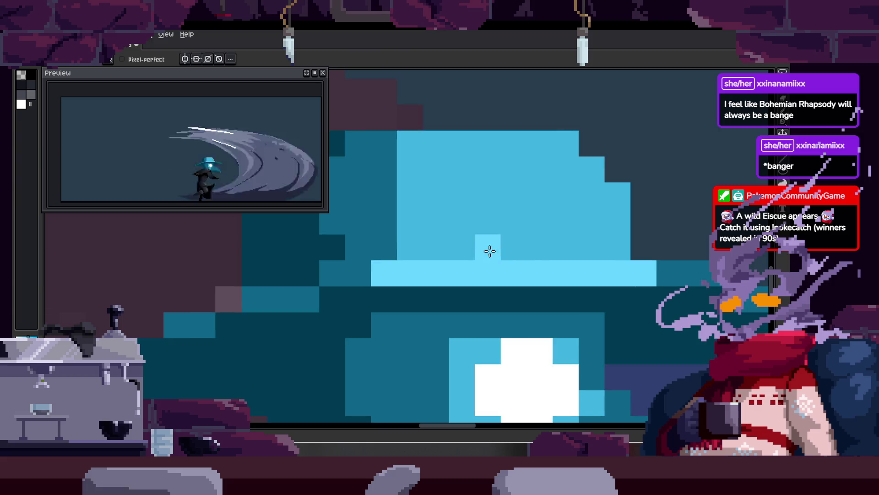
{"action": "key", "text": "z"}
{"action": "scroll", "coordinate": [447, 220], "scroll_direction": "down", "scroll_amount": 3}
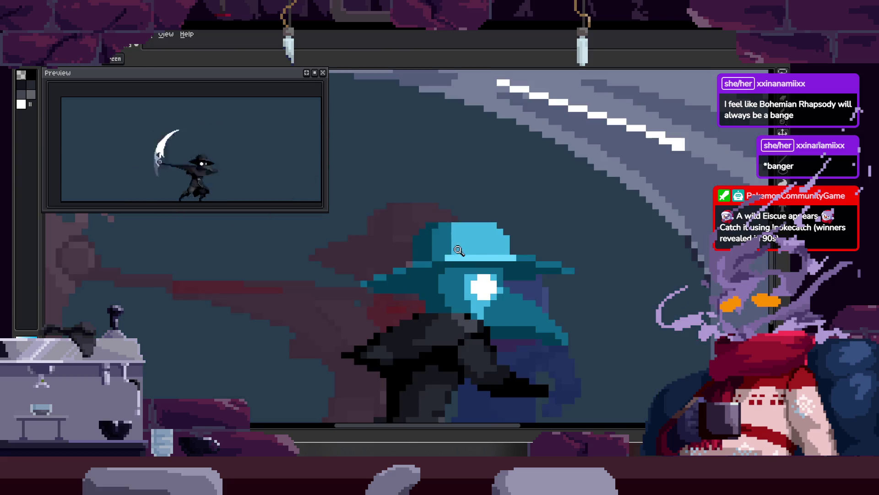
{"action": "scroll", "coordinate": [355, 261], "scroll_direction": "up", "scroll_amount": 3}
Bring the right side of the hat into close view with the pencil ready.
{"action": "key", "text": "b"}
{"action": "key", "text": "z"}
{"action": "scroll", "coordinate": [377, 297], "scroll_direction": "down", "scroll_amount": 2}
{"action": "scroll", "coordinate": [456, 273], "scroll_direction": "down", "scroll_amount": 2}
{"action": "scroll", "coordinate": [465, 196], "scroll_direction": "down", "scroll_amount": 2}
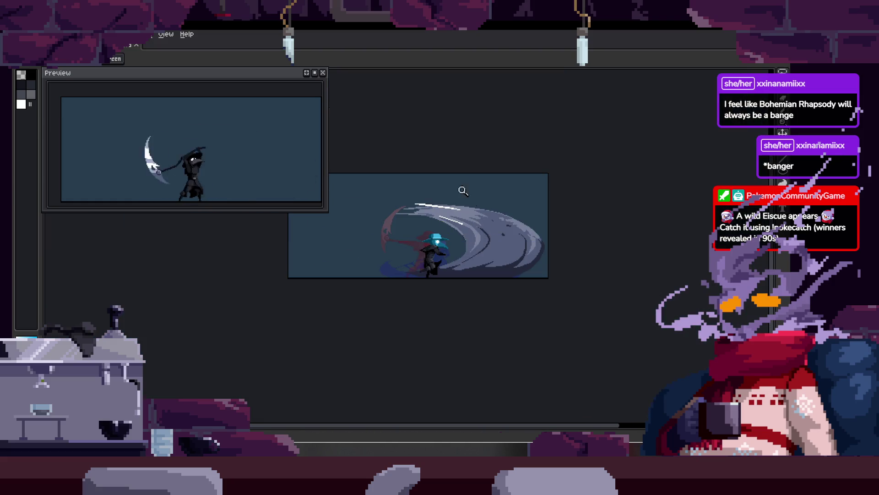
{"action": "scroll", "coordinate": [477, 220], "scroll_direction": "up", "scroll_amount": 3}
{"action": "scroll", "coordinate": [457, 261], "scroll_direction": "up", "scroll_amount": 2}
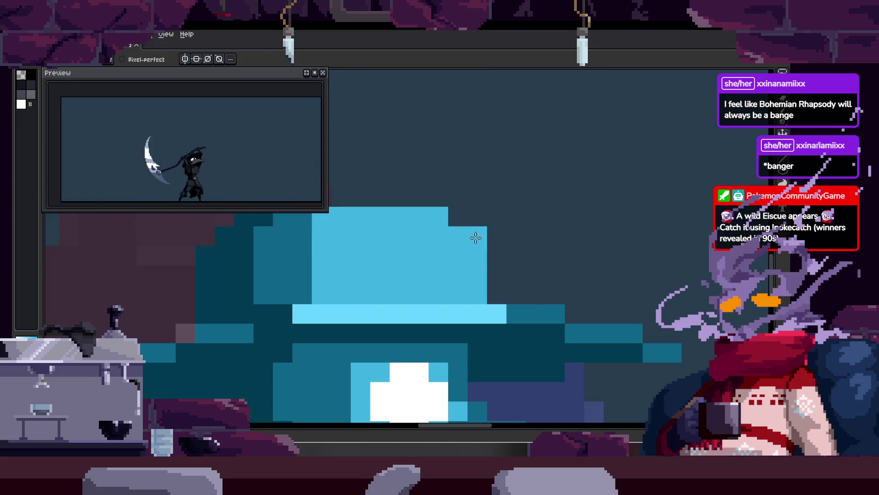
{"action": "left_click_drag", "start_coordinate": [513, 237], "coordinate": [526, 238]}
{"action": "key", "text": "b"}
{"action": "key", "text": "z"}
{"action": "scroll", "coordinate": [447, 237], "scroll_direction": "down", "scroll_amount": 1}
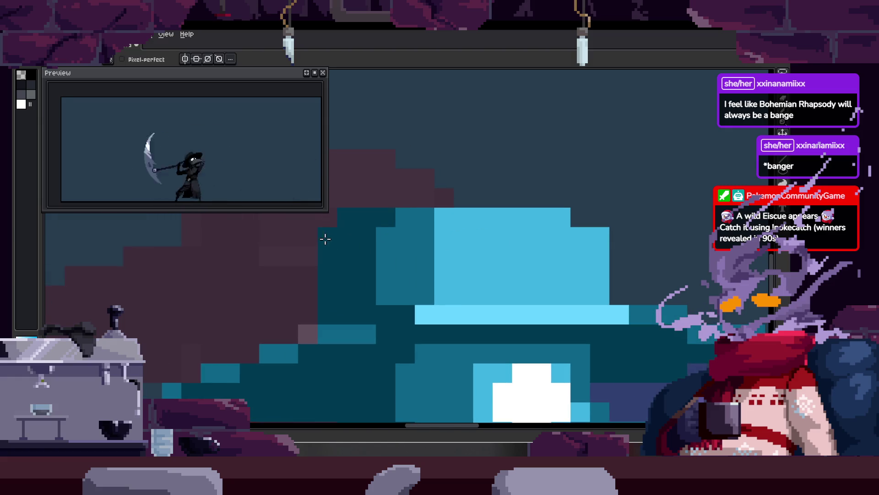
{"action": "scroll", "coordinate": [359, 253], "scroll_direction": "down", "scroll_amount": 2}
{"action": "scroll", "coordinate": [466, 246], "scroll_direction": "up", "scroll_amount": 1}
{"action": "scroll", "coordinate": [443, 253], "scroll_direction": "up", "scroll_amount": 3}
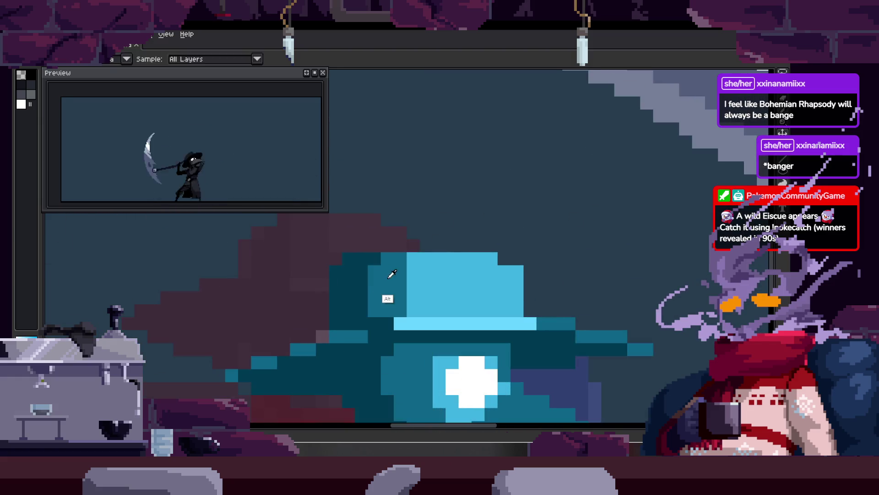
{"action": "key", "text": "b"}
{"action": "scroll", "coordinate": [486, 243], "scroll_direction": "down", "scroll_amount": 1}
{"action": "scroll", "coordinate": [507, 242], "scroll_direction": "down", "scroll_amount": 2}
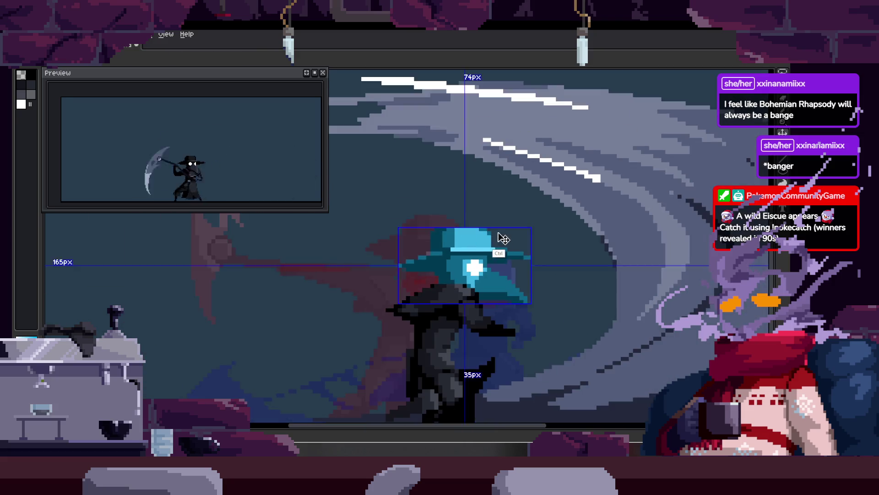
Bring the plague doctor's head into view at a comfortable zoom.
{"action": "scroll", "coordinate": [455, 230], "scroll_direction": "up", "scroll_amount": 1}
{"action": "left_click_drag", "start_coordinate": [455, 230], "coordinate": [487, 218]}
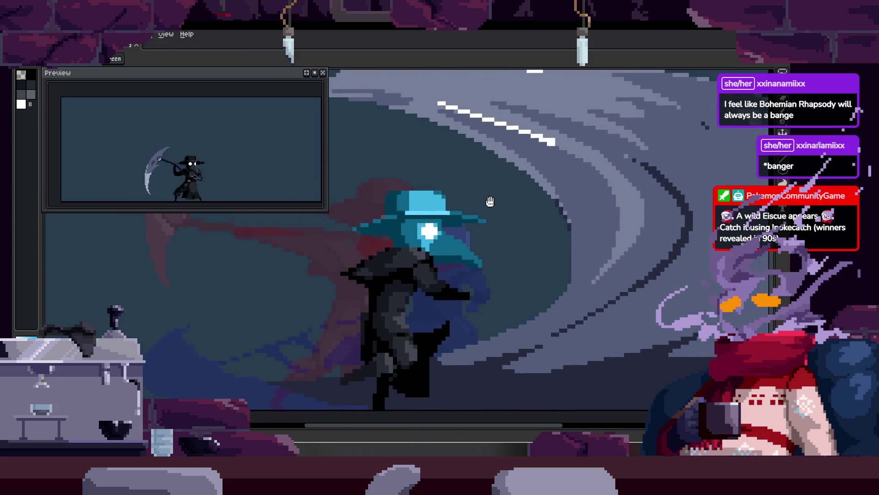
{"action": "scroll", "coordinate": [486, 219], "scroll_direction": "down", "scroll_amount": 2}
{"action": "scroll", "coordinate": [487, 218], "scroll_direction": "down", "scroll_amount": 1}
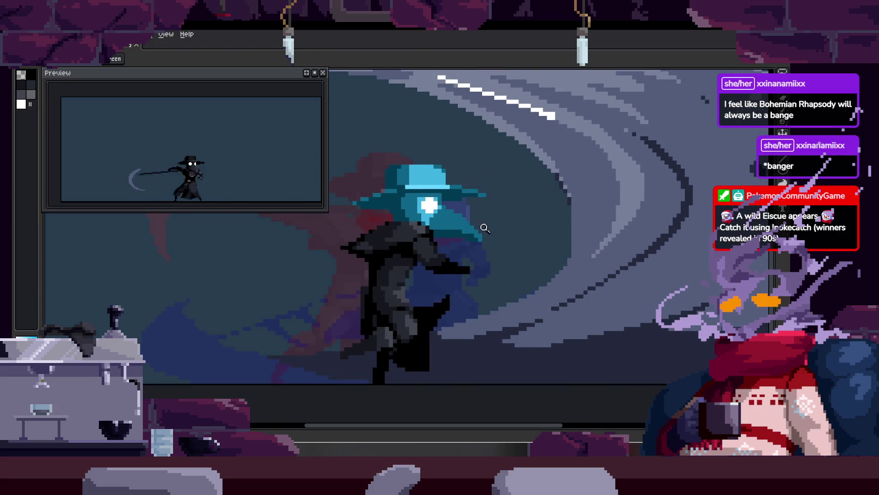
{"action": "scroll", "coordinate": [488, 217], "scroll_direction": "down", "scroll_amount": 1}
{"action": "scroll", "coordinate": [487, 217], "scroll_direction": "up", "scroll_amount": 1}
Flip between neighbouring attack frames to compare them, settling on frame 17.
{"action": "key", "text": "Left"}
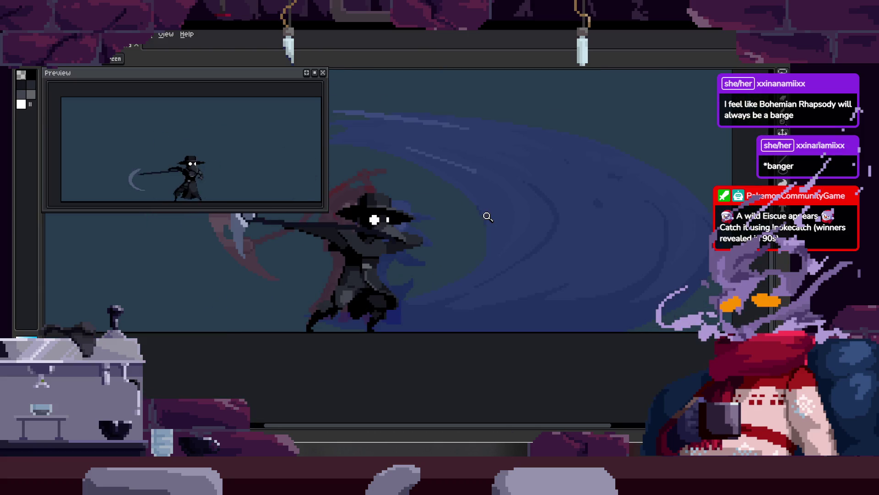
{"action": "key", "text": "Right"}
{"action": "key", "text": "Left"}
{"action": "key", "text": "Tab"}
{"action": "key", "text": "Right"}
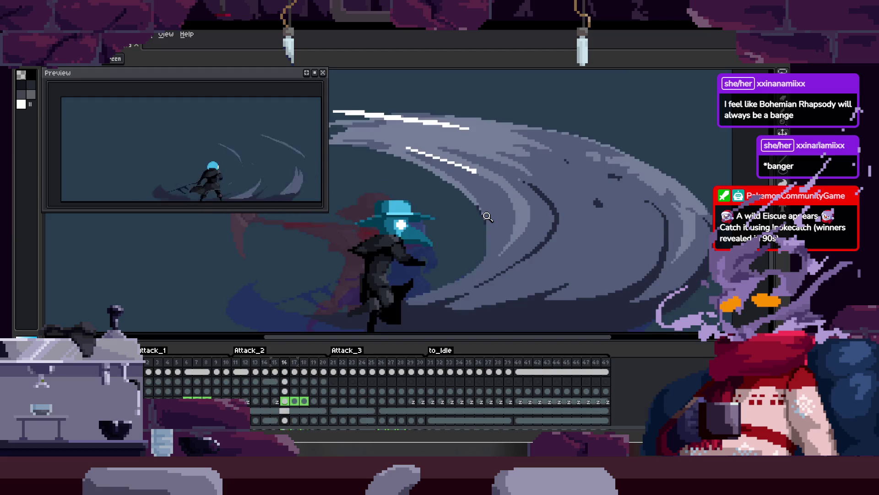
{"action": "key", "text": "Right"}
{"action": "key", "text": "Right"}
{"action": "key", "text": "Left"}
{"action": "key", "text": "Left"}
{"action": "key", "text": "Right"}
{"action": "key", "text": "Left"}
{"action": "key", "text": "Right"}
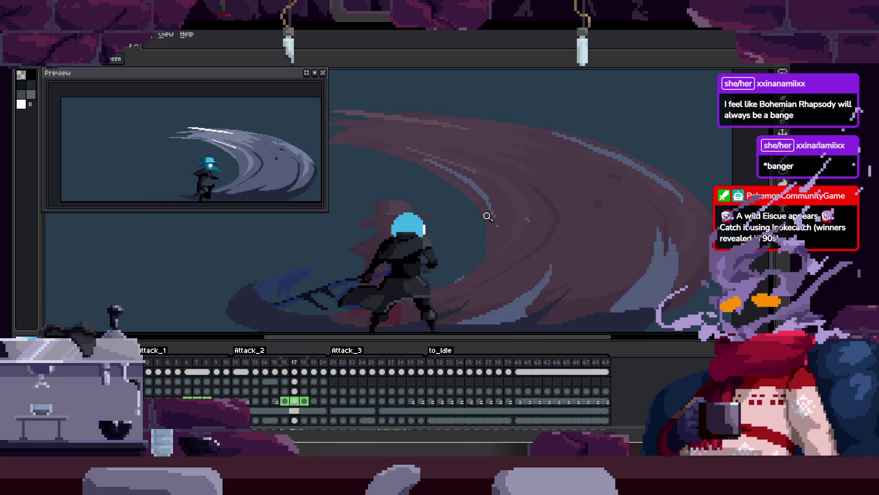
{"action": "scroll", "coordinate": [440, 206], "scroll_direction": "up", "scroll_amount": 3}
{"action": "key", "text": "Left"}
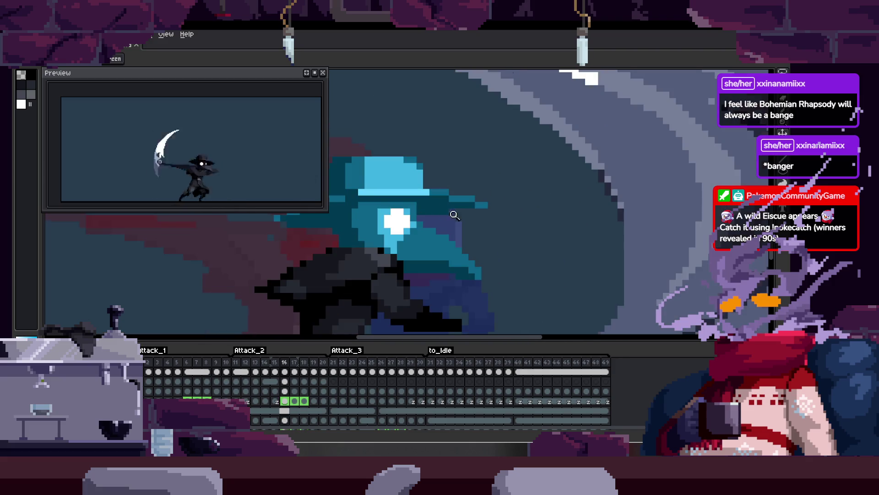
{"action": "scroll", "coordinate": [449, 214], "scroll_direction": "up", "scroll_amount": 2}
{"action": "key", "text": "Right"}
{"action": "scroll", "coordinate": [393, 232], "scroll_direction": "up", "scroll_amount": 1}
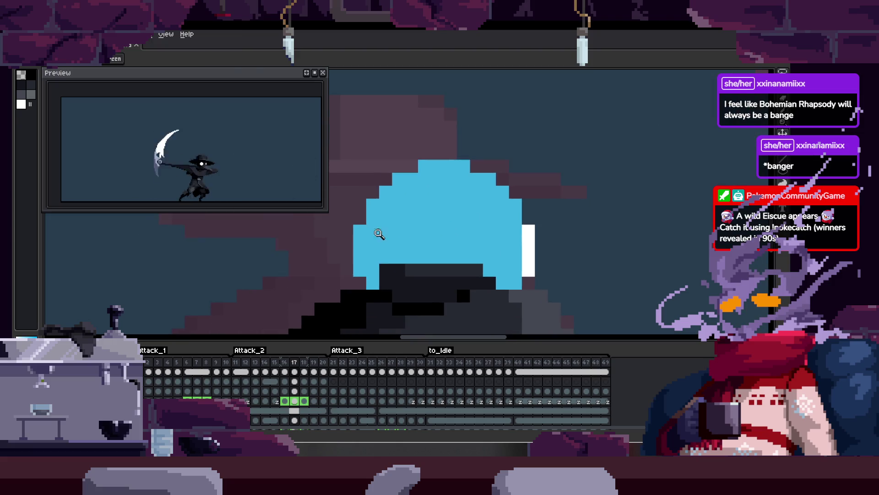
Paint the lower head dark teal and flood-fill the lower head area light blue.
{"action": "key", "text": "e"}
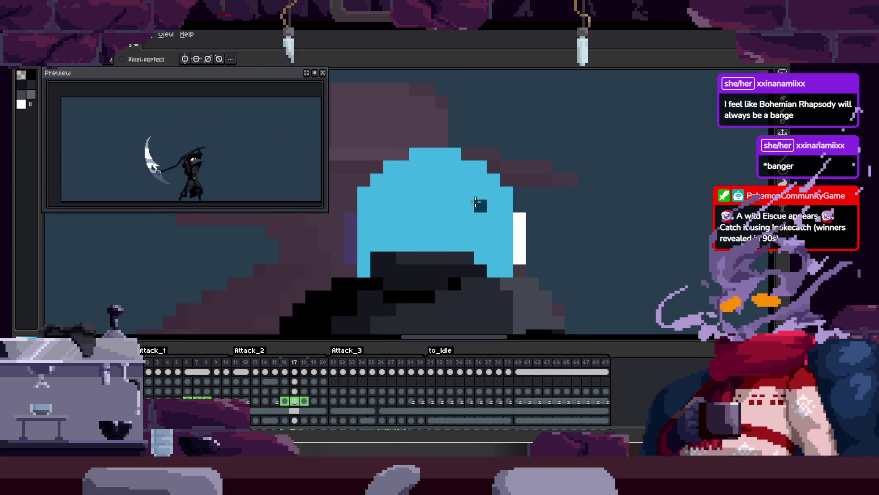
{"action": "mouse_move", "coordinate": [379, 193]}
{"action": "left_mouse_down"}
{"action": "mouse_move", "coordinate": [499, 216]}
{"action": "mouse_move", "coordinate": [476, 232]}
{"action": "left_mouse_up"}
{"action": "key", "text": "g"}
{"action": "left_click", "coordinate": [442, 218]}
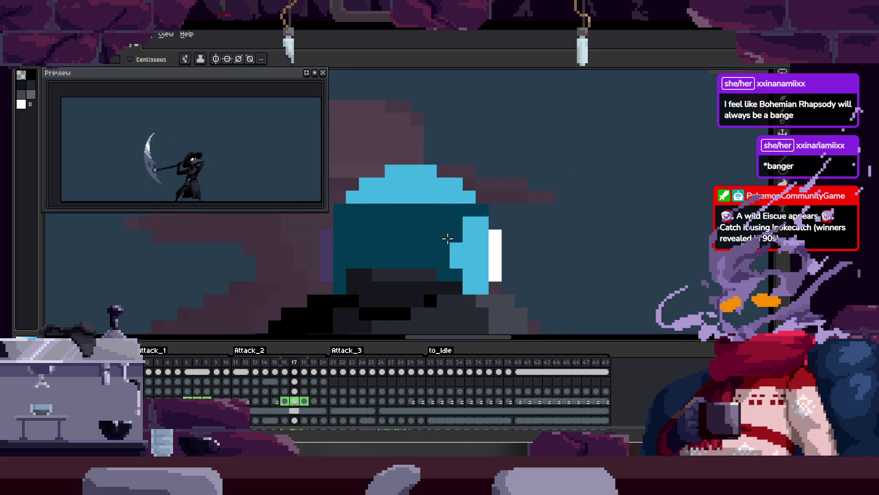
{"action": "key", "text": "z"}
{"action": "left_click", "coordinate": [467, 257]}
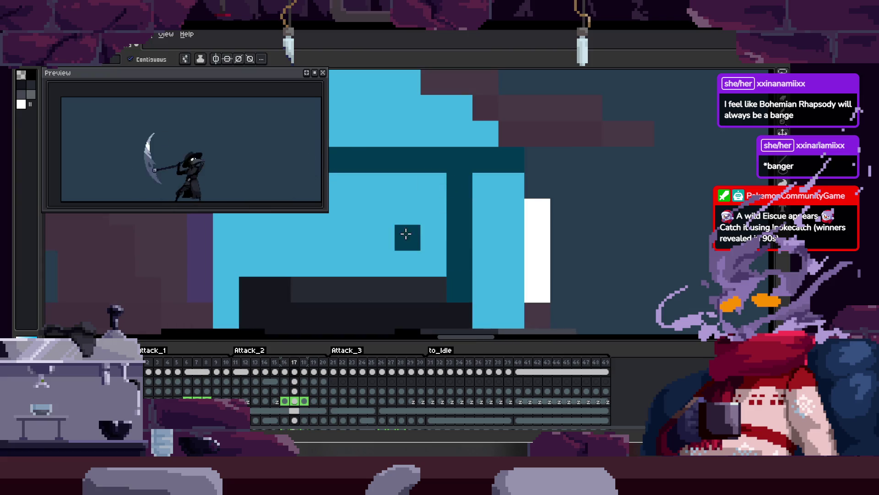
{"action": "scroll", "coordinate": [427, 227], "scroll_direction": "down", "scroll_amount": 2}
{"action": "scroll", "coordinate": [453, 204], "scroll_direction": "down", "scroll_amount": 1}
Repaint the light-blue helmet pixels dark teal with the pencil.
{"action": "key", "text": "b"}
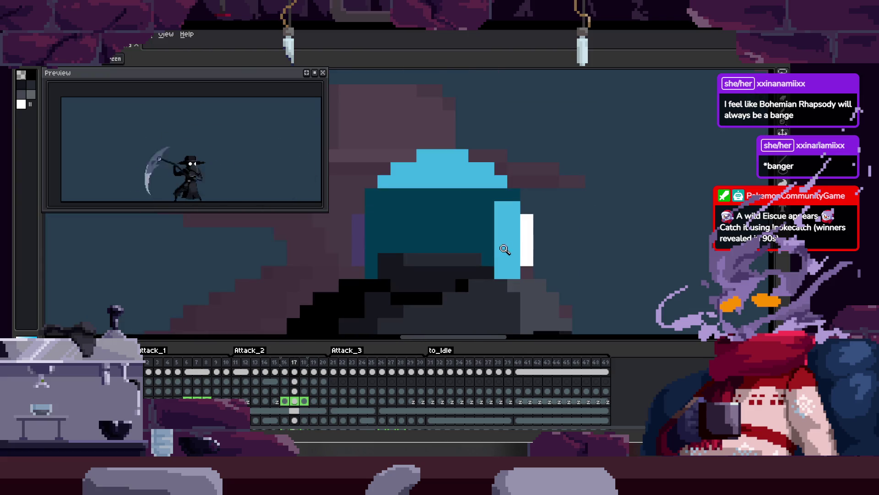
{"action": "key", "text": "period"}
{"action": "scroll", "coordinate": [526, 202], "scroll_direction": "up", "scroll_amount": 3}
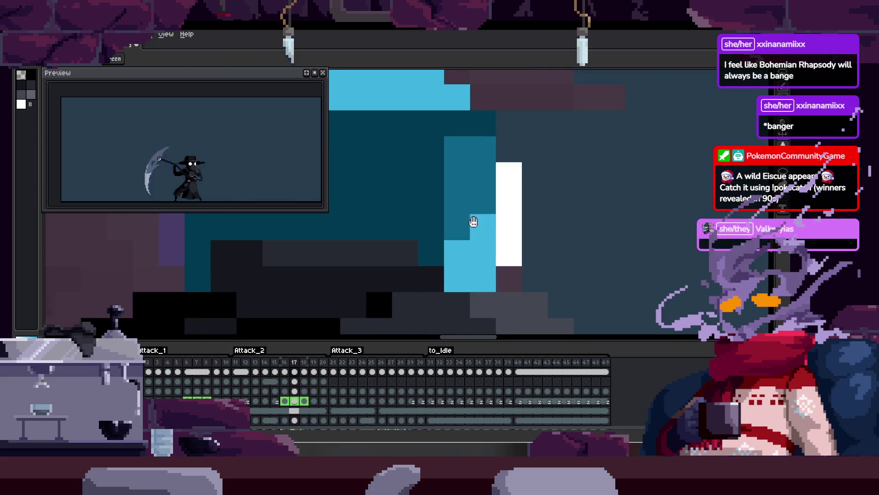
{"action": "scroll", "coordinate": [451, 235], "scroll_direction": "down", "scroll_amount": 1}
{"action": "scroll", "coordinate": [471, 229], "scroll_direction": "down", "scroll_amount": 1}
{"action": "scroll", "coordinate": [477, 219], "scroll_direction": "up", "scroll_amount": 3}
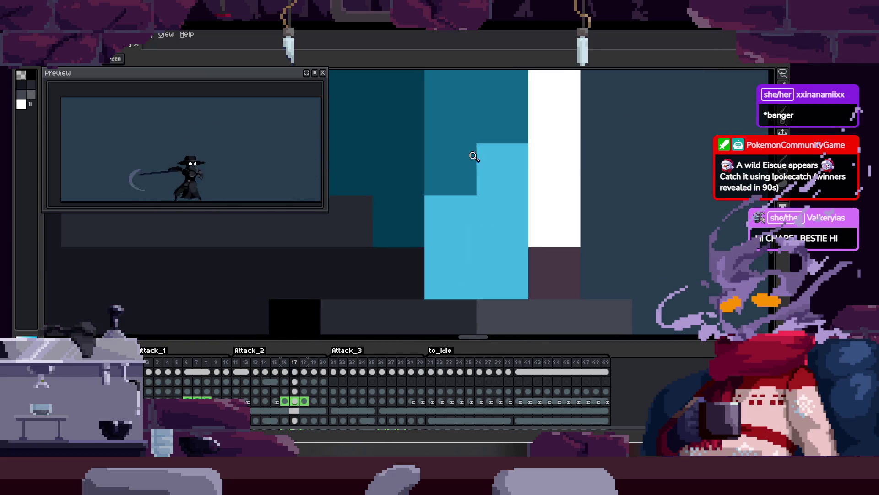
{"action": "scroll", "coordinate": [481, 165], "scroll_direction": "down", "scroll_amount": 2}
{"action": "scroll", "coordinate": [491, 177], "scroll_direction": "up", "scroll_amount": 1}
{"action": "scroll", "coordinate": [463, 206], "scroll_direction": "up", "scroll_amount": 1}
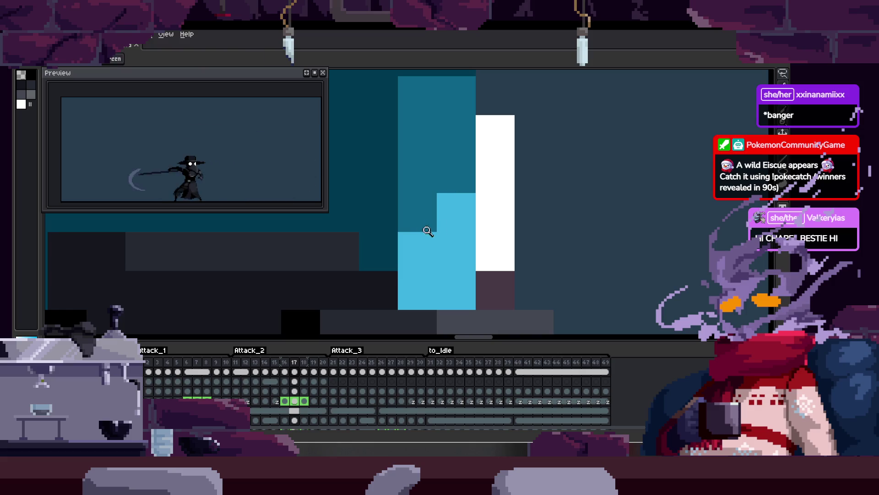
{"action": "left_click_drag", "start_coordinate": [425, 238], "coordinate": [447, 280]}
Repaint a few helmet pixels lighter and save the file.
{"action": "scroll", "coordinate": [477, 238], "scroll_direction": "down", "scroll_amount": 1}
{"action": "left_click_drag", "start_coordinate": [449, 206], "coordinate": [434, 261]}
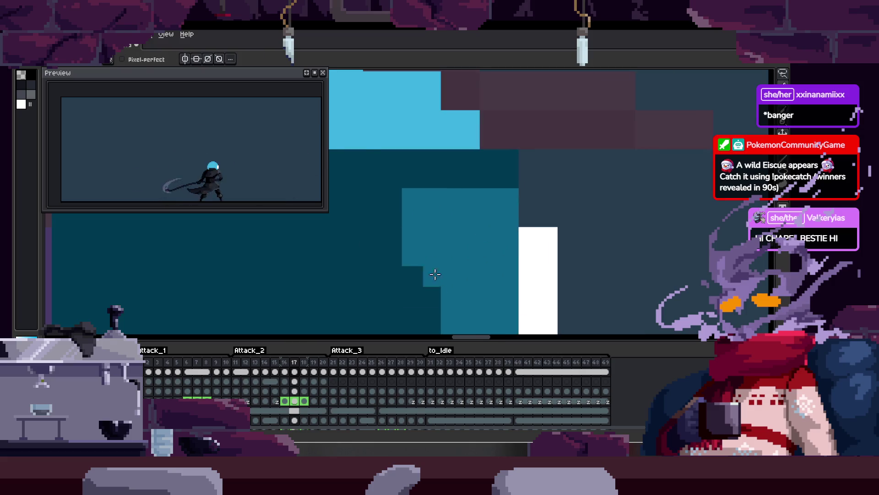
{"action": "scroll", "coordinate": [494, 209], "scroll_direction": "down", "scroll_amount": 1}
{"action": "scroll", "coordinate": [509, 196], "scroll_direction": "down", "scroll_amount": 1}
{"action": "key", "text": "ctrl+s"}
Undo the recent helmet pixel changes and zoom in on the blue helmet's edge.
{"action": "scroll", "coordinate": [509, 192], "scroll_direction": "up", "scroll_amount": 2}
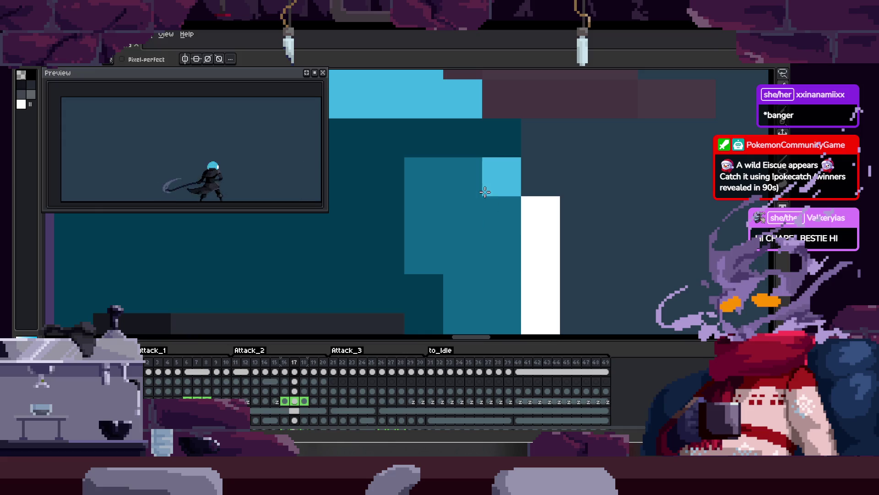
{"action": "left_click_drag", "start_coordinate": [495, 235], "coordinate": [478, 185]}
{"action": "key", "text": "ctrl+z"}
{"action": "key", "text": "ctrl+z"}
{"action": "key", "text": "ctrl+z"}
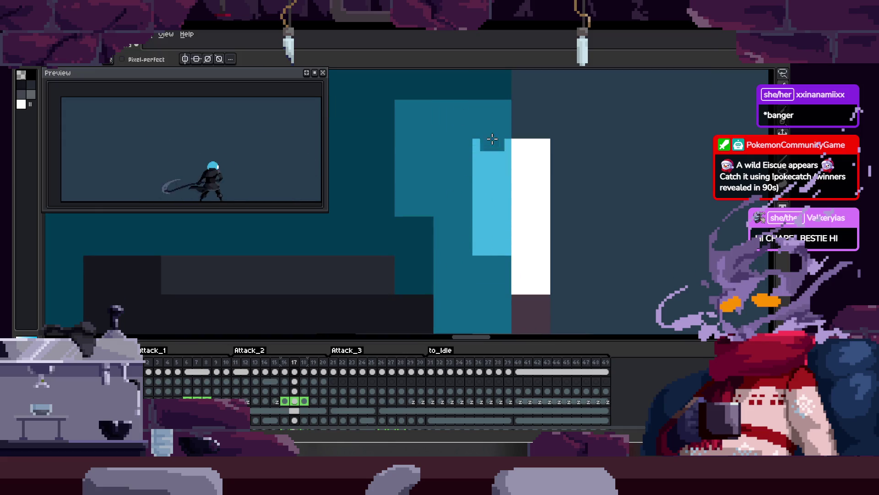
{"action": "scroll", "coordinate": [519, 197], "scroll_direction": "down", "scroll_amount": 3}
{"action": "scroll", "coordinate": [519, 197], "scroll_direction": "down", "scroll_amount": 1}
{"action": "scroll", "coordinate": [509, 200], "scroll_direction": "right", "scroll_amount": 1}
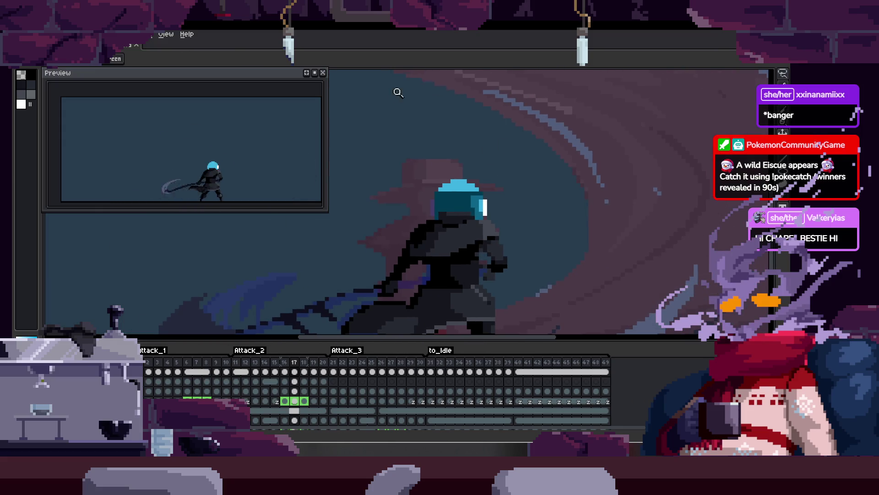
{"action": "left_click", "coordinate": [467, 198]}
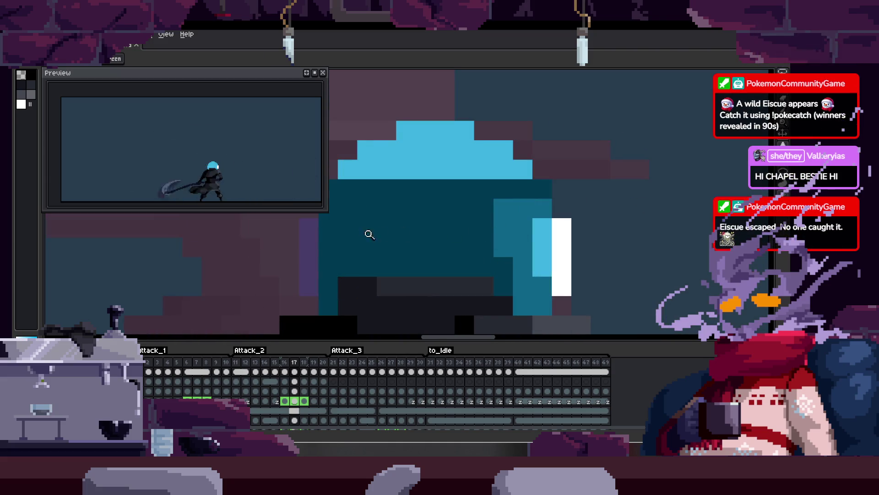
{"action": "scroll", "coordinate": [395, 222], "scroll_direction": "left", "scroll_amount": 1}
{"action": "scroll", "coordinate": [395, 222], "scroll_direction": "down", "scroll_amount": 3}
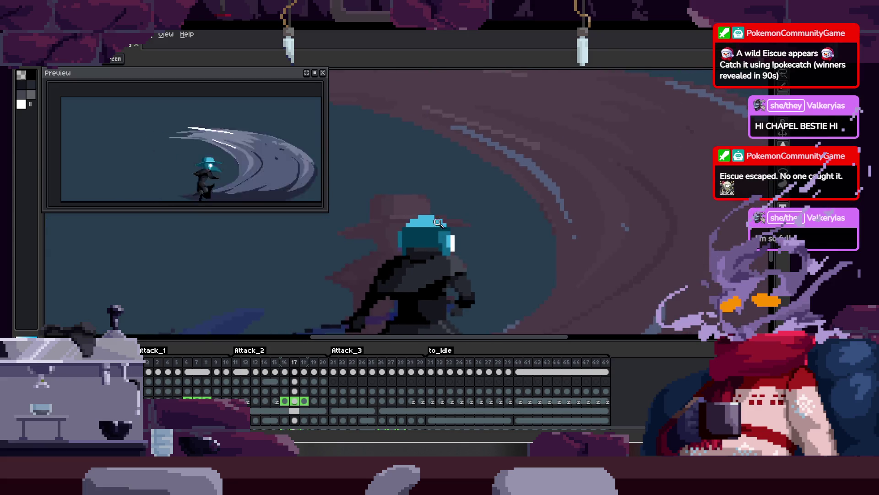
{"action": "scroll", "coordinate": [448, 217], "scroll_direction": "up", "scroll_amount": 3}
Paint a stray light-blue helmet pixel dark teal and zoom in to review the helmet.
{"action": "key", "text": "b"}
{"action": "left_click", "coordinate": [543, 215]}
{"action": "key", "text": "z"}
{"action": "scroll", "coordinate": [394, 259], "scroll_direction": "down", "scroll_amount": 3}
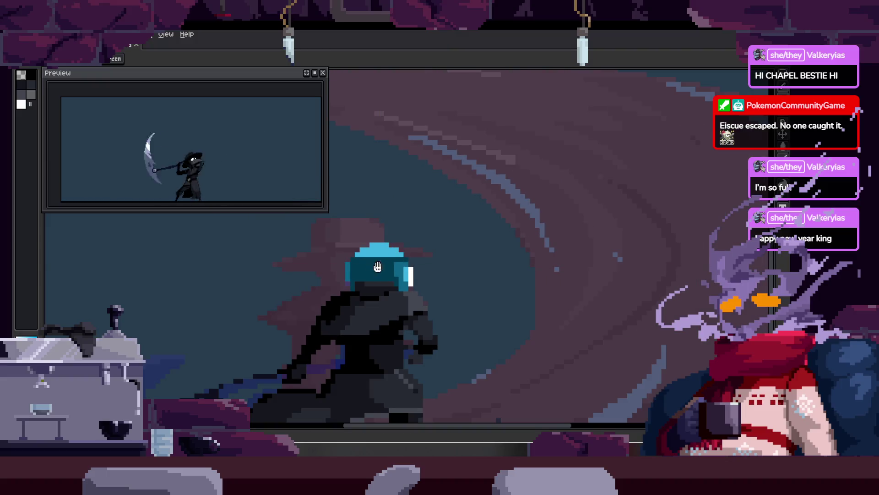
{"action": "scroll", "coordinate": [380, 266], "scroll_direction": "up", "scroll_amount": 2}
{"action": "scroll", "coordinate": [422, 247], "scroll_direction": "down", "scroll_amount": 1}
{"action": "scroll", "coordinate": [424, 252], "scroll_direction": "up", "scroll_amount": 1}
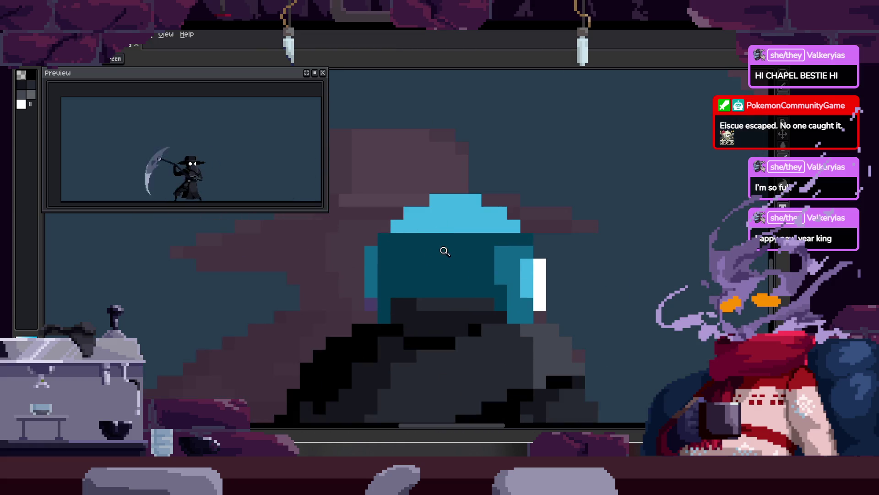
{"action": "scroll", "coordinate": [465, 259], "scroll_direction": "down", "scroll_amount": 1}
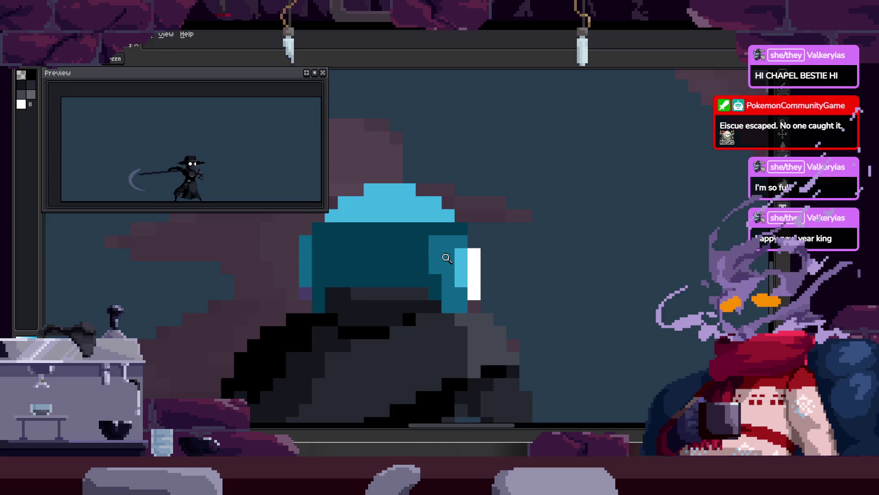
{"action": "left_click", "coordinate": [459, 240]}
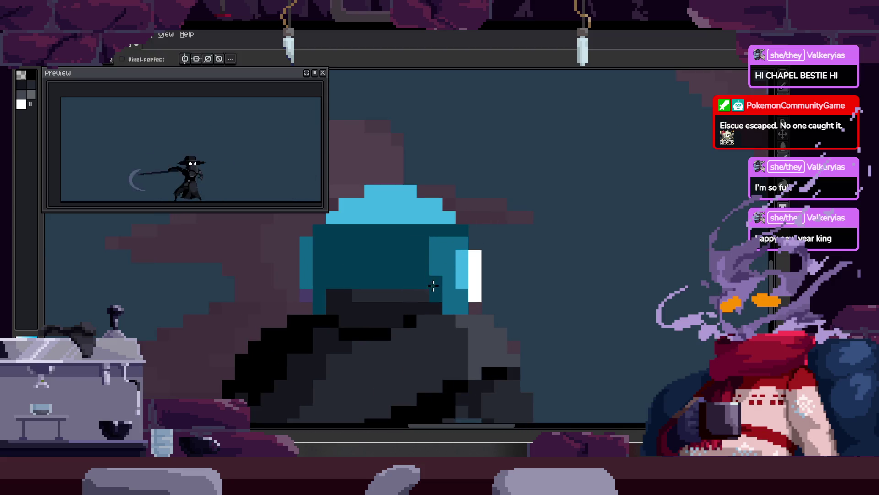
{"action": "key", "text": "z"}
{"action": "scroll", "coordinate": [477, 238], "scroll_direction": "down", "scroll_amount": 2}
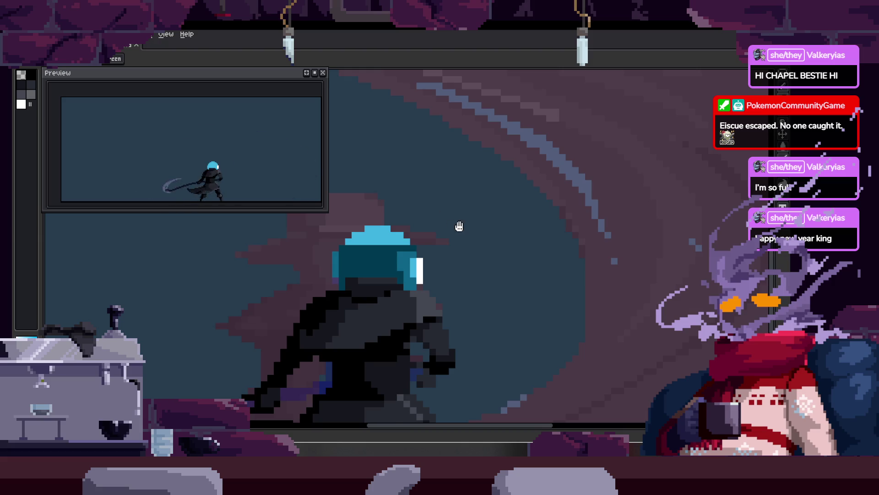
{"action": "left_click_drag", "start_coordinate": [455, 225], "coordinate": [436, 237]}
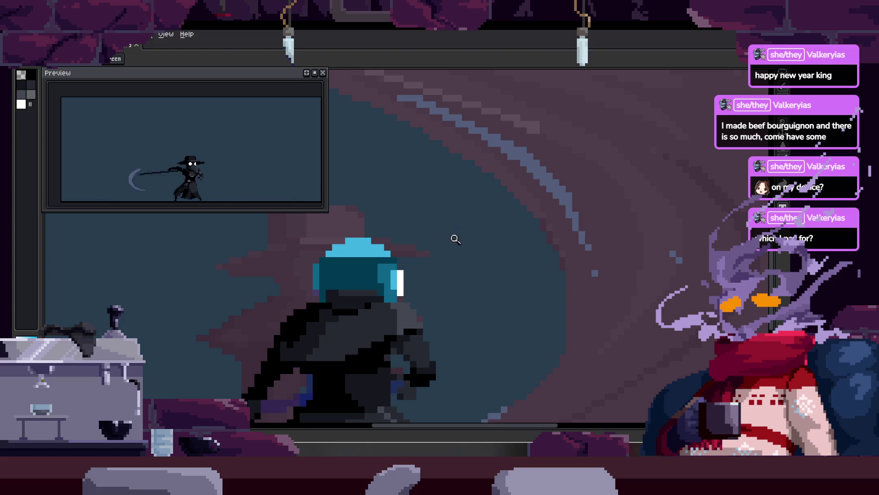
{"action": "scroll", "coordinate": [458, 211], "scroll_direction": "up", "scroll_amount": 4}
{"action": "scroll", "coordinate": [467, 206], "scroll_direction": "down", "scroll_amount": 2}
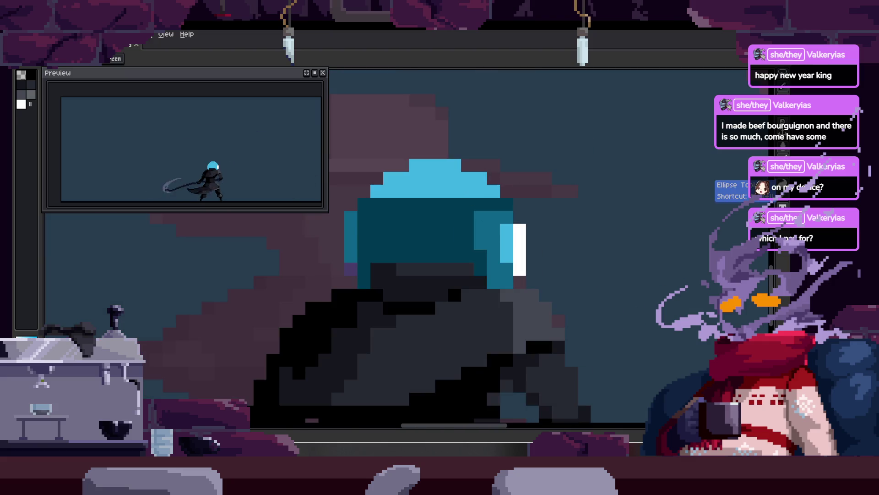
{"action": "left_click", "coordinate": [746, 171]}
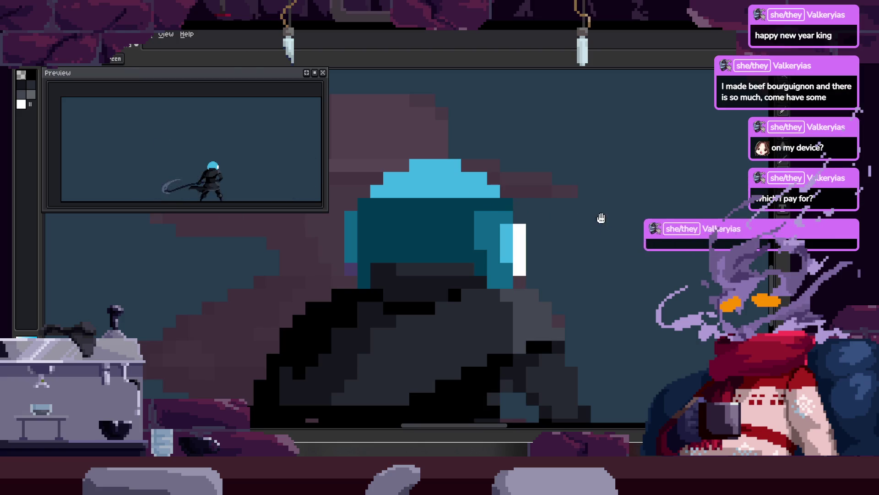
{"action": "left_click_drag", "start_coordinate": [598, 216], "coordinate": [558, 238]}
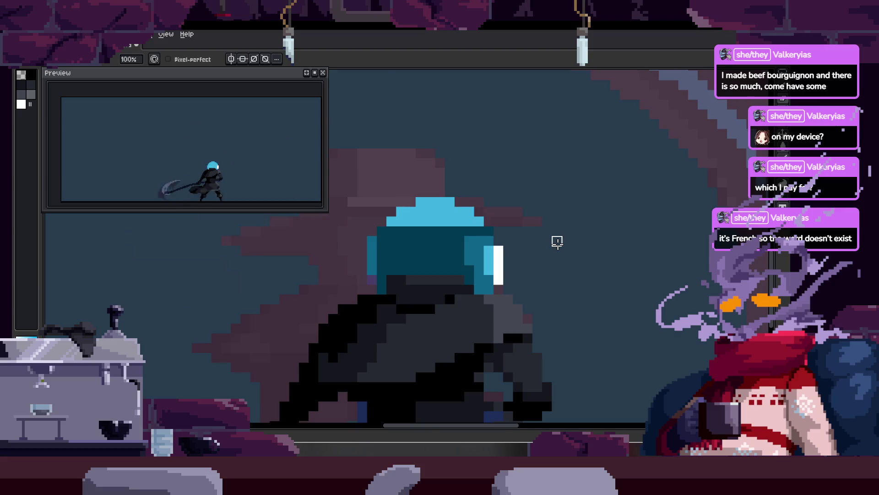
{"action": "scroll", "coordinate": [557, 240], "scroll_direction": "up", "scroll_amount": 1}
{"action": "scroll", "coordinate": [558, 244], "scroll_direction": "down", "scroll_amount": 1}
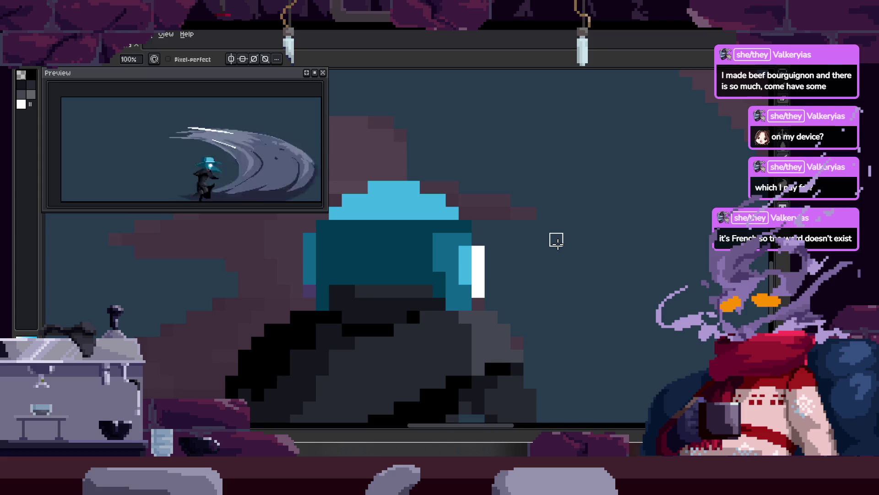
{"action": "key", "text": "z"}
{"action": "scroll", "coordinate": [457, 198], "scroll_direction": "down", "scroll_amount": 3}
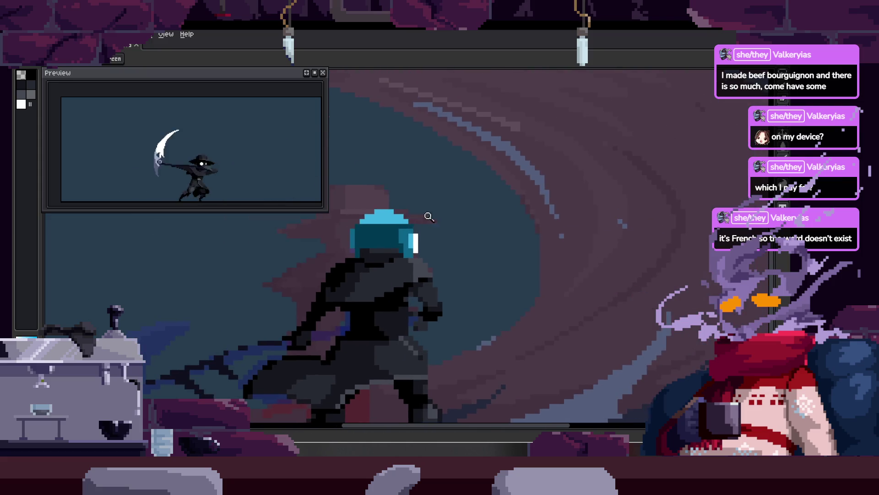
{"action": "scroll", "coordinate": [419, 215], "scroll_direction": "up", "scroll_amount": 4}
{"action": "scroll", "coordinate": [419, 215], "scroll_direction": "down", "scroll_amount": 2}
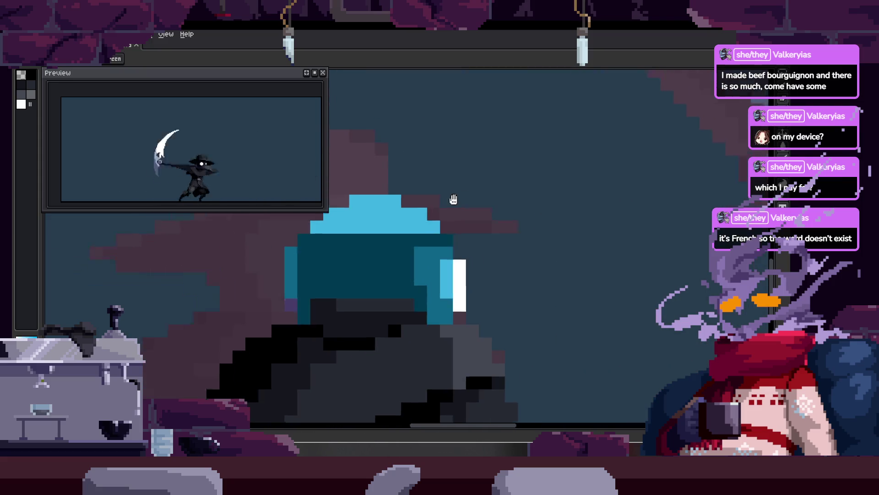
{"action": "scroll", "coordinate": [462, 209], "scroll_direction": "up", "scroll_amount": 2}
{"action": "scroll", "coordinate": [427, 197], "scroll_direction": "up", "scroll_amount": 2}
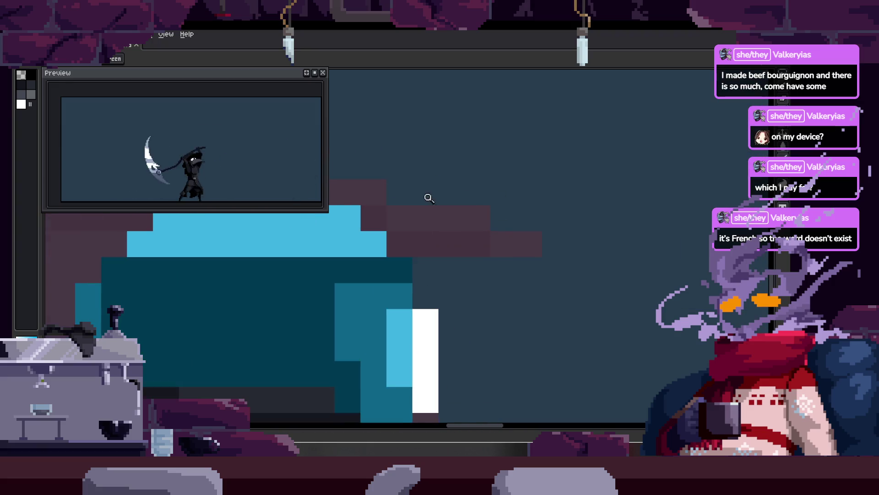
{"action": "scroll", "coordinate": [449, 212], "scroll_direction": "down", "scroll_amount": 2}
{"action": "key", "text": "alt"}
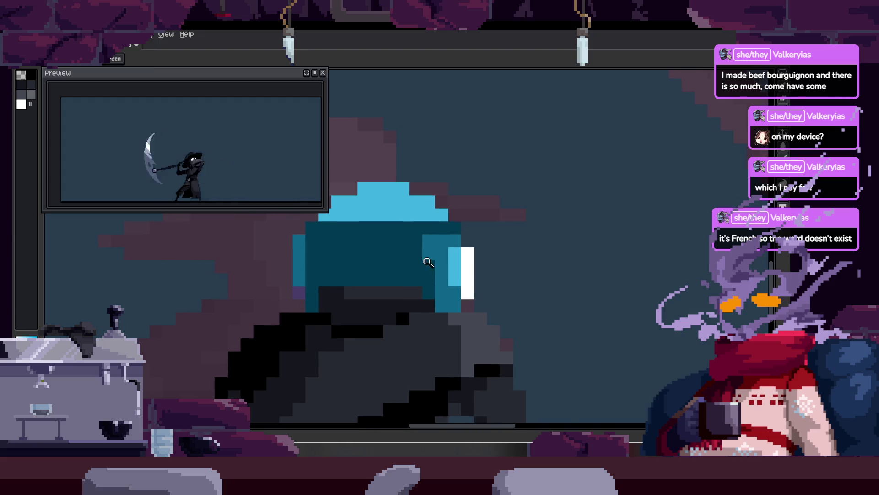
{"action": "scroll", "coordinate": [441, 261], "scroll_direction": "up", "scroll_amount": 2}
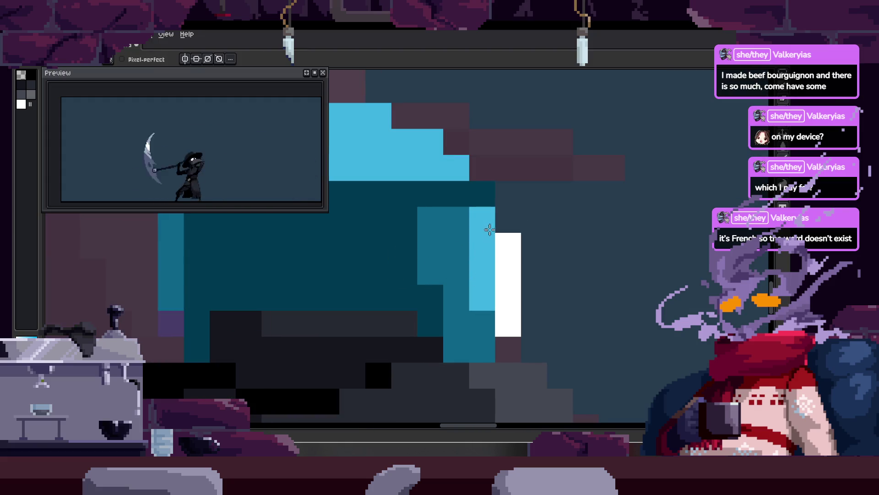
{"action": "scroll", "coordinate": [481, 229], "scroll_direction": "right", "scroll_amount": 2}
{"action": "scroll", "coordinate": [453, 238], "scroll_direction": "right", "scroll_amount": 1}
{"action": "scroll", "coordinate": [411, 216], "scroll_direction": "down", "scroll_amount": 2}
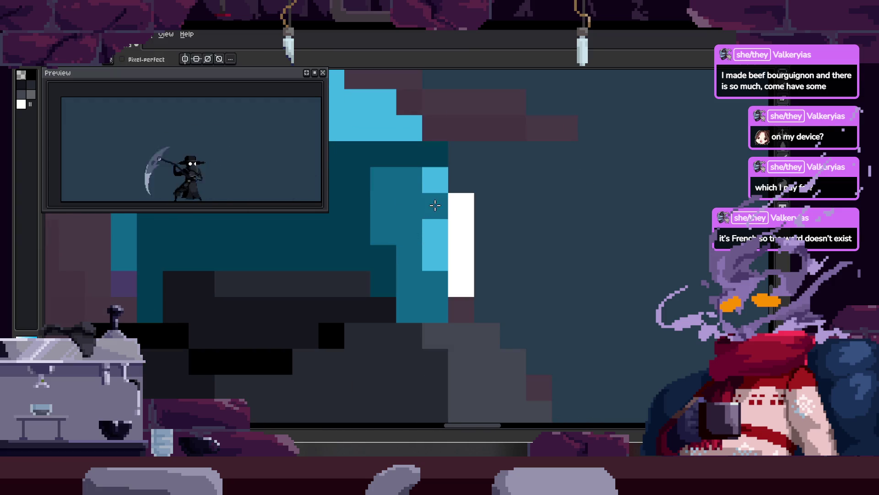
{"action": "scroll", "coordinate": [424, 192], "scroll_direction": "up", "scroll_amount": 1}
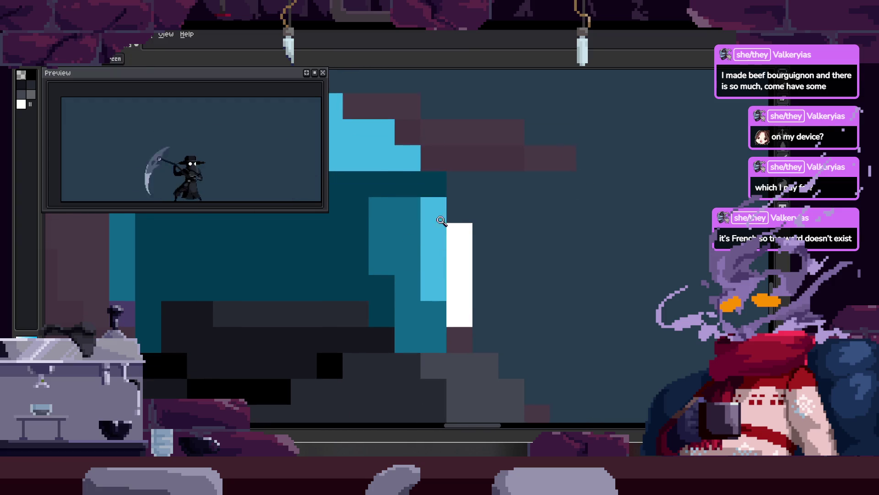
{"action": "scroll", "coordinate": [446, 220], "scroll_direction": "down", "scroll_amount": 1}
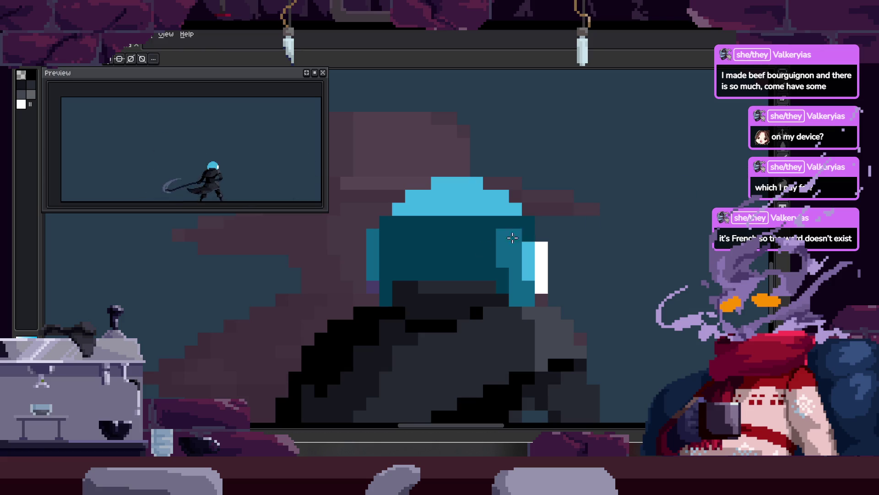
{"action": "scroll", "coordinate": [404, 278], "scroll_direction": "right", "scroll_amount": 2}
{"action": "scroll", "coordinate": [404, 279], "scroll_direction": "up", "scroll_amount": 1}
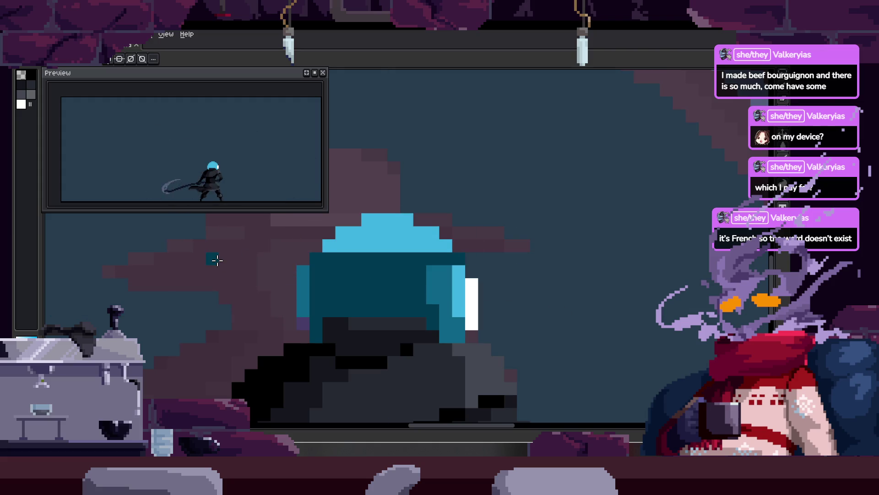
Draw a dark teal brim line across the helmet and play the attack animation.
{"action": "left_click_drag", "start_coordinate": [217, 260], "coordinate": [578, 258]}
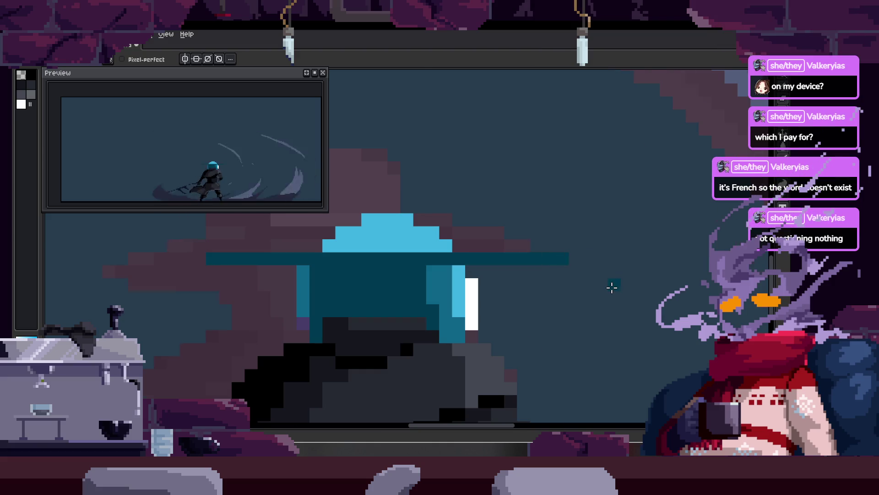
{"action": "scroll", "coordinate": [612, 287], "scroll_direction": "down", "scroll_amount": 2}
{"action": "key", "text": "ctrl+t"}
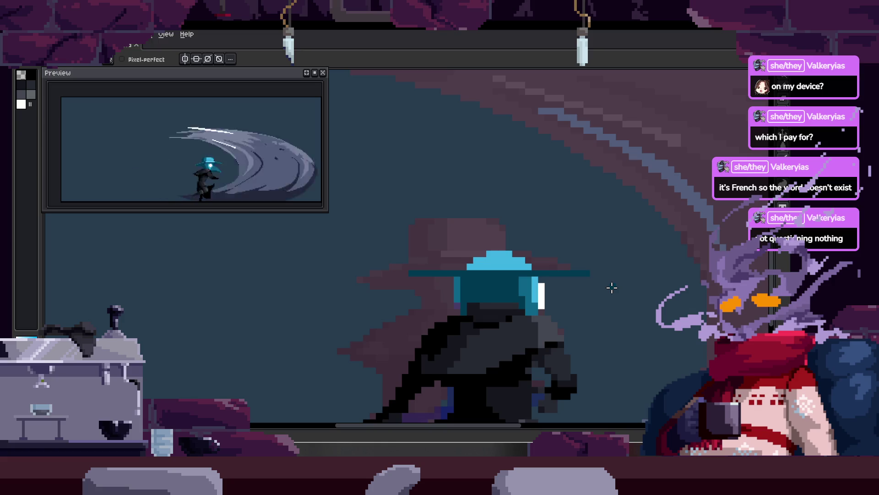
{"action": "key", "text": "Return"}
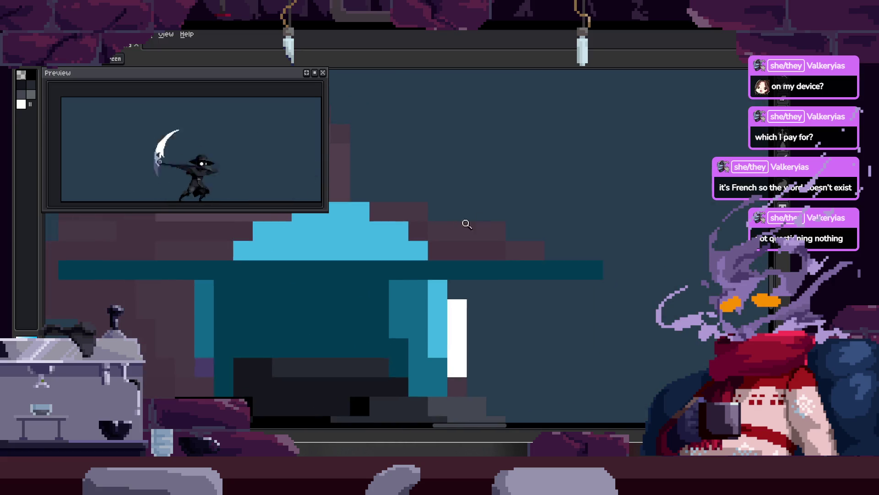
Zoom into the hat, pick the mid-teal colour and paint mid-teal pixels over it.
{"action": "key", "text": "b"}
{"action": "scroll", "coordinate": [453, 256], "scroll_direction": "up", "scroll_amount": 2}
{"action": "key", "text": "z"}
{"action": "scroll", "coordinate": [400, 251], "scroll_direction": "down", "scroll_amount": 1}
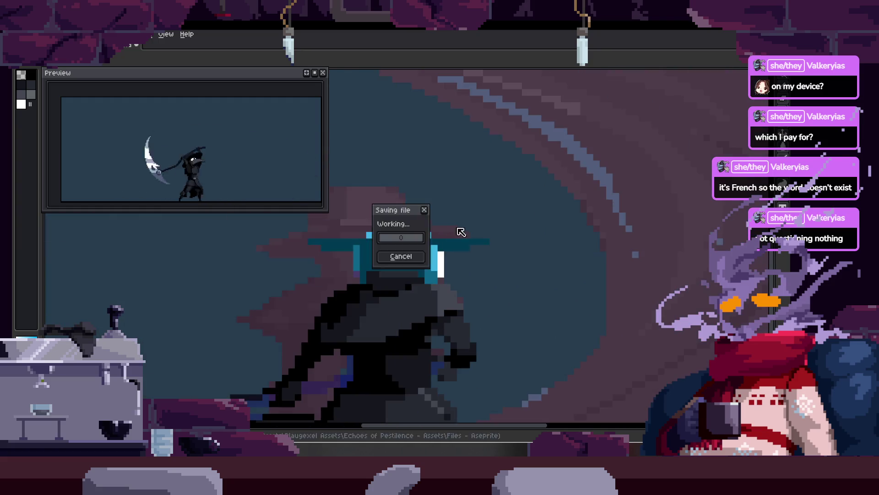
{"action": "key", "text": "z"}
{"action": "scroll", "coordinate": [461, 242], "scroll_direction": "down", "scroll_amount": 4}
{"action": "scroll", "coordinate": [462, 277], "scroll_direction": "up", "scroll_amount": 4}
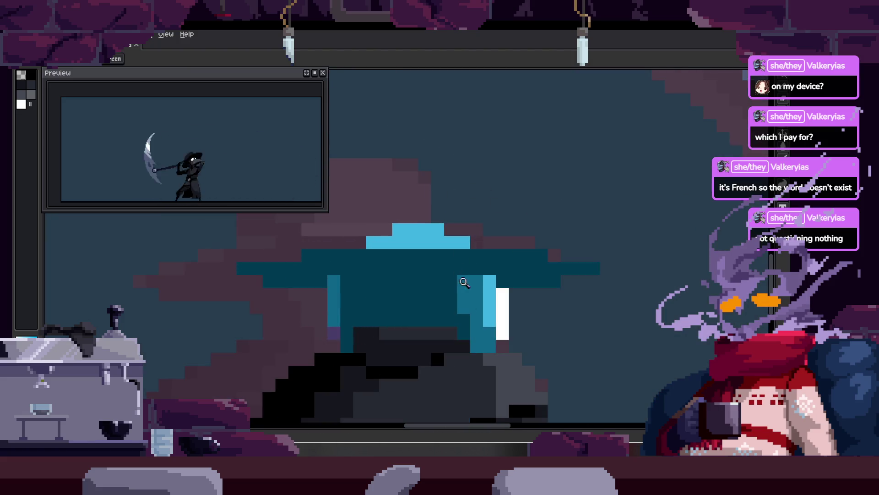
{"action": "left_click", "coordinate": [402, 213]}
{"action": "key", "text": "b"}
{"action": "left_click_drag", "start_coordinate": [367, 192], "coordinate": [550, 222]}
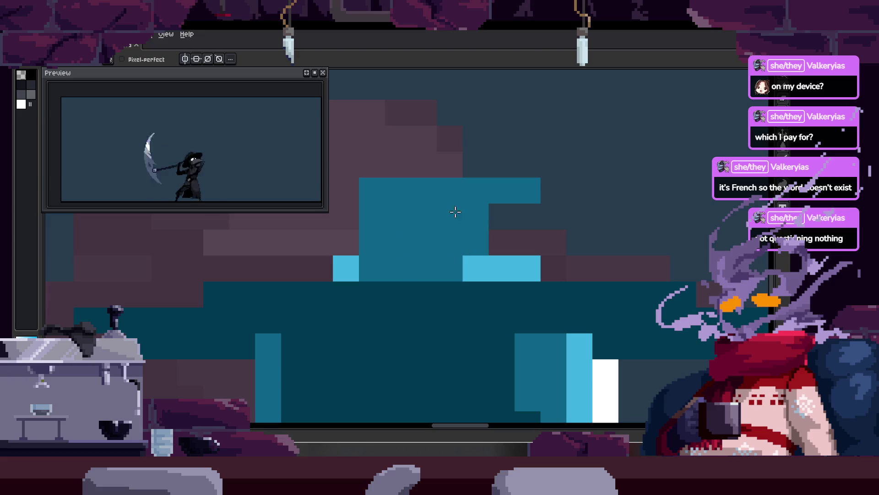
Clean up the hat's edge by erasing stray pixels, filling outline gaps and adding a dark pixel.
{"action": "right_click", "coordinate": [502, 293]}
{"action": "left_click", "coordinate": [579, 242]}
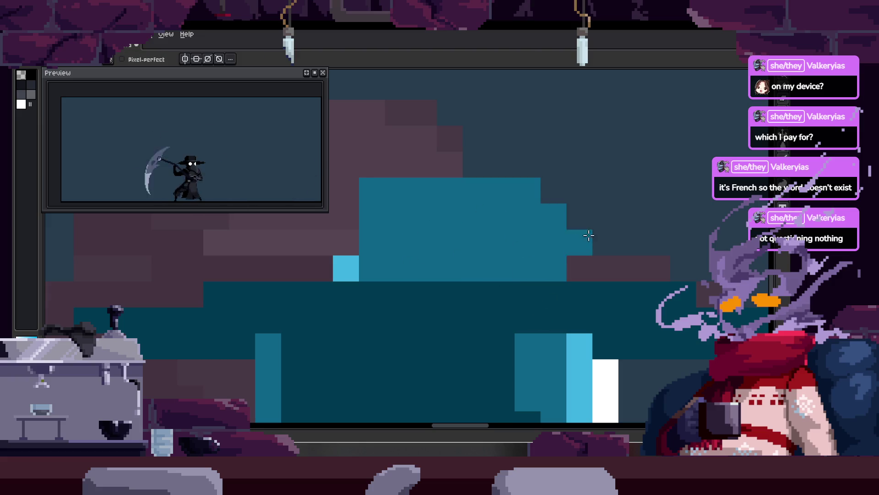
{"action": "left_click", "coordinate": [579, 220]}
{"action": "right_click", "coordinate": [605, 216]}
{"action": "left_click_drag", "start_coordinate": [428, 196], "coordinate": [471, 180]}
{"action": "left_click", "coordinate": [341, 243]}
Paint a row of light-blue highlight along the hat brim.
{"action": "left_click", "coordinate": [409, 285]}
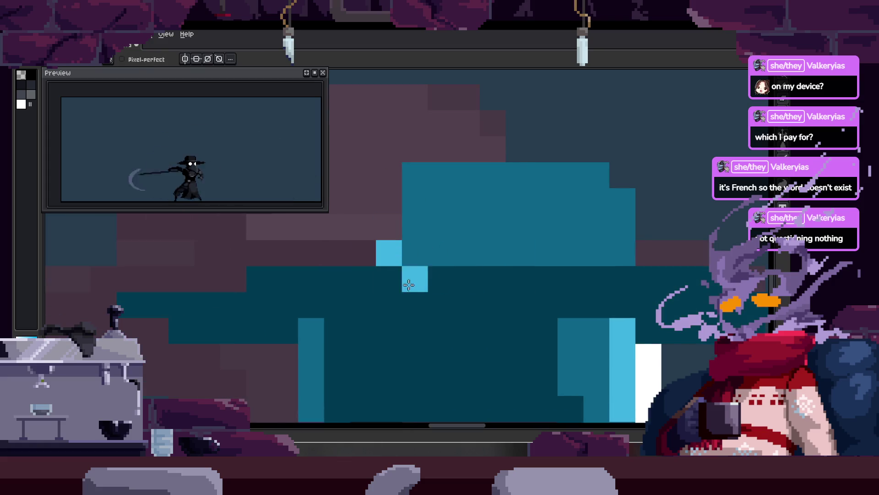
{"action": "key", "text": "ctrl+z"}
{"action": "scroll", "coordinate": [402, 233], "scroll_direction": "right", "scroll_amount": 3}
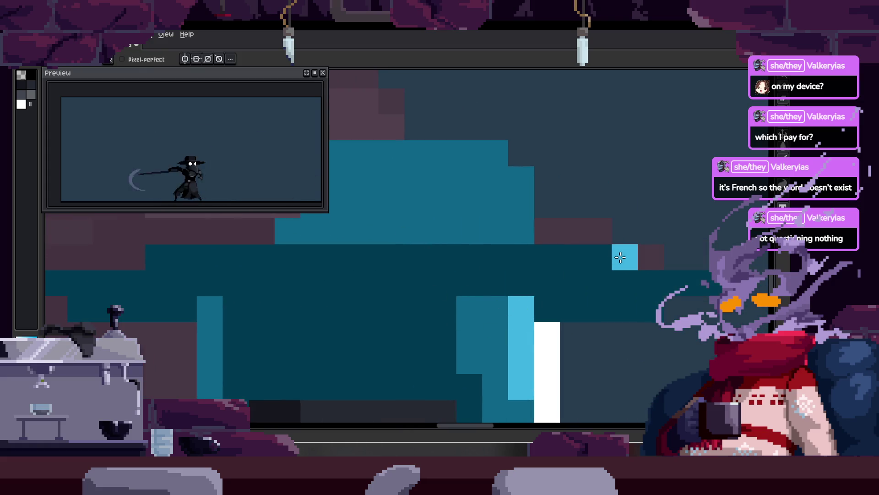
{"action": "left_click_drag", "start_coordinate": [622, 255], "coordinate": [436, 248]}
{"action": "scroll", "coordinate": [476, 261], "scroll_direction": "down", "scroll_amount": 1}
Redraw the light-blue brim highlight as a stepped run and fix a single brim pixel.
{"action": "key", "text": "z"}
{"action": "scroll", "coordinate": [391, 249], "scroll_direction": "down", "scroll_amount": 2}
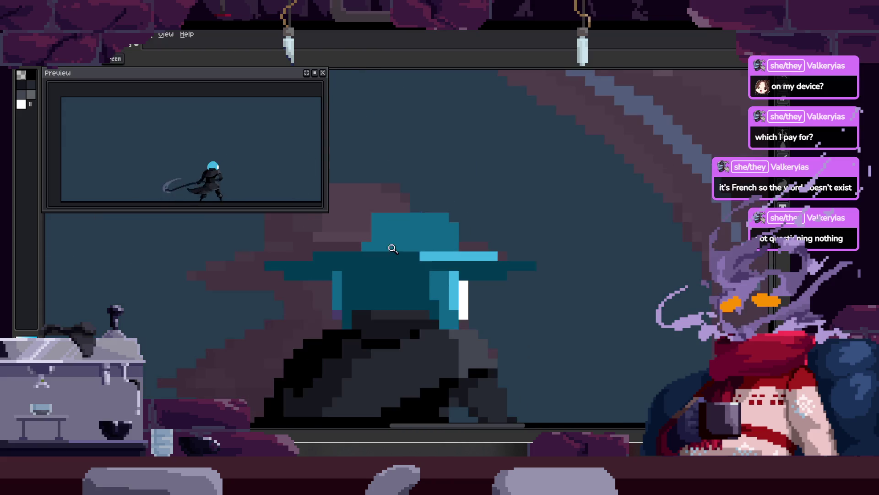
{"action": "scroll", "coordinate": [363, 298], "scroll_direction": "up", "scroll_amount": 1}
{"action": "scroll", "coordinate": [422, 198], "scroll_direction": "up", "scroll_amount": 1}
{"action": "key", "text": "b"}
{"action": "scroll", "coordinate": [345, 255], "scroll_direction": "up", "scroll_amount": 1}
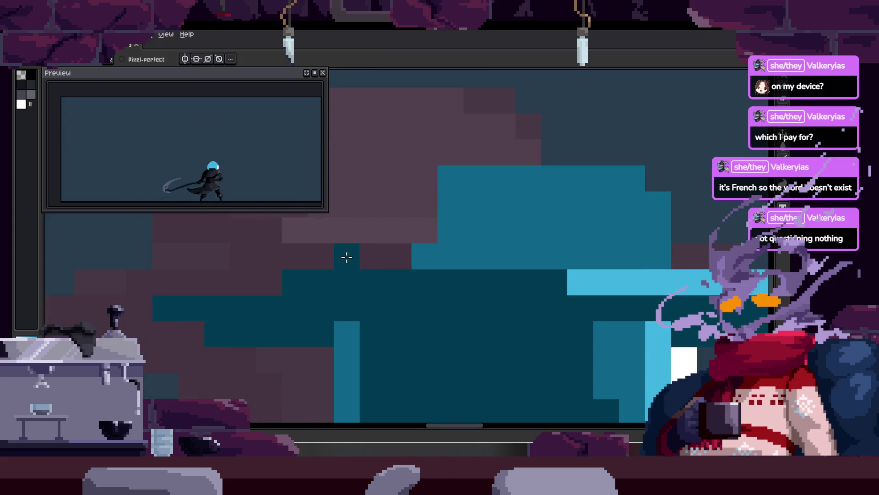
{"action": "key", "text": "z"}
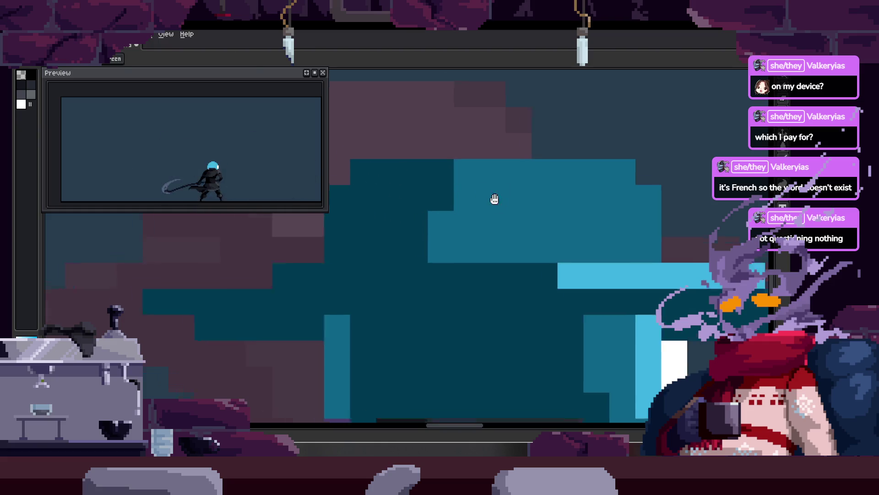
{"action": "scroll", "coordinate": [478, 207], "scroll_direction": "down", "scroll_amount": 2}
{"action": "scroll", "coordinate": [479, 207], "scroll_direction": "down", "scroll_amount": 3}
{"action": "scroll", "coordinate": [508, 183], "scroll_direction": "up", "scroll_amount": 3}
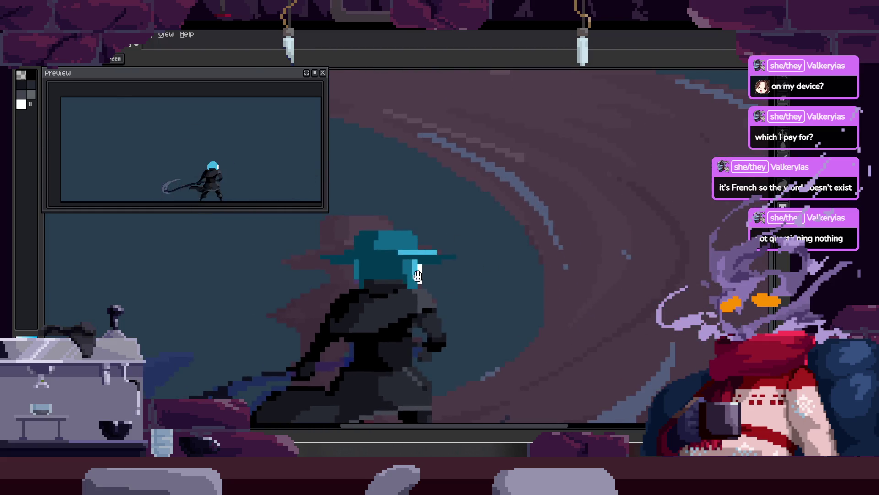
{"action": "scroll", "coordinate": [479, 255], "scroll_direction": "up", "scroll_amount": 1}
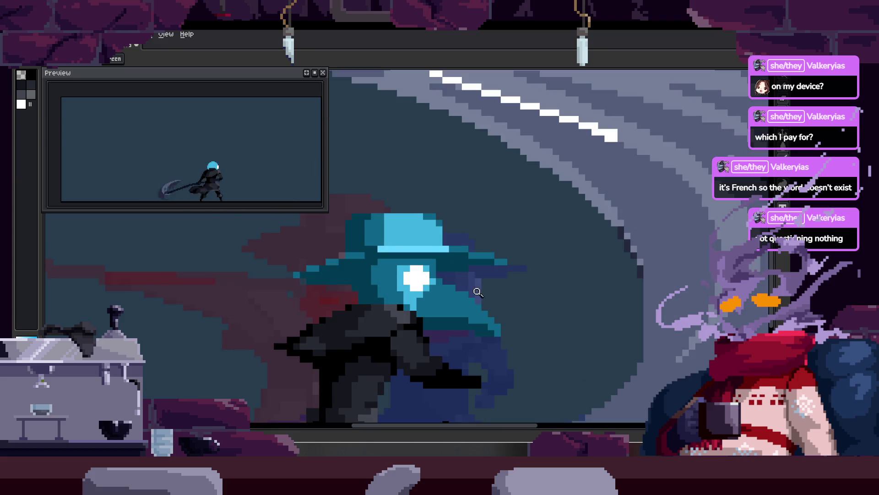
{"action": "scroll", "coordinate": [485, 275], "scroll_direction": "down", "scroll_amount": 3}
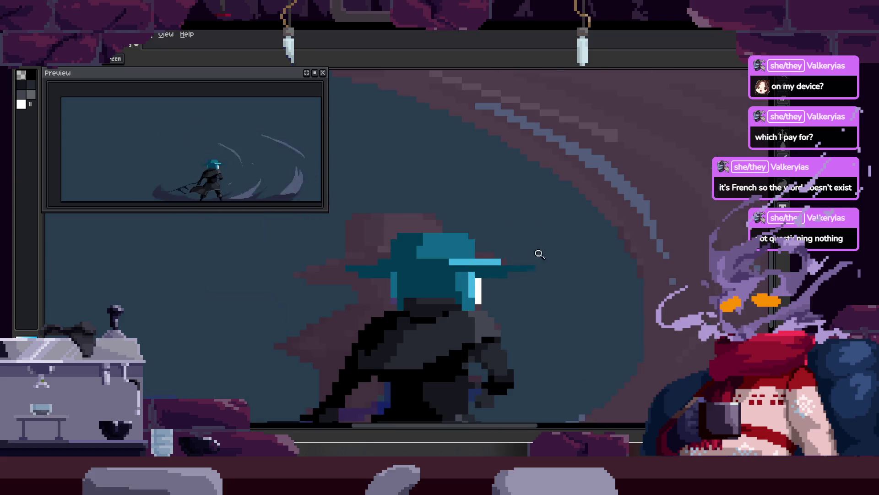
{"action": "scroll", "coordinate": [401, 224], "scroll_direction": "up", "scroll_amount": 3}
{"action": "scroll", "coordinate": [471, 280], "scroll_direction": "down", "scroll_amount": 1}
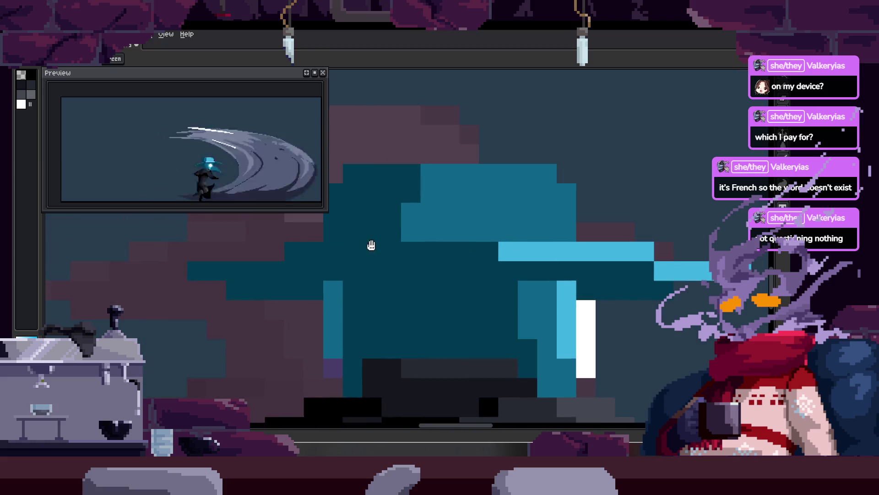
{"action": "scroll", "coordinate": [291, 260], "scroll_direction": "up", "scroll_amount": 1}
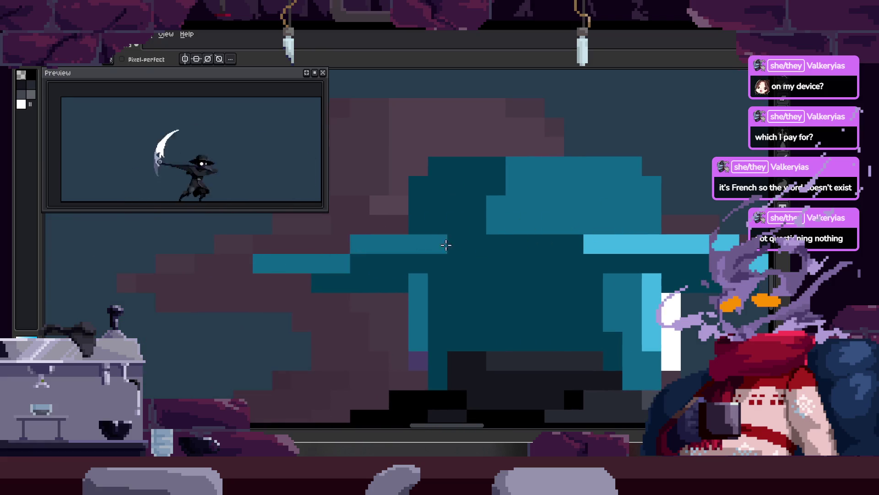
{"action": "key", "text": "z"}
{"action": "scroll", "coordinate": [458, 249], "scroll_direction": "down", "scroll_amount": 4}
{"action": "scroll", "coordinate": [489, 251], "scroll_direction": "up", "scroll_amount": 2}
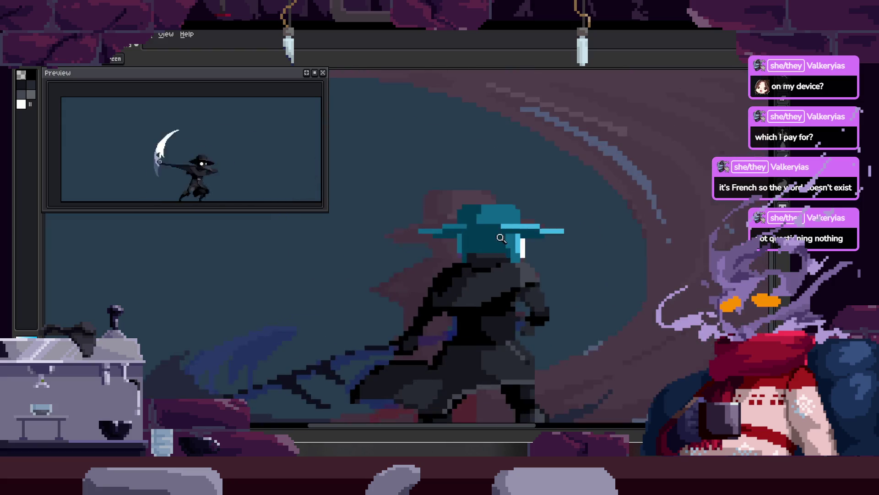
{"action": "scroll", "coordinate": [498, 238], "scroll_direction": "up", "scroll_amount": 3}
{"action": "key", "text": "b"}
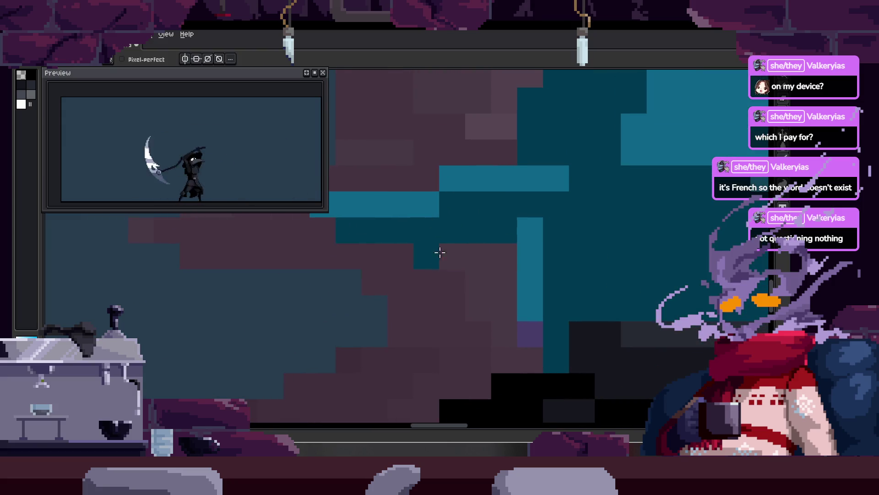
{"action": "scroll", "coordinate": [393, 246], "scroll_direction": "down", "scroll_amount": 1}
{"action": "scroll", "coordinate": [385, 232], "scroll_direction": "up", "scroll_amount": 1}
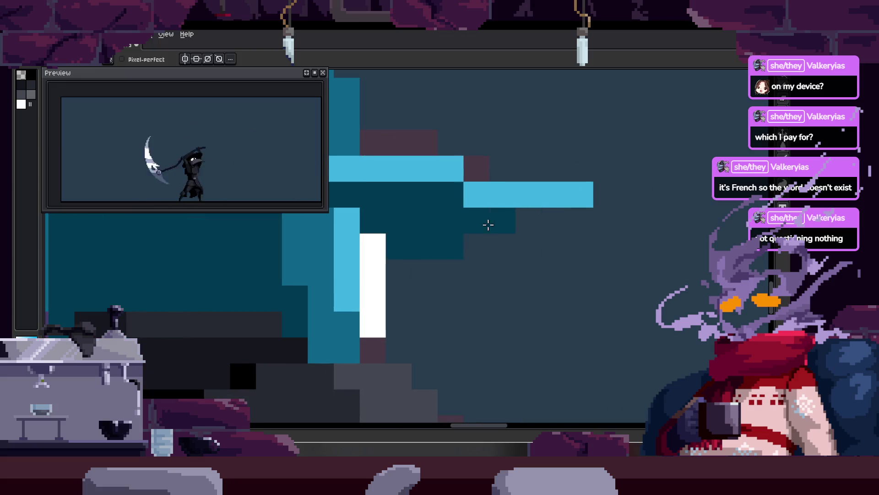
{"action": "left_click_drag", "start_coordinate": [476, 194], "coordinate": [545, 190]}
{"action": "left_click", "coordinate": [545, 192], "text": "alt"}
Extend the brim highlight, return old highlight cells to teal and darken neighbouring brim cells.
{"action": "left_click_drag", "start_coordinate": [550, 219], "coordinate": [641, 220]}
{"action": "left_click_drag", "start_coordinate": [579, 191], "coordinate": [613, 195]}
{"action": "left_click_drag", "start_coordinate": [580, 221], "coordinate": [495, 219]}
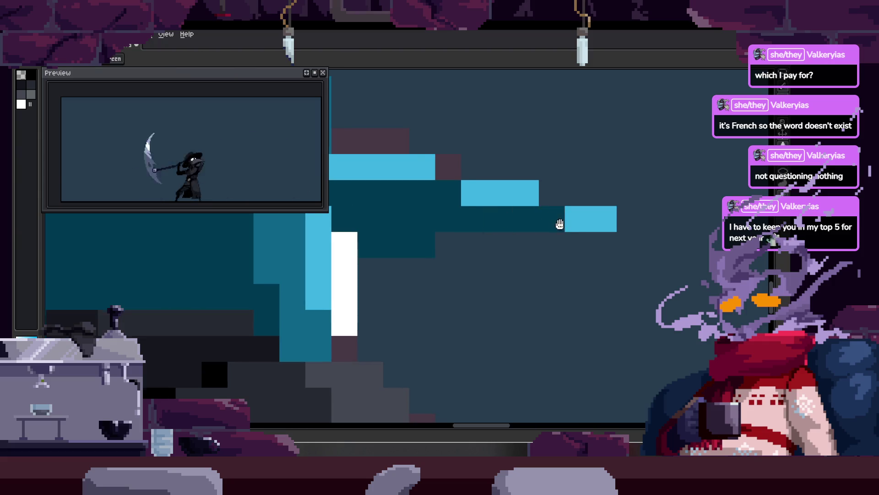
{"action": "scroll", "coordinate": [394, 275], "scroll_direction": "down", "scroll_amount": 3}
{"action": "scroll", "coordinate": [396, 259], "scroll_direction": "up", "scroll_amount": 4}
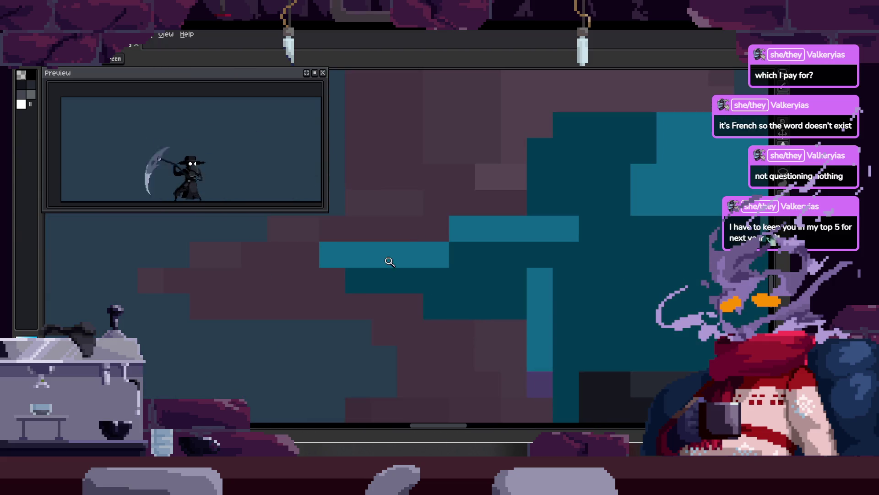
{"action": "left_click_drag", "start_coordinate": [277, 273], "coordinate": [366, 277]}
{"action": "left_click_drag", "start_coordinate": [446, 254], "coordinate": [380, 269]}
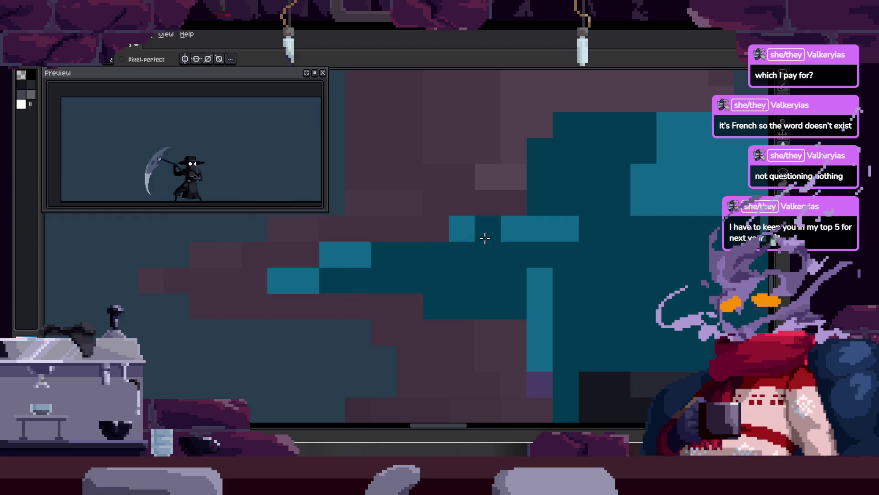
Sample the medium teal and paint the crown's top row and step.
{"action": "scroll", "coordinate": [472, 245], "scroll_direction": "down", "scroll_amount": 4}
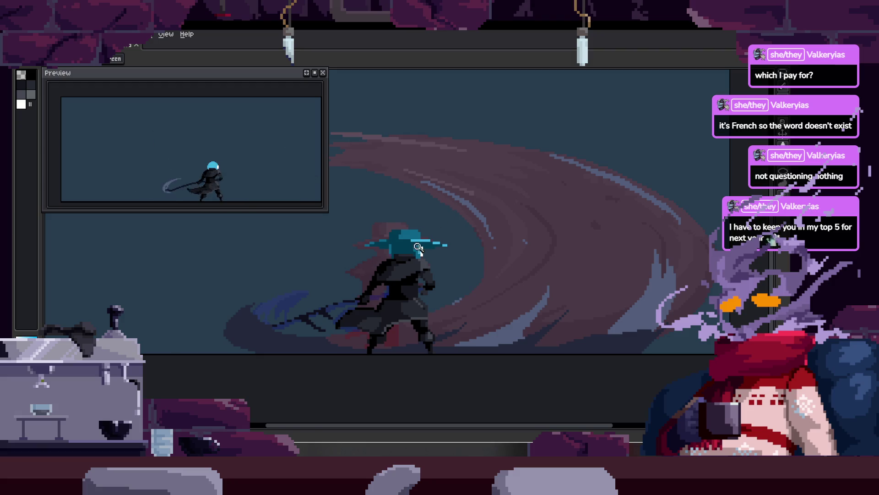
{"action": "scroll", "coordinate": [420, 243], "scroll_direction": "up", "scroll_amount": 3}
{"action": "scroll", "coordinate": [417, 237], "scroll_direction": "up", "scroll_amount": 3}
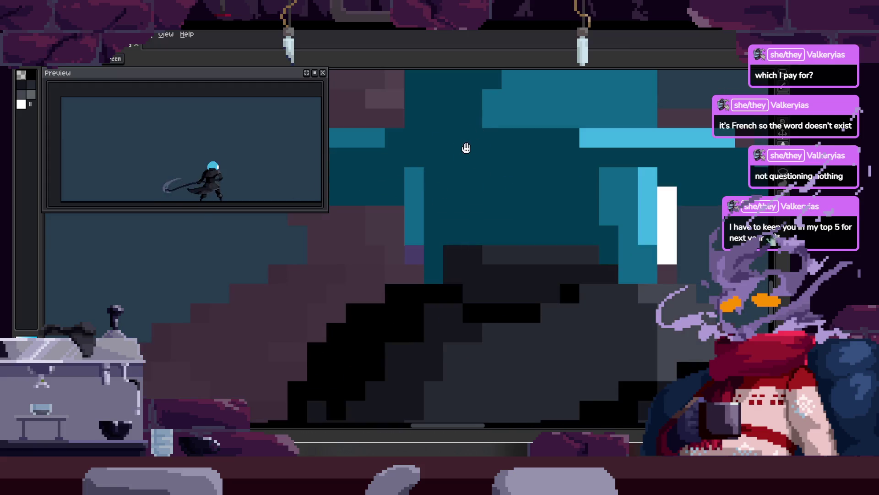
{"action": "left_click_drag", "start_coordinate": [467, 143], "coordinate": [443, 215]}
{"action": "scroll", "coordinate": [429, 208], "scroll_direction": "down", "scroll_amount": 2}
{"action": "scroll", "coordinate": [430, 213], "scroll_direction": "down", "scroll_amount": 2}
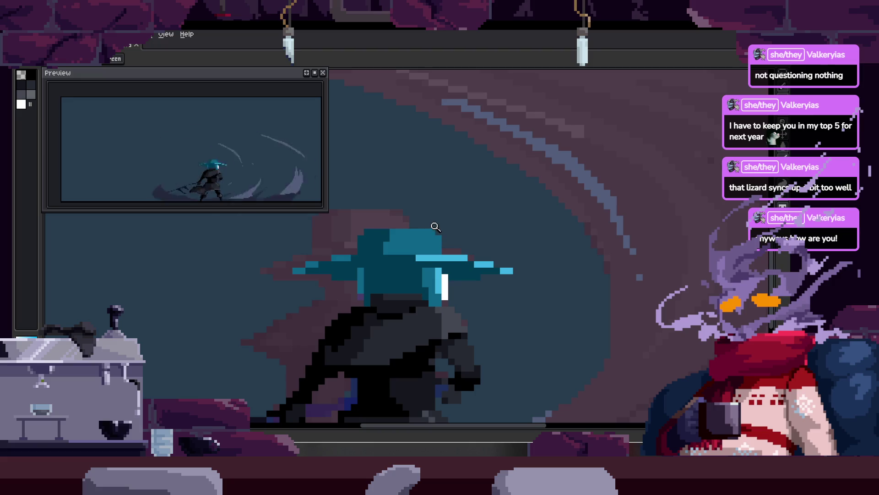
{"action": "left_click", "coordinate": [437, 223]}
{"action": "key", "text": "alt"}
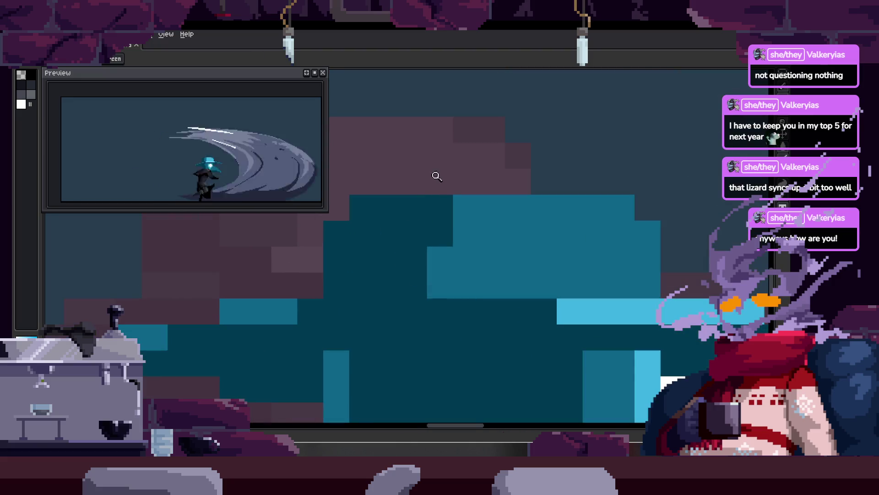
{"action": "left_click_drag", "start_coordinate": [412, 185], "coordinate": [606, 211]}
Add a teal pixel to the hat and sample another hat colour from the canvas.
{"action": "scroll", "coordinate": [543, 203], "scroll_direction": "right", "scroll_amount": 2}
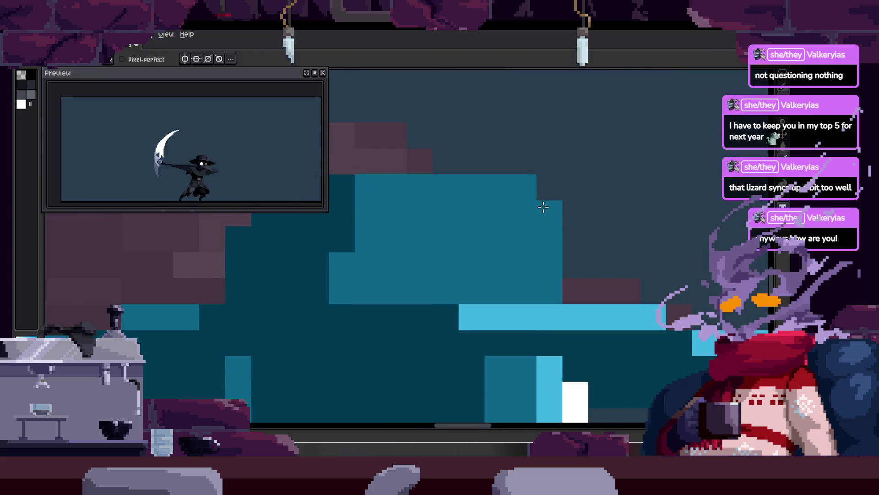
{"action": "scroll", "coordinate": [436, 227], "scroll_direction": "left", "scroll_amount": 2}
{"action": "left_click", "coordinate": [436, 227]}
{"action": "scroll", "coordinate": [406, 228], "scroll_direction": "down", "scroll_amount": 2}
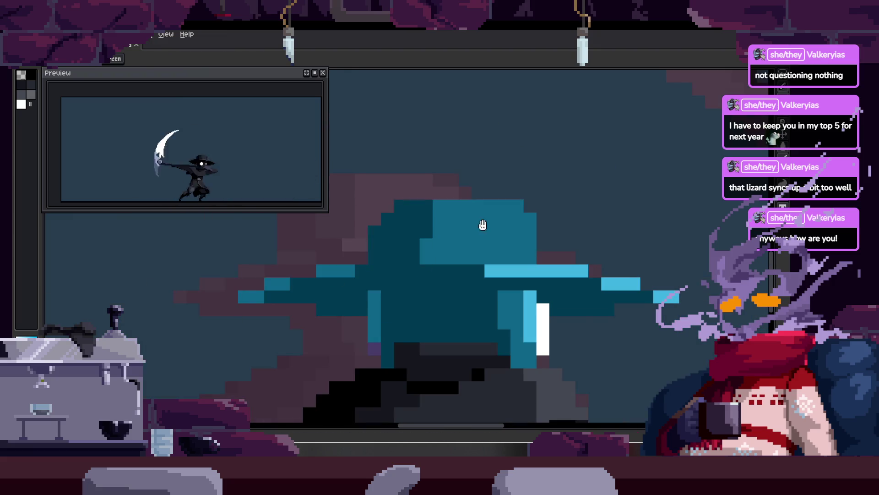
{"action": "scroll", "coordinate": [442, 241], "scroll_direction": "up", "scroll_amount": 2}
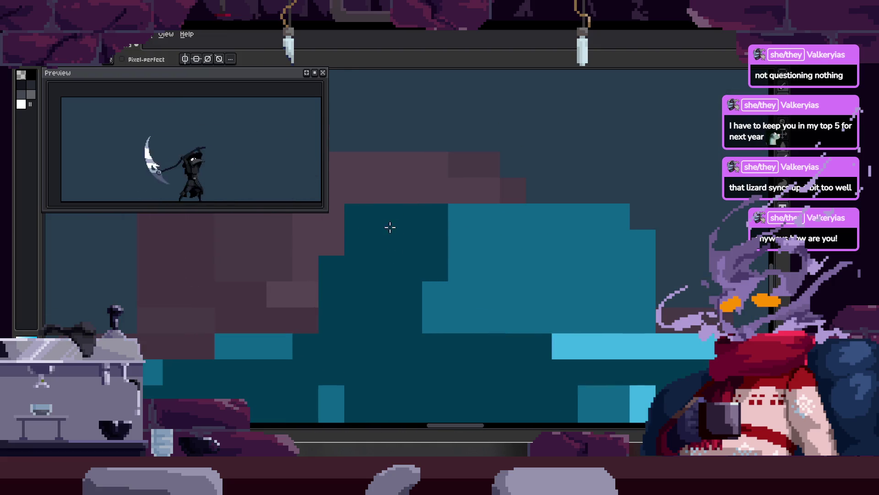
{"action": "scroll", "coordinate": [410, 204], "scroll_direction": "right", "scroll_amount": 2}
{"action": "scroll", "coordinate": [506, 229], "scroll_direction": "down", "scroll_amount": 3}
{"action": "scroll", "coordinate": [506, 229], "scroll_direction": "up", "scroll_amount": 3}
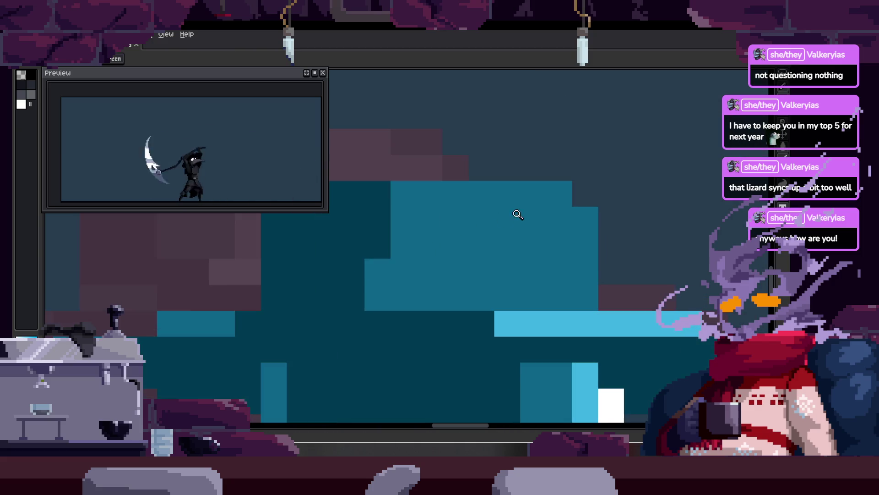
{"action": "left_click", "coordinate": [379, 202], "text": "alt"}
{"action": "scroll", "coordinate": [490, 210], "scroll_direction": "right", "scroll_amount": 2}
{"action": "key", "text": "alt"}
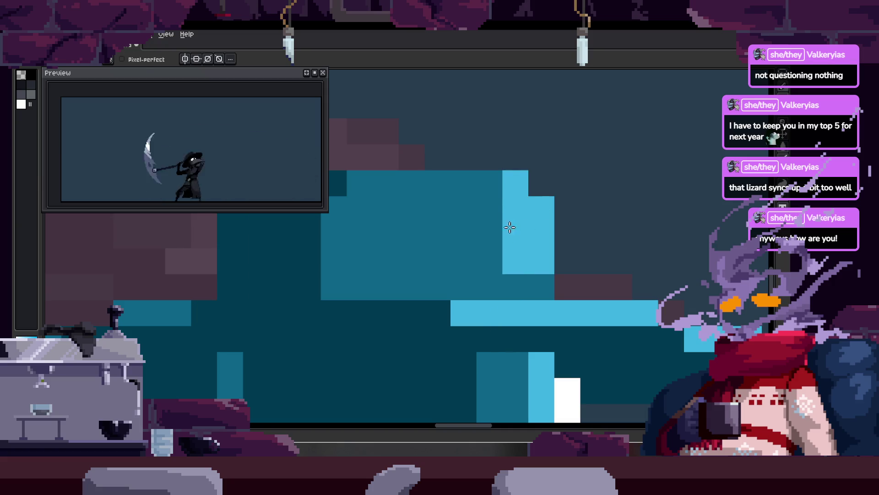
Paint a light-blue highlight on the right side of the hat crown.
{"action": "left_click_drag", "start_coordinate": [512, 236], "coordinate": [493, 226]}
{"action": "scroll", "coordinate": [525, 245], "scroll_direction": "down", "scroll_amount": 3}
{"action": "scroll", "coordinate": [504, 243], "scroll_direction": "up", "scroll_amount": 2}
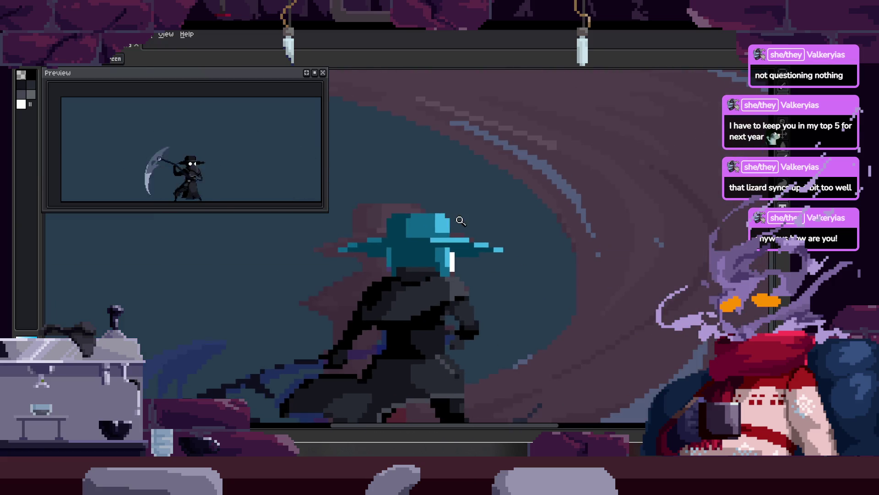
{"action": "scroll", "coordinate": [480, 241], "scroll_direction": "up", "scroll_amount": 2}
{"action": "scroll", "coordinate": [465, 247], "scroll_direction": "down", "scroll_amount": 1}
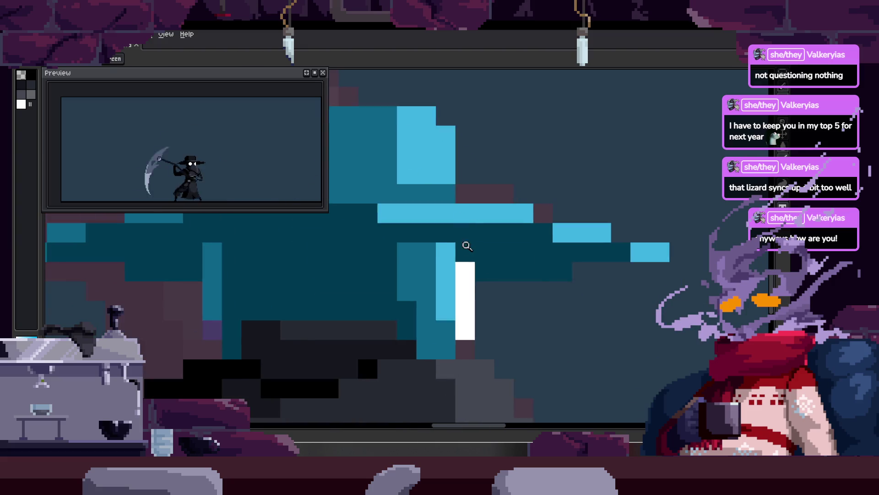
{"action": "scroll", "coordinate": [458, 255], "scroll_direction": "down", "scroll_amount": 2}
{"action": "scroll", "coordinate": [449, 247], "scroll_direction": "up", "scroll_amount": 1}
{"action": "scroll", "coordinate": [451, 241], "scroll_direction": "down", "scroll_amount": 3}
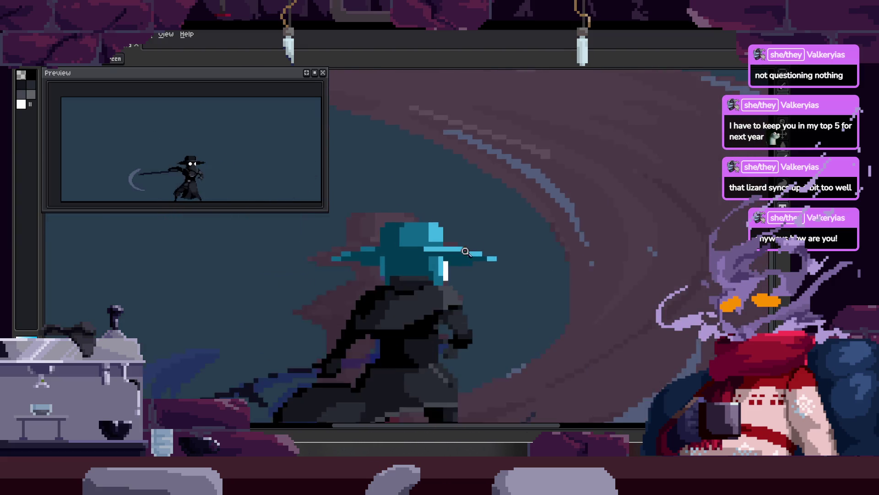
{"action": "scroll", "coordinate": [489, 251], "scroll_direction": "up", "scroll_amount": 1}
{"action": "scroll", "coordinate": [504, 229], "scroll_direction": "up", "scroll_amount": 2}
{"action": "scroll", "coordinate": [458, 279], "scroll_direction": "up", "scroll_amount": 1}
Sample light blue and add more highlight pixels near the crown.
{"action": "key", "text": "alt"}
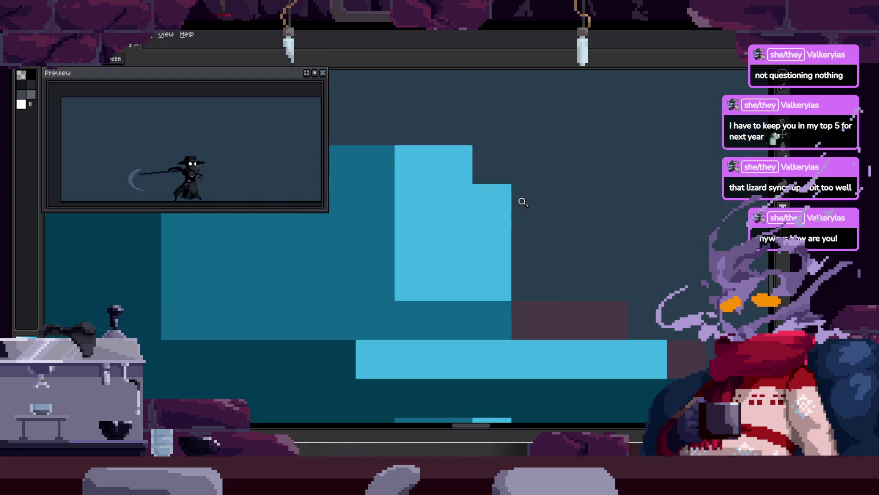
{"action": "scroll", "coordinate": [466, 261], "scroll_direction": "up", "scroll_amount": 1}
{"action": "scroll", "coordinate": [504, 254], "scroll_direction": "down", "scroll_amount": 3}
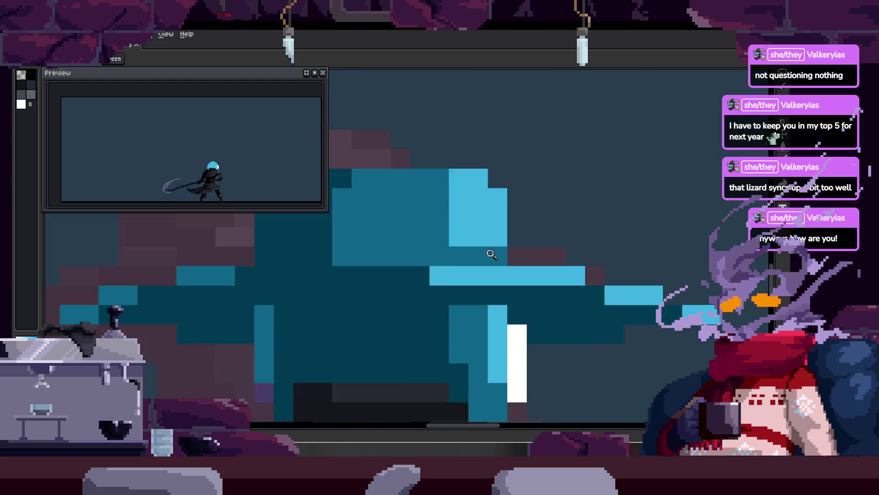
{"action": "scroll", "coordinate": [492, 234], "scroll_direction": "up", "scroll_amount": 1}
{"action": "scroll", "coordinate": [412, 245], "scroll_direction": "up", "scroll_amount": 3}
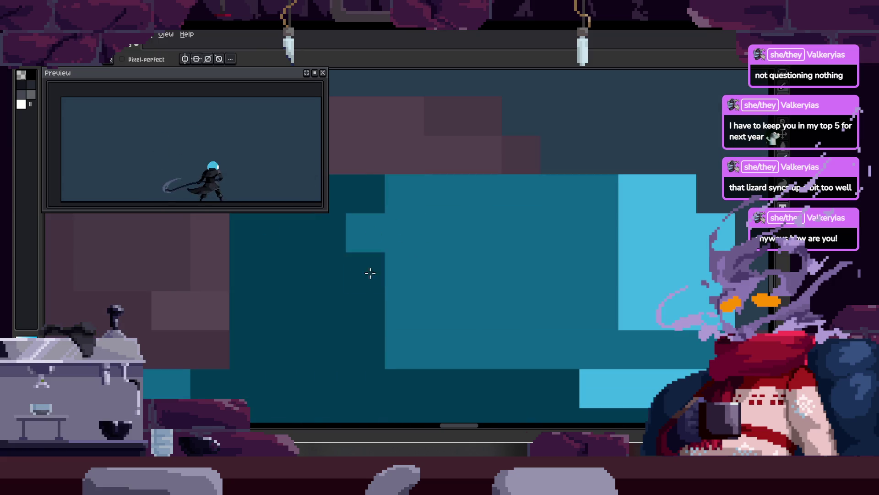
{"action": "scroll", "coordinate": [403, 193], "scroll_direction": "down", "scroll_amount": 1}
{"action": "scroll", "coordinate": [403, 229], "scroll_direction": "down", "scroll_amount": 2}
{"action": "scroll", "coordinate": [490, 216], "scroll_direction": "down", "scroll_amount": 1}
{"action": "scroll", "coordinate": [502, 204], "scroll_direction": "up", "scroll_amount": 3}
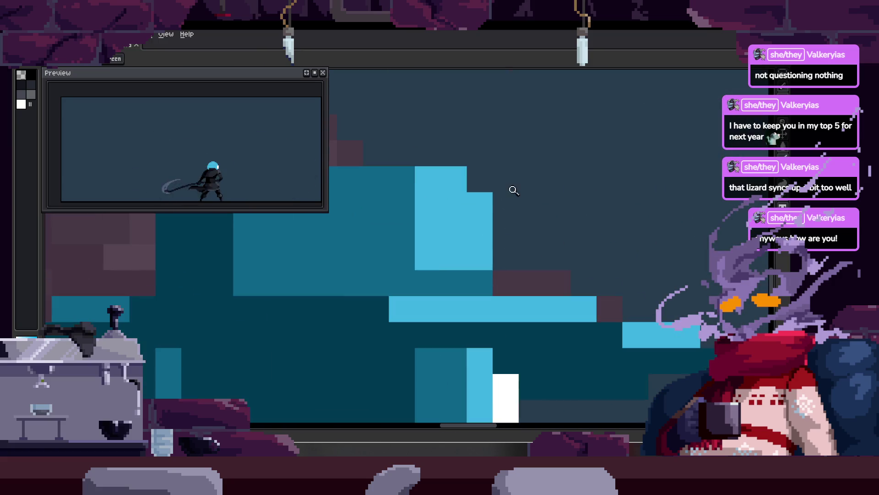
{"action": "mouse_move", "coordinate": [385, 195]}
{"action": "left_mouse_down"}
{"action": "mouse_move", "coordinate": [445, 199]}
{"action": "mouse_move", "coordinate": [409, 183]}
{"action": "left_mouse_up"}
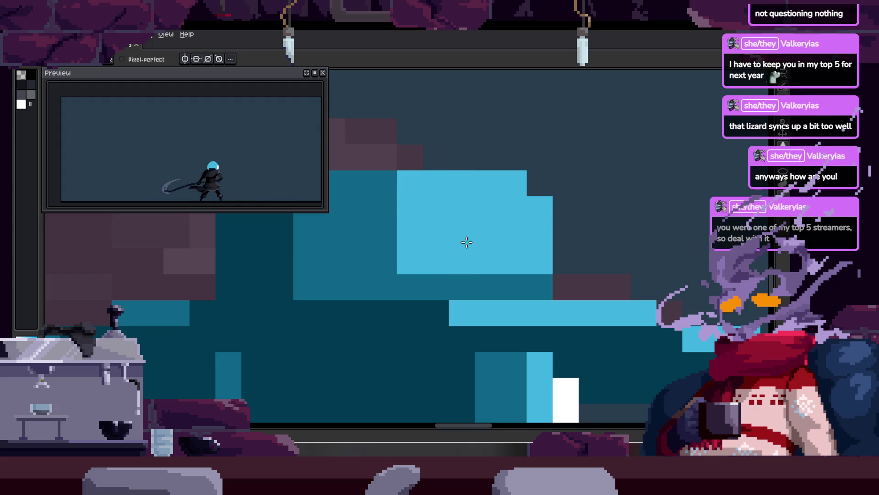
Zoom in and out around the hat to inspect the new highlights.
{"action": "scroll", "coordinate": [437, 201], "scroll_direction": "down", "scroll_amount": 1}
{"action": "scroll", "coordinate": [407, 182], "scroll_direction": "down", "scroll_amount": 2}
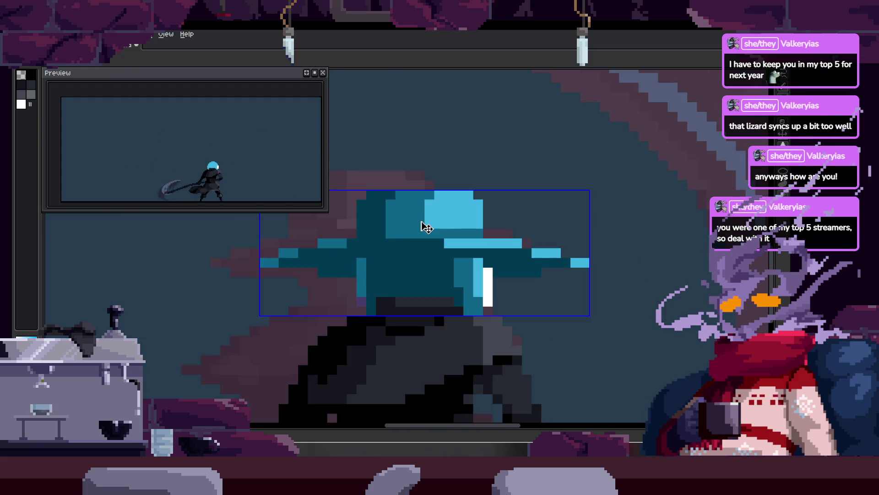
{"action": "scroll", "coordinate": [481, 215], "scroll_direction": "up", "scroll_amount": 2}
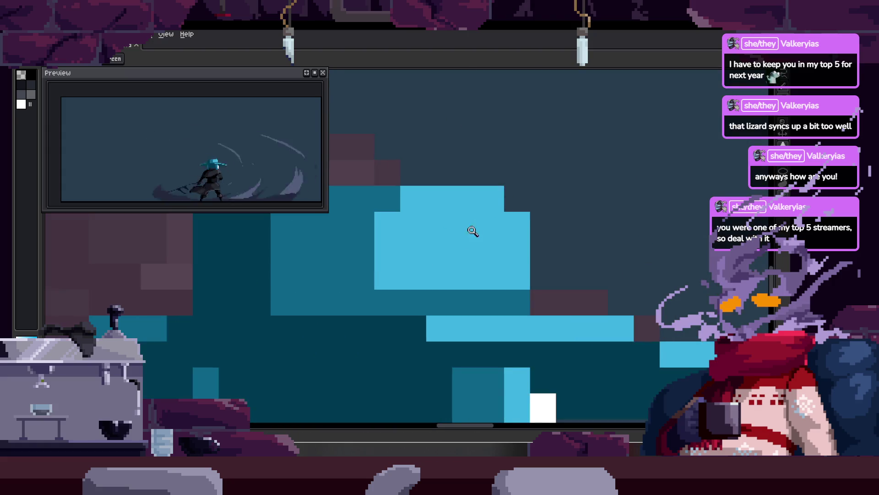
{"action": "scroll", "coordinate": [469, 219], "scroll_direction": "down", "scroll_amount": 1}
{"action": "scroll", "coordinate": [468, 212], "scroll_direction": "up", "scroll_amount": 1}
{"action": "scroll", "coordinate": [467, 234], "scroll_direction": "up", "scroll_amount": 1}
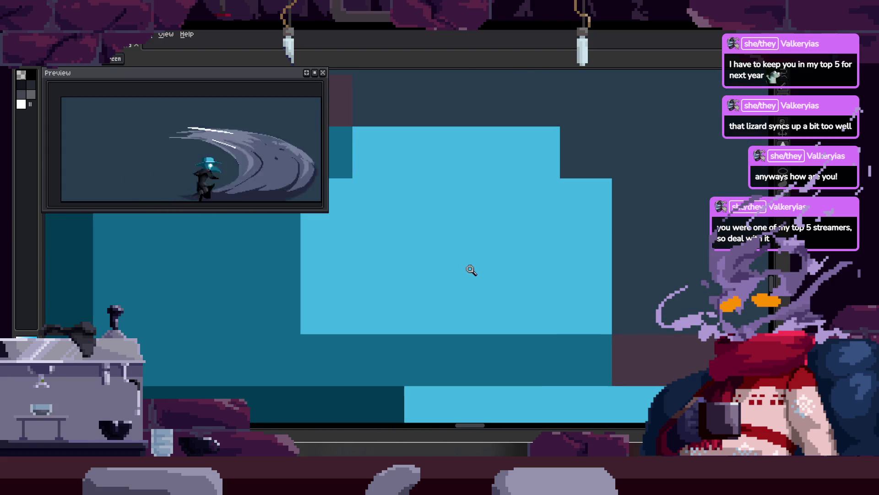
{"action": "scroll", "coordinate": [470, 272], "scroll_direction": "down", "scroll_amount": 2}
{"action": "scroll", "coordinate": [481, 290], "scroll_direction": "up", "scroll_amount": 1}
{"action": "scroll", "coordinate": [392, 288], "scroll_direction": "up", "scroll_amount": 1}
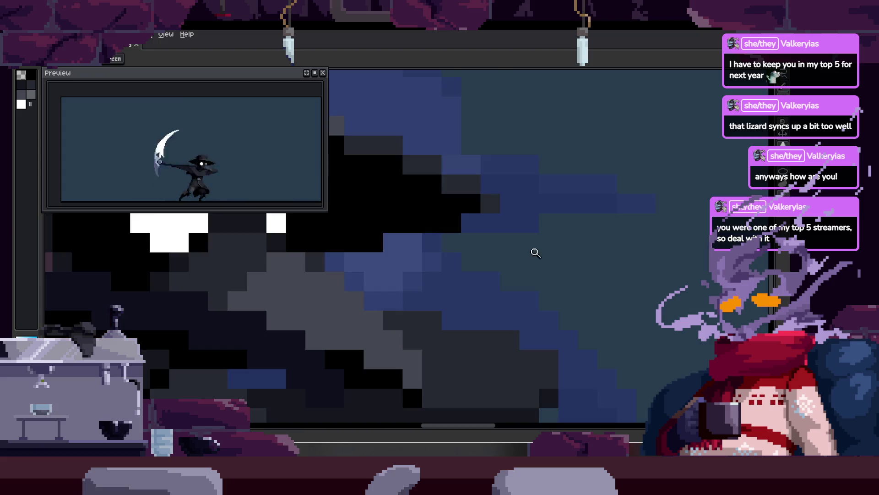
{"action": "scroll", "coordinate": [536, 253], "scroll_direction": "down", "scroll_amount": 3}
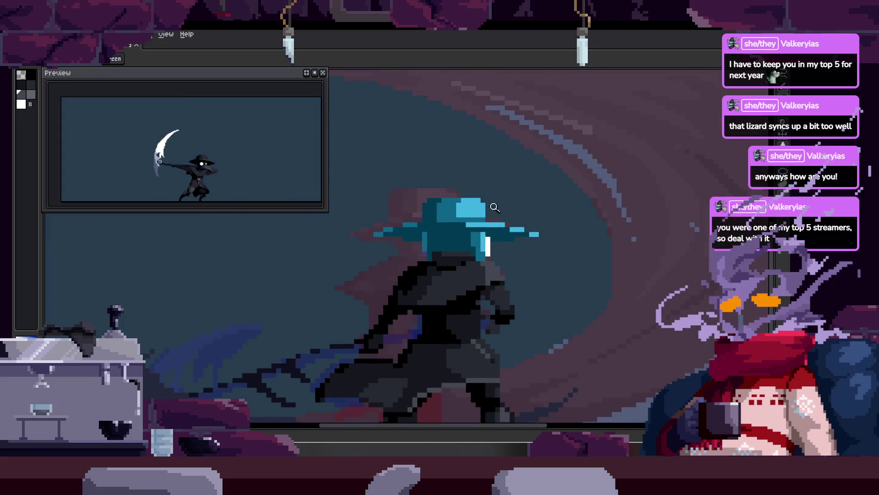
{"action": "scroll", "coordinate": [505, 206], "scroll_direction": "up", "scroll_amount": 3}
{"action": "scroll", "coordinate": [477, 241], "scroll_direction": "down", "scroll_amount": 1}
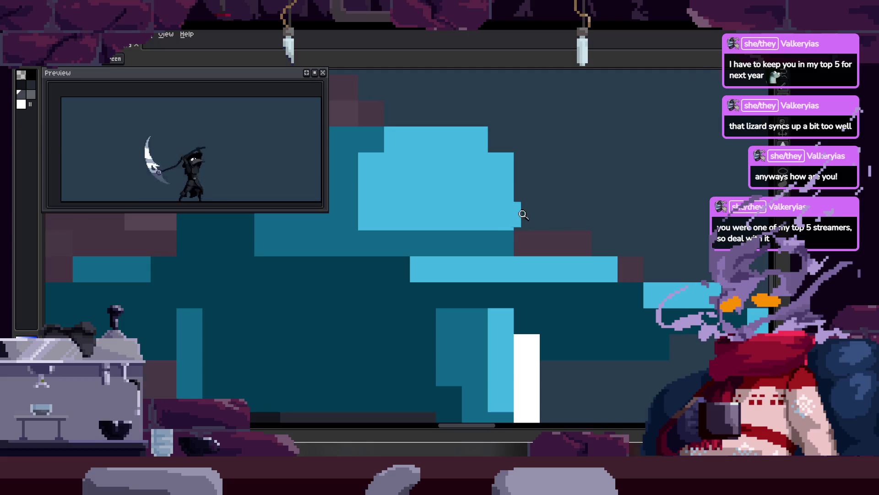
{"action": "scroll", "coordinate": [533, 216], "scroll_direction": "down", "scroll_amount": 2}
{"action": "scroll", "coordinate": [477, 193], "scroll_direction": "up", "scroll_amount": 1}
{"action": "key", "text": "b"}
{"action": "scroll", "coordinate": [467, 270], "scroll_direction": "up", "scroll_amount": 2}
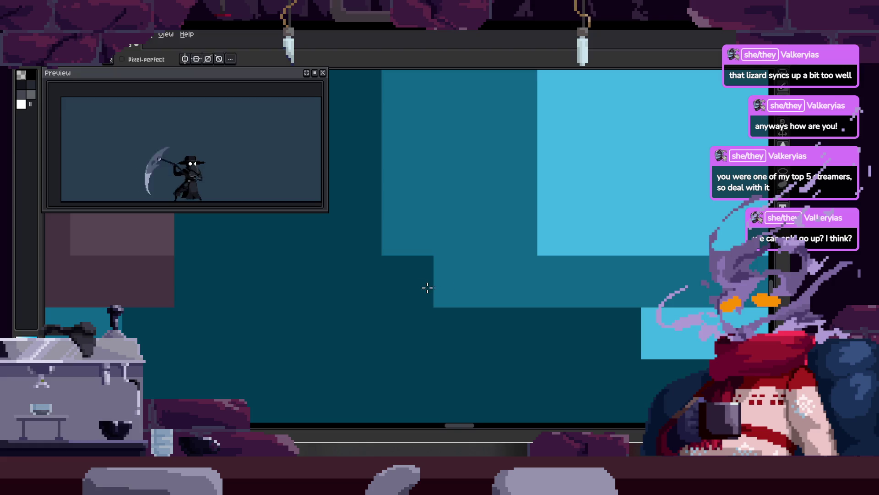
{"action": "scroll", "coordinate": [471, 237], "scroll_direction": "down", "scroll_amount": 4}
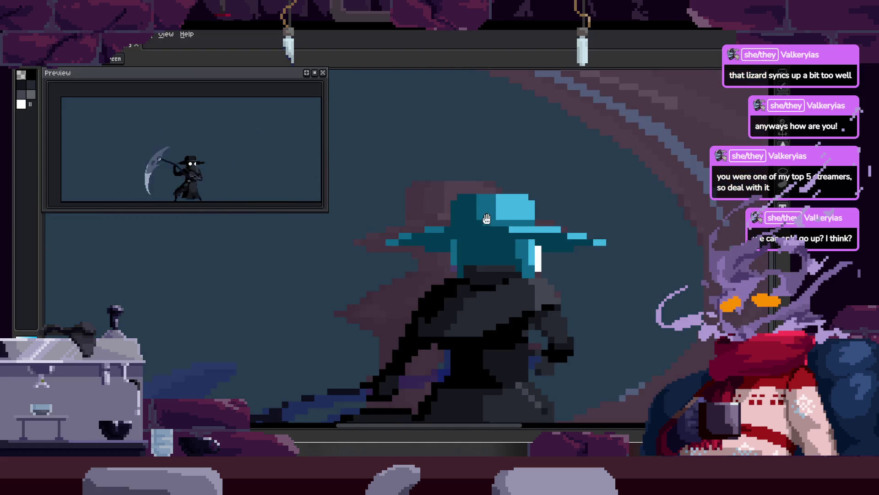
{"action": "scroll", "coordinate": [486, 217], "scroll_direction": "up", "scroll_amount": 1}
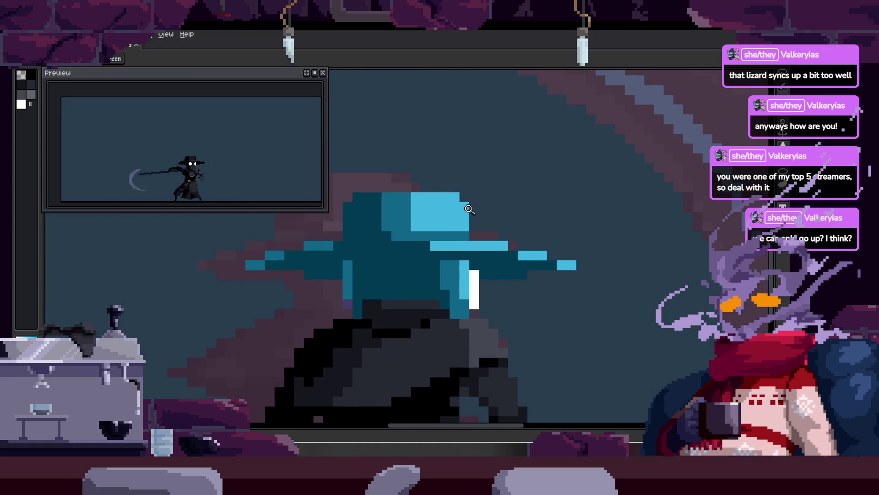
{"action": "scroll", "coordinate": [432, 226], "scroll_direction": "up", "scroll_amount": 3}
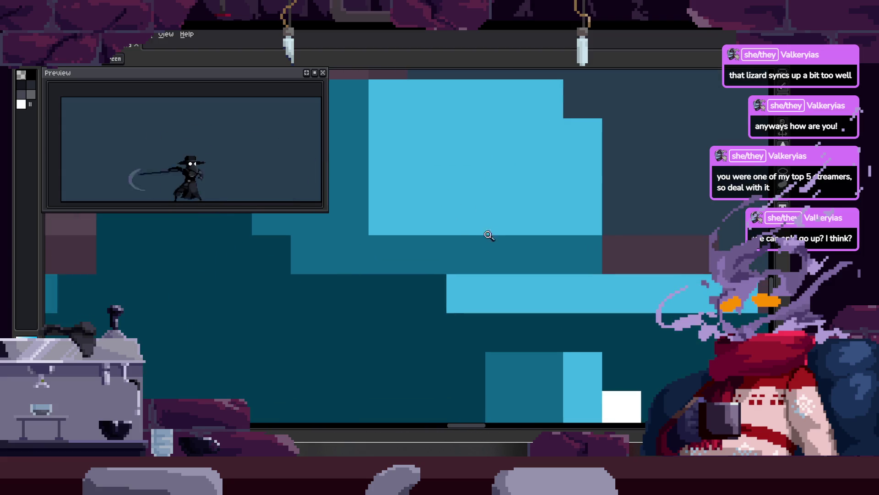
{"action": "scroll", "coordinate": [491, 240], "scroll_direction": "down", "scroll_amount": 1}
{"action": "scroll", "coordinate": [515, 225], "scroll_direction": "down", "scroll_amount": 1}
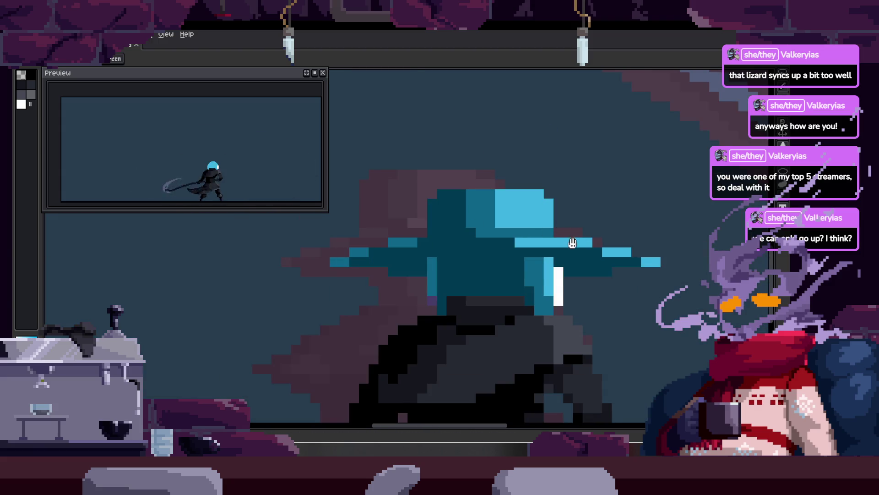
{"action": "scroll", "coordinate": [475, 228], "scroll_direction": "up", "scroll_amount": 2}
{"action": "key", "text": "b"}
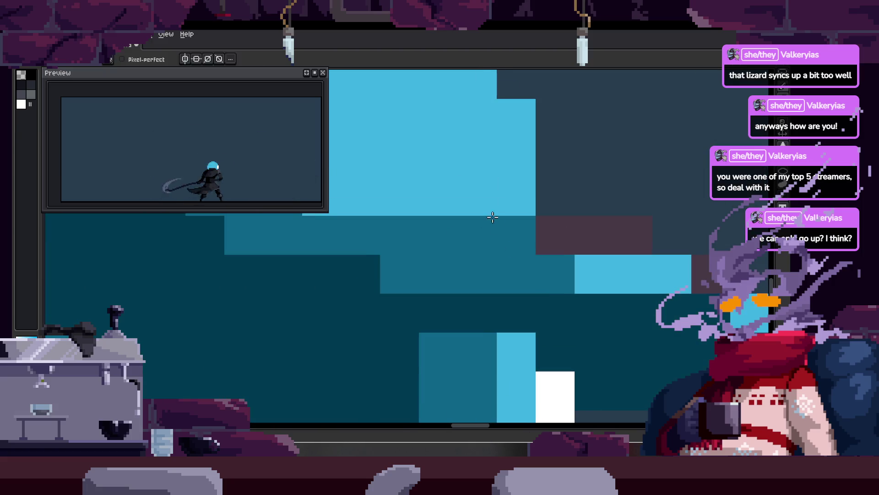
{"action": "scroll", "coordinate": [473, 231], "scroll_direction": "down", "scroll_amount": 2}
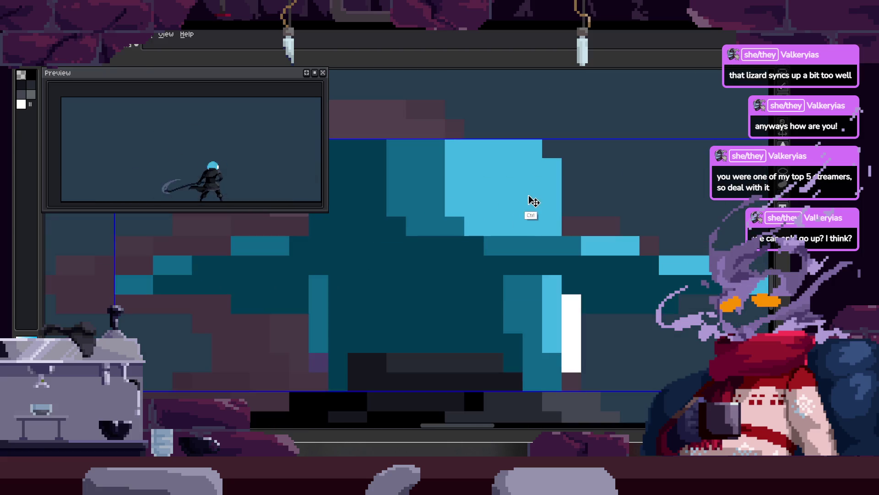
Save the animation file.
{"action": "scroll", "coordinate": [506, 213], "scroll_direction": "down", "scroll_amount": 2}
{"action": "scroll", "coordinate": [562, 221], "scroll_direction": "up", "scroll_amount": 3}
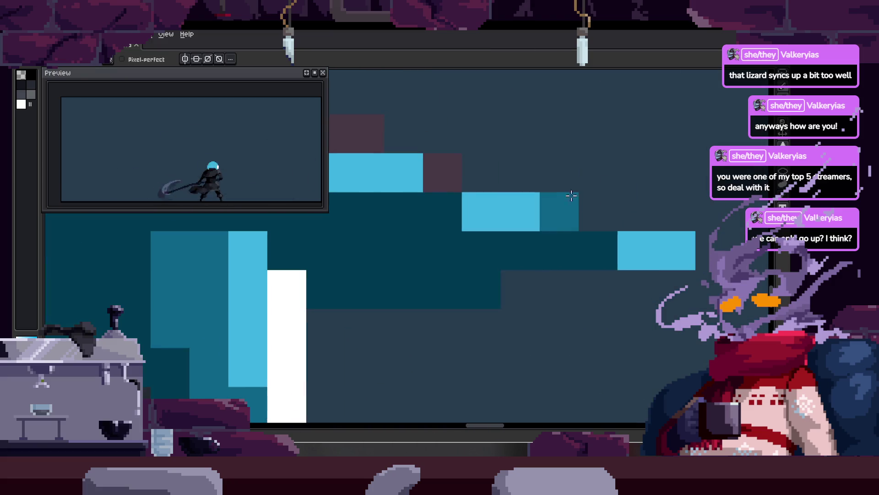
{"action": "scroll", "coordinate": [591, 207], "scroll_direction": "down", "scroll_amount": 2}
{"action": "scroll", "coordinate": [592, 207], "scroll_direction": "down", "scroll_amount": 3}
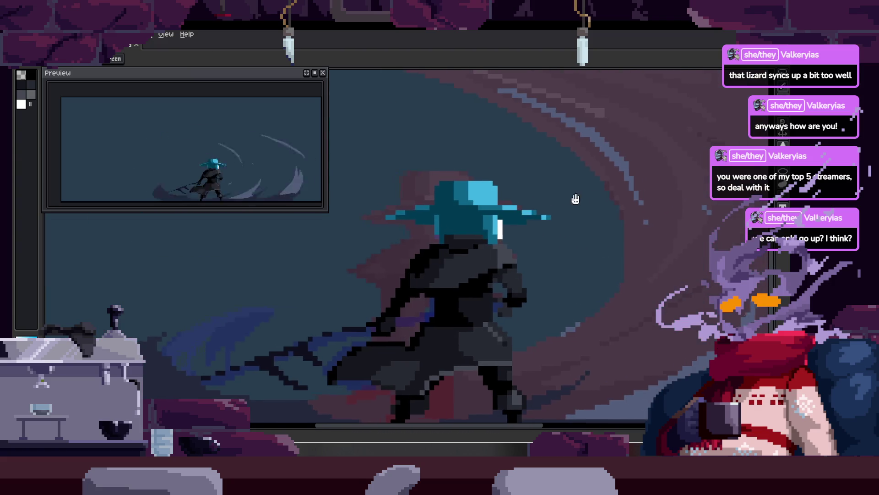
{"action": "key", "text": "Tab"}
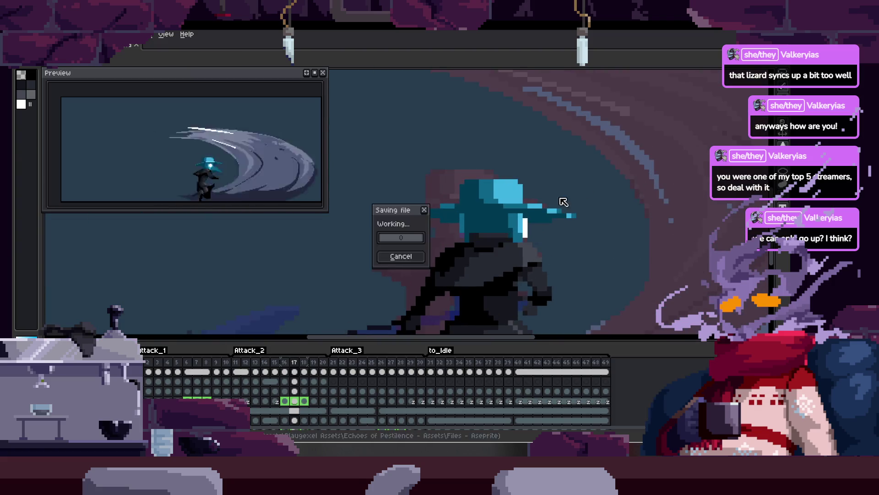
Sample a dark colour from the hat and place one dark pixel on it.
{"action": "scroll", "coordinate": [491, 183], "scroll_direction": "up", "scroll_amount": 4}
{"action": "key", "text": "alt"}
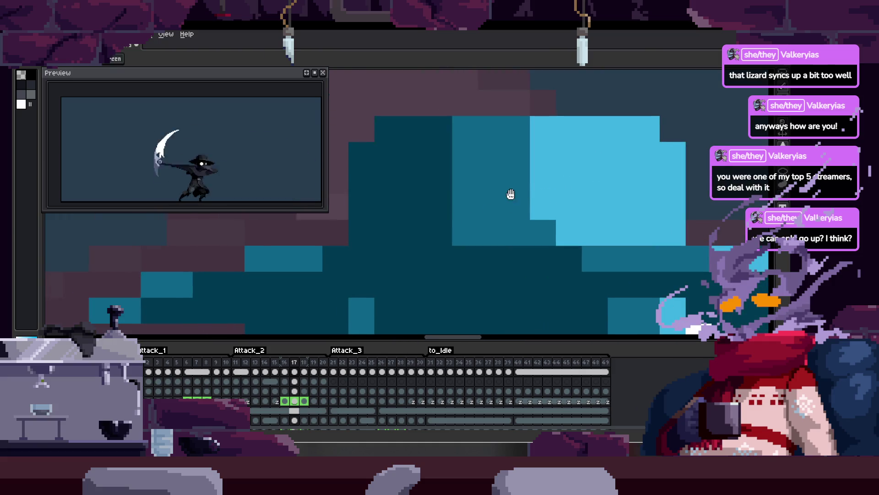
{"action": "left_click_drag", "start_coordinate": [510, 203], "coordinate": [393, 259]}
{"action": "left_click", "coordinate": [519, 185]}
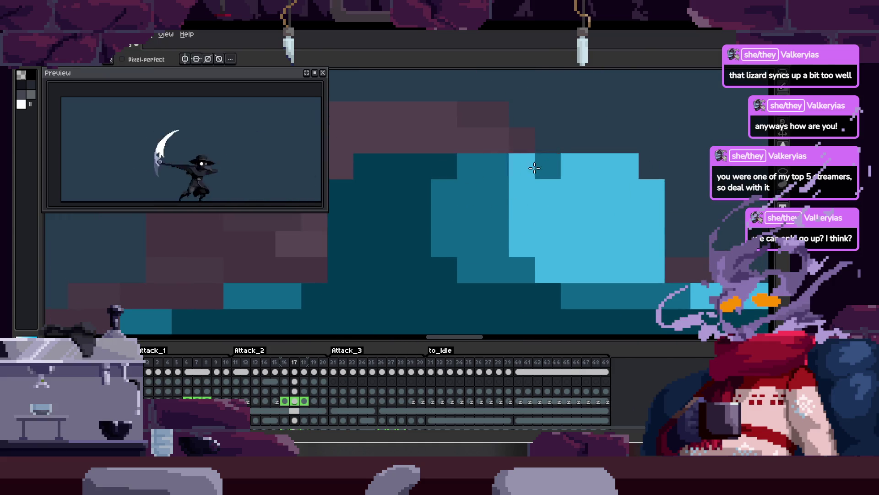
Zoom in and out to review the finished hat.
{"action": "key", "text": "z"}
{"action": "scroll", "coordinate": [475, 198], "scroll_direction": "down", "scroll_amount": 4}
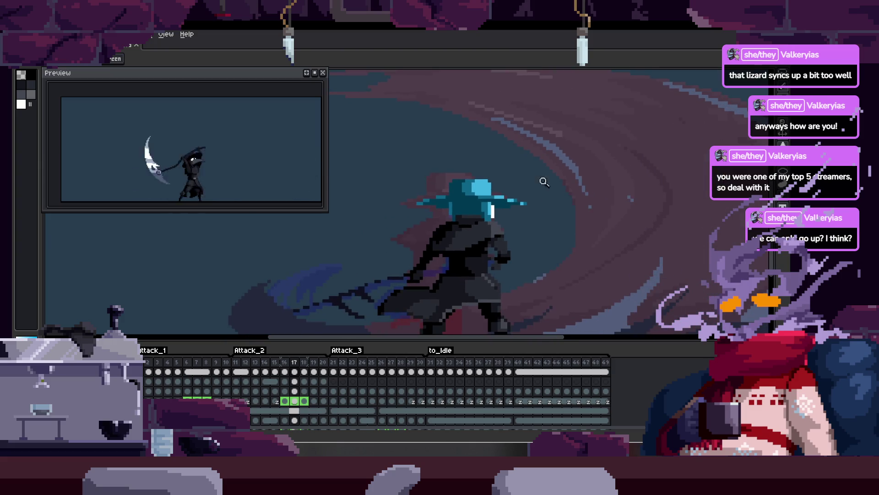
{"action": "scroll", "coordinate": [422, 226], "scroll_direction": "up", "scroll_amount": 4}
{"action": "key", "text": "b"}
{"action": "key", "text": "z"}
{"action": "scroll", "coordinate": [458, 242], "scroll_direction": "down", "scroll_amount": 3}
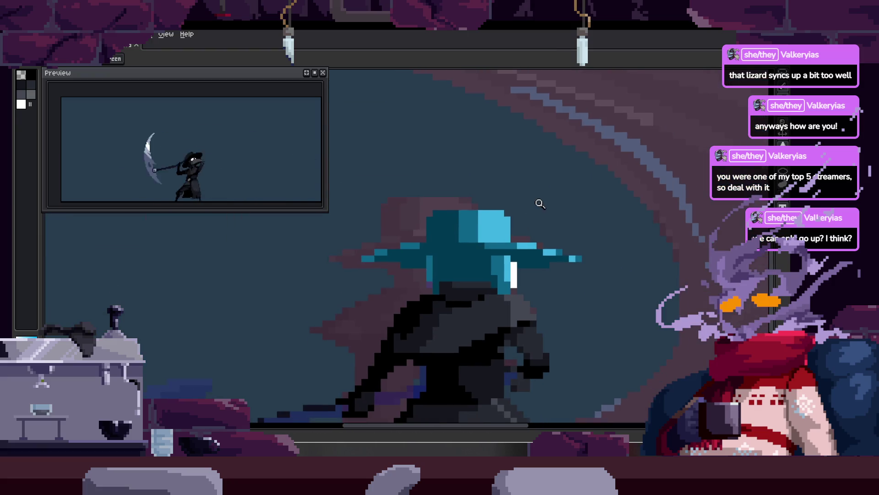
{"action": "scroll", "coordinate": [503, 183], "scroll_direction": "up", "scroll_amount": 4}
{"action": "key", "text": "b"}
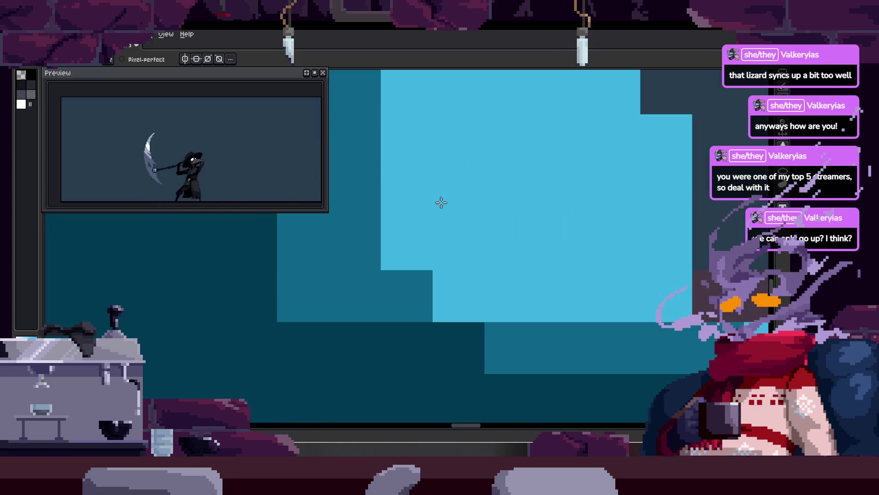
{"action": "scroll", "coordinate": [482, 209], "scroll_direction": "down", "scroll_amount": 2}
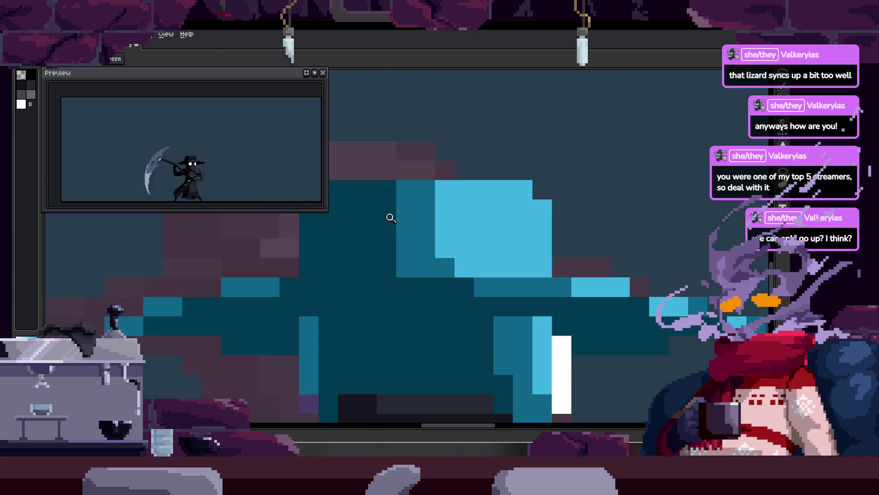
{"action": "scroll", "coordinate": [486, 226], "scroll_direction": "down", "scroll_amount": 2}
Paint darker shading pixels low on the teal hat and recolour one light-blue column teal.
{"action": "scroll", "coordinate": [463, 191], "scroll_direction": "down", "scroll_amount": 2}
{"action": "scroll", "coordinate": [489, 192], "scroll_direction": "down", "scroll_amount": 1}
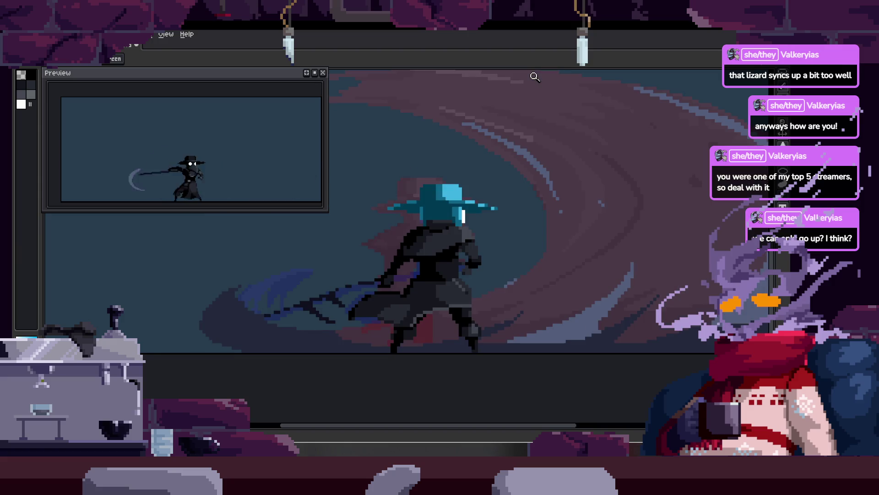
{"action": "scroll", "coordinate": [475, 179], "scroll_direction": "up", "scroll_amount": 3}
{"action": "key", "text": "b"}
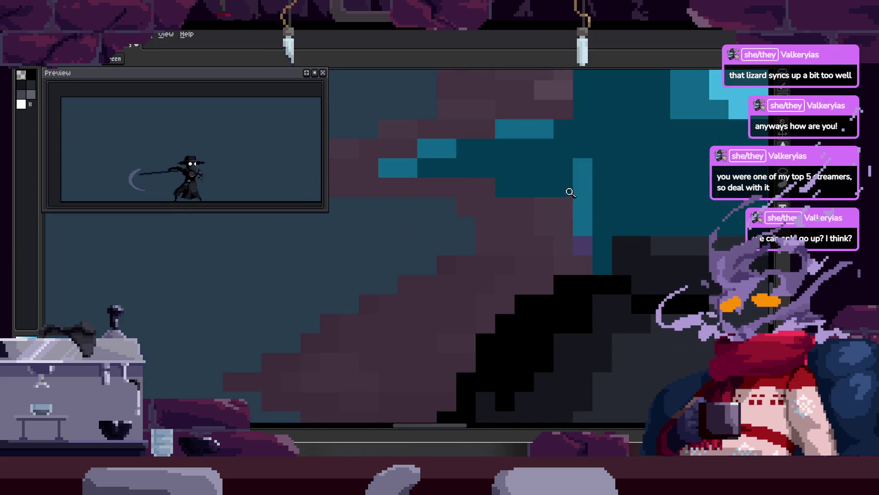
{"action": "scroll", "coordinate": [476, 231], "scroll_direction": "down", "scroll_amount": 1}
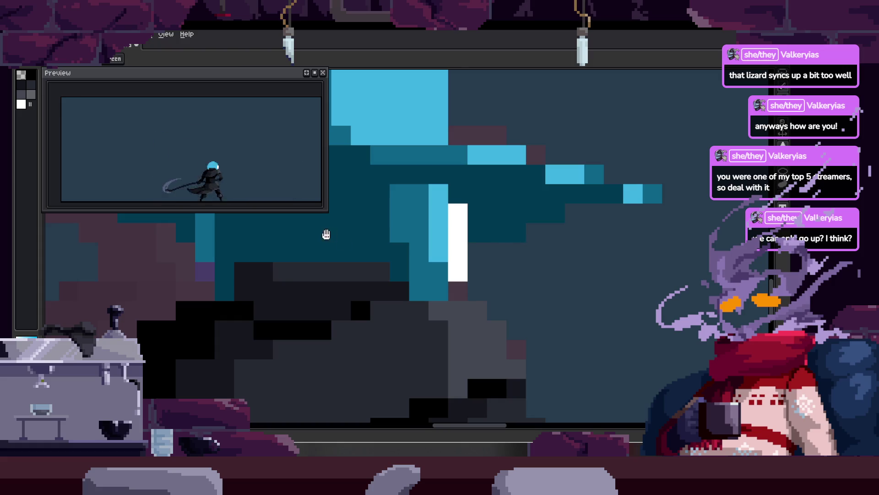
{"action": "scroll", "coordinate": [338, 243], "scroll_direction": "left", "scroll_amount": 3}
{"action": "key", "text": "z"}
{"action": "scroll", "coordinate": [315, 240], "scroll_direction": "down", "scroll_amount": 2}
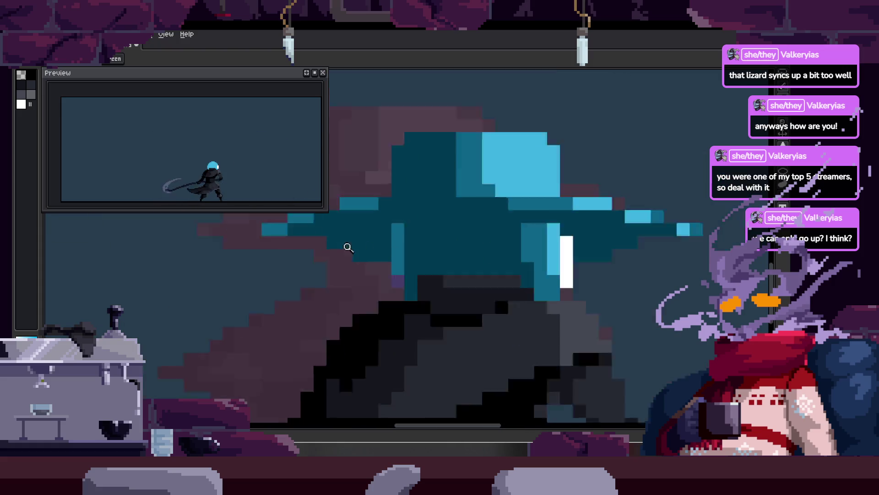
{"action": "scroll", "coordinate": [360, 247], "scroll_direction": "down", "scroll_amount": 3}
{"action": "scroll", "coordinate": [490, 230], "scroll_direction": "up", "scroll_amount": 2}
{"action": "scroll", "coordinate": [485, 224], "scroll_direction": "up", "scroll_amount": 2}
{"action": "key", "text": "b"}
{"action": "scroll", "coordinate": [482, 212], "scroll_direction": "up", "scroll_amount": 1}
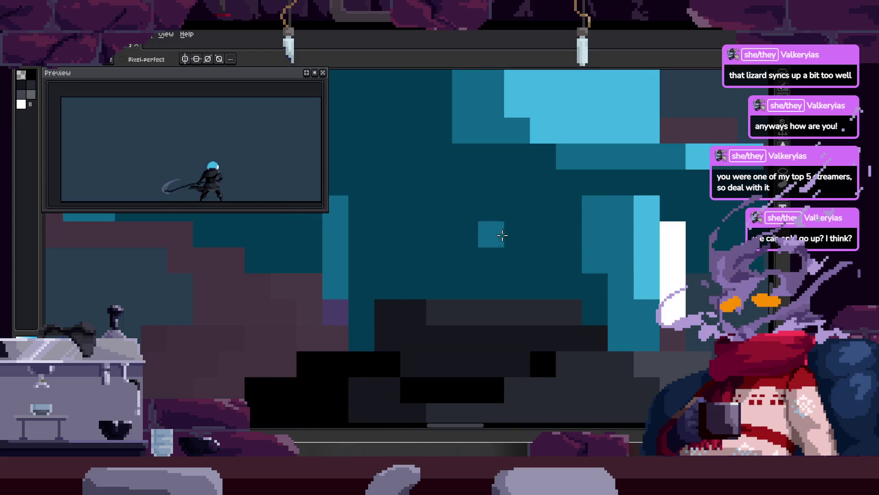
{"action": "scroll", "coordinate": [503, 232], "scroll_direction": "down", "scroll_amount": 1}
{"action": "scroll", "coordinate": [524, 225], "scroll_direction": "up", "scroll_amount": 1}
{"action": "mouse_move", "coordinate": [525, 220]}
{"action": "left_mouse_down"}
{"action": "mouse_move", "coordinate": [468, 209]}
{"action": "mouse_move", "coordinate": [503, 232]}
{"action": "mouse_move", "coordinate": [458, 212]}
{"action": "left_mouse_up"}
{"action": "left_click", "coordinate": [509, 248]}
{"action": "left_click_drag", "start_coordinate": [511, 158], "coordinate": [511, 243]}
Sample the hat's light blue and paint a stepped light-blue highlight on the crown.
{"action": "key", "text": "alt"}
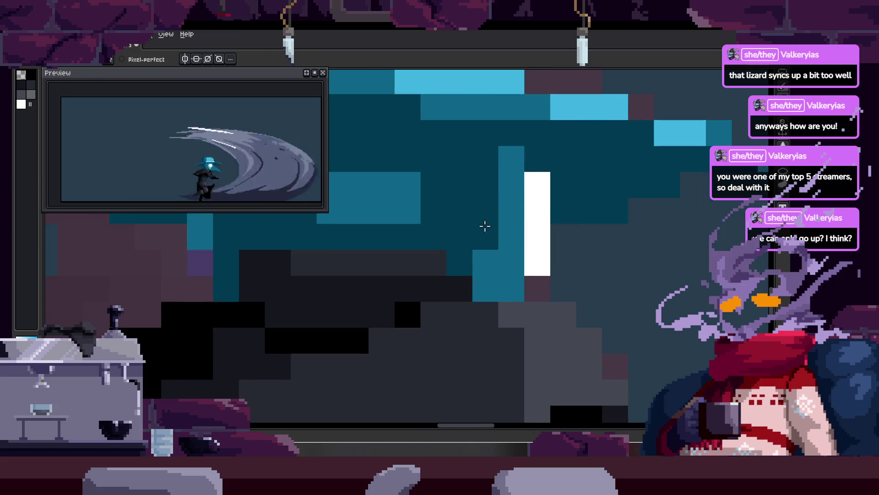
{"action": "left_click", "coordinate": [586, 109], "text": "alt"}
{"action": "left_click_drag", "start_coordinate": [408, 211], "coordinate": [455, 207]}
{"action": "scroll", "coordinate": [455, 207], "scroll_direction": "down", "scroll_amount": 3}
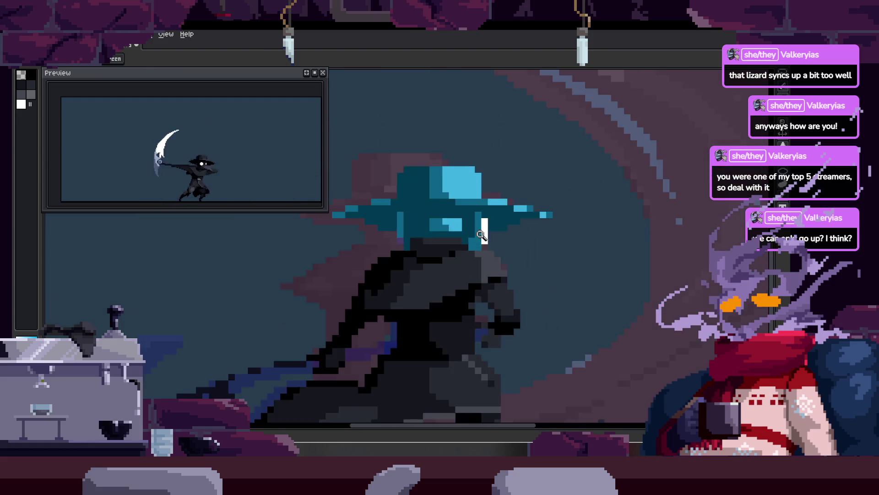
{"action": "scroll", "coordinate": [517, 182], "scroll_direction": "down", "scroll_amount": 2}
{"action": "scroll", "coordinate": [485, 198], "scroll_direction": "up", "scroll_amount": 2}
{"action": "scroll", "coordinate": [486, 198], "scroll_direction": "up", "scroll_amount": 2}
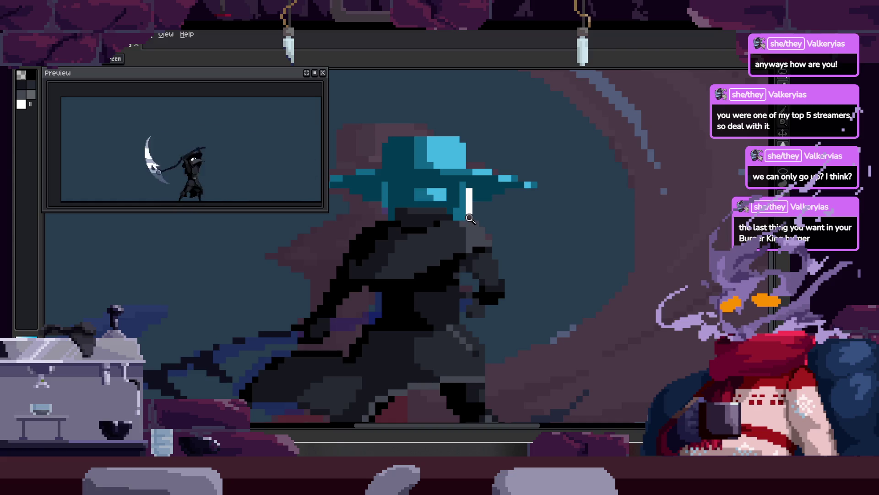
{"action": "left_click", "coordinate": [477, 180]}
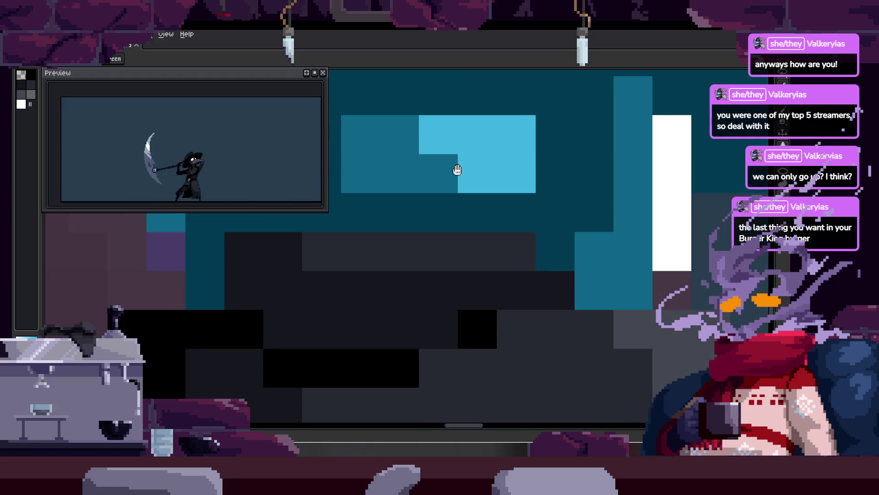
Zoom and pan the view over this attack frame's hat with the Pencil ready.
{"action": "left_click", "coordinate": [456, 171]}
{"action": "key", "text": "b"}
{"action": "scroll", "coordinate": [458, 250], "scroll_direction": "down", "scroll_amount": 1}
{"action": "key", "text": "z"}
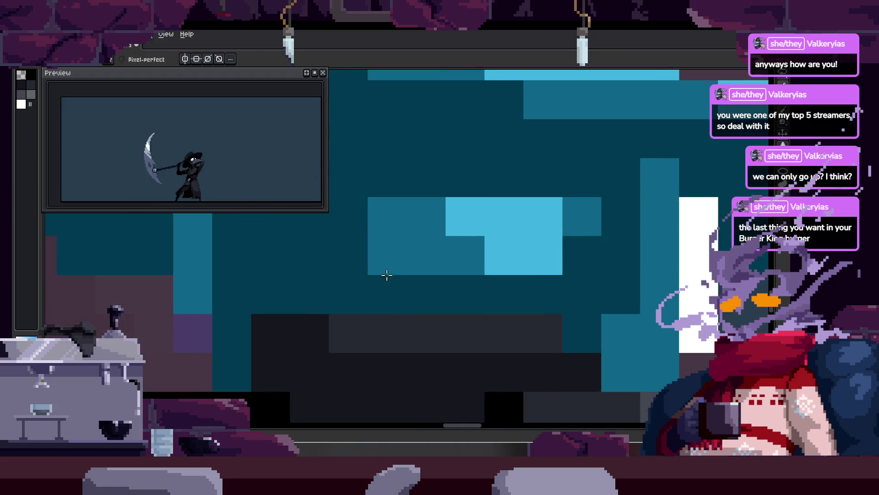
{"action": "scroll", "coordinate": [359, 251], "scroll_direction": "down", "scroll_amount": 1}
{"action": "scroll", "coordinate": [428, 258], "scroll_direction": "down", "scroll_amount": 1}
{"action": "scroll", "coordinate": [467, 143], "scroll_direction": "up", "scroll_amount": 3}
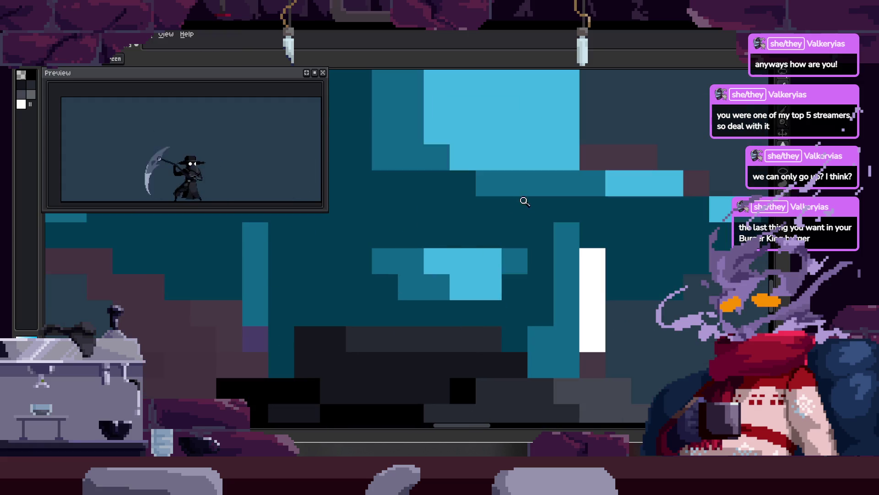
{"action": "key", "text": "b"}
{"action": "left_click_drag", "start_coordinate": [486, 301], "coordinate": [429, 257]}
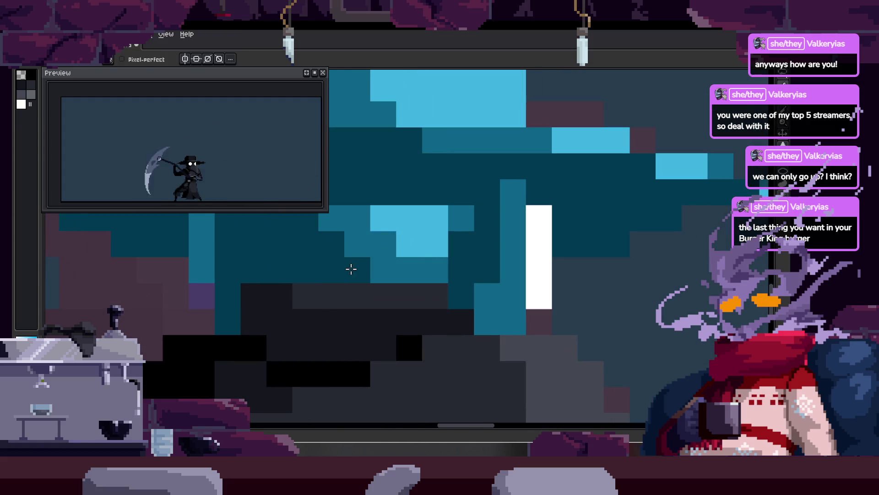
{"action": "key", "text": "alt"}
{"action": "key", "text": "z"}
{"action": "scroll", "coordinate": [467, 229], "scroll_direction": "down", "scroll_amount": 3}
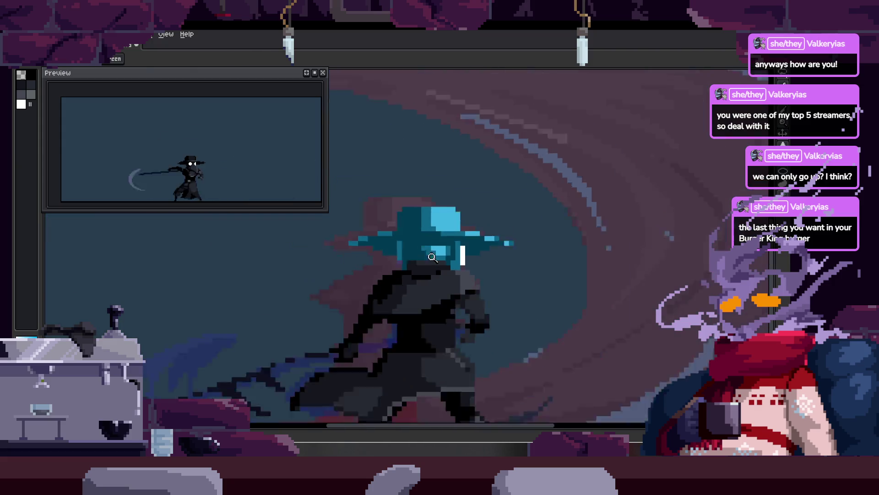
{"action": "scroll", "coordinate": [510, 217], "scroll_direction": "up", "scroll_amount": 4}
{"action": "key", "text": "b"}
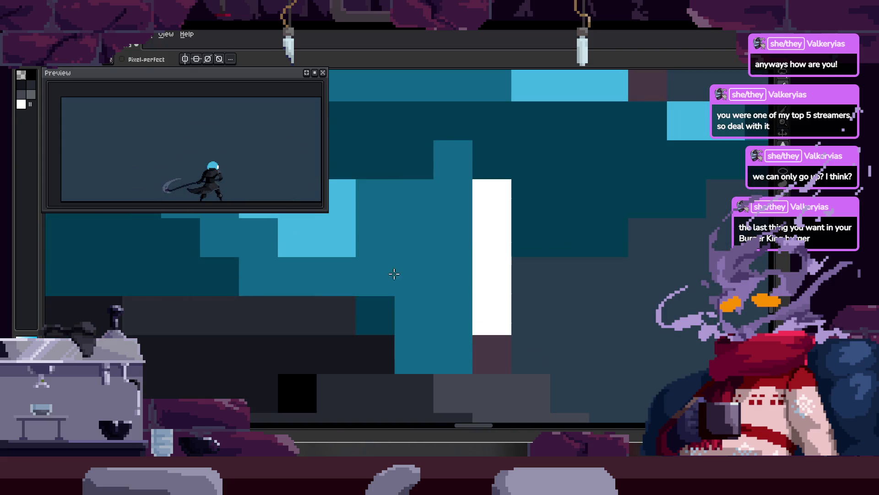
{"action": "left_click_drag", "start_coordinate": [388, 274], "coordinate": [452, 276]}
Paint a row of light-cyan highlight pixels across the hat.
{"action": "mouse_move", "coordinate": [455, 201]}
{"action": "left_mouse_down"}
{"action": "mouse_move", "coordinate": [526, 251]}
{"action": "mouse_move", "coordinate": [526, 199]}
{"action": "left_mouse_up"}
{"action": "key", "text": "space"}
{"action": "scroll", "coordinate": [526, 251], "scroll_direction": "down", "scroll_amount": 5}
{"action": "scroll", "coordinate": [554, 202], "scroll_direction": "up", "scroll_amount": 5}
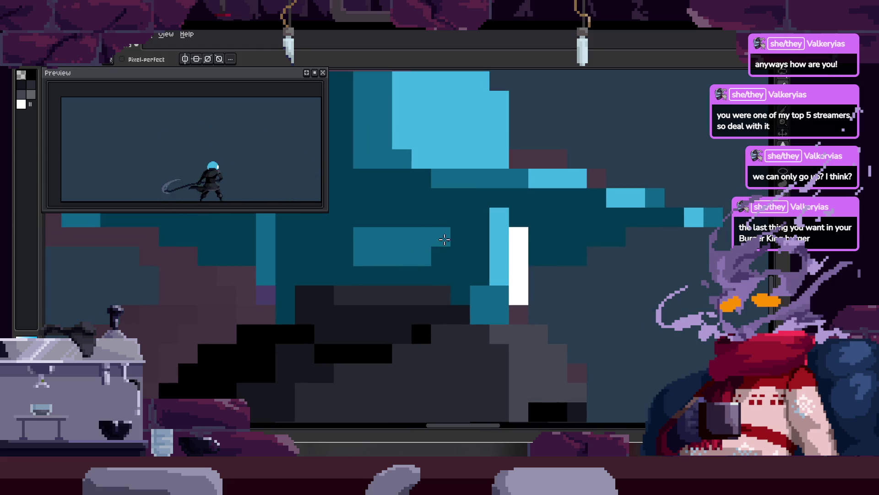
{"action": "scroll", "coordinate": [365, 243], "scroll_direction": "down", "scroll_amount": 5}
{"action": "scroll", "coordinate": [381, 260], "scroll_direction": "down", "scroll_amount": 2}
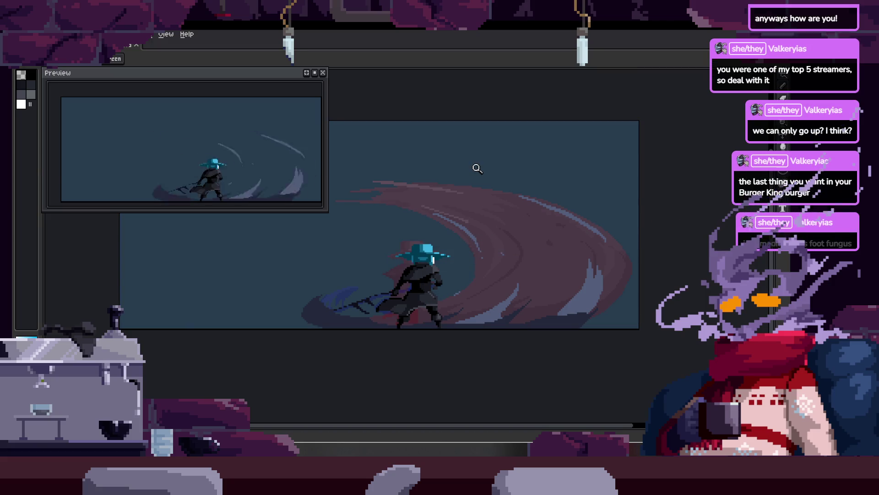
Save the animation file with Ctrl+S.
{"action": "scroll", "coordinate": [467, 244], "scroll_direction": "up", "scroll_amount": 1}
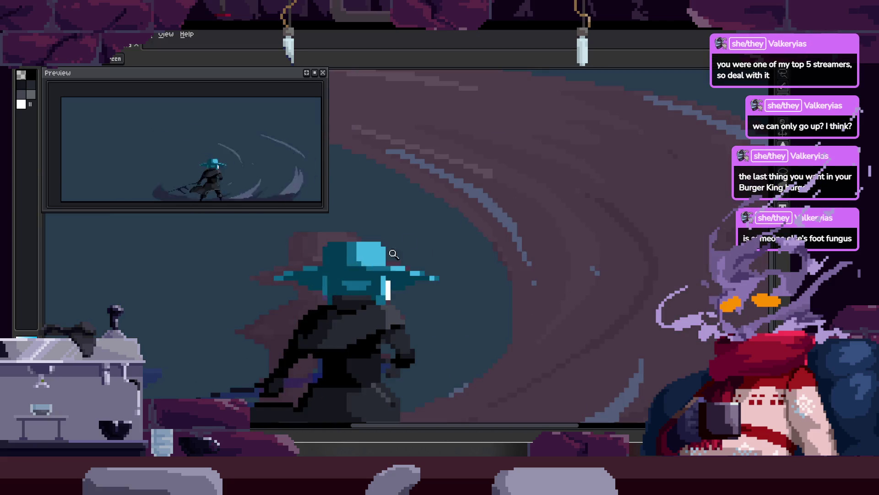
{"action": "scroll", "coordinate": [477, 229], "scroll_direction": "up", "scroll_amount": 2}
{"action": "scroll", "coordinate": [493, 202], "scroll_direction": "up", "scroll_amount": 1}
{"action": "scroll", "coordinate": [512, 204], "scroll_direction": "down", "scroll_amount": 1}
{"action": "scroll", "coordinate": [512, 204], "scroll_direction": "down", "scroll_amount": 2}
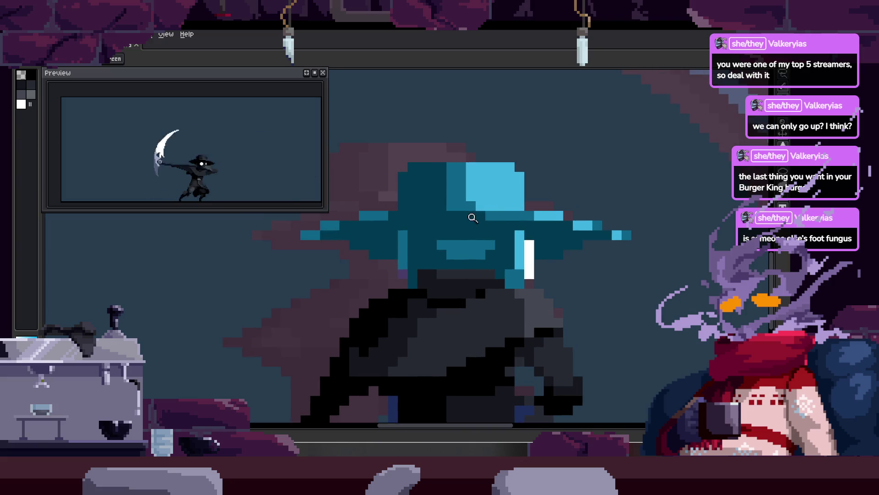
{"action": "scroll", "coordinate": [522, 213], "scroll_direction": "down", "scroll_amount": 1}
{"action": "scroll", "coordinate": [532, 221], "scroll_direction": "down", "scroll_amount": 1}
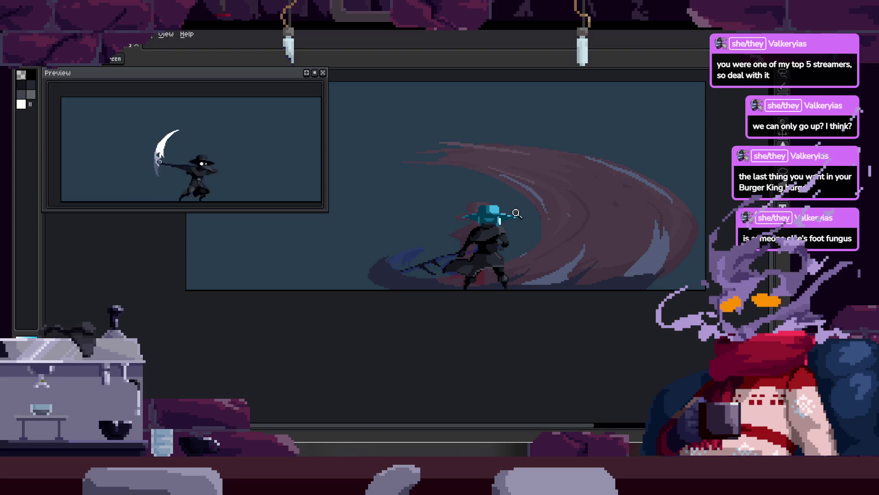
{"action": "scroll", "coordinate": [520, 202], "scroll_direction": "up", "scroll_amount": 3}
{"action": "key", "text": "ctrl+s"}
{"action": "scroll", "coordinate": [475, 227], "scroll_direction": "up", "scroll_amount": 1}
{"action": "scroll", "coordinate": [436, 231], "scroll_direction": "up", "scroll_amount": 1}
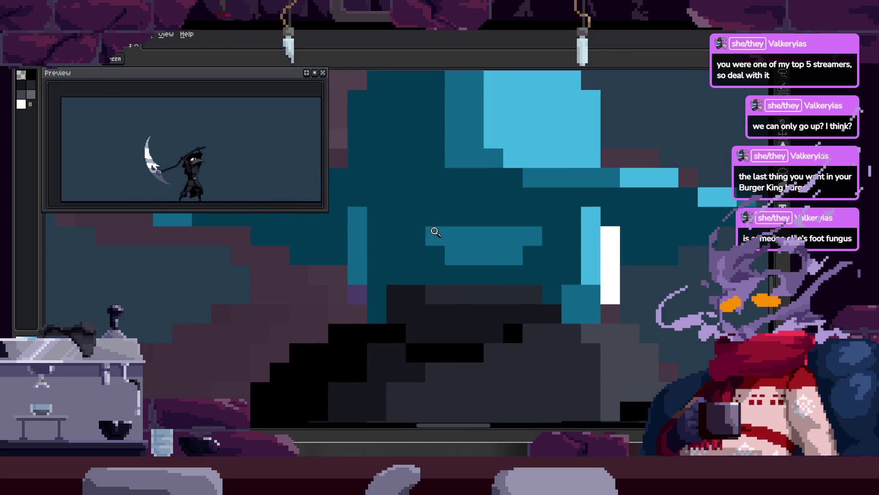
{"action": "scroll", "coordinate": [355, 230], "scroll_direction": "down", "scroll_amount": 1}
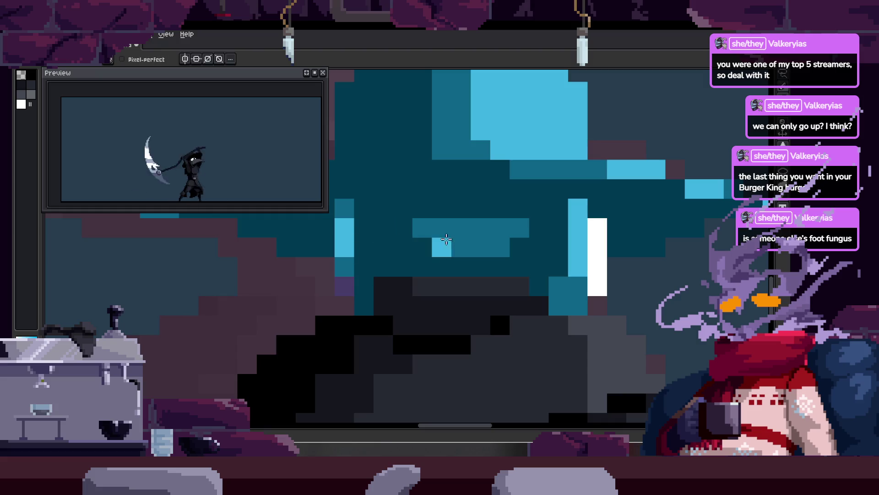
{"action": "scroll", "coordinate": [481, 228], "scroll_direction": "right", "scroll_amount": 2}
{"action": "scroll", "coordinate": [480, 228], "scroll_direction": "down", "scroll_amount": 3}
{"action": "key", "text": "ctrl+s"}
{"action": "scroll", "coordinate": [440, 203], "scroll_direction": "up", "scroll_amount": 2}
{"action": "key", "text": "ctrl+s"}
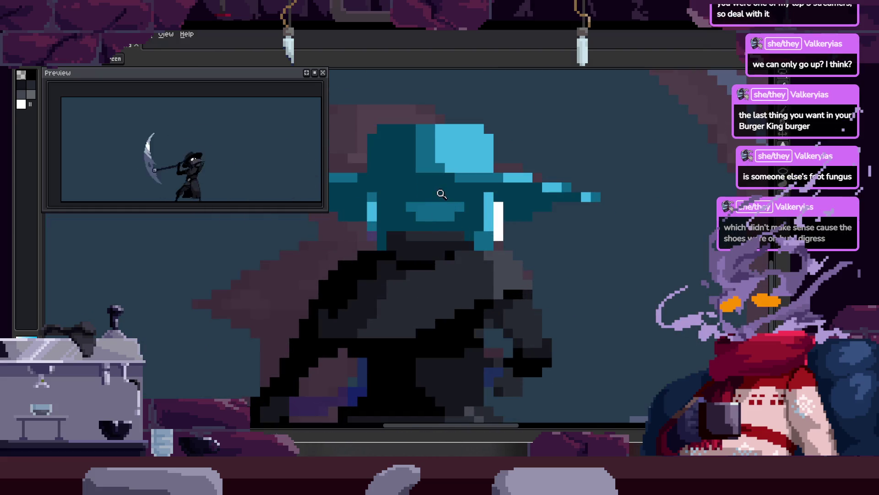
Step to the next frame and back, then frame the hat for Pencil editing.
{"action": "key", "text": "Right"}
{"action": "key", "text": "Left"}
{"action": "scroll", "coordinate": [446, 240], "scroll_direction": "up", "scroll_amount": 2}
{"action": "scroll", "coordinate": [372, 235], "scroll_direction": "up", "scroll_amount": 1}
{"action": "key", "text": "alt"}
{"action": "left_click_drag", "start_coordinate": [544, 195], "coordinate": [494, 246]}
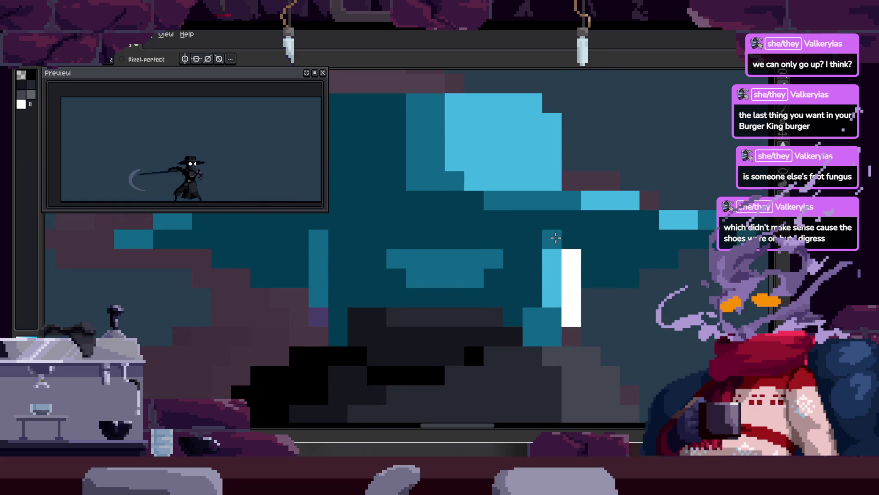
{"action": "scroll", "coordinate": [548, 236], "scroll_direction": "down", "scroll_amount": 1}
{"action": "scroll", "coordinate": [556, 231], "scroll_direction": "down", "scroll_amount": 2}
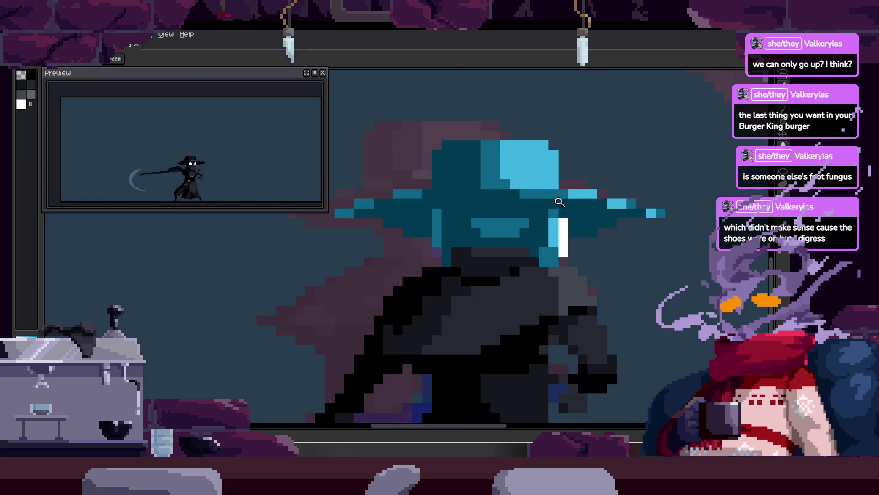
{"action": "scroll", "coordinate": [594, 211], "scroll_direction": "up", "scroll_amount": 4}
{"action": "key", "text": "b"}
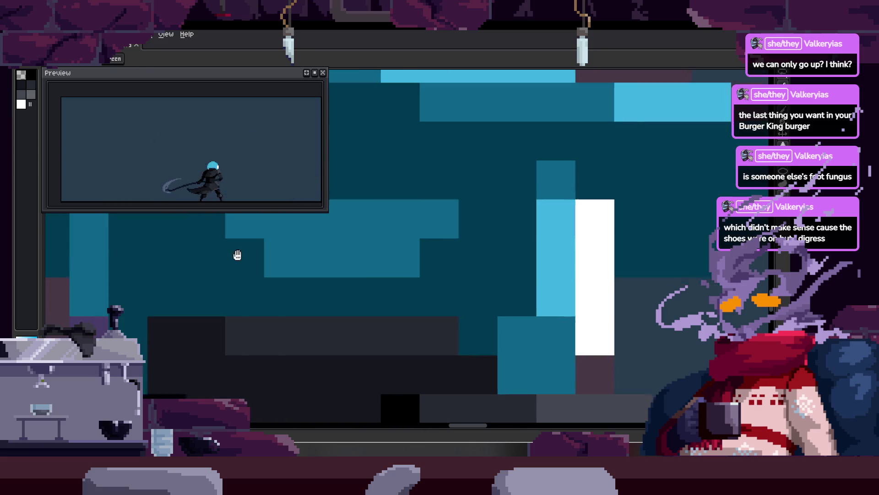
{"action": "left_click_drag", "start_coordinate": [257, 248], "coordinate": [443, 243]}
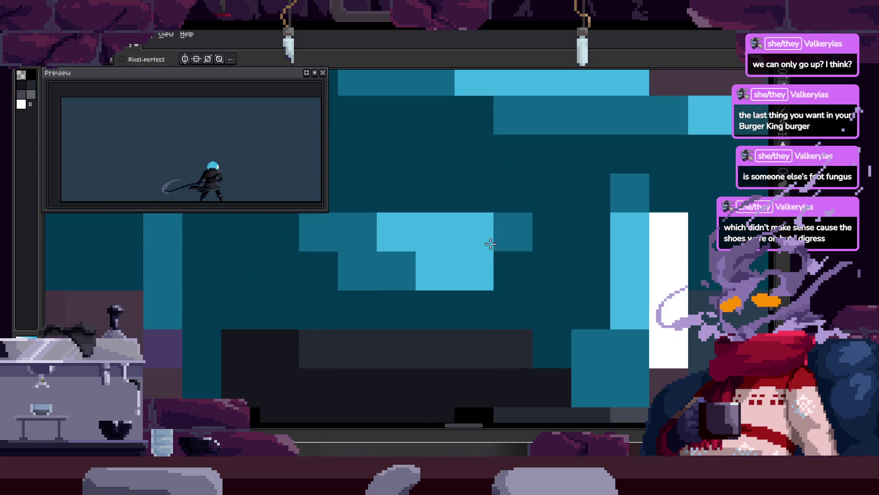
{"action": "scroll", "coordinate": [479, 250], "scroll_direction": "down", "scroll_amount": 2}
{"action": "scroll", "coordinate": [469, 245], "scroll_direction": "up", "scroll_amount": 2}
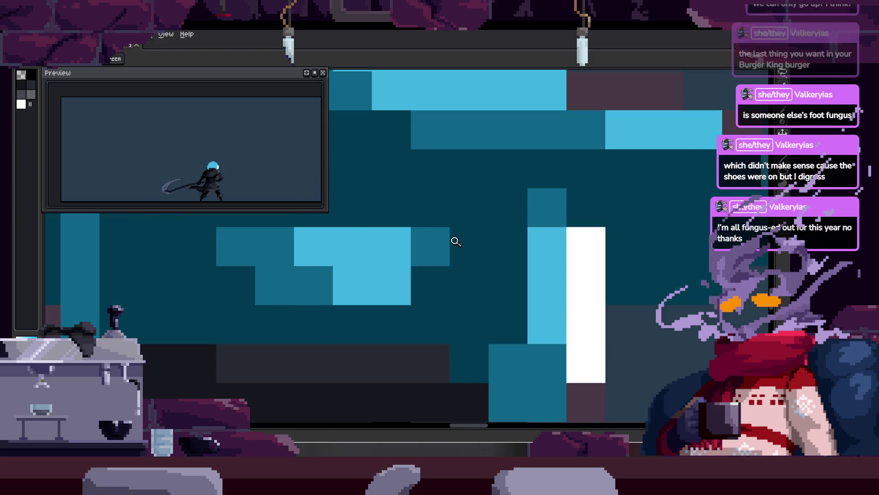
{"action": "scroll", "coordinate": [455, 243], "scroll_direction": "up", "scroll_amount": 1}
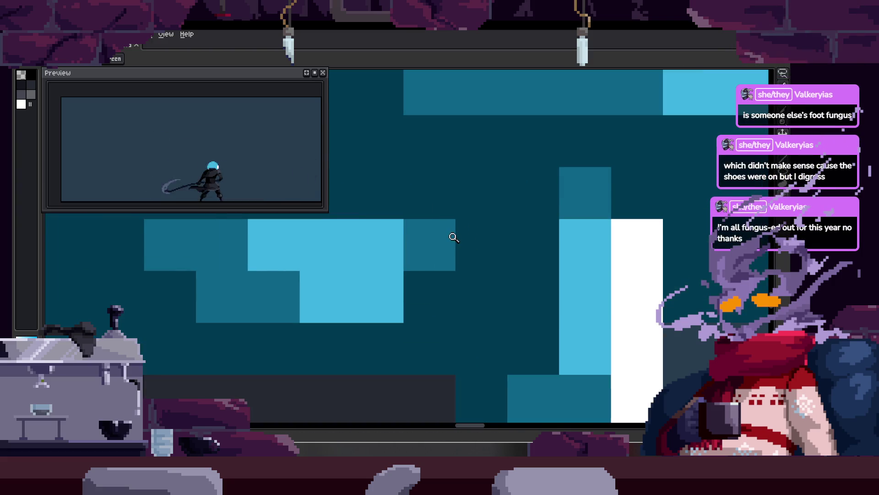
Paint one light-blue pixel beside the light-blue block and a teal pixel beneath it.
{"action": "left_click", "coordinate": [431, 243]}
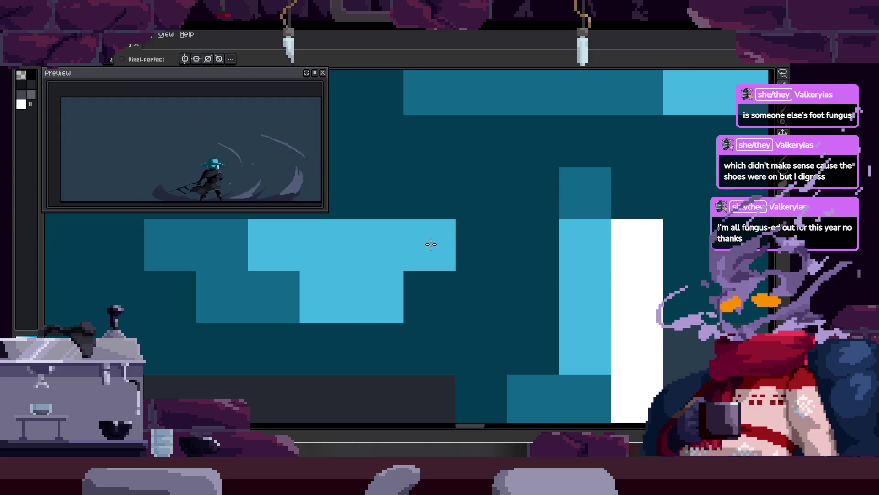
{"action": "left_click", "coordinate": [430, 297]}
{"action": "scroll", "coordinate": [481, 233], "scroll_direction": "down", "scroll_amount": 5}
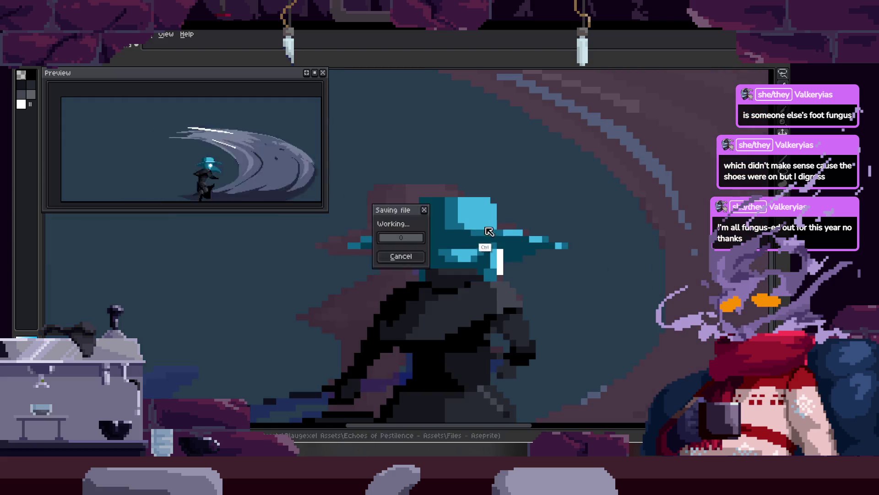
{"action": "scroll", "coordinate": [425, 256], "scroll_direction": "up", "scroll_amount": 4}
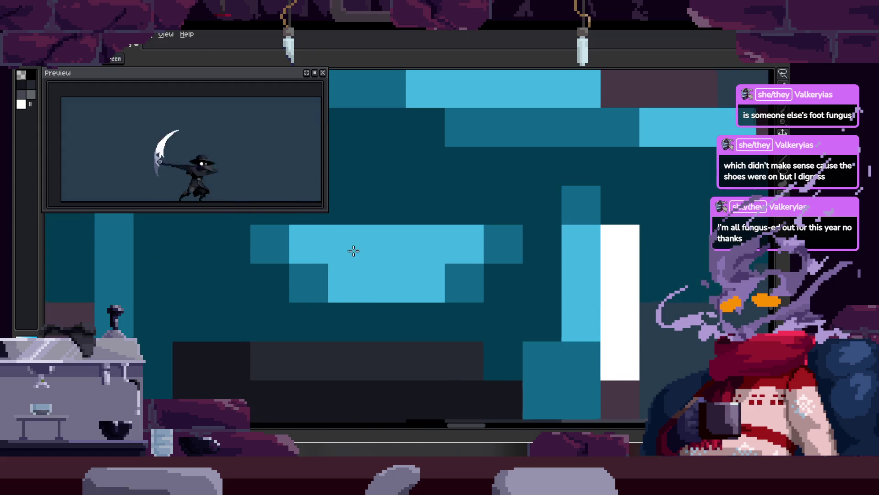
{"action": "scroll", "coordinate": [351, 261], "scroll_direction": "down", "scroll_amount": 2}
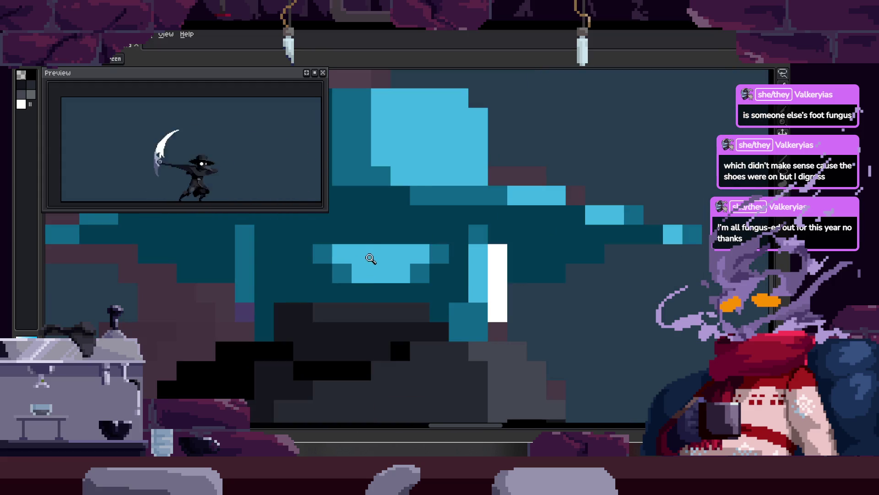
{"action": "scroll", "coordinate": [412, 236], "scroll_direction": "up", "scroll_amount": 3}
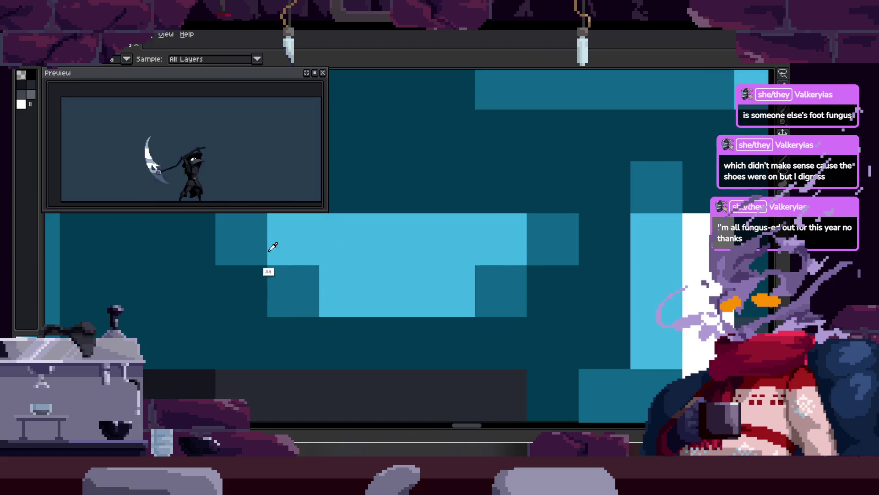
{"action": "scroll", "coordinate": [363, 257], "scroll_direction": "down", "scroll_amount": 2}
{"action": "scroll", "coordinate": [443, 233], "scroll_direction": "down", "scroll_amount": 2}
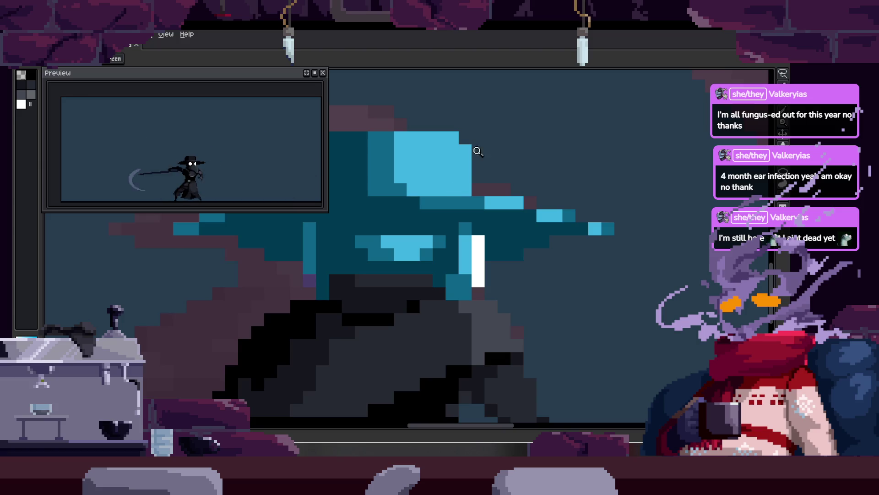
Zoom in and out on the canvas and advance to the next attack frame.
{"action": "scroll", "coordinate": [418, 196], "scroll_direction": "down", "scroll_amount": 1}
{"action": "scroll", "coordinate": [424, 235], "scroll_direction": "up", "scroll_amount": 3}
{"action": "scroll", "coordinate": [432, 191], "scroll_direction": "down", "scroll_amount": 3}
{"action": "scroll", "coordinate": [387, 220], "scroll_direction": "up", "scroll_amount": 1}
{"action": "scroll", "coordinate": [409, 221], "scroll_direction": "down", "scroll_amount": 1}
{"action": "scroll", "coordinate": [348, 233], "scroll_direction": "up", "scroll_amount": 1}
{"action": "key", "text": "b"}
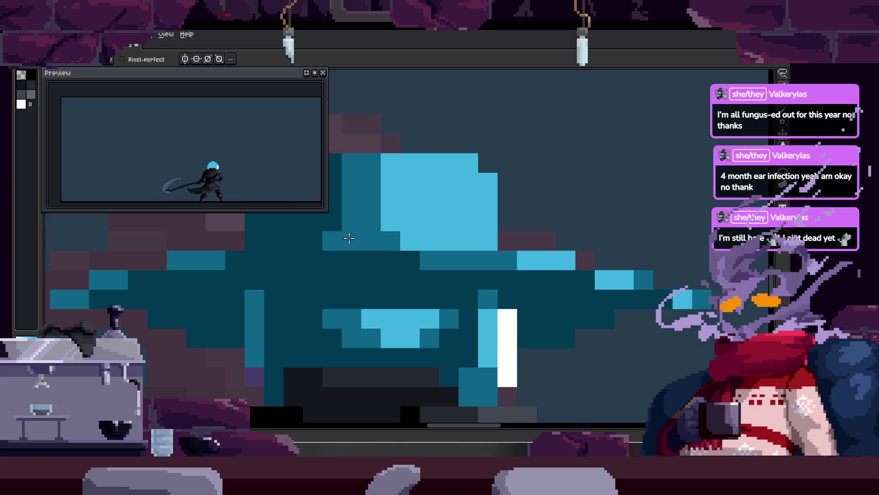
{"action": "scroll", "coordinate": [351, 236], "scroll_direction": "down", "scroll_amount": 1}
{"action": "scroll", "coordinate": [389, 220], "scroll_direction": "down", "scroll_amount": 1}
{"action": "scroll", "coordinate": [435, 210], "scroll_direction": "up", "scroll_amount": 2}
{"action": "scroll", "coordinate": [471, 207], "scroll_direction": "down", "scroll_amount": 1}
{"action": "key", "text": "h"}
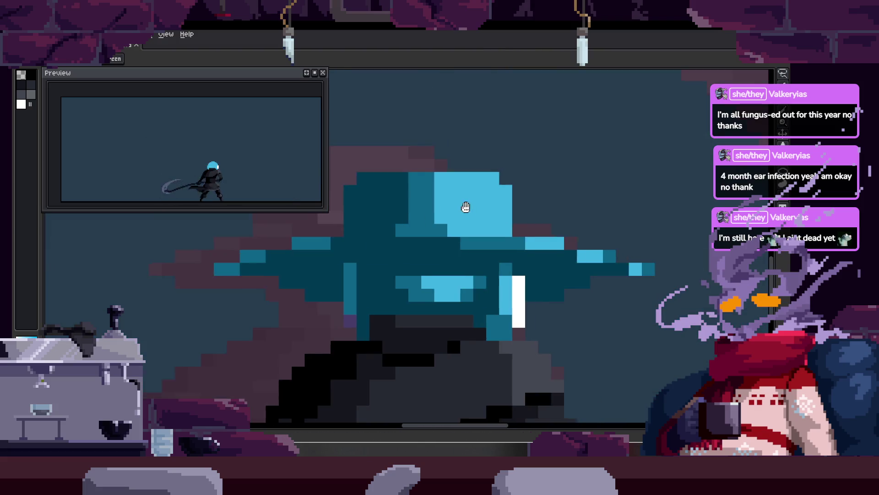
{"action": "scroll", "coordinate": [471, 207], "scroll_direction": "down", "scroll_amount": 1}
{"action": "key", "text": "b"}
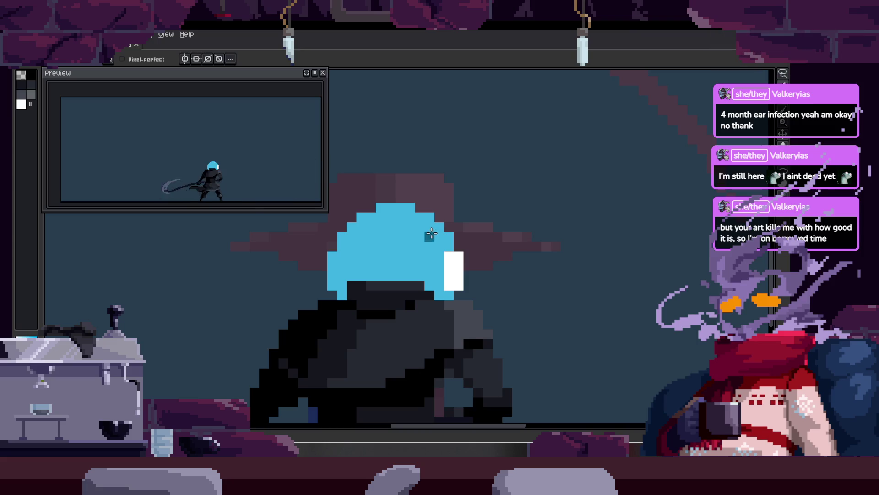
{"action": "key", "text": "Right"}
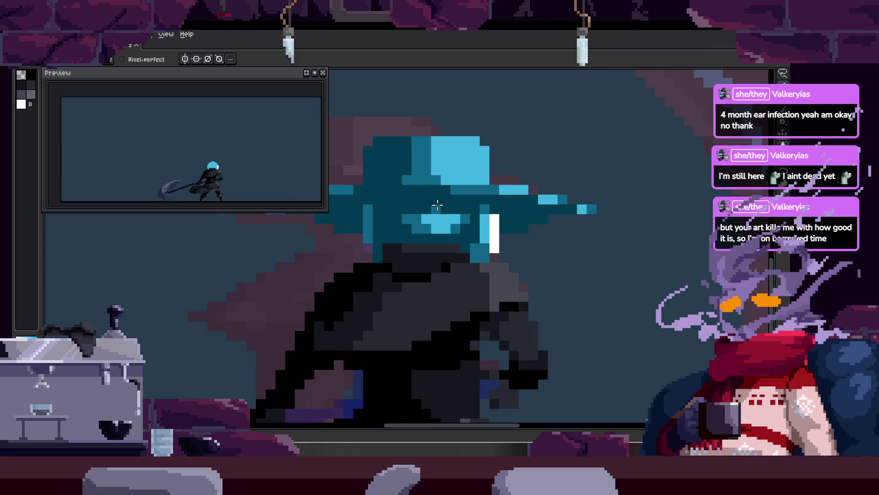
{"action": "scroll", "coordinate": [435, 208], "scroll_direction": "down", "scroll_amount": 1}
Pan and zoom onto the plague doctor's hat with the timeline toggled, then advance two frames.
{"action": "key", "text": "Tab"}
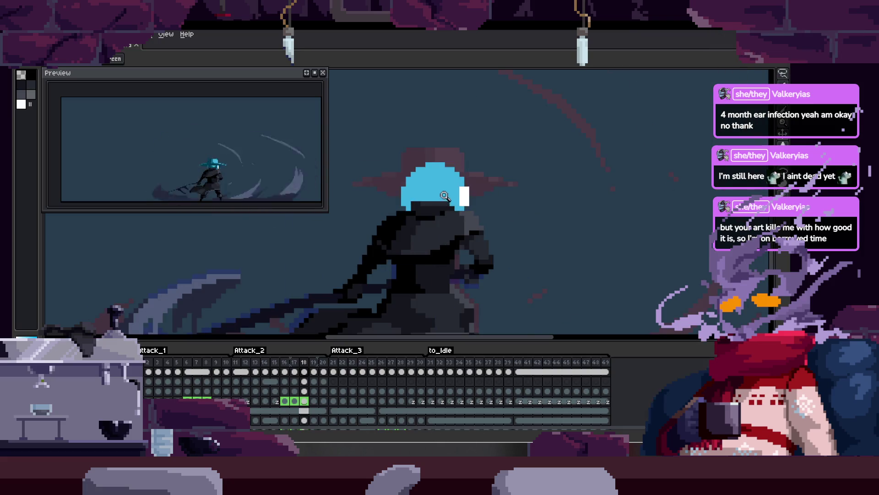
{"action": "key", "text": "h"}
{"action": "left_click_drag", "start_coordinate": [448, 190], "coordinate": [455, 211]}
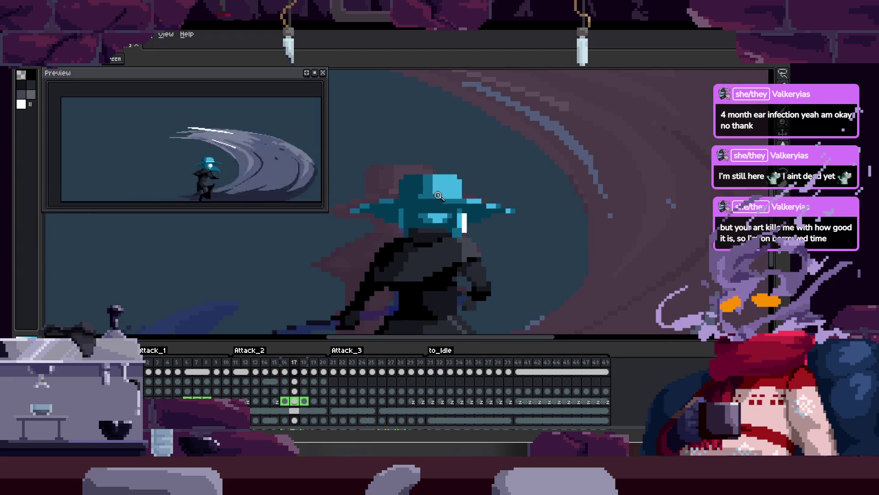
{"action": "left_click", "coordinate": [454, 211]}
{"action": "key", "text": "b"}
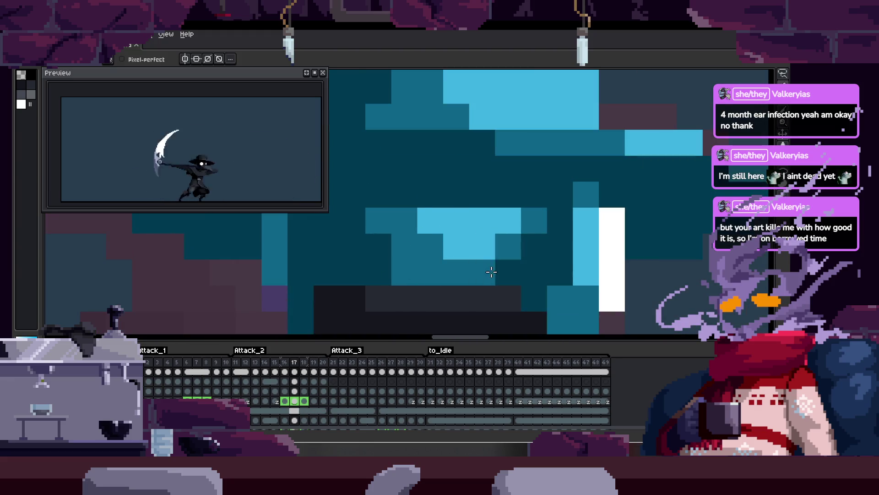
{"action": "key", "text": "z"}
{"action": "scroll", "coordinate": [418, 246], "scroll_direction": "down", "scroll_amount": 3}
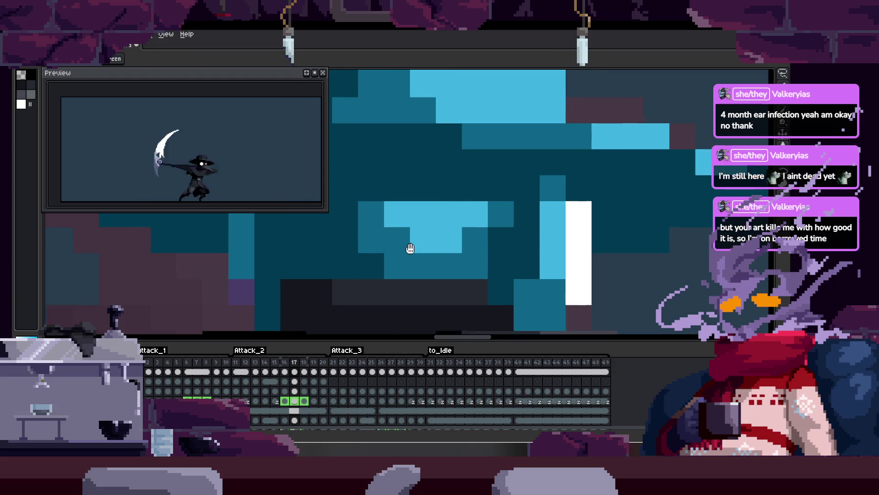
{"action": "scroll", "coordinate": [454, 256], "scroll_direction": "up", "scroll_amount": 2}
{"action": "scroll", "coordinate": [394, 253], "scroll_direction": "down", "scroll_amount": 4}
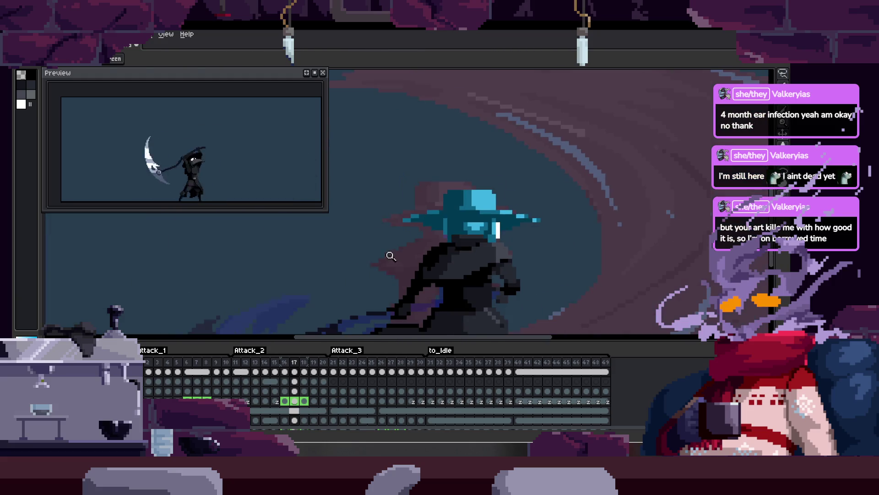
{"action": "scroll", "coordinate": [539, 224], "scroll_direction": "up", "scroll_amount": 3}
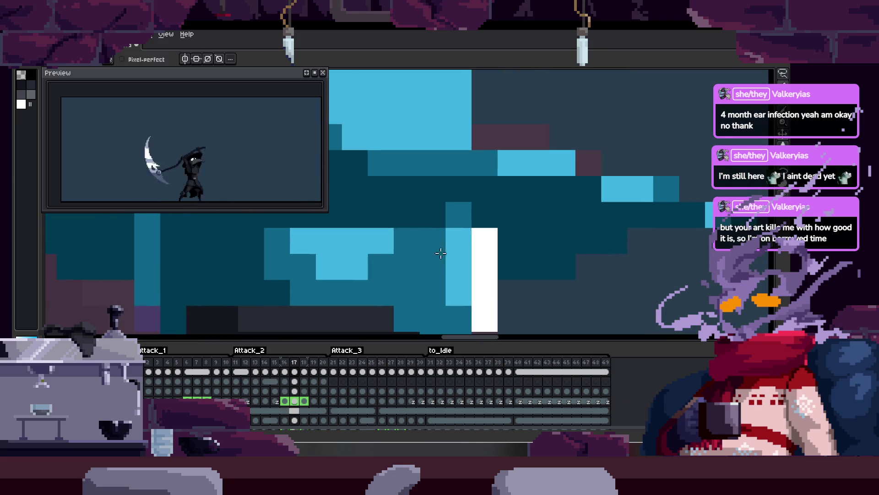
{"action": "scroll", "coordinate": [482, 241], "scroll_direction": "up", "scroll_amount": 1}
{"action": "key", "text": "b"}
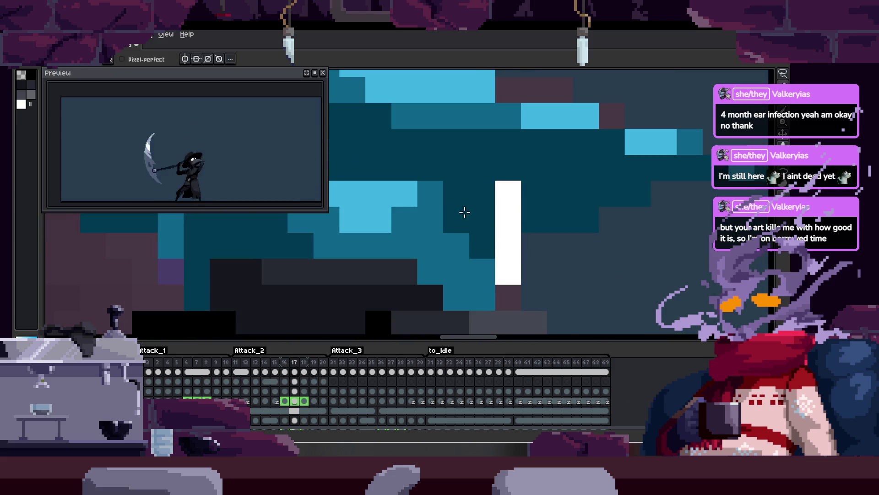
{"action": "key", "text": "z"}
{"action": "scroll", "coordinate": [481, 256], "scroll_direction": "down", "scroll_amount": 3}
{"action": "scroll", "coordinate": [499, 193], "scroll_direction": "down", "scroll_amount": 1}
{"action": "key", "text": "Tab"}
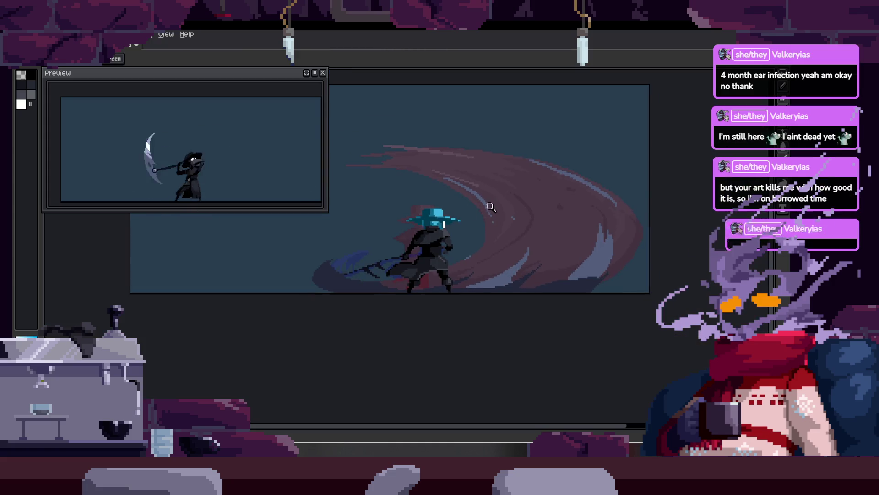
{"action": "scroll", "coordinate": [434, 212], "scroll_direction": "up", "scroll_amount": 3}
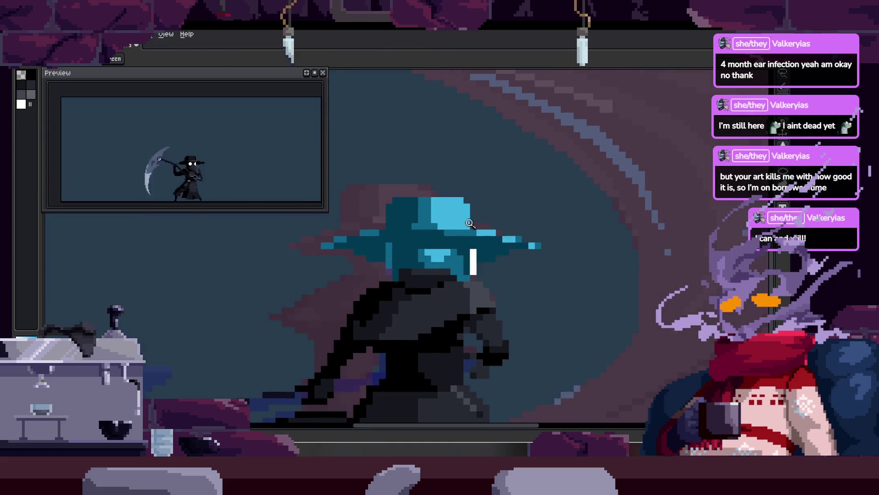
{"action": "key", "text": "b"}
{"action": "key", "text": "Right"}
{"action": "key", "text": "Right"}
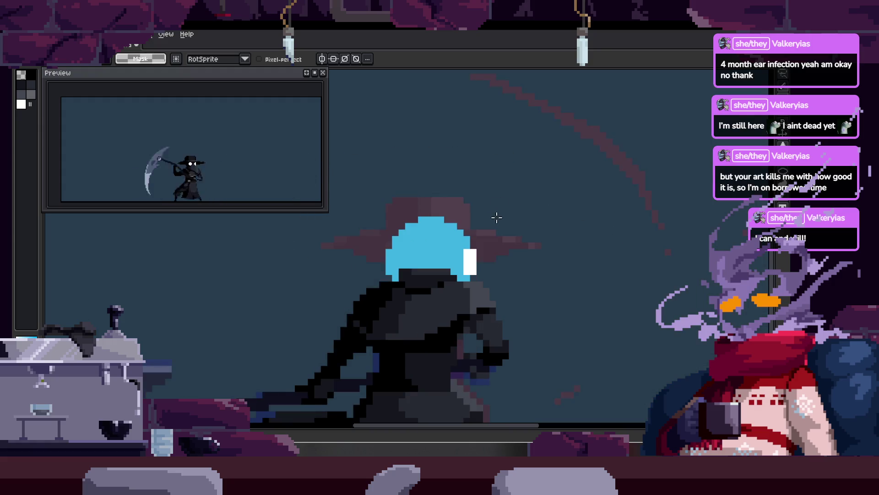
{"action": "key", "text": "Right"}
{"action": "key", "text": "Right"}
Draw a column of white pixels beside the eye to widen it by one pixel.
{"action": "scroll", "coordinate": [518, 225], "scroll_direction": "up", "scroll_amount": 2}
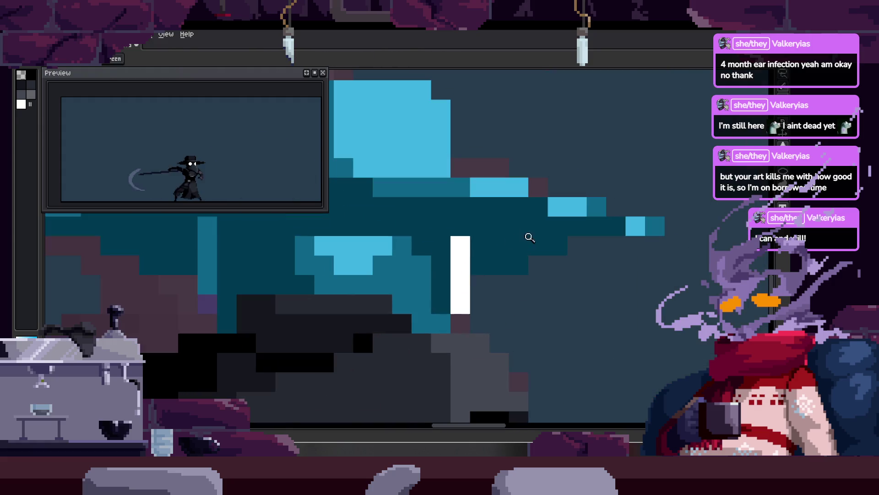
{"action": "left_click_drag", "start_coordinate": [455, 261], "coordinate": [442, 288]}
{"action": "key", "text": "ctrl"}
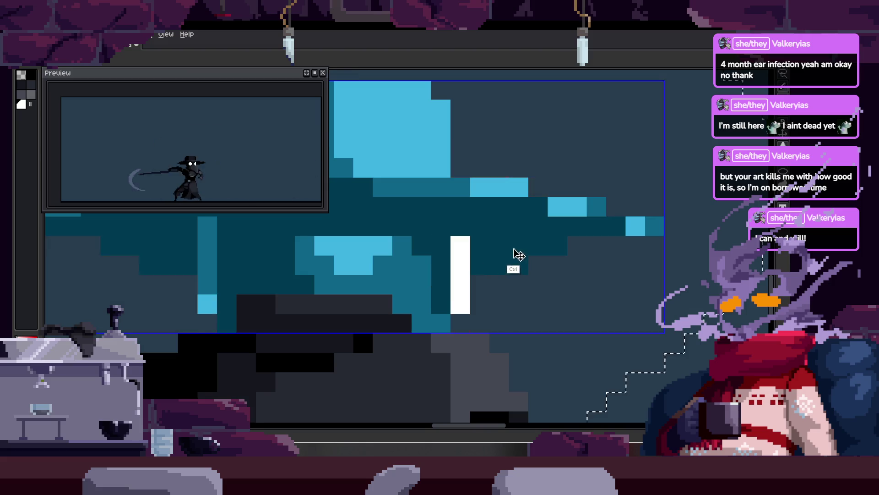
{"action": "scroll", "coordinate": [515, 252], "scroll_direction": "down", "scroll_amount": 3}
{"action": "key", "text": "z"}
{"action": "scroll", "coordinate": [519, 233], "scroll_direction": "up", "scroll_amount": 3}
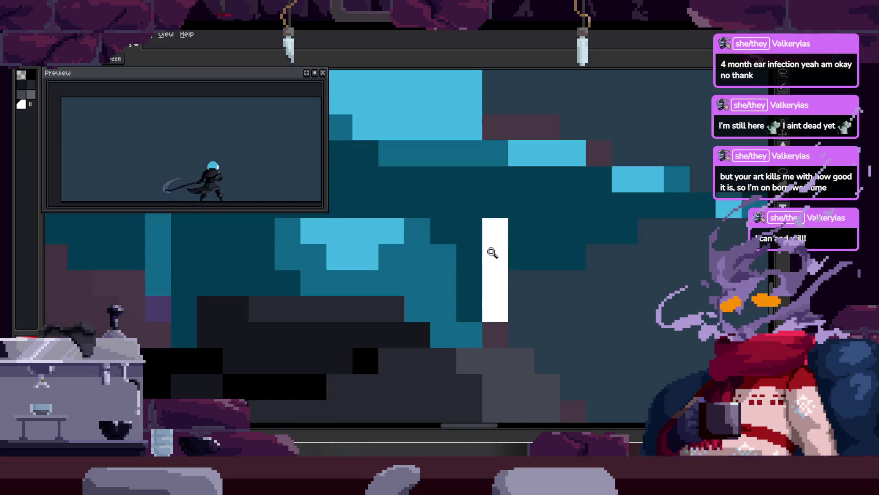
Advance two more attack frames and zoom in to inspect the hat and eye.
{"action": "key", "text": "Right"}
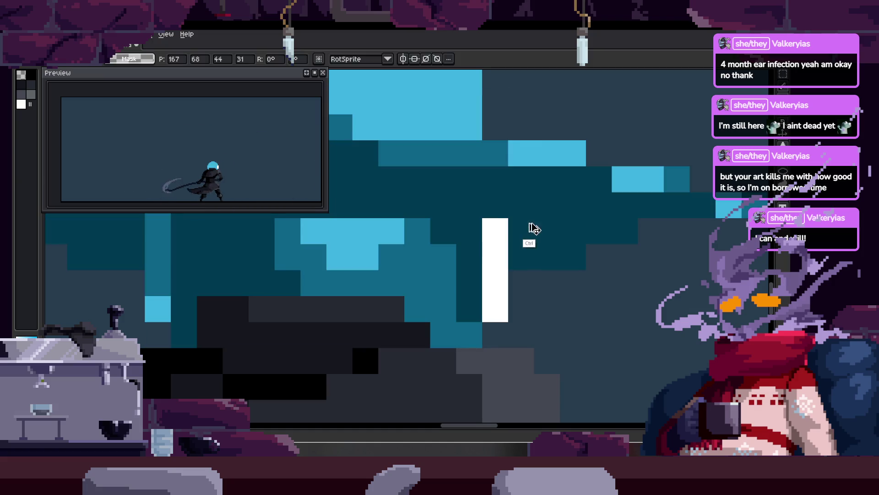
{"action": "key", "text": "Right"}
{"action": "key", "text": "Right"}
{"action": "key", "text": "b"}
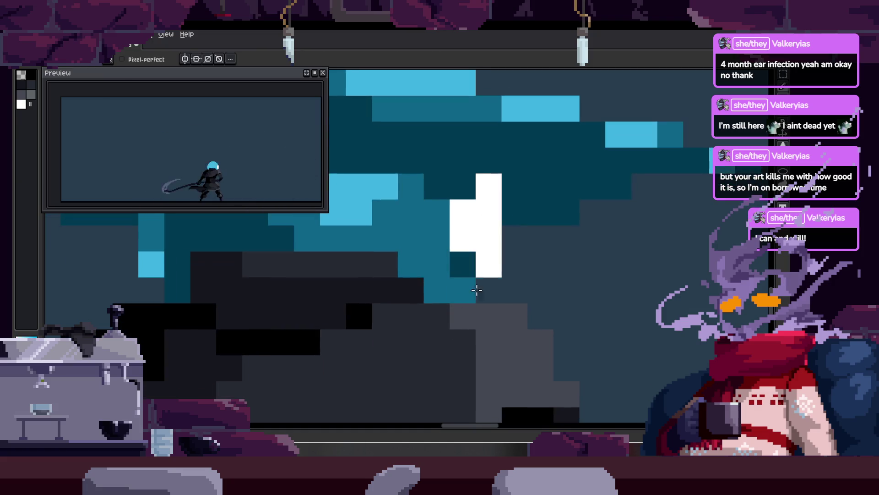
{"action": "key", "text": "z"}
{"action": "scroll", "coordinate": [519, 275], "scroll_direction": "down", "scroll_amount": 3}
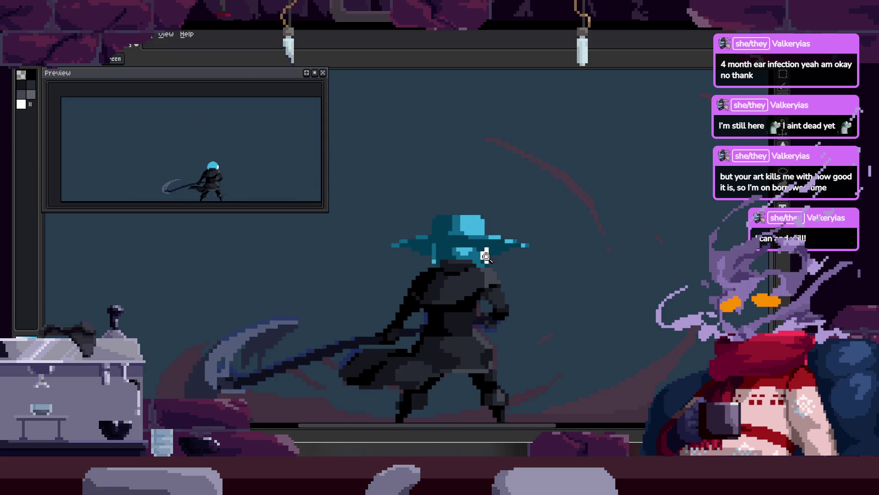
{"action": "scroll", "coordinate": [514, 238], "scroll_direction": "up", "scroll_amount": 4}
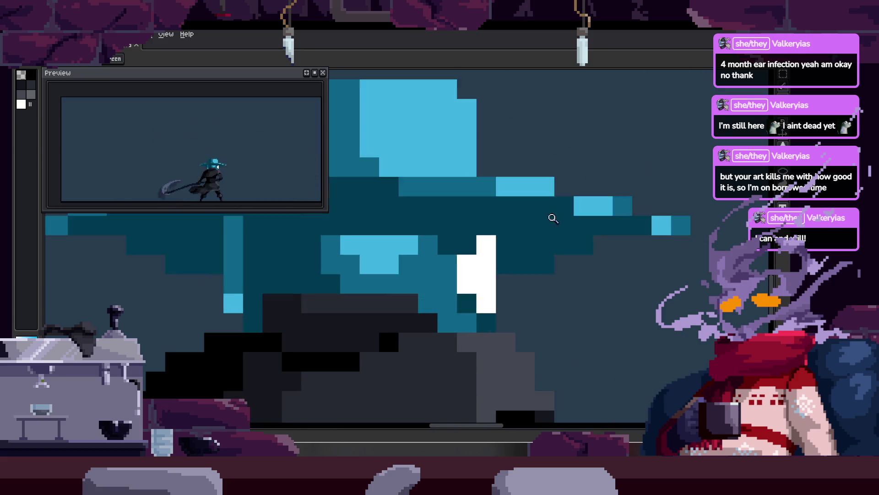
{"action": "key", "text": "b"}
{"action": "scroll", "coordinate": [512, 271], "scroll_direction": "down", "scroll_amount": 2}
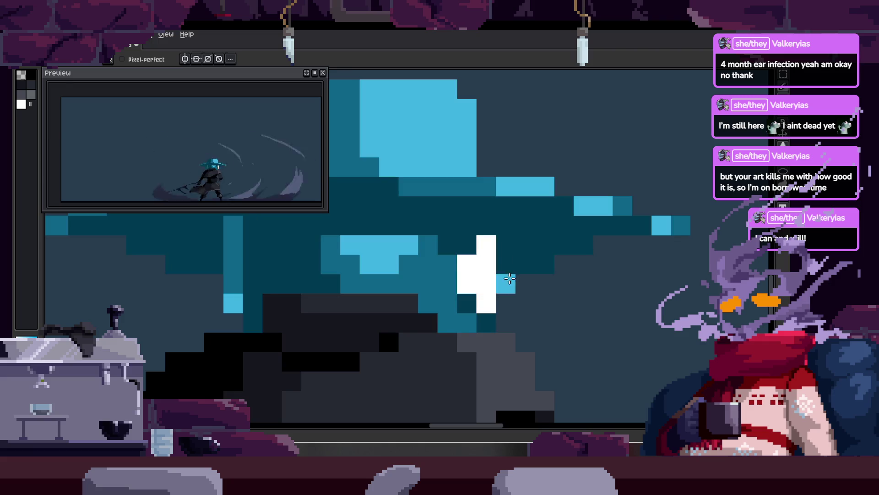
{"action": "scroll", "coordinate": [513, 271], "scroll_direction": "down", "scroll_amount": 2}
{"action": "key", "text": "q"}
{"action": "scroll", "coordinate": [552, 239], "scroll_direction": "down", "scroll_amount": 2}
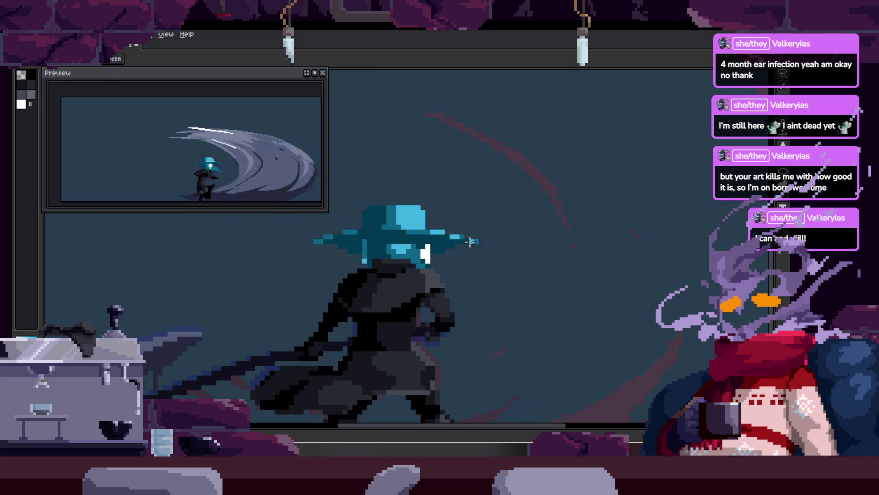
{"action": "key", "text": "z"}
{"action": "scroll", "coordinate": [500, 208], "scroll_direction": "up", "scroll_amount": 1}
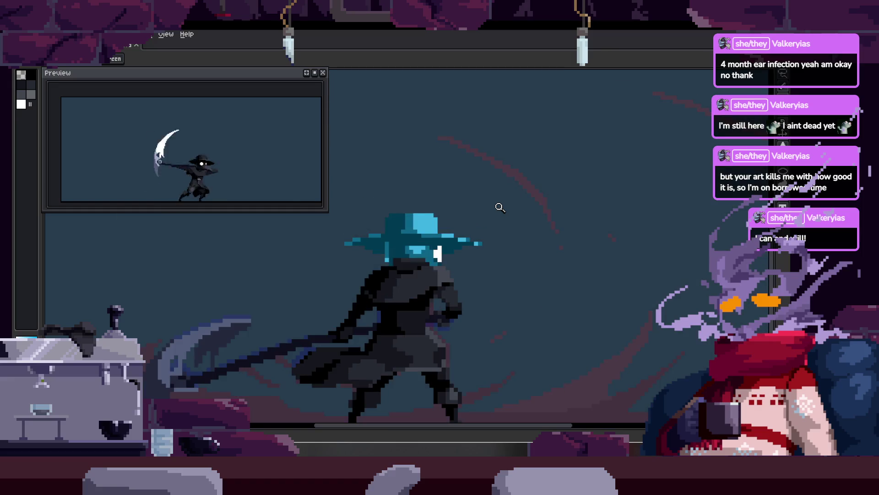
{"action": "scroll", "coordinate": [337, 298], "scroll_direction": "up", "scroll_amount": 5}
{"action": "key", "text": "b"}
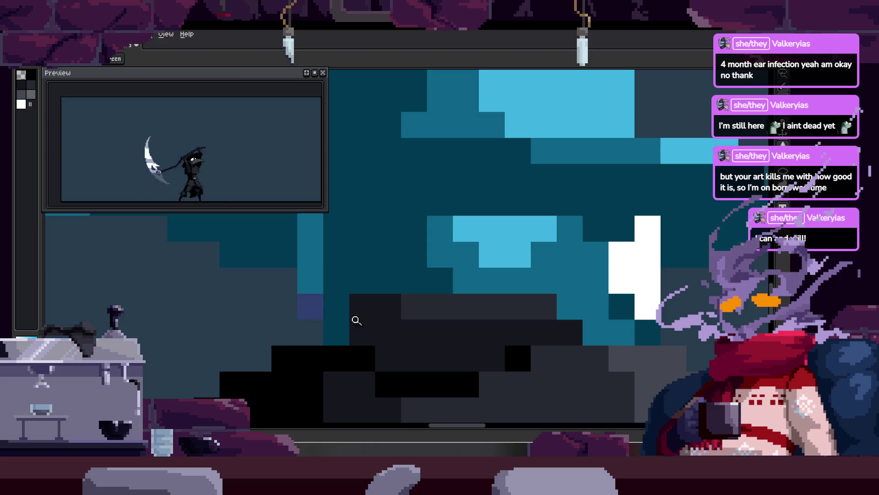
{"action": "key", "text": "z"}
{"action": "scroll", "coordinate": [381, 299], "scroll_direction": "down", "scroll_amount": 2}
{"action": "scroll", "coordinate": [381, 299], "scroll_direction": "down", "scroll_amount": 2}
Flip back and forth between neighbouring attack frames, then save the animation file.
{"action": "key", "text": "q"}
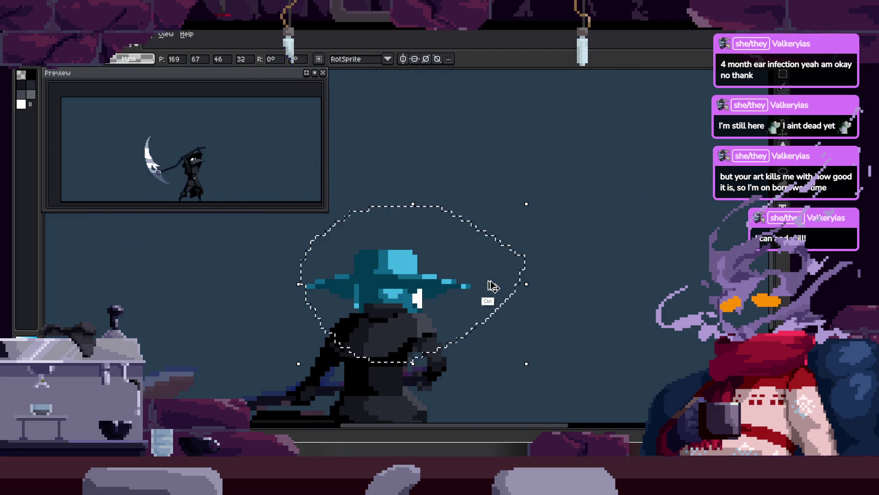
{"action": "scroll", "coordinate": [407, 310], "scroll_direction": "up", "scroll_amount": 2}
{"action": "key", "text": "z"}
{"action": "scroll", "coordinate": [399, 284], "scroll_direction": "down", "scroll_amount": 2}
{"action": "key", "text": "Right"}
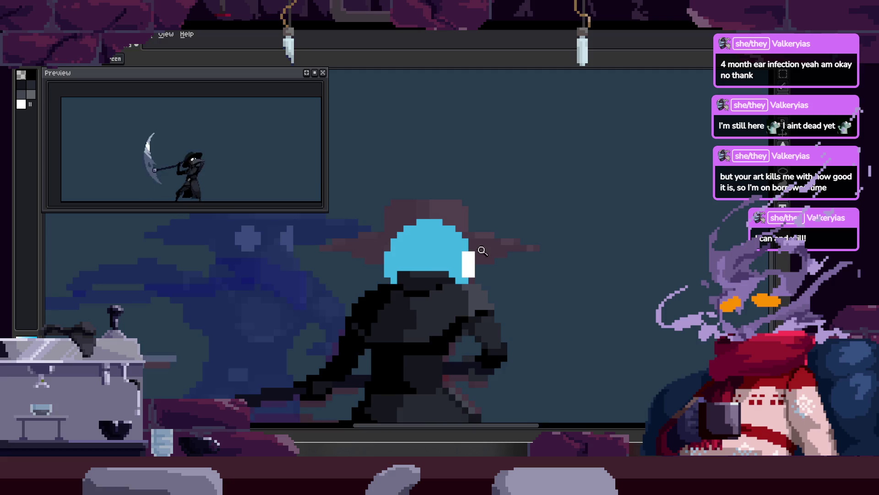
{"action": "scroll", "coordinate": [340, 274], "scroll_direction": "up", "scroll_amount": 2}
{"action": "key", "text": "b"}
{"action": "scroll", "coordinate": [353, 290], "scroll_direction": "up", "scroll_amount": 2}
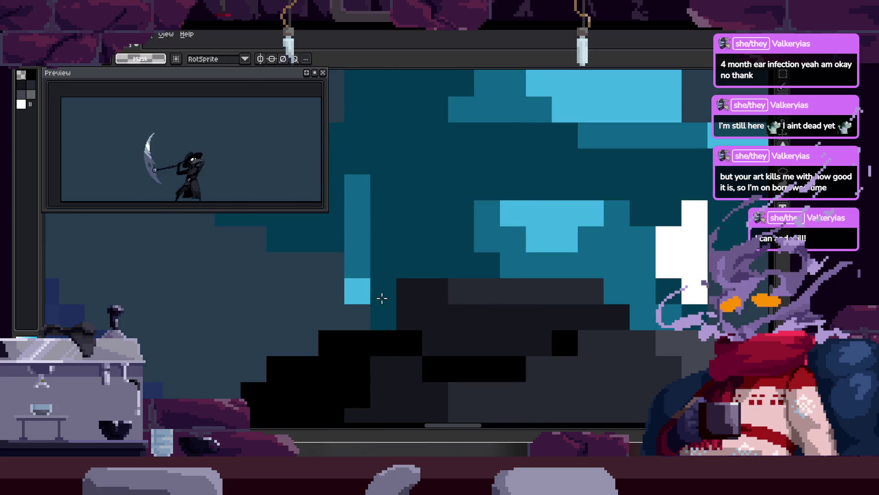
{"action": "scroll", "coordinate": [357, 291], "scroll_direction": "down", "scroll_amount": 2}
{"action": "key", "text": "z"}
{"action": "key", "text": "Right"}
{"action": "key", "text": "Left"}
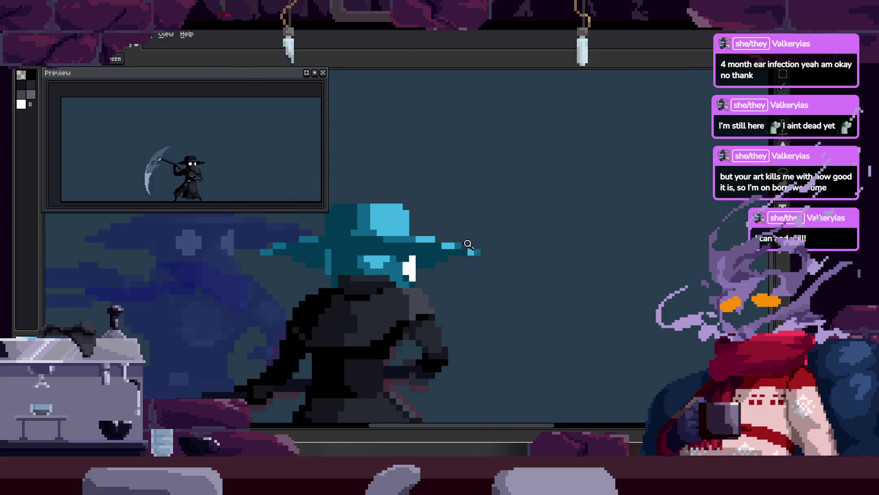
{"action": "key", "text": "Right"}
{"action": "key", "text": "Right"}
{"action": "key", "text": "Right"}
{"action": "key", "text": "Left"}
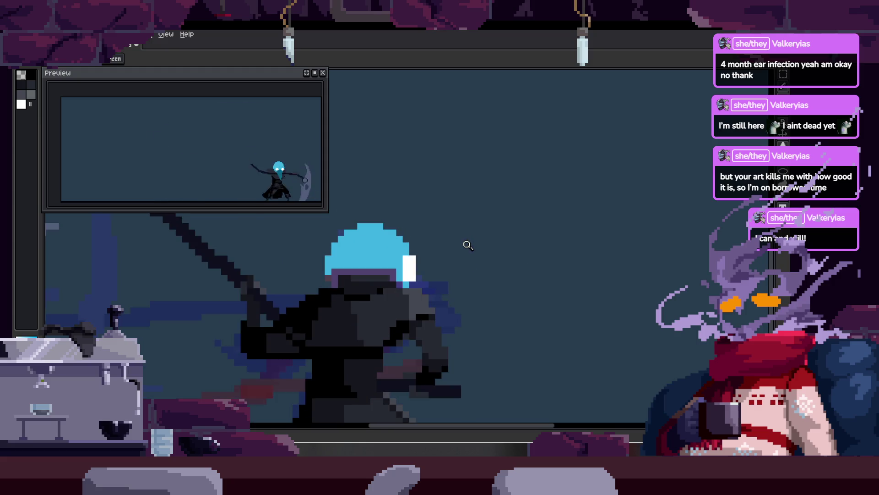
{"action": "key", "text": "Left"}
{"action": "key", "text": "Right"}
{"action": "key", "text": "Right"}
{"action": "key", "text": "Right"}
{"action": "key", "text": "ctrl+s"}
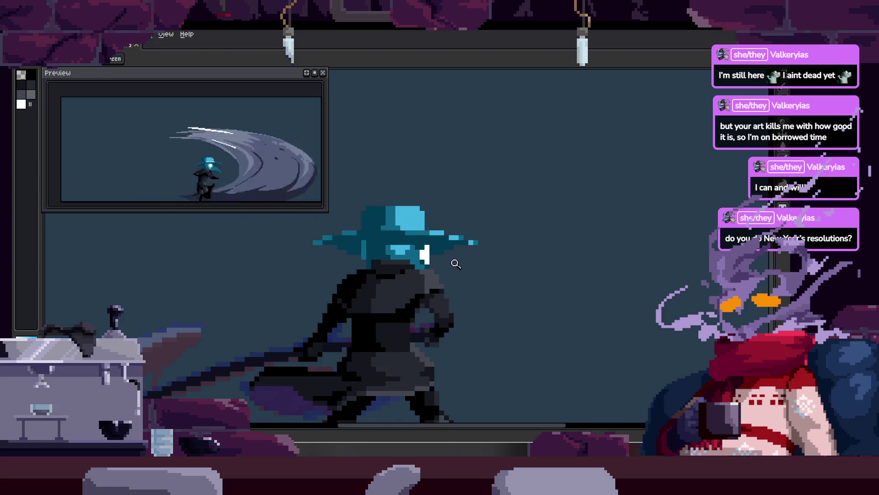
Zoom in close on the hat and white eye on the next frame, then show the timeline.
{"action": "left_click", "coordinate": [449, 234]}
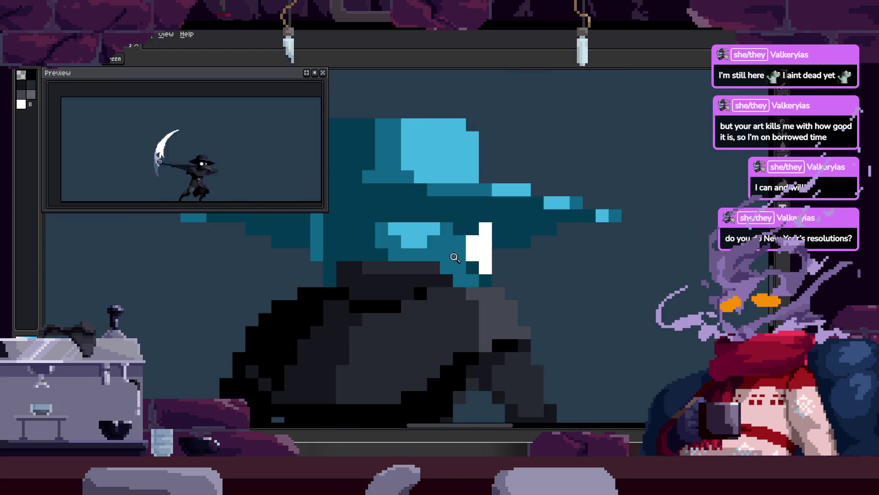
{"action": "key", "text": "Right"}
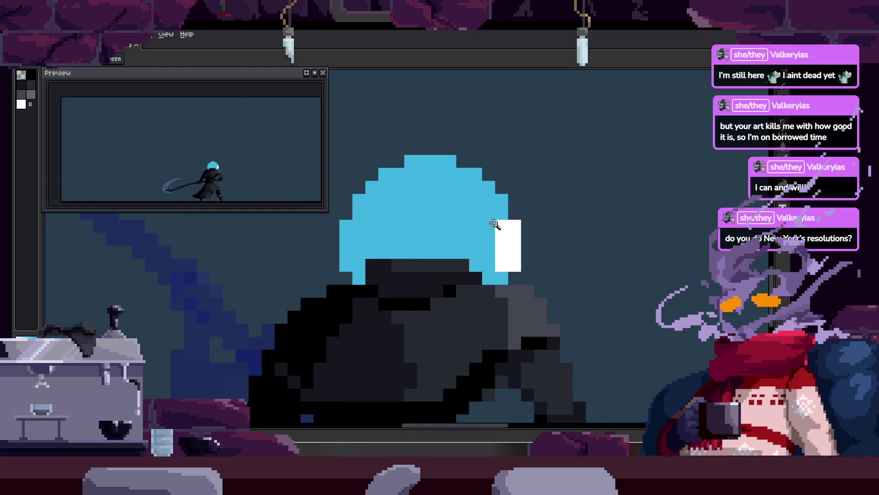
{"action": "left_click", "coordinate": [514, 245]}
{"action": "scroll", "coordinate": [524, 290], "scroll_direction": "down", "scroll_amount": 2}
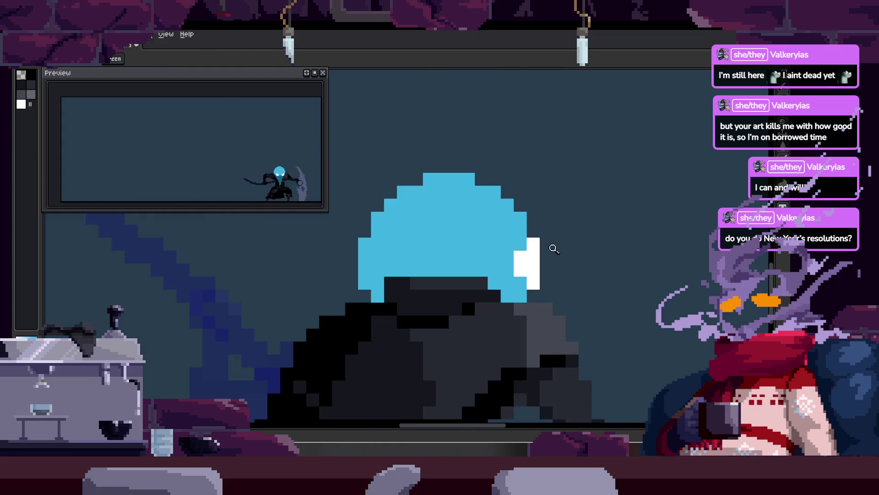
{"action": "scroll", "coordinate": [408, 288], "scroll_direction": "down", "scroll_amount": 2}
{"action": "scroll", "coordinate": [408, 288], "scroll_direction": "up", "scroll_amount": 2}
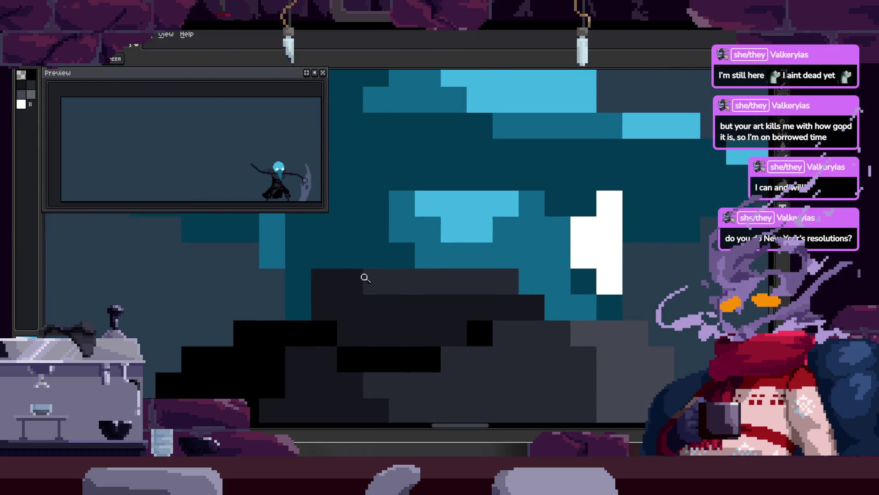
{"action": "scroll", "coordinate": [464, 239], "scroll_direction": "down", "scroll_amount": 2}
{"action": "key", "text": "Tab"}
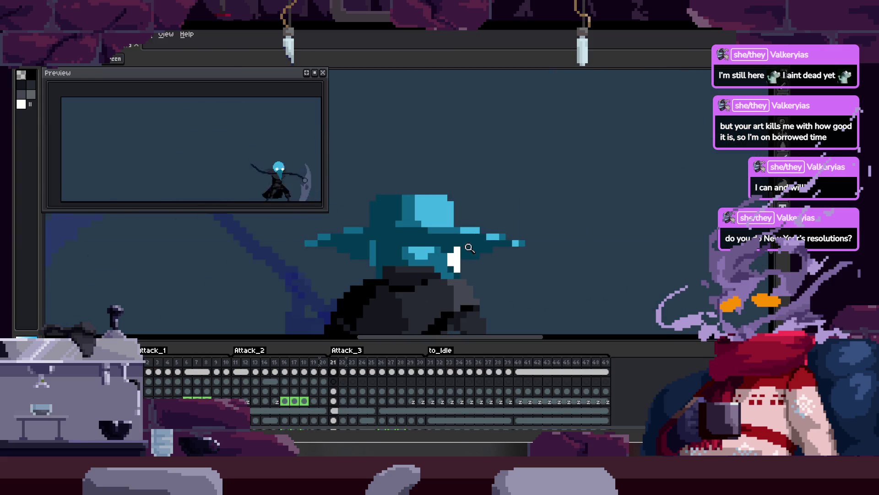
Step through frames 17, 18 and 20, then back to frame 13.
{"action": "key", "text": "Right"}
{"action": "scroll", "coordinate": [499, 230], "scroll_direction": "down", "scroll_amount": 1}
{"action": "key", "text": "Left"}
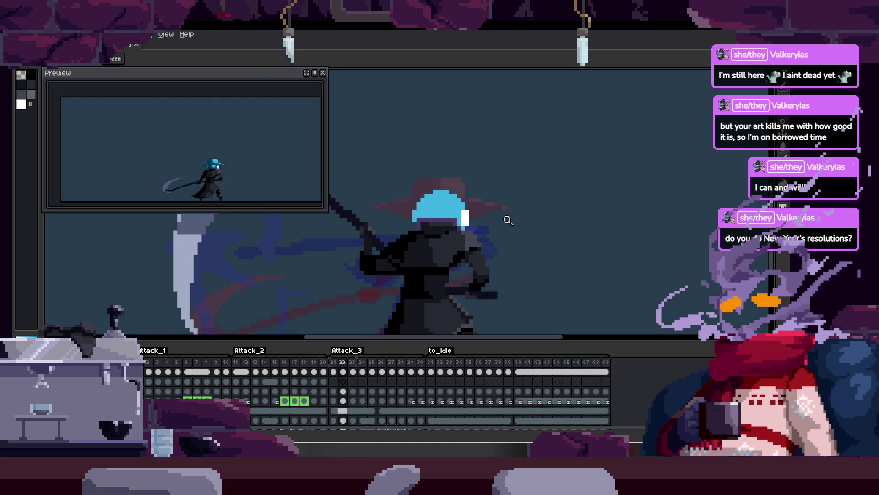
{"action": "key", "text": "Left"}
{"action": "key", "text": "Left"}
{"action": "key", "text": "Left"}
{"action": "key", "text": "Right"}
{"action": "key", "text": "Right"}
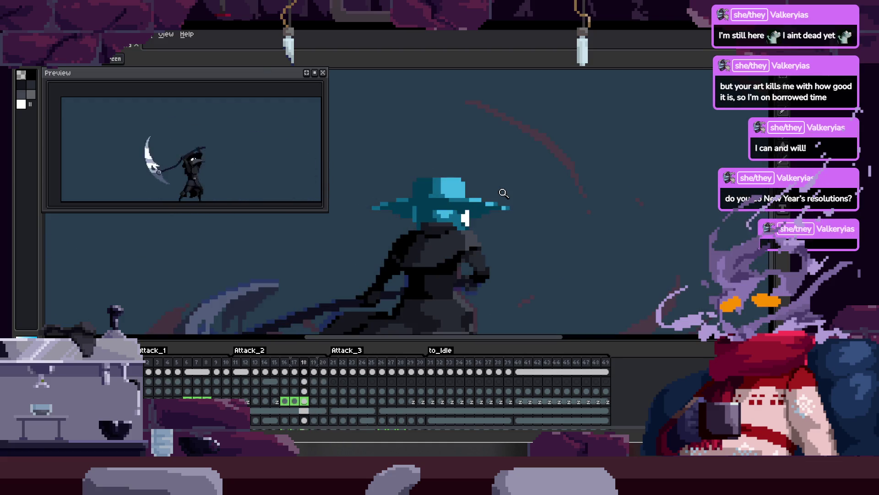
{"action": "key", "text": "Right"}
{"action": "key", "text": "Right"}
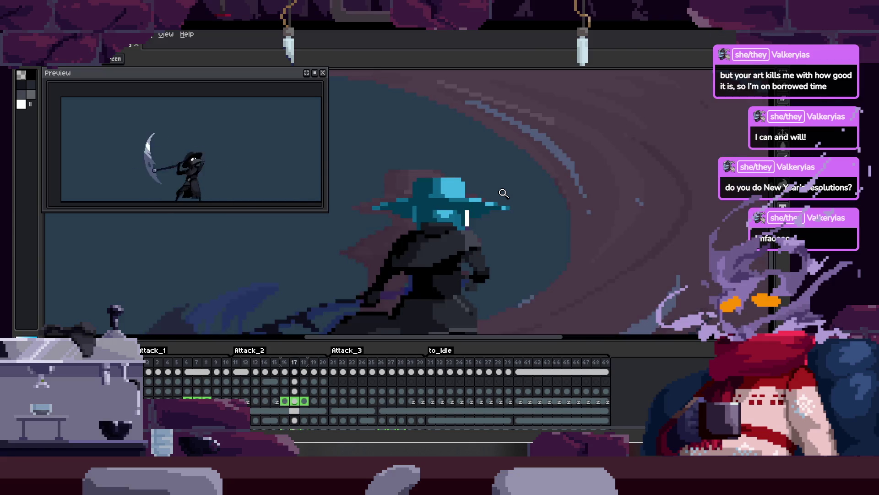
{"action": "key", "text": "Left"}
{"action": "key", "text": "Left"}
{"action": "key", "text": "Left"}
{"action": "key", "text": "Left"}
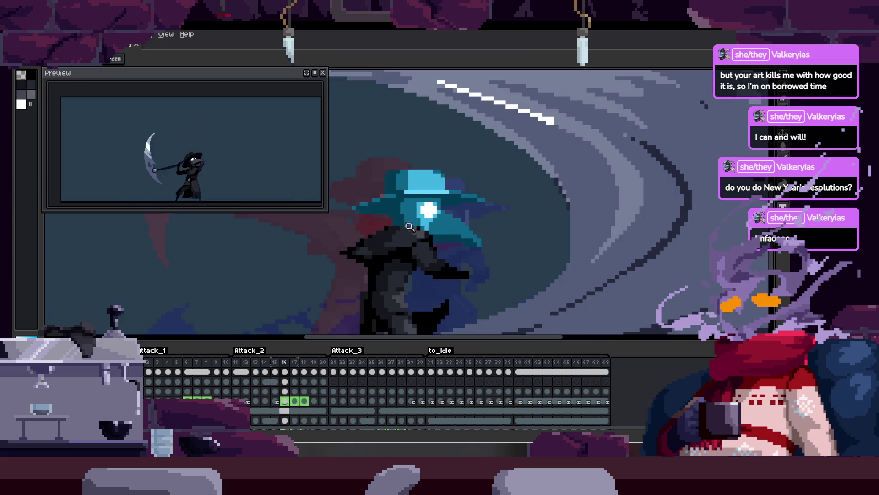
{"action": "key", "text": "Left"}
{"action": "key", "text": "Left"}
{"action": "key", "text": "Left"}
Play through the attack poses, stop on frame 13, and zoom in on the hat.
{"action": "key", "text": "Return"}
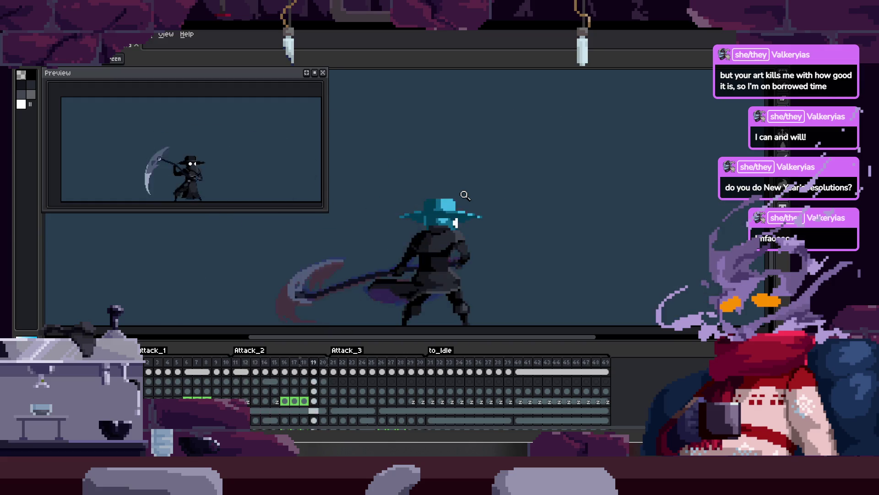
{"action": "key", "text": "Return"}
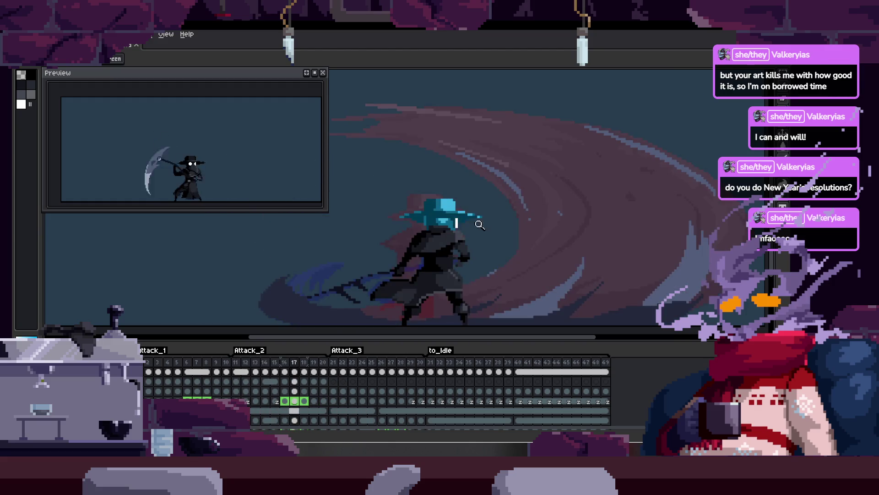
{"action": "scroll", "coordinate": [476, 180], "scroll_direction": "up", "scroll_amount": 5}
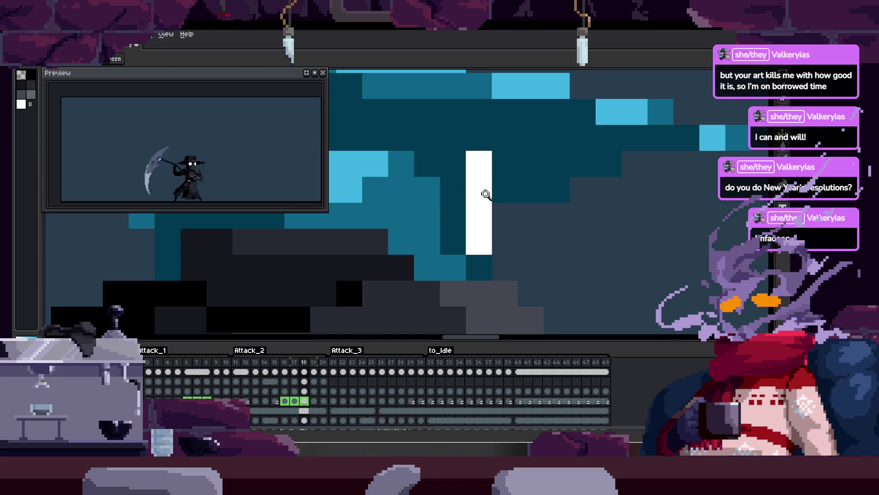
{"action": "scroll", "coordinate": [487, 192], "scroll_direction": "down", "scroll_amount": 3}
{"action": "scroll", "coordinate": [522, 179], "scroll_direction": "up", "scroll_amount": 2}
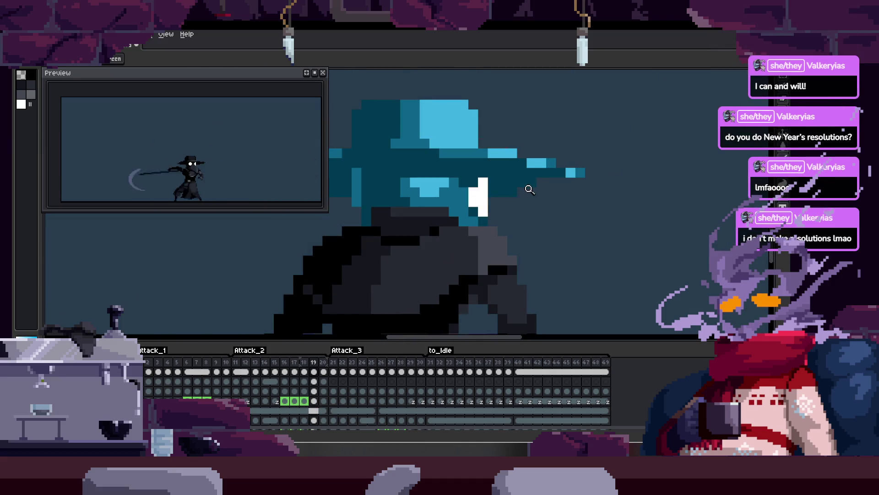
{"action": "scroll", "coordinate": [507, 177], "scroll_direction": "up", "scroll_amount": 2}
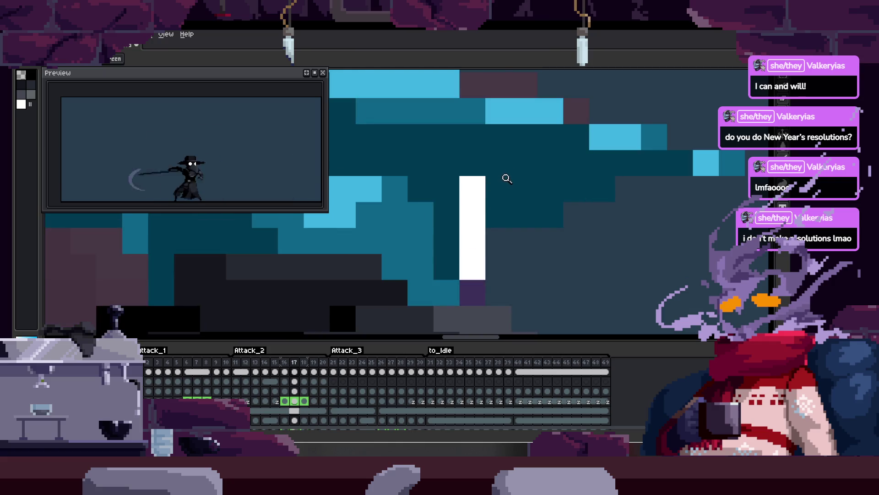
{"action": "scroll", "coordinate": [517, 194], "scroll_direction": "down", "scroll_amount": 2}
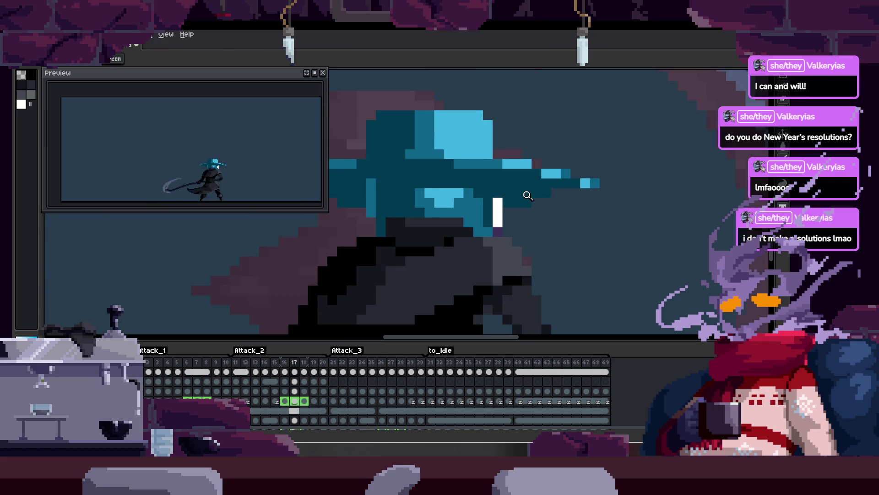
{"action": "scroll", "coordinate": [524, 195], "scroll_direction": "down", "scroll_amount": 3}
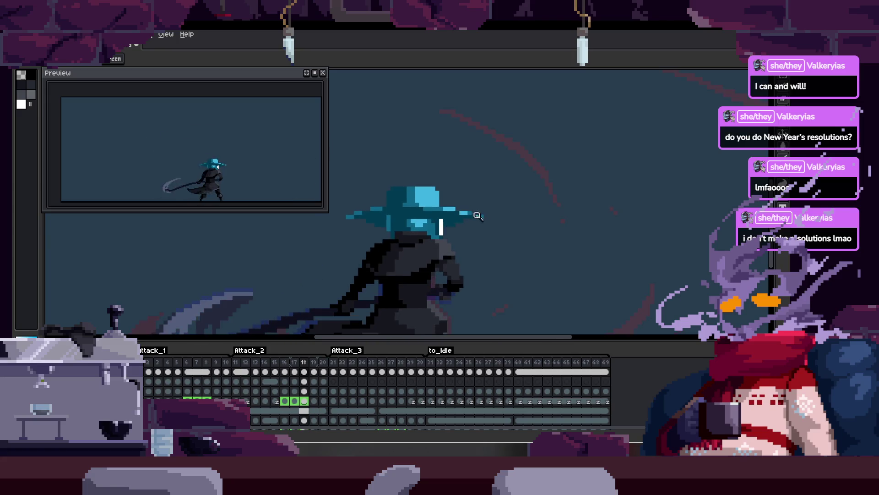
{"action": "key", "text": "b"}
{"action": "scroll", "coordinate": [436, 247], "scroll_direction": "up", "scroll_amount": 4}
{"action": "key", "text": "z"}
{"action": "scroll", "coordinate": [514, 212], "scroll_direction": "down", "scroll_amount": 3}
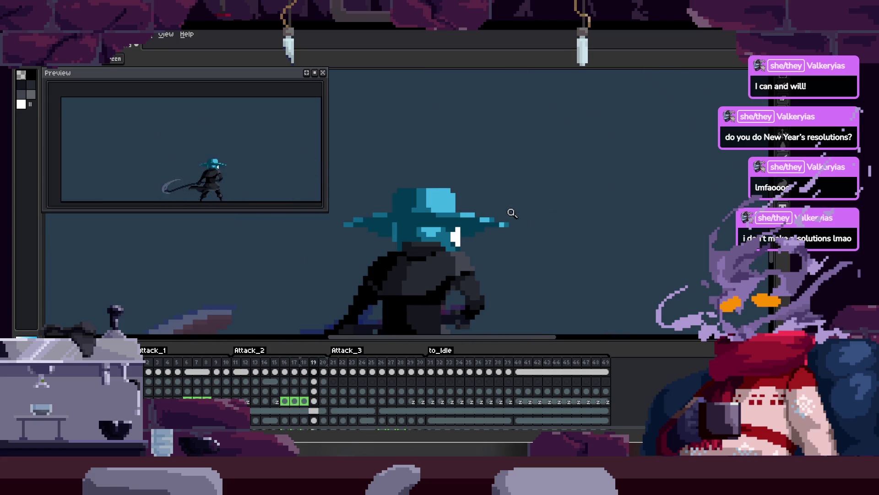
Step back through frames 18, 17 and 15 to frame 13, zooming on the hat each time.
{"action": "key", "text": "comma"}
{"action": "scroll", "coordinate": [501, 223], "scroll_direction": "up", "scroll_amount": 3}
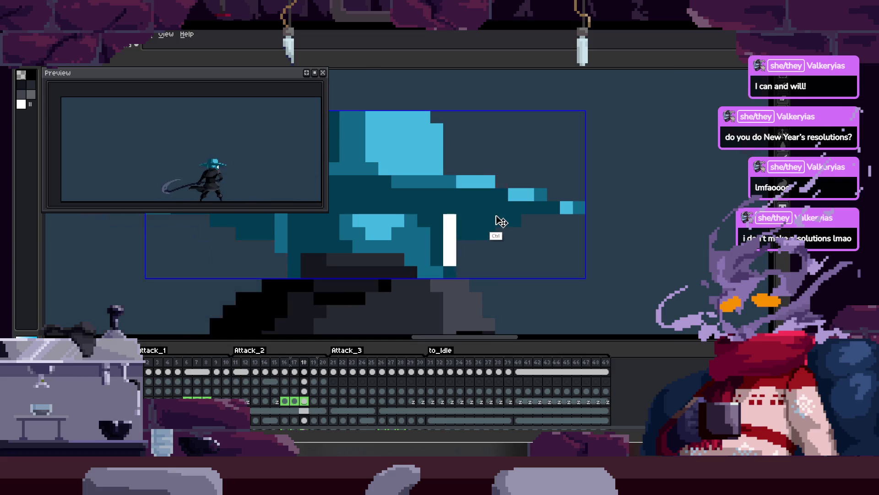
{"action": "scroll", "coordinate": [460, 268], "scroll_direction": "up", "scroll_amount": 2}
{"action": "key", "text": "comma"}
{"action": "scroll", "coordinate": [462, 269], "scroll_direction": "down", "scroll_amount": 3}
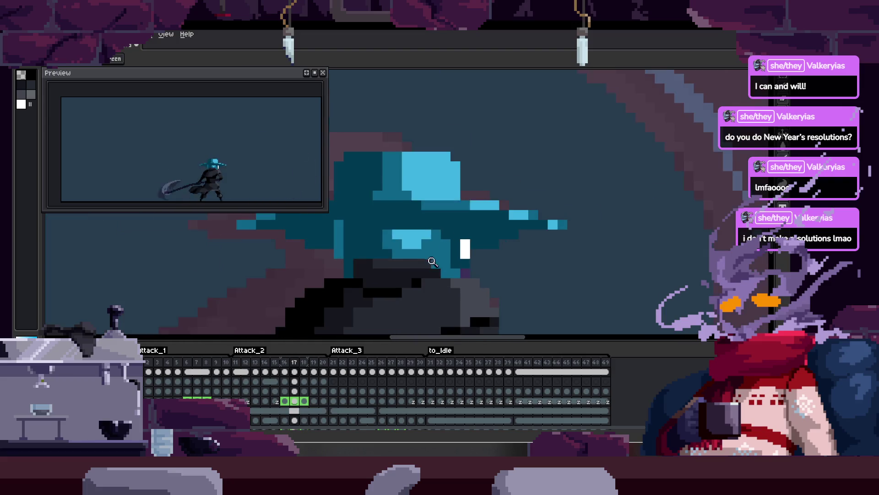
{"action": "key", "text": "comma"}
{"action": "key", "text": "comma"}
{"action": "scroll", "coordinate": [485, 241], "scroll_direction": "down", "scroll_amount": 3}
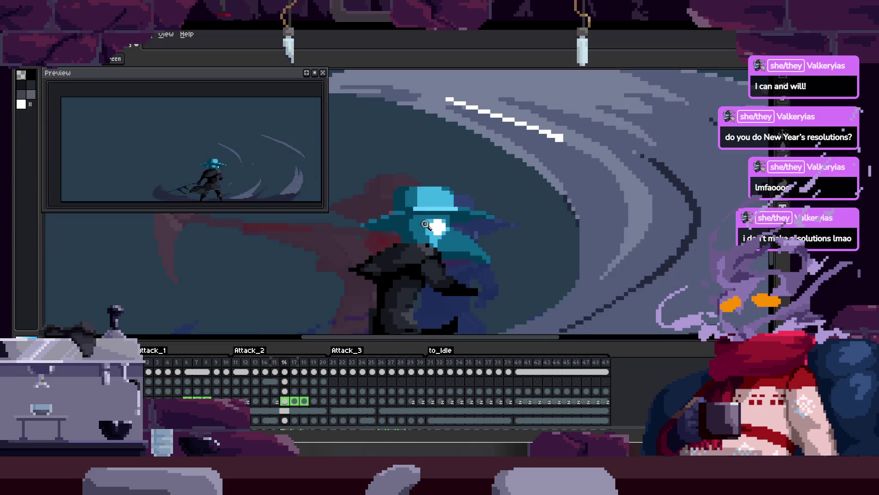
{"action": "scroll", "coordinate": [426, 224], "scroll_direction": "up", "scroll_amount": 1}
{"action": "scroll", "coordinate": [425, 224], "scroll_direction": "down", "scroll_amount": 2}
{"action": "scroll", "coordinate": [426, 225], "scroll_direction": "down", "scroll_amount": 2}
{"action": "scroll", "coordinate": [425, 225], "scroll_direction": "up", "scroll_amount": 4}
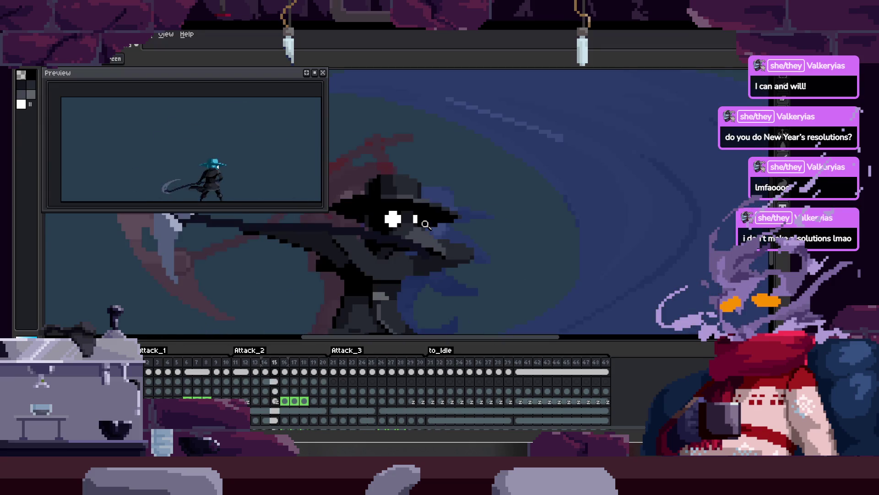
{"action": "key", "text": "comma"}
{"action": "key", "text": "comma"}
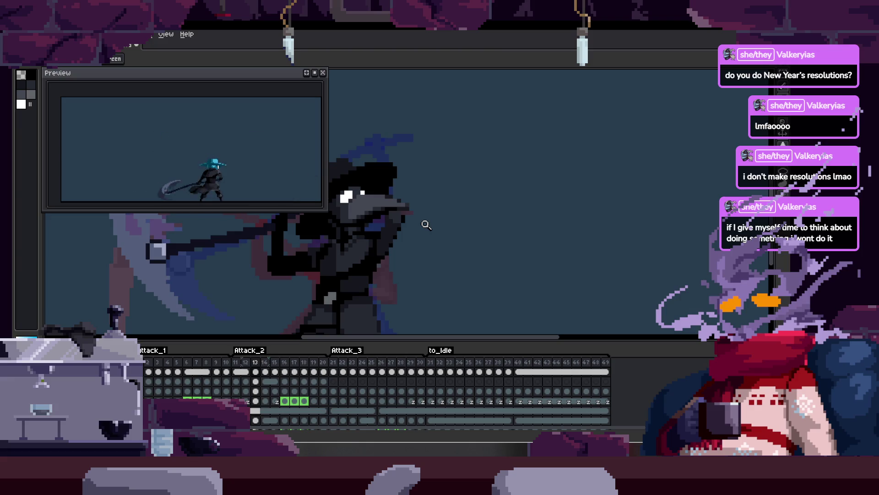
Play the animation, stop on frame 12 zoomed out, and select the Pencil tool.
{"action": "key", "text": "Return"}
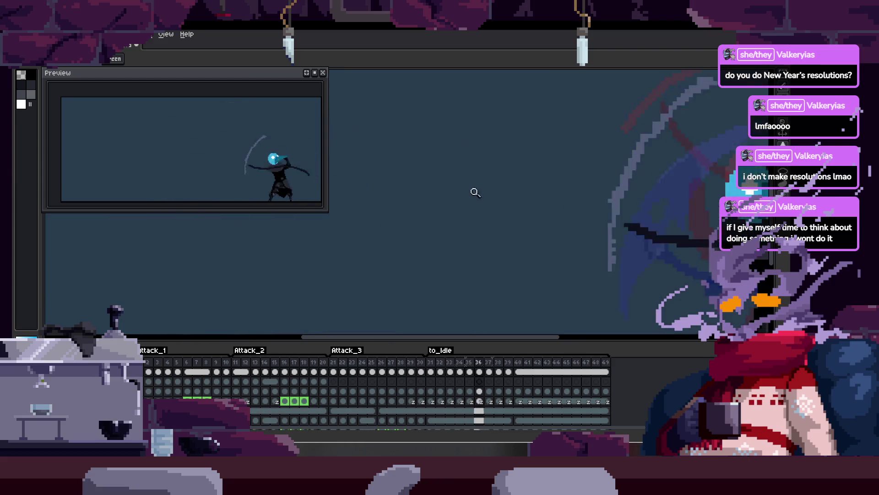
{"action": "scroll", "coordinate": [471, 189], "scroll_direction": "down", "scroll_amount": 3}
{"action": "key", "text": "Tab"}
{"action": "key", "text": "Tab"}
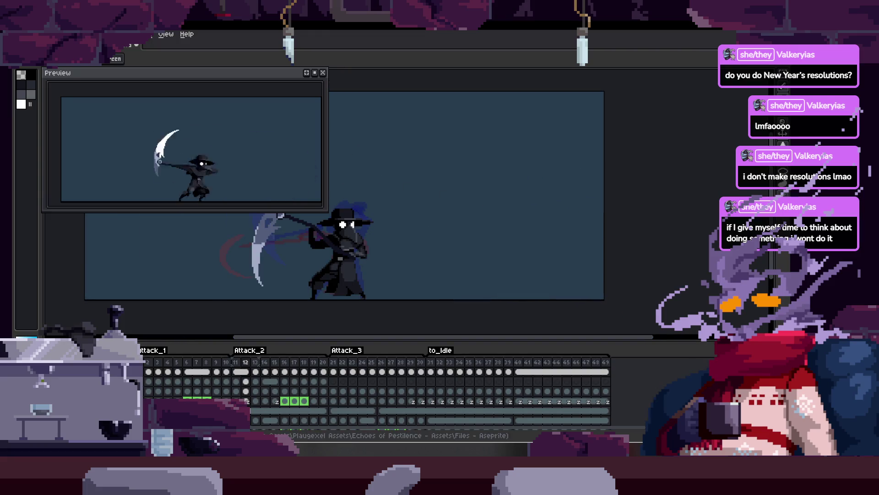
{"action": "key", "text": "b"}
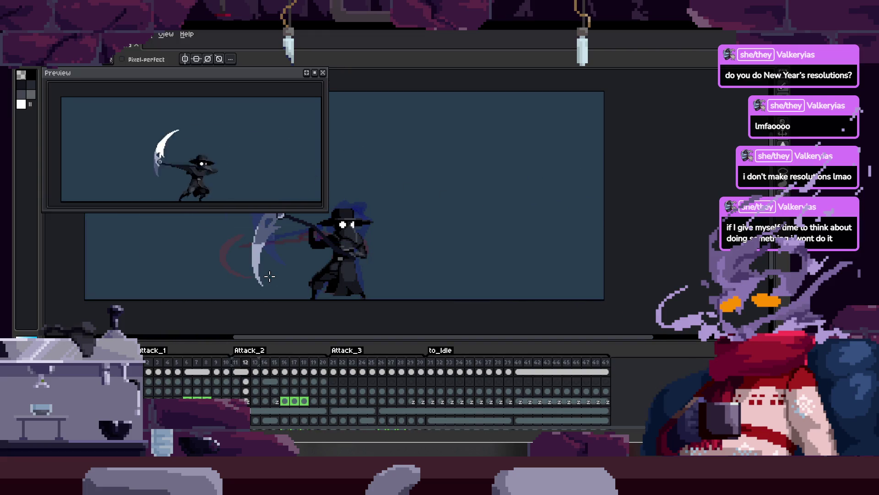
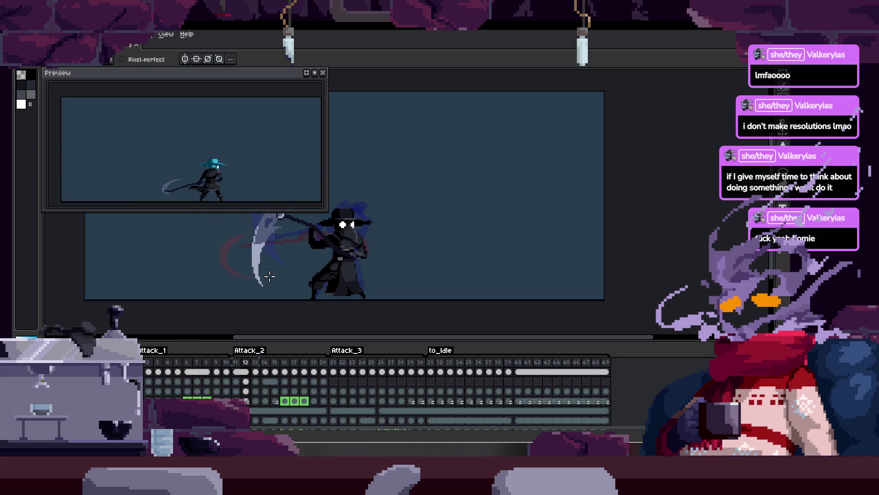
Zoom in on the character, start the attack animation playing and hide the timeline.
{"action": "key", "text": "h"}
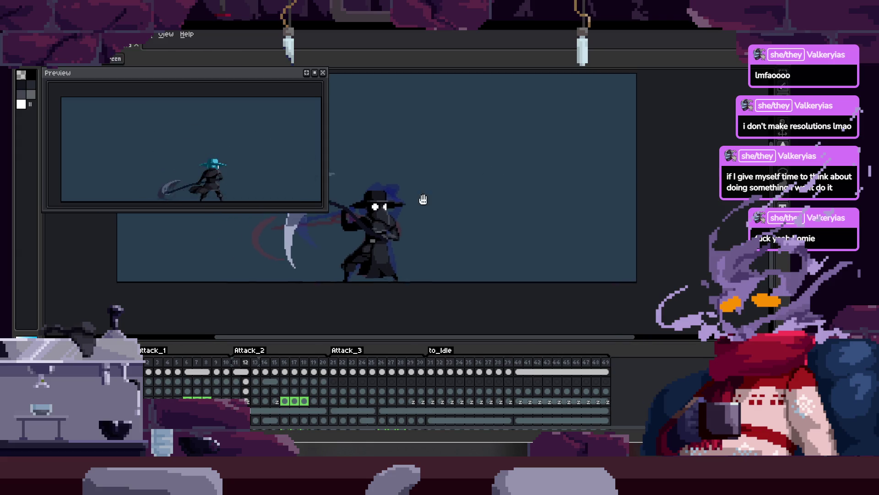
{"action": "scroll", "coordinate": [472, 188], "scroll_direction": "up", "scroll_amount": 3}
{"action": "scroll", "coordinate": [461, 199], "scroll_direction": "down", "scroll_amount": 3}
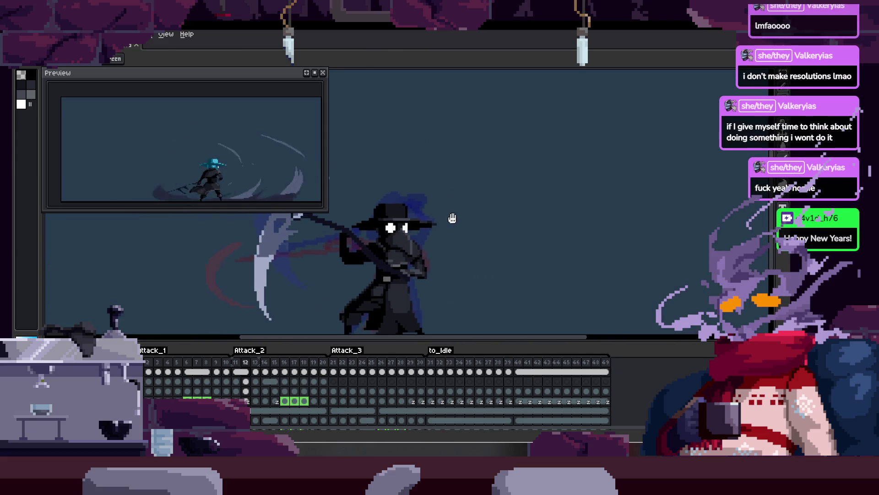
{"action": "scroll", "coordinate": [451, 194], "scroll_direction": "up", "scroll_amount": 3}
{"action": "key", "text": "Return"}
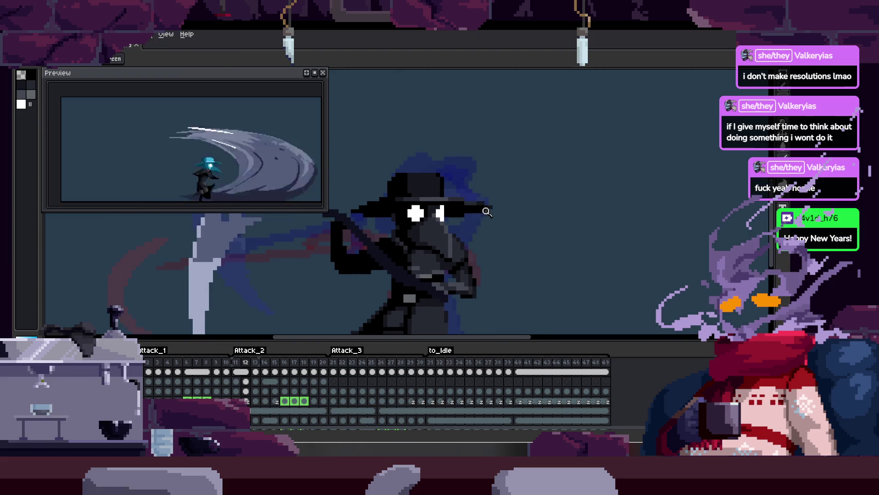
{"action": "key", "text": "Tab"}
{"action": "scroll", "coordinate": [476, 189], "scroll_direction": "down", "scroll_amount": 1}
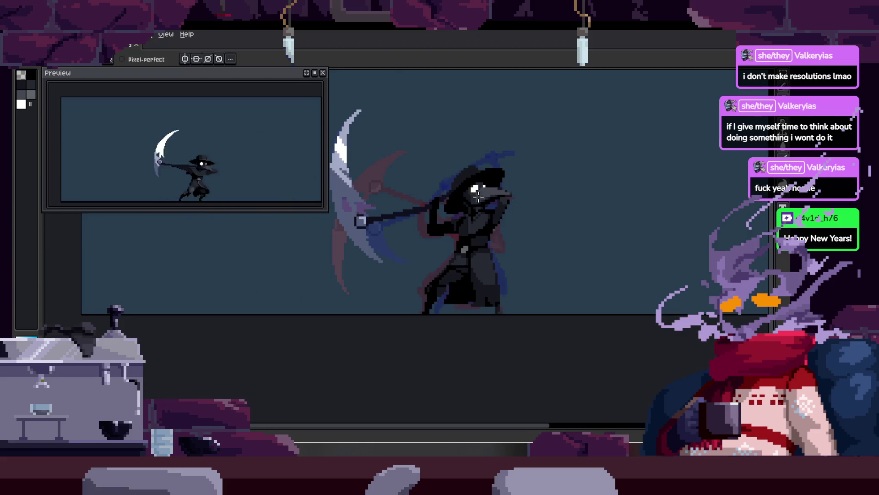
Lasso-select the area around the character.
{"action": "key", "text": "space"}
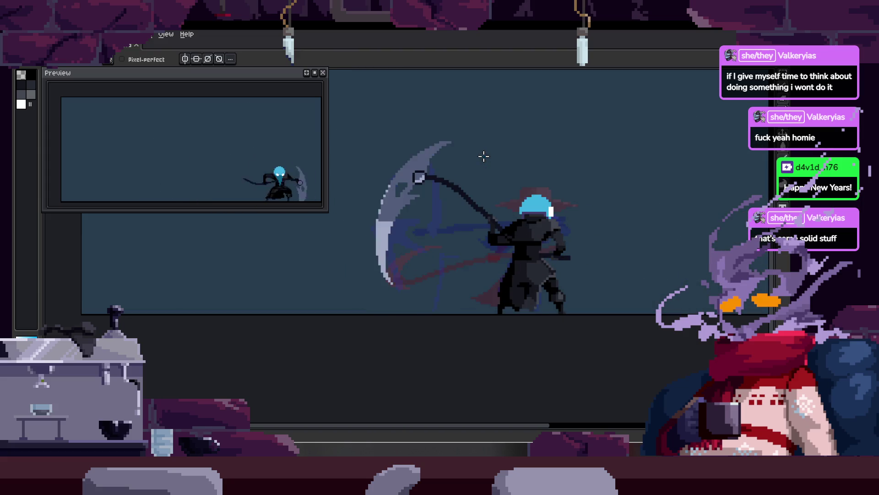
{"action": "scroll", "coordinate": [278, 234], "scroll_direction": "up", "scroll_amount": 2}
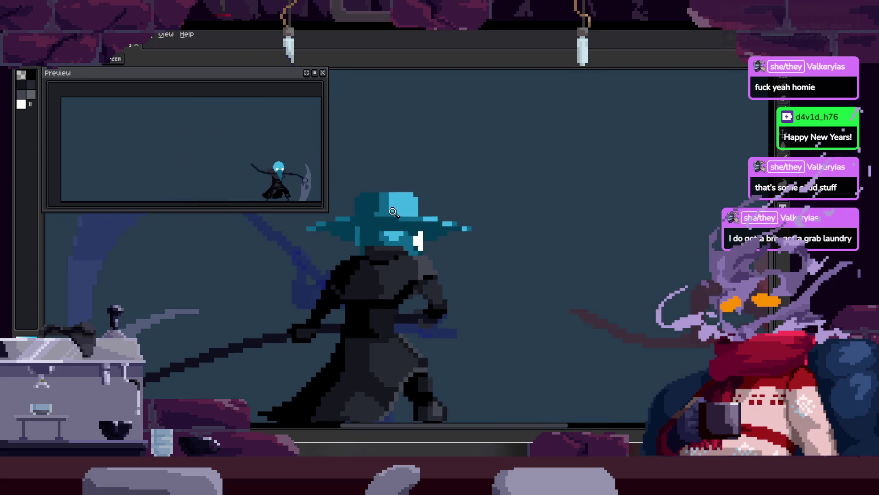
{"action": "key", "text": "m"}
{"action": "left_click_drag", "start_coordinate": [279, 234], "coordinate": [487, 229]}
Clear the selection and toggle the timeline to view the full canvas.
{"action": "key", "text": "ctrl+d"}
{"action": "key", "text": "Tab"}
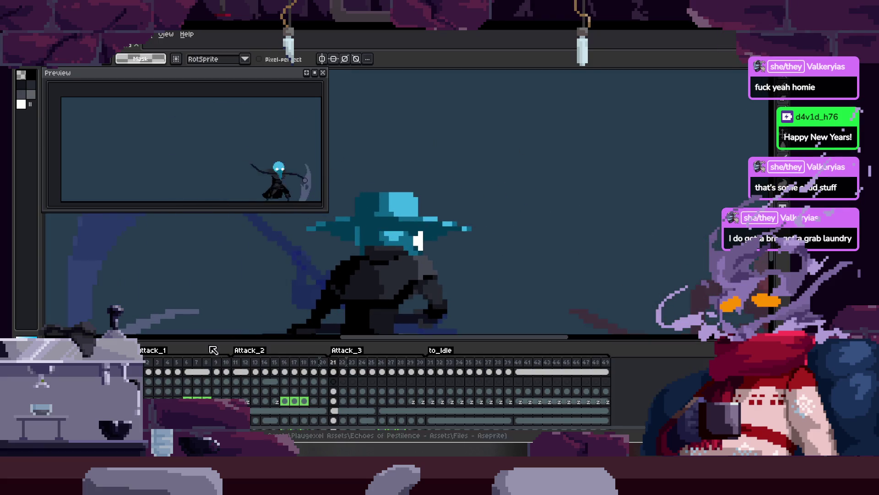
{"action": "key", "text": "b"}
{"action": "key", "text": "Tab"}
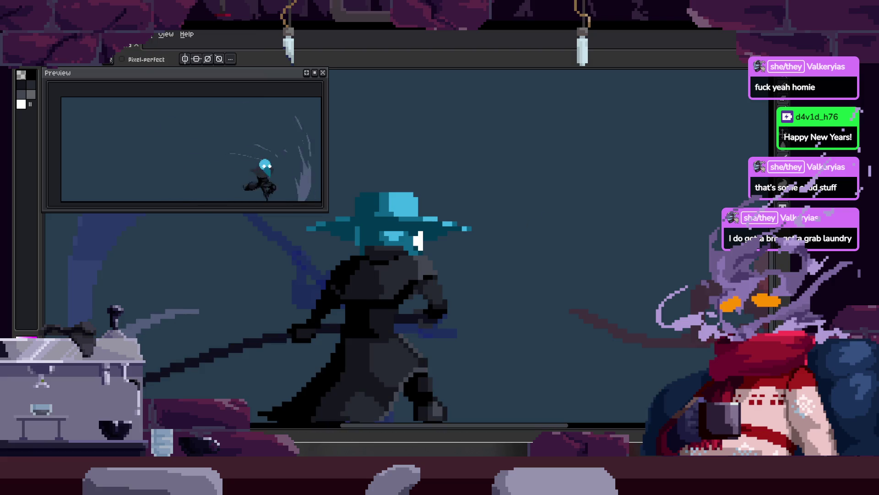
Switch the backdrop to dark green through the timeline's background layer entries.
{"action": "key", "text": "Tab"}
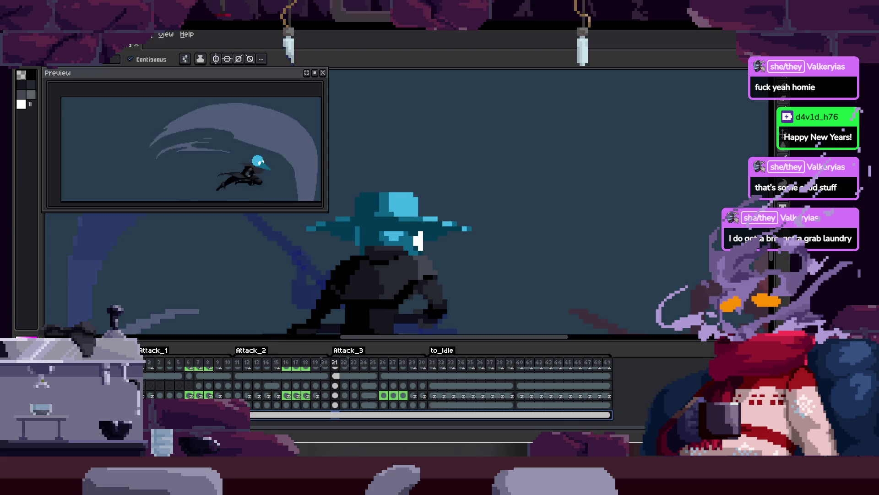
{"action": "left_click", "coordinate": [540, 231]}
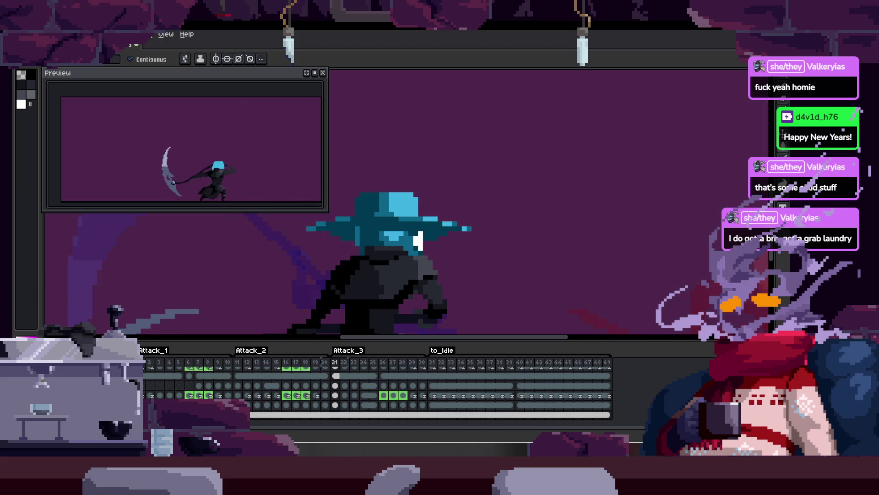
{"action": "left_click", "coordinate": [544, 210]}
{"action": "key", "text": "Tab"}
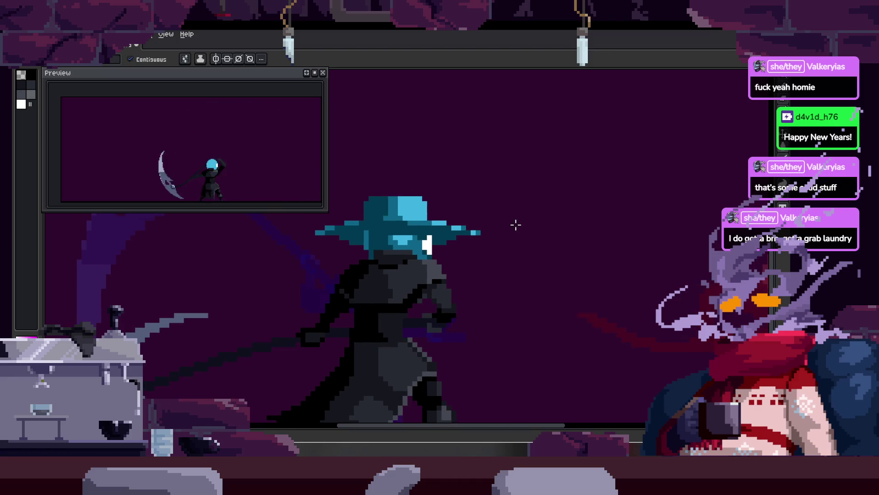
{"action": "key", "text": "Tab"}
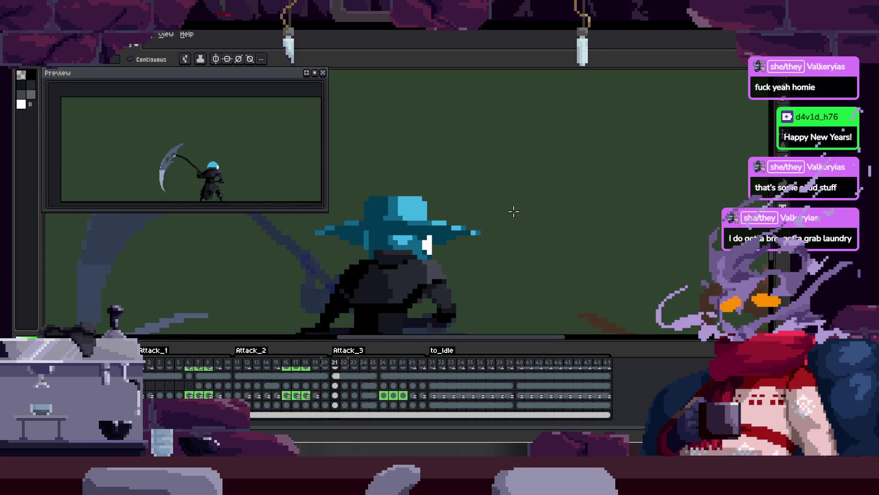
{"action": "key", "text": "Tab"}
Zoom out to see the whole frame.
{"action": "key", "text": "z"}
{"action": "scroll", "coordinate": [465, 236], "scroll_direction": "down", "scroll_amount": 2}
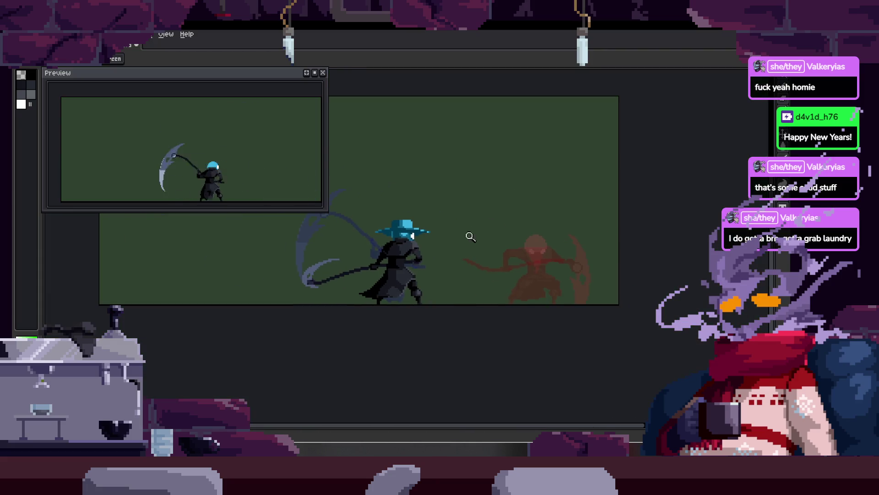
{"action": "left_click", "coordinate": [489, 196]}
{"action": "left_click_drag", "start_coordinate": [441, 206], "coordinate": [467, 219]}
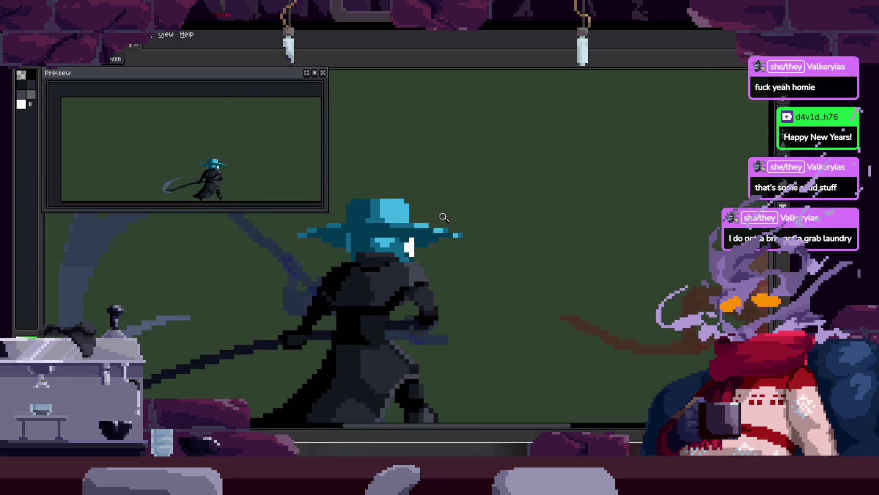
{"action": "scroll", "coordinate": [448, 229], "scroll_direction": "up", "scroll_amount": 3}
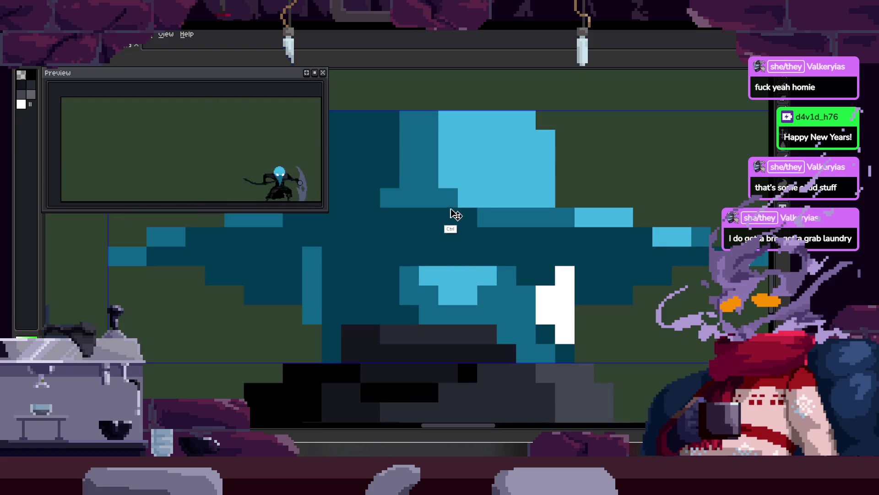
{"action": "scroll", "coordinate": [445, 215], "scroll_direction": "down", "scroll_amount": 3}
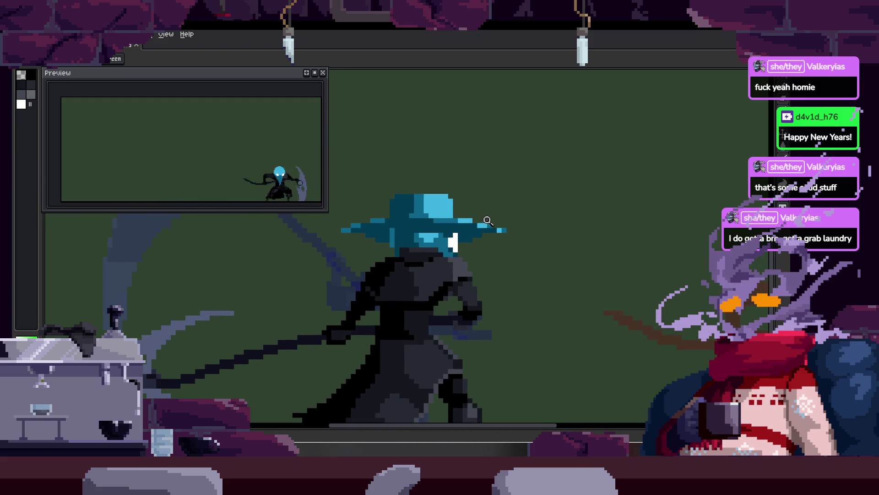
{"action": "scroll", "coordinate": [412, 245], "scroll_direction": "up", "scroll_amount": 3}
{"action": "scroll", "coordinate": [428, 243], "scroll_direction": "down", "scroll_amount": 3}
Save the animation file, then show the timeline and step back to frame 17.
{"action": "key", "text": "ctrl+s"}
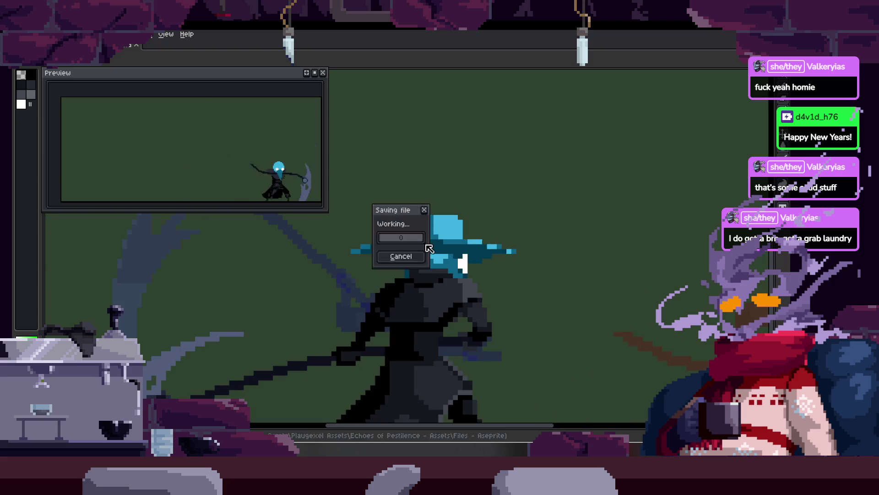
{"action": "scroll", "coordinate": [418, 243], "scroll_direction": "up", "scroll_amount": 2}
{"action": "scroll", "coordinate": [414, 255], "scroll_direction": "up", "scroll_amount": 1}
{"action": "scroll", "coordinate": [429, 210], "scroll_direction": "up", "scroll_amount": 1}
{"action": "scroll", "coordinate": [418, 235], "scroll_direction": "down", "scroll_amount": 1}
{"action": "scroll", "coordinate": [379, 251], "scroll_direction": "down", "scroll_amount": 2}
{"action": "scroll", "coordinate": [400, 268], "scroll_direction": "down", "scroll_amount": 1}
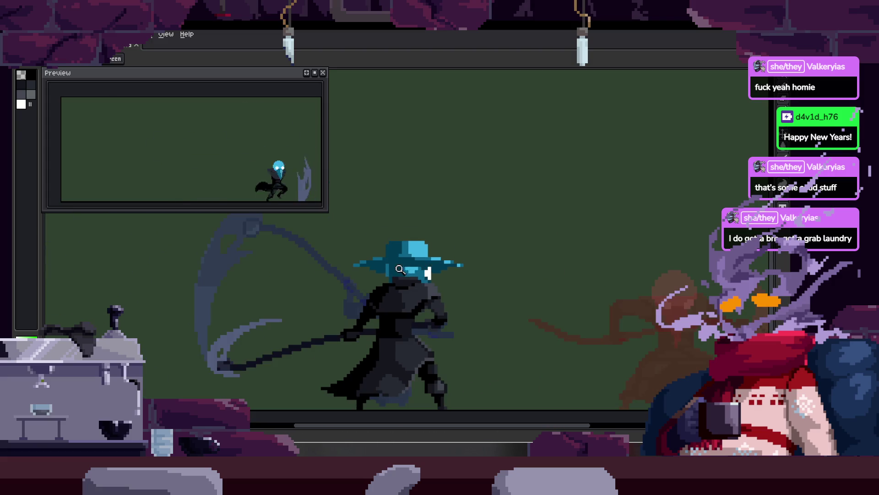
{"action": "scroll", "coordinate": [412, 238], "scroll_direction": "up", "scroll_amount": 2}
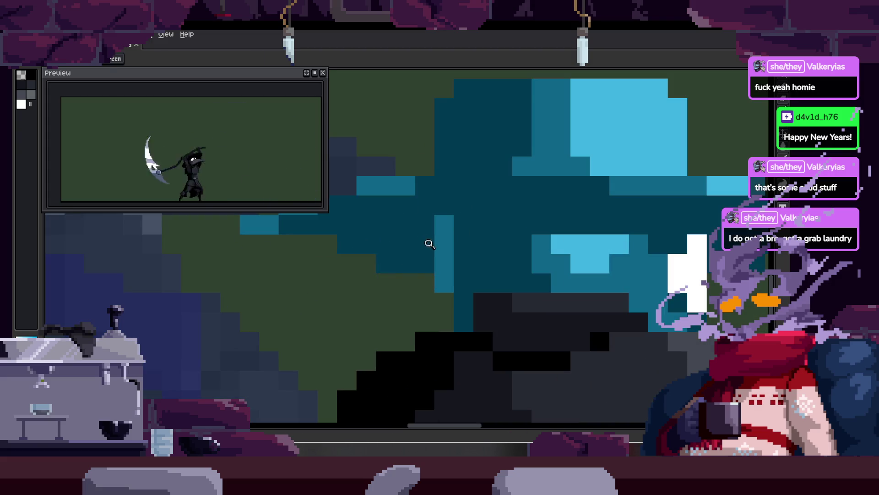
{"action": "scroll", "coordinate": [438, 244], "scroll_direction": "down", "scroll_amount": 1}
{"action": "scroll", "coordinate": [393, 256], "scroll_direction": "up", "scroll_amount": 2}
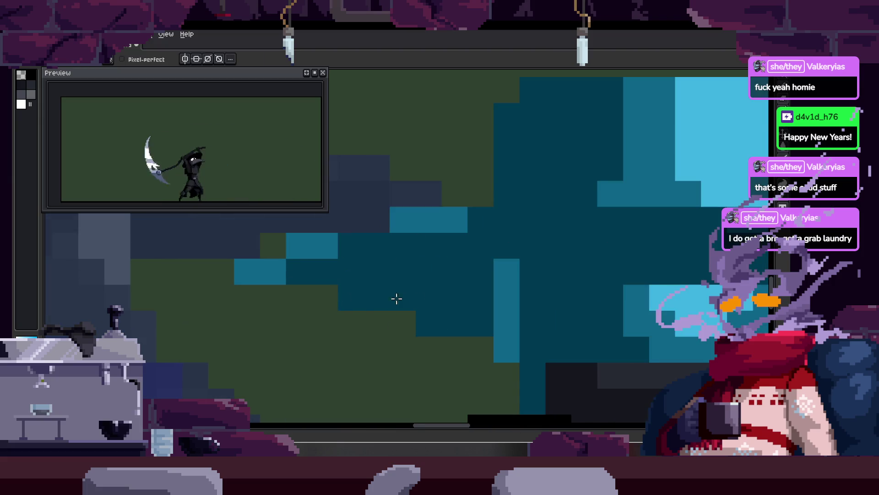
{"action": "scroll", "coordinate": [409, 302], "scroll_direction": "up", "scroll_amount": 1}
{"action": "scroll", "coordinate": [409, 302], "scroll_direction": "down", "scroll_amount": 2}
{"action": "scroll", "coordinate": [522, 272], "scroll_direction": "down", "scroll_amount": 1}
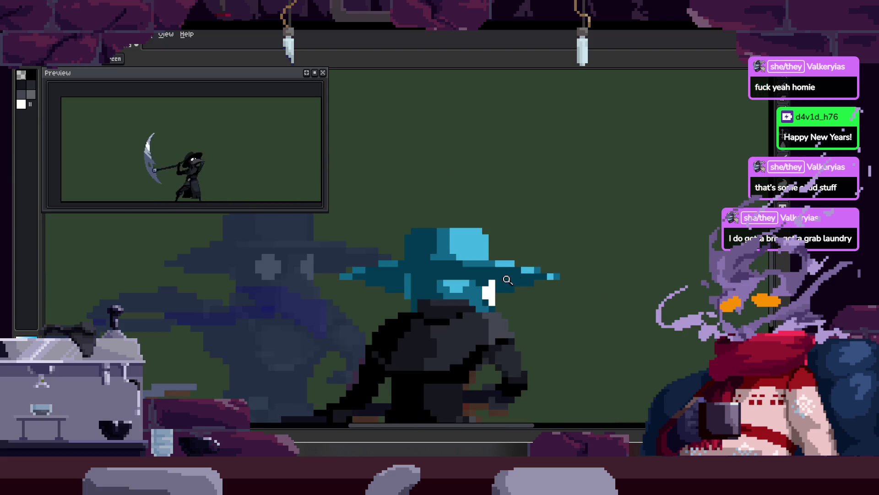
{"action": "key", "text": "Tab"}
{"action": "key", "text": "Left"}
{"action": "key", "text": "Left"}
{"action": "key", "text": "Left"}
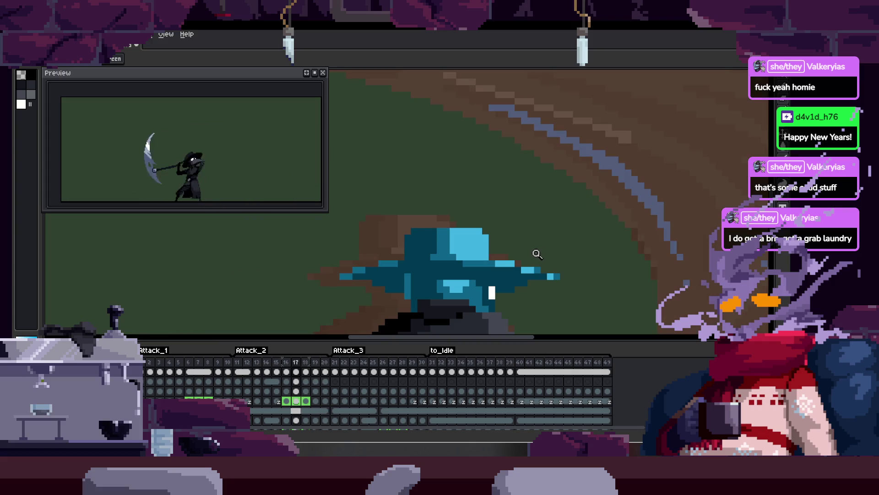
Step through frames 18, 19 and neighbours to compare hats, then return to the working frame.
{"action": "scroll", "coordinate": [413, 270], "scroll_direction": "up", "scroll_amount": 1}
{"action": "scroll", "coordinate": [413, 263], "scroll_direction": "up", "scroll_amount": 1}
{"action": "key", "text": "Right"}
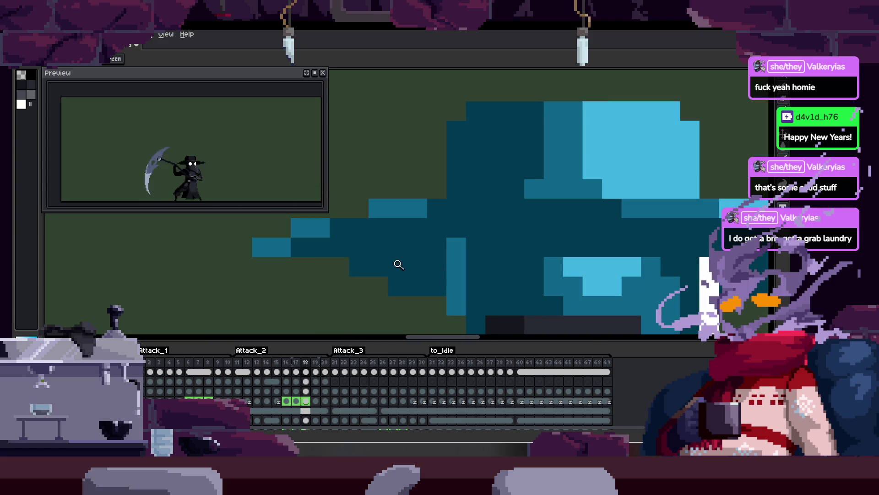
{"action": "key", "text": "Right"}
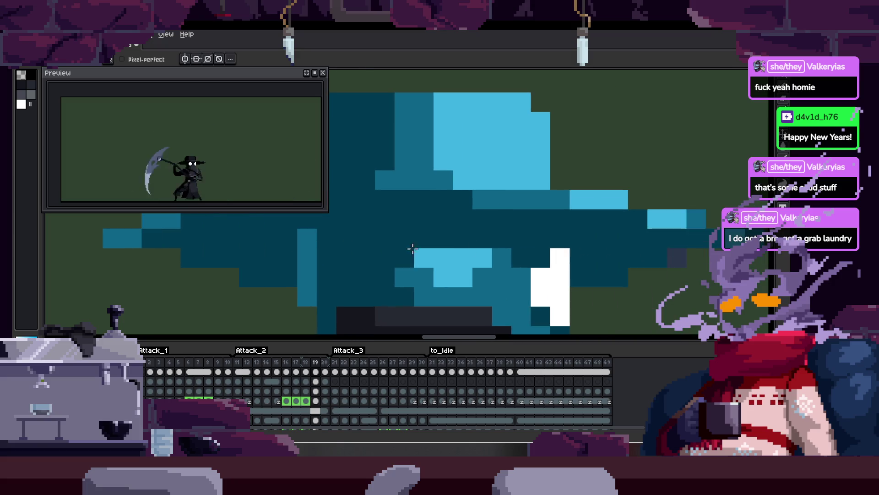
{"action": "key", "text": "z"}
{"action": "scroll", "coordinate": [664, 250], "scroll_direction": "down", "scroll_amount": 3}
{"action": "key", "text": "Tab"}
{"action": "scroll", "coordinate": [651, 243], "scroll_direction": "up", "scroll_amount": 1}
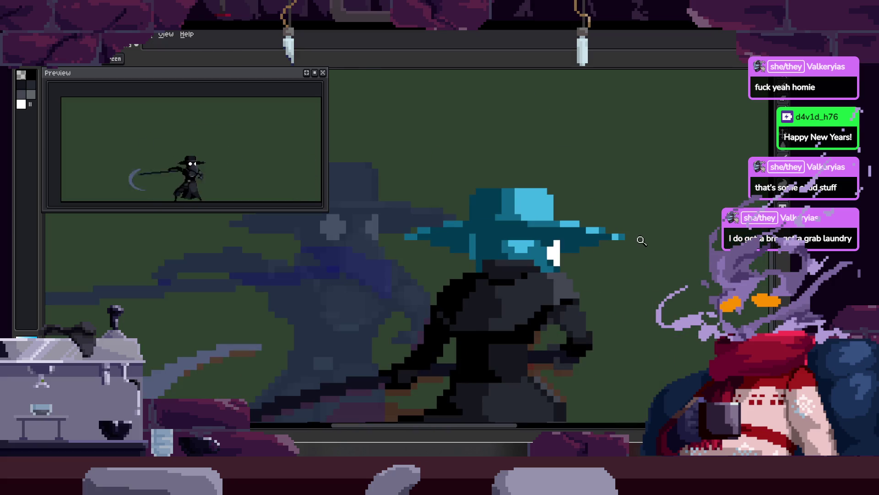
{"action": "key", "text": "Right"}
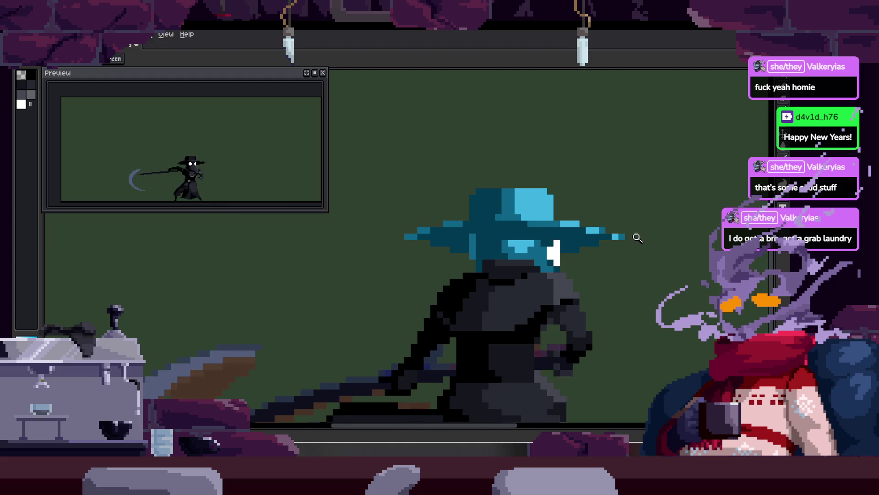
{"action": "key", "text": "Right"}
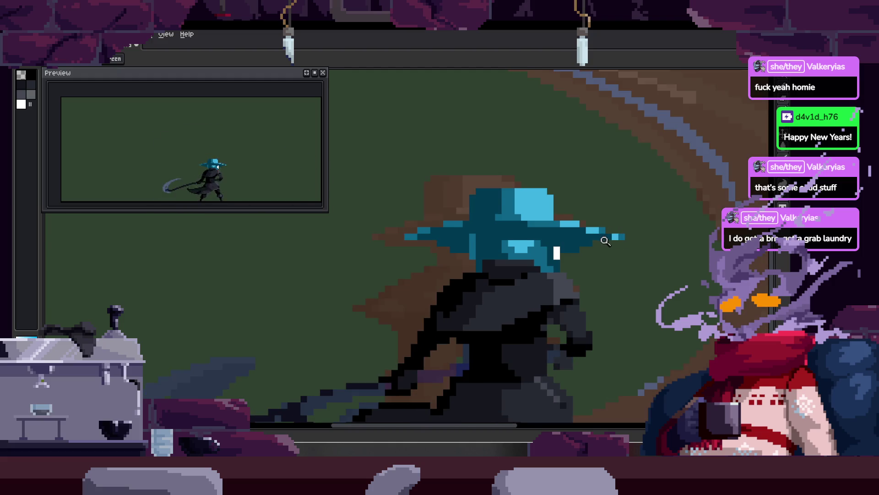
{"action": "key", "text": "Right"}
{"action": "key", "text": "Left"}
{"action": "scroll", "coordinate": [490, 226], "scroll_direction": "up", "scroll_amount": 1}
{"action": "scroll", "coordinate": [412, 242], "scroll_direction": "up", "scroll_amount": 1}
Switch to the pixel pencil and pan around the hat area.
{"action": "key", "text": "b"}
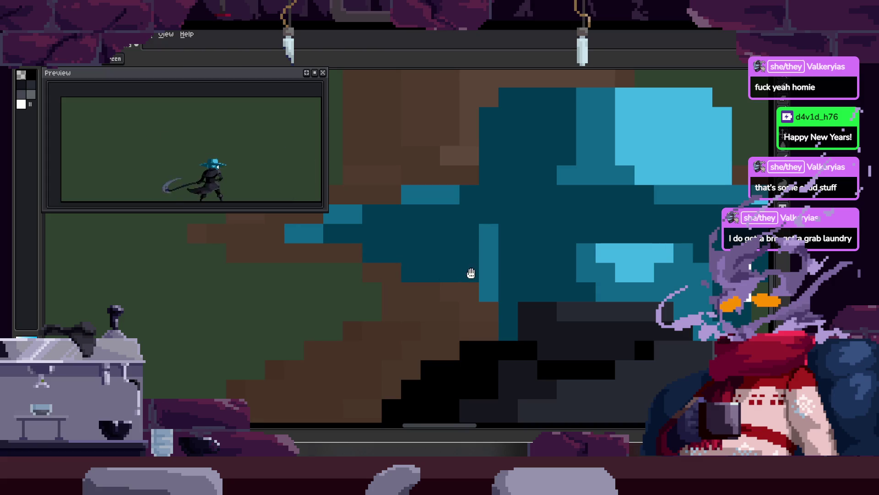
{"action": "scroll", "coordinate": [465, 274], "scroll_direction": "right", "scroll_amount": 4}
{"action": "scroll", "coordinate": [485, 275], "scroll_direction": "right", "scroll_amount": 1}
{"action": "scroll", "coordinate": [530, 255], "scroll_direction": "down", "scroll_amount": 2}
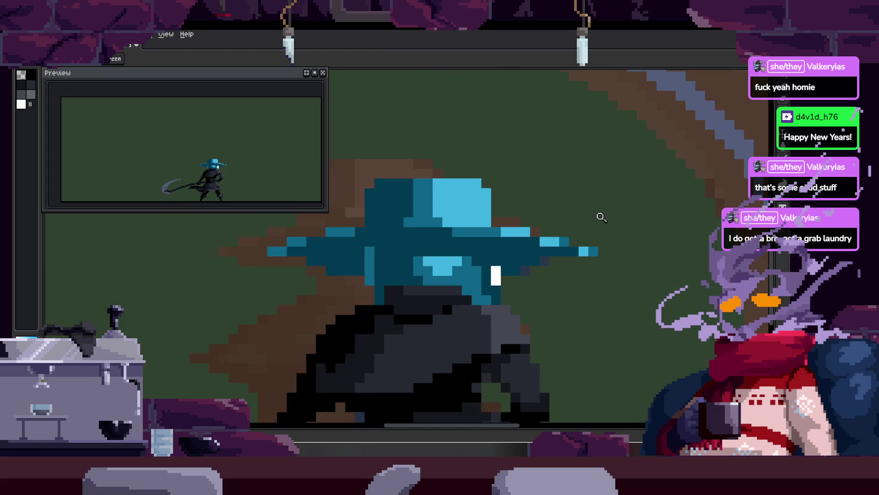
{"action": "scroll", "coordinate": [477, 284], "scroll_direction": "up", "scroll_amount": 2}
{"action": "scroll", "coordinate": [434, 272], "scroll_direction": "left", "scroll_amount": 3}
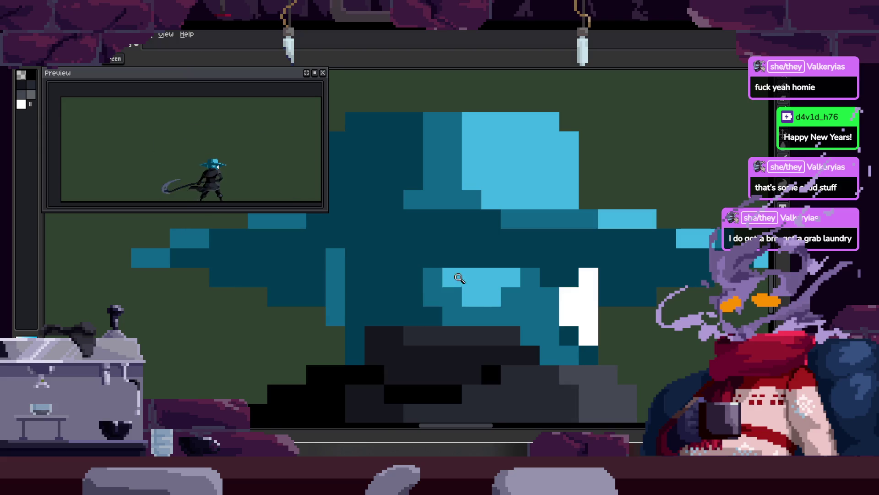
{"action": "scroll", "coordinate": [455, 277], "scroll_direction": "down", "scroll_amount": 2}
{"action": "scroll", "coordinate": [338, 283], "scroll_direction": "up", "scroll_amount": 3}
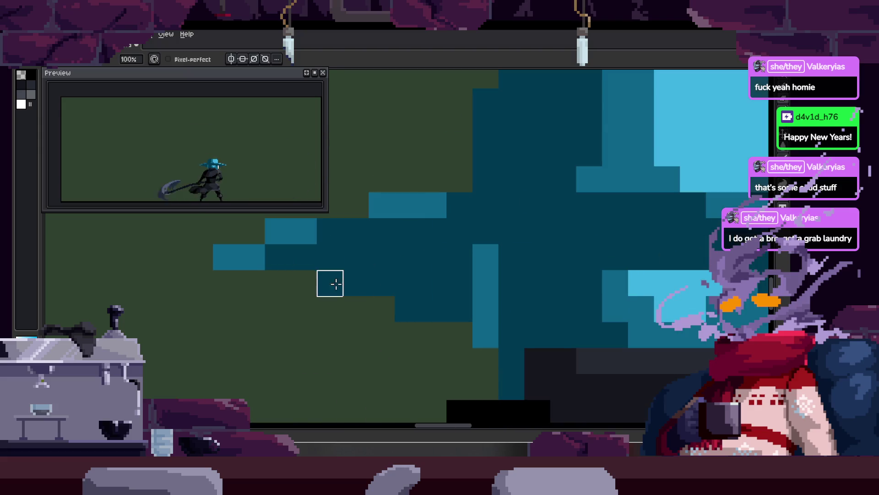
{"action": "scroll", "coordinate": [338, 284], "scroll_direction": "down", "scroll_amount": 1}
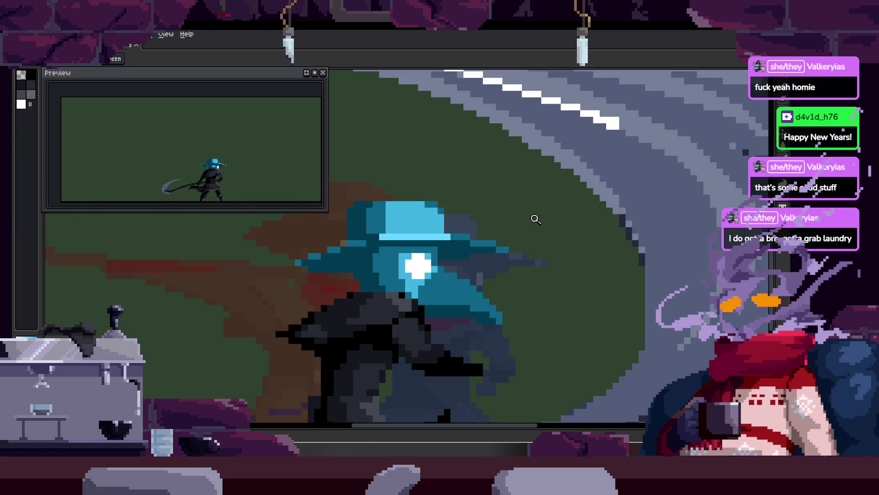
Zoom in closer on the character's head.
{"action": "key", "text": "Tab"}
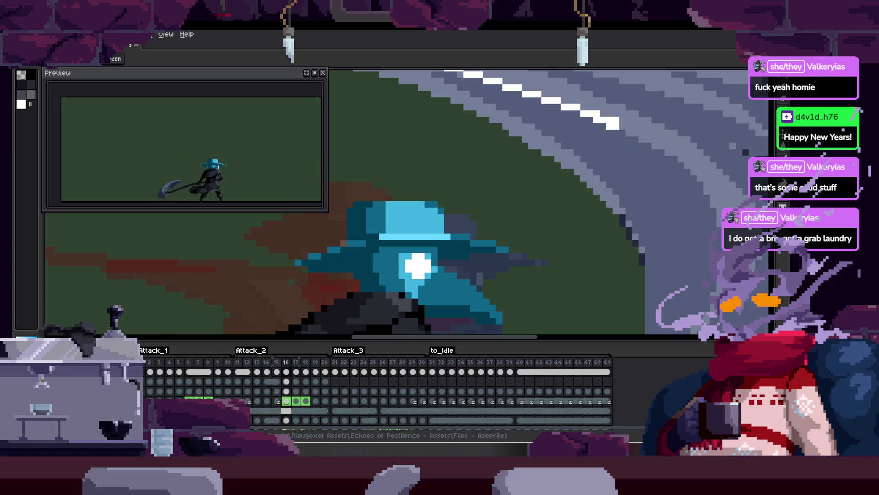
{"action": "key", "text": "Tab"}
{"action": "scroll", "coordinate": [390, 247], "scroll_direction": "down", "scroll_amount": 2}
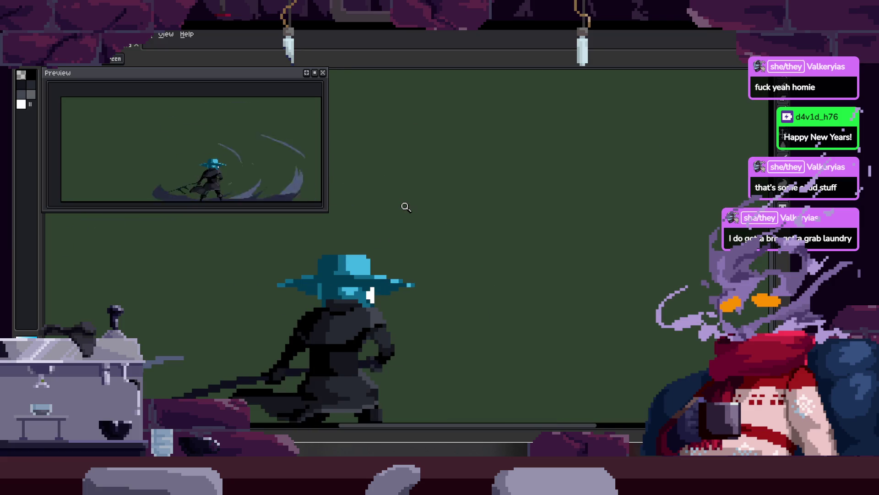
{"action": "left_click", "coordinate": [365, 249]}
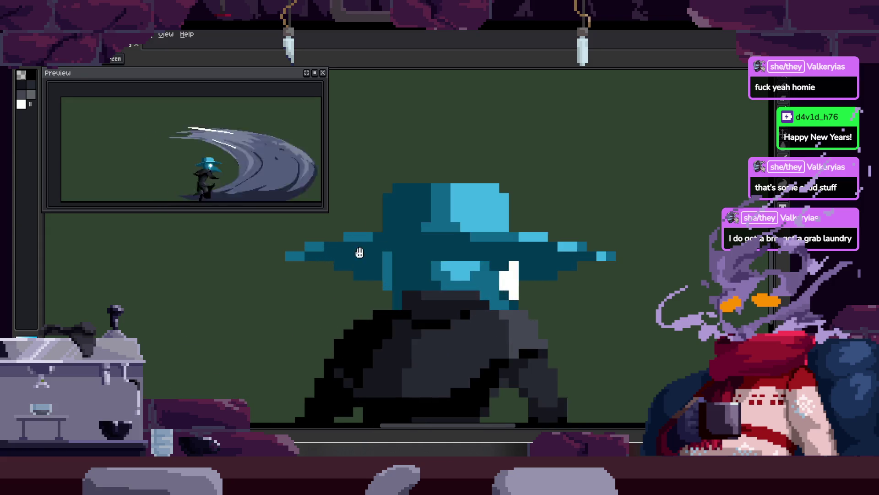
{"action": "left_click", "coordinate": [391, 255]}
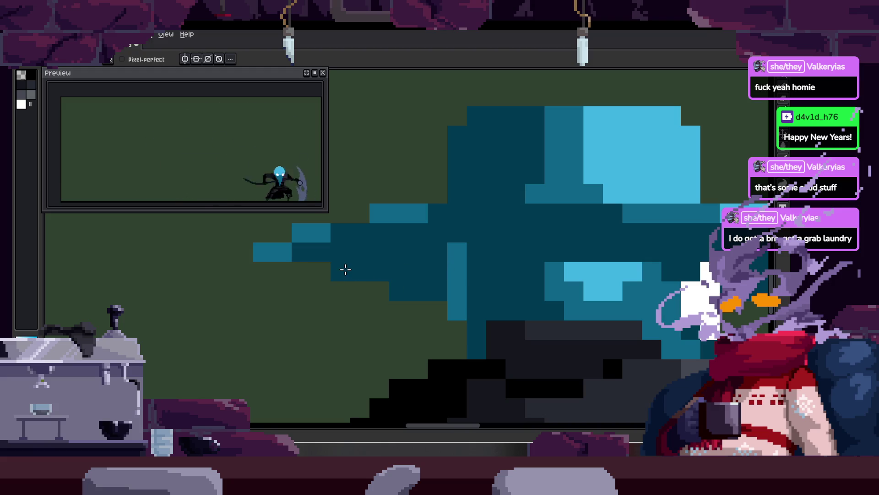
Bring the hat's left brim into view and paint two dark pixels along its edge.
{"action": "left_click_drag", "start_coordinate": [435, 269], "coordinate": [362, 242]}
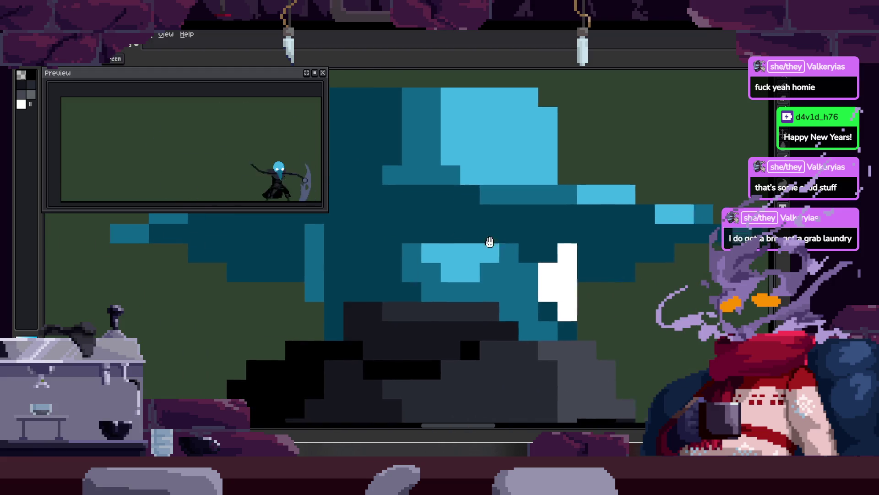
{"action": "scroll", "coordinate": [569, 229], "scroll_direction": "down", "scroll_amount": 1}
{"action": "scroll", "coordinate": [565, 246], "scroll_direction": "down", "scroll_amount": 1}
{"action": "scroll", "coordinate": [565, 246], "scroll_direction": "down", "scroll_amount": 1}
{"action": "scroll", "coordinate": [505, 197], "scroll_direction": "down", "scroll_amount": 1}
{"action": "scroll", "coordinate": [551, 234], "scroll_direction": "up", "scroll_amount": 4}
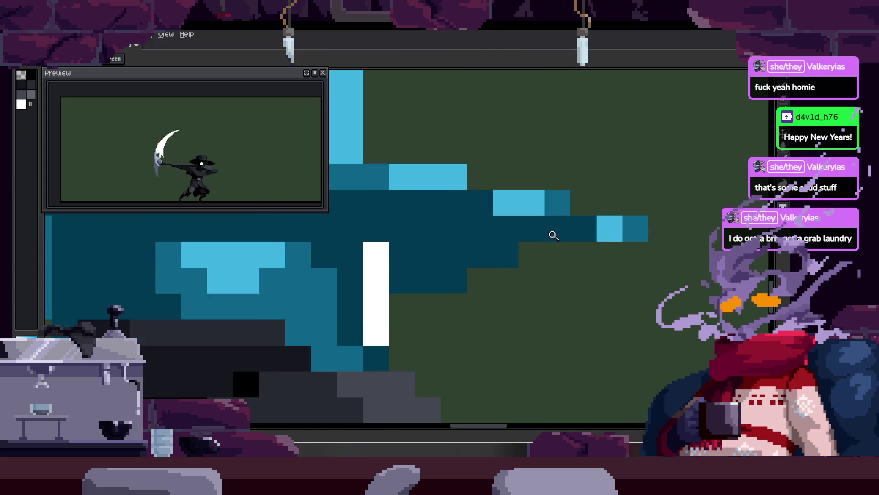
{"action": "key", "text": "b"}
{"action": "left_click_drag", "start_coordinate": [532, 255], "coordinate": [480, 279]}
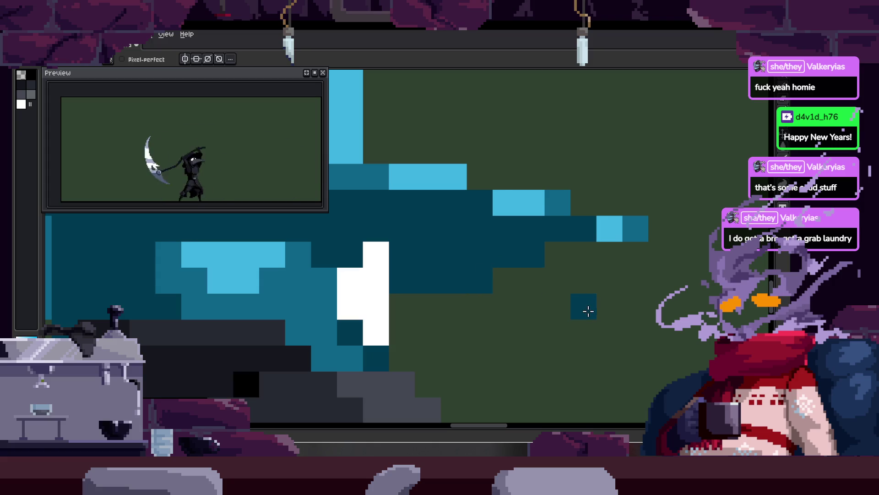
Step through the attack frames to the blue-hatted frame.
{"action": "key", "text": "Right"}
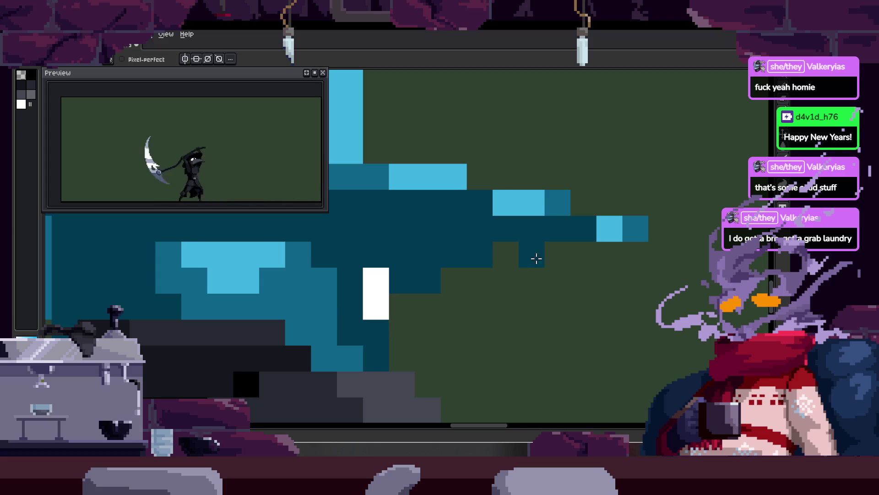
{"action": "key", "text": "Right"}
{"action": "key", "text": "z"}
{"action": "scroll", "coordinate": [516, 272], "scroll_direction": "down", "scroll_amount": 4}
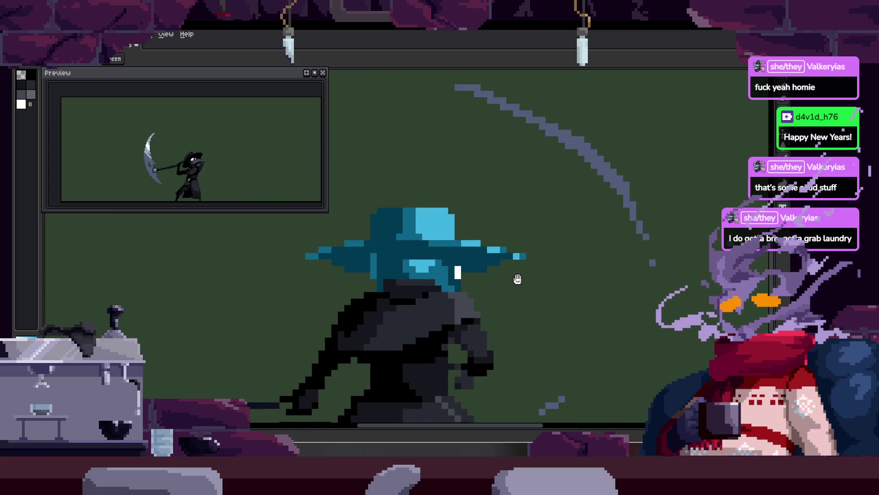
{"action": "key", "text": "Tab"}
{"action": "key", "text": "Right"}
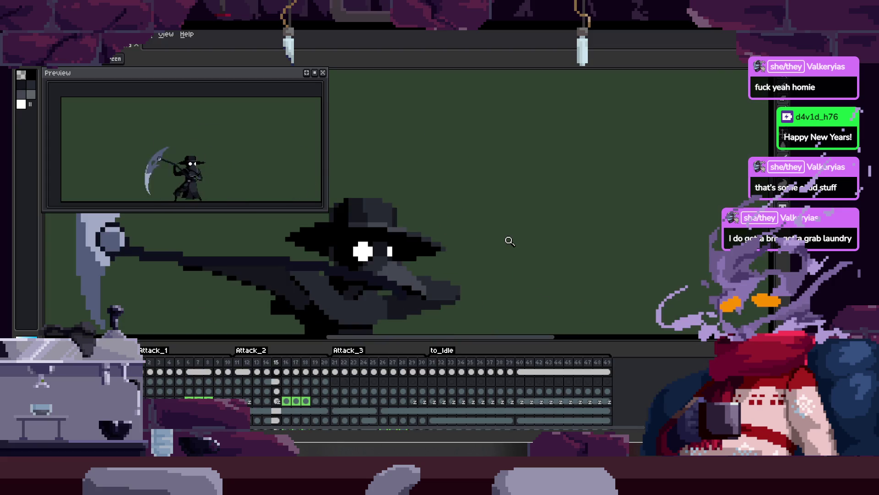
{"action": "key", "text": "Right"}
{"action": "key", "text": "Right"}
{"action": "key", "text": "Tab"}
{"action": "key", "text": "Right"}
{"action": "key", "text": "Right"}
{"action": "key", "text": "Right"}
{"action": "key", "text": "Right"}
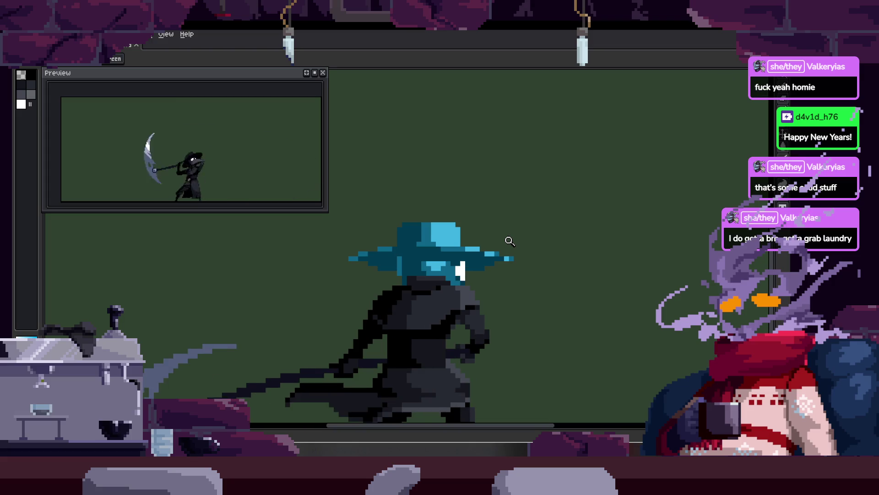
{"action": "key", "text": "Right"}
{"action": "scroll", "coordinate": [502, 263], "scroll_direction": "up", "scroll_amount": 3}
Switch back to the pencil and save the sprite file.
{"action": "key", "text": "b"}
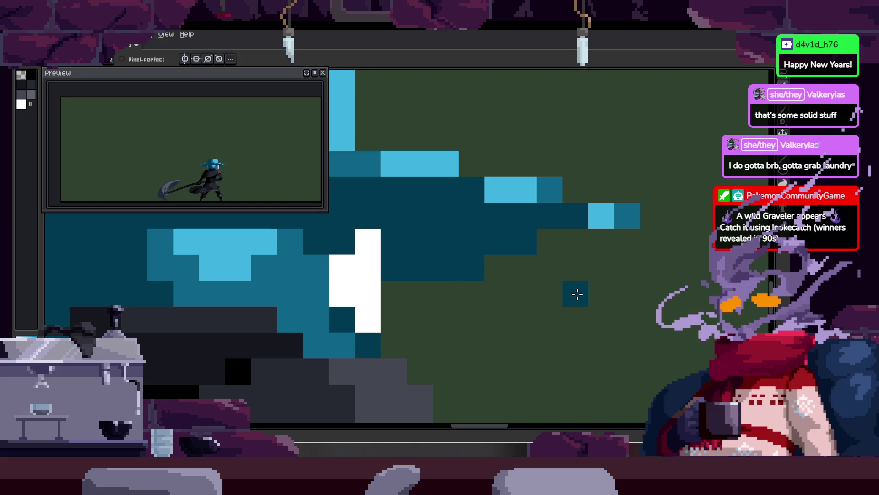
{"action": "scroll", "coordinate": [477, 265], "scroll_direction": "down", "scroll_amount": 3}
{"action": "key", "text": "ctrl+s"}
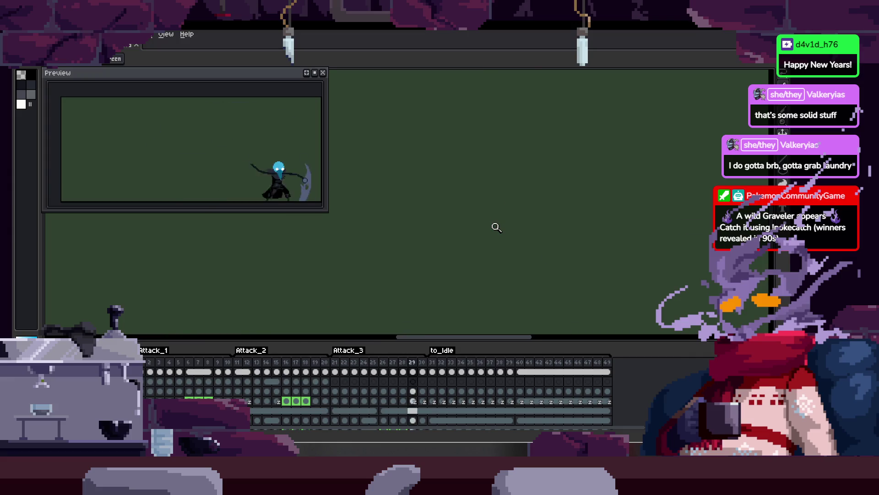
{"action": "key", "text": "Tab"}
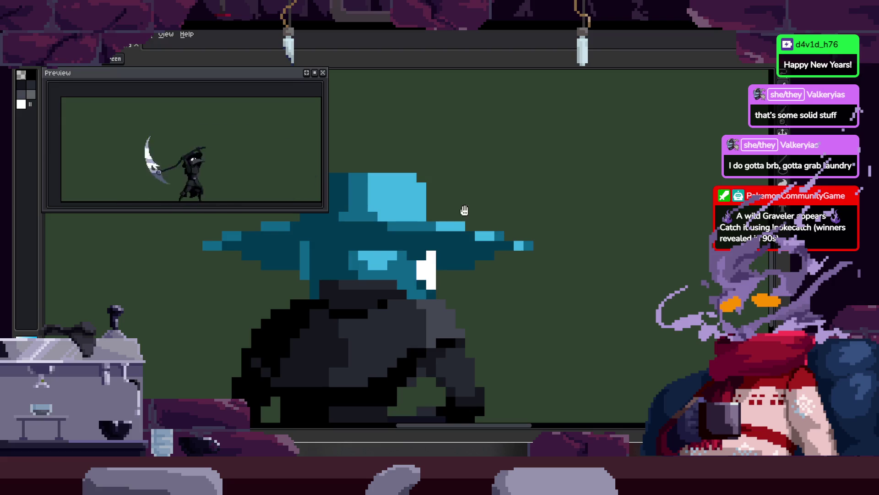
{"action": "scroll", "coordinate": [490, 211], "scroll_direction": "down", "scroll_amount": 1}
{"action": "key", "text": "Return"}
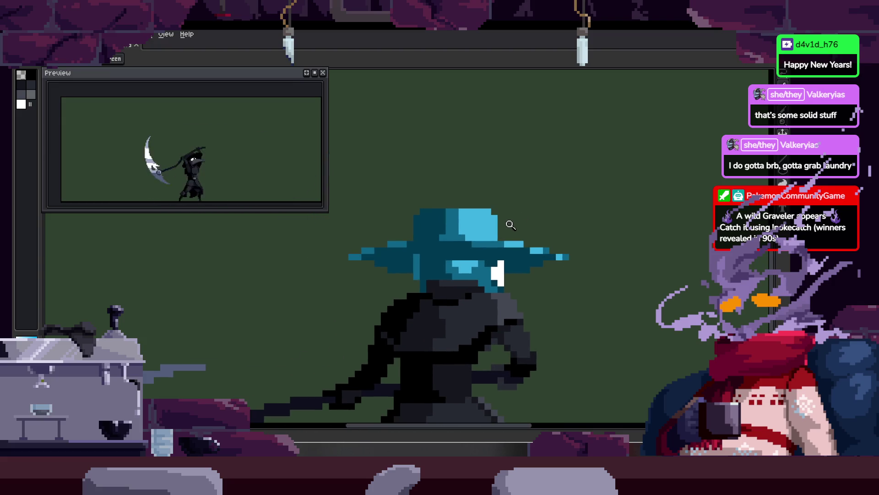
{"action": "scroll", "coordinate": [481, 198], "scroll_direction": "up", "scroll_amount": 1}
{"action": "scroll", "coordinate": [477, 193], "scroll_direction": "right", "scroll_amount": 2}
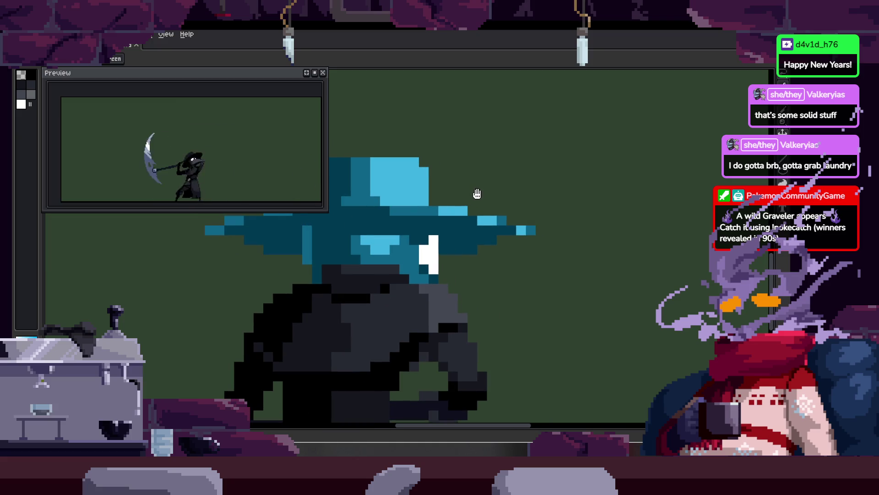
Drag the Preview window to the centre, then back toward the top-left corner.
{"action": "left_click_drag", "start_coordinate": [283, 81], "coordinate": [468, 67]}
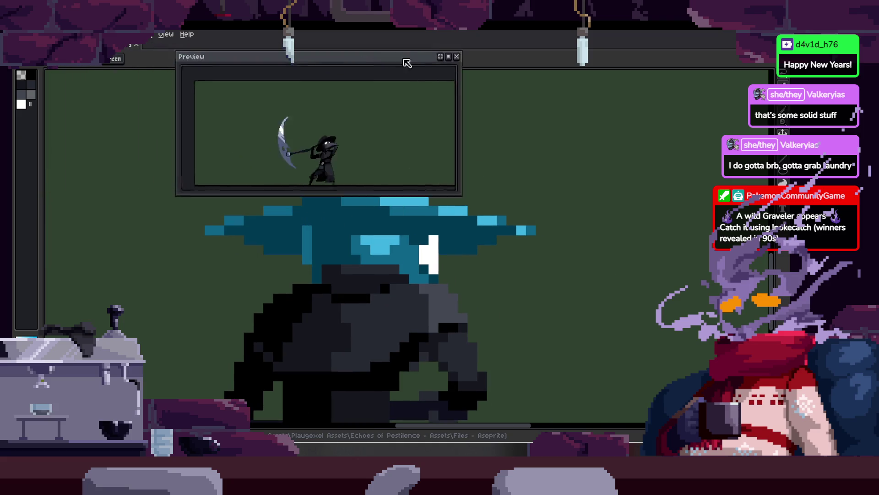
{"action": "scroll", "coordinate": [466, 321], "scroll_direction": "up", "scroll_amount": 3}
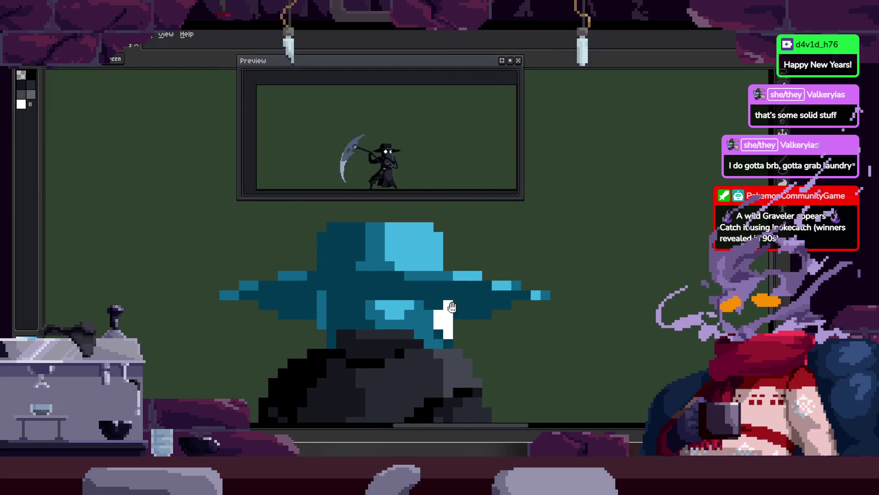
{"action": "scroll", "coordinate": [490, 303], "scroll_direction": "up", "scroll_amount": 1}
{"action": "scroll", "coordinate": [479, 313], "scroll_direction": "down", "scroll_amount": 1}
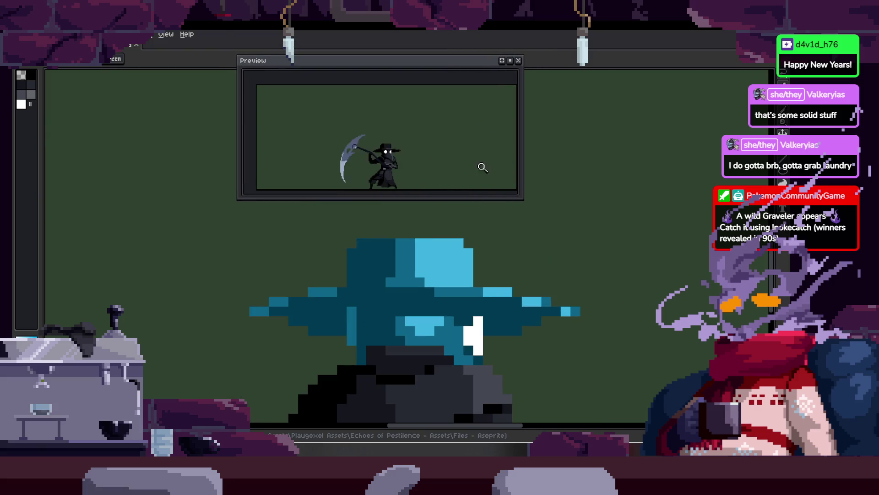
{"action": "mouse_move", "coordinate": [446, 65]}
{"action": "left_mouse_down"}
{"action": "mouse_move", "coordinate": [300, 67]}
{"action": "mouse_move", "coordinate": [223, 46]}
{"action": "left_mouse_up"}
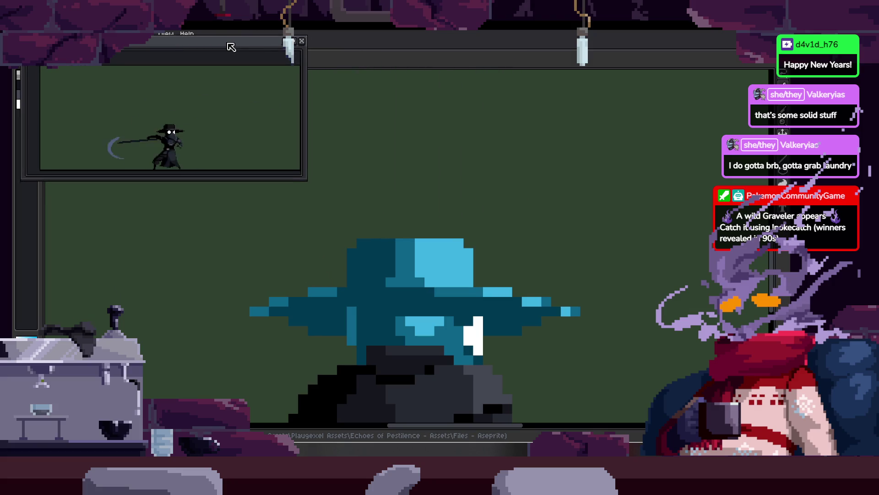
{"action": "scroll", "coordinate": [477, 238], "scroll_direction": "up", "scroll_amount": 2}
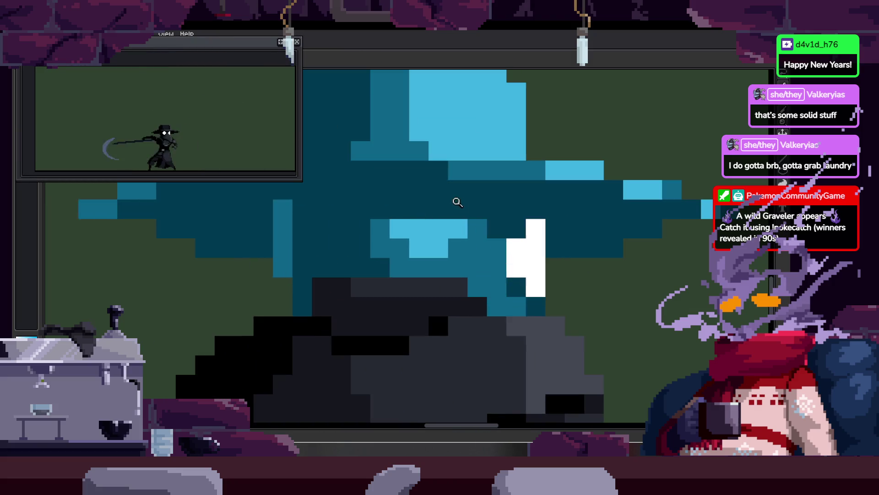
On the dome-hat frame, paint a dark teal column and a brim row of hat pixels.
{"action": "scroll", "coordinate": [502, 259], "scroll_direction": "down", "scroll_amount": 1}
{"action": "key", "text": "Right"}
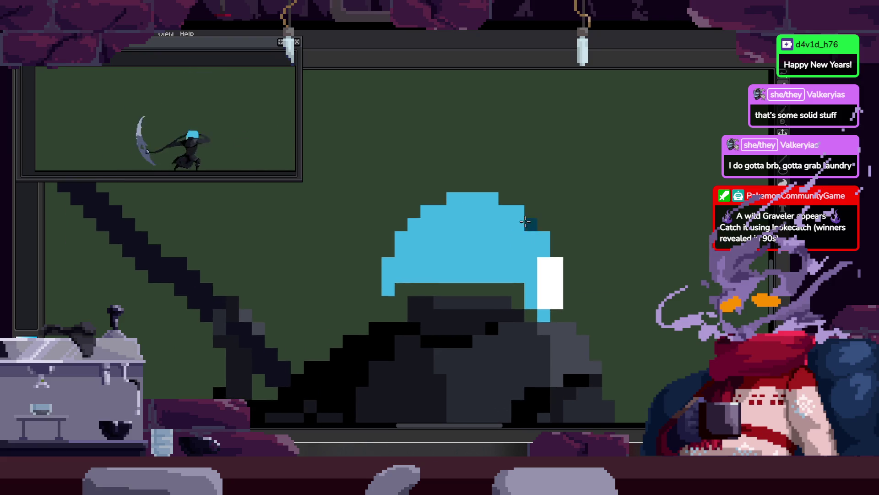
{"action": "scroll", "coordinate": [472, 255], "scroll_direction": "up", "scroll_amount": 2}
{"action": "scroll", "coordinate": [508, 219], "scroll_direction": "up", "scroll_amount": 1}
{"action": "key", "text": "Right"}
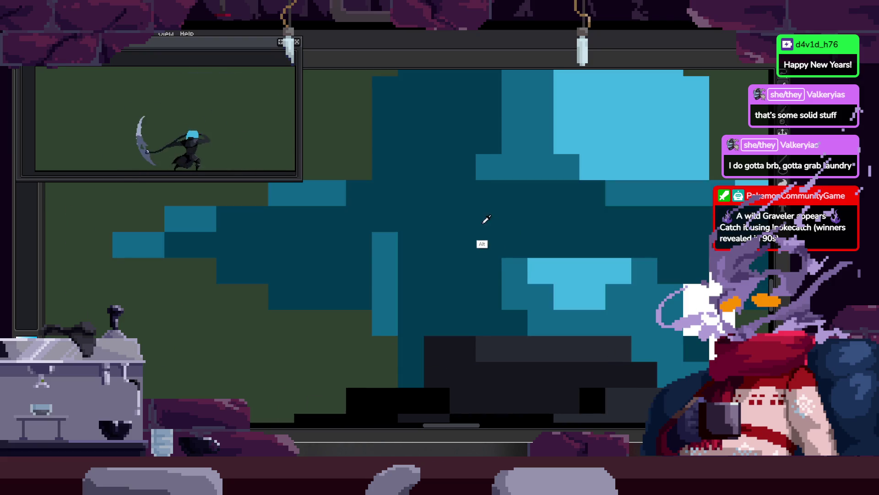
{"action": "key", "text": "Left"}
Compare the dome-hat frame with the wide-brim hat frame.
{"action": "key", "text": "Left"}
{"action": "left_click_drag", "start_coordinate": [369, 268], "coordinate": [384, 308]}
{"action": "mouse_move", "coordinate": [417, 271]}
{"action": "left_mouse_down"}
{"action": "mouse_move", "coordinate": [627, 295]}
{"action": "mouse_move", "coordinate": [544, 255]}
{"action": "left_mouse_up"}
{"action": "scroll", "coordinate": [544, 255], "scroll_direction": "down", "scroll_amount": 3}
{"action": "key", "text": "Right"}
{"action": "key", "text": "Left"}
{"action": "key", "text": "Right"}
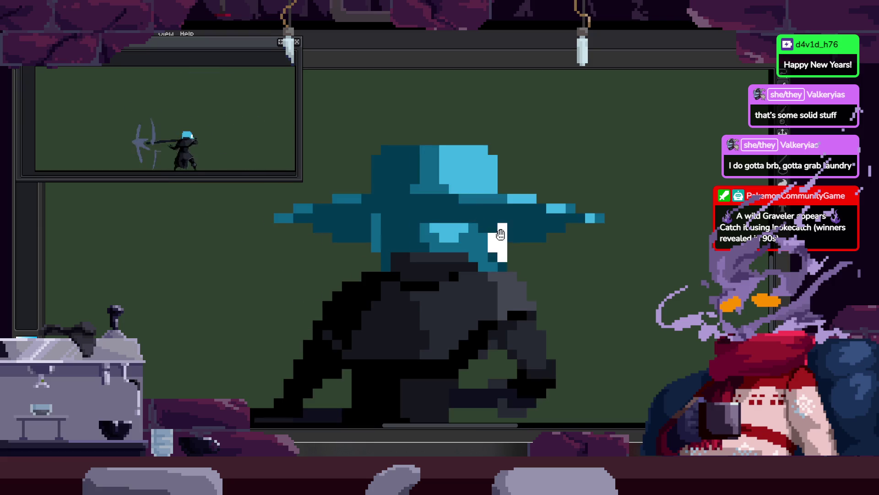
{"action": "scroll", "coordinate": [511, 211], "scroll_direction": "down", "scroll_amount": 2}
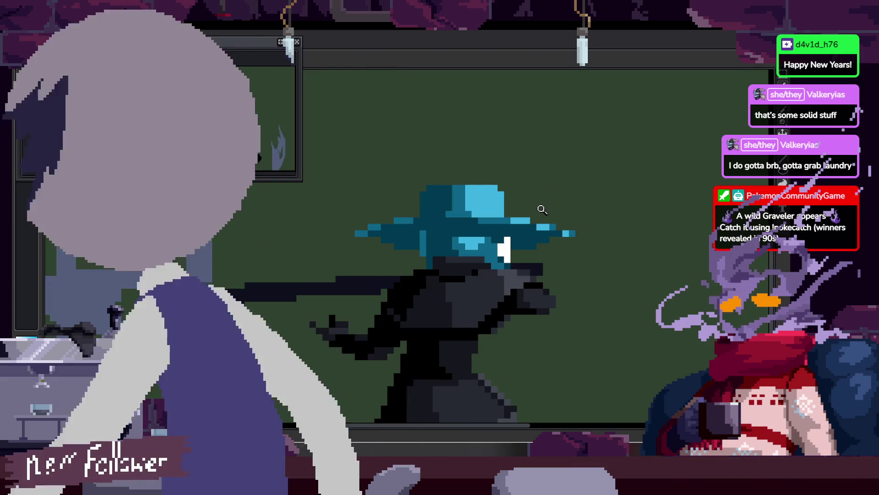
Play the attack animation, zooming in and out to check the hat shading.
{"action": "key", "text": "Return"}
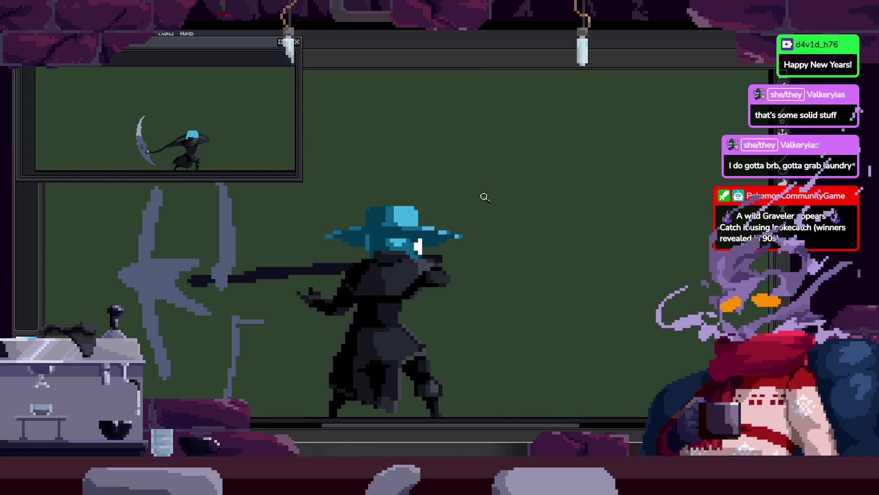
{"action": "scroll", "coordinate": [420, 180], "scroll_direction": "up", "scroll_amount": 5}
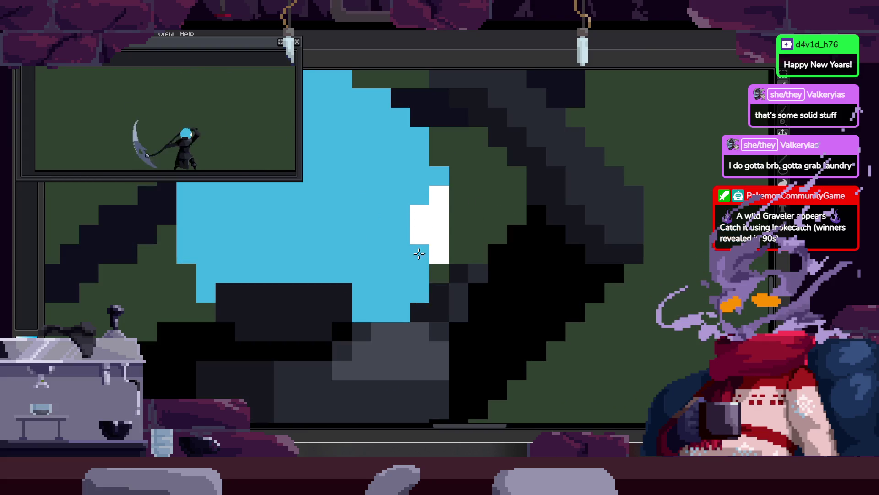
{"action": "scroll", "coordinate": [419, 253], "scroll_direction": "down", "scroll_amount": 2}
{"action": "scroll", "coordinate": [412, 242], "scroll_direction": "down", "scroll_amount": 1}
{"action": "scroll", "coordinate": [463, 257], "scroll_direction": "up", "scroll_amount": 2}
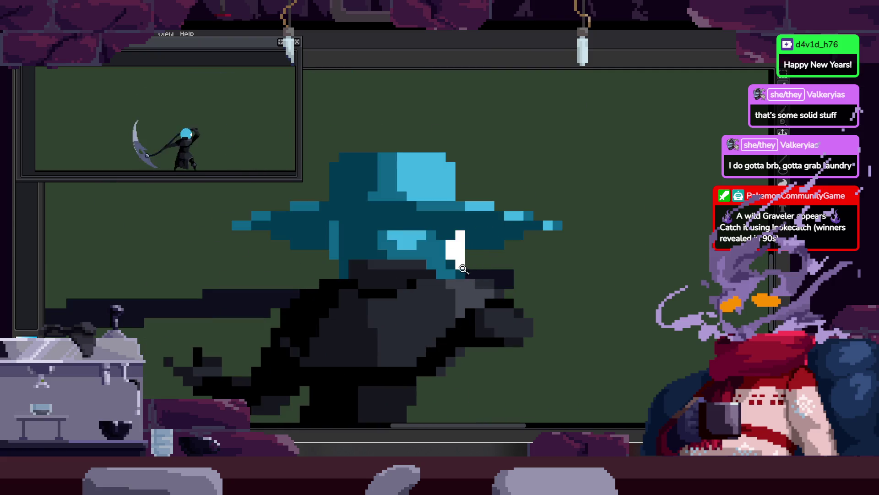
{"action": "scroll", "coordinate": [458, 257], "scroll_direction": "up", "scroll_amount": 1}
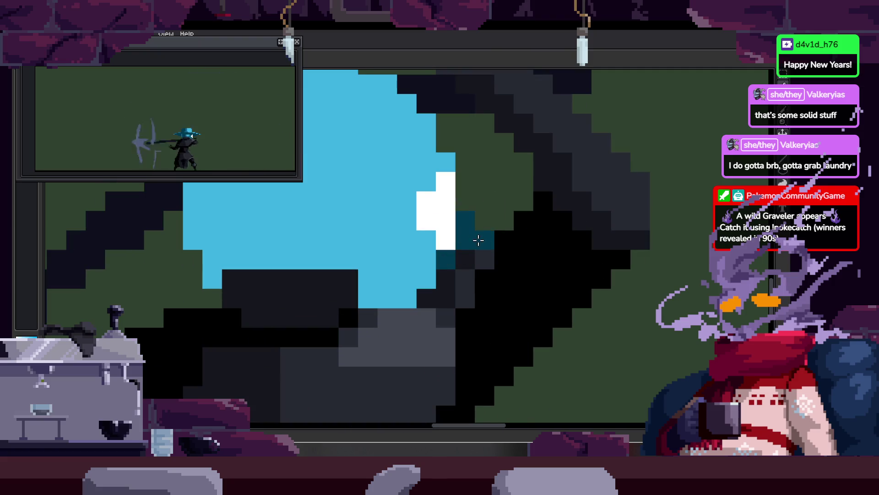
{"action": "scroll", "coordinate": [479, 239], "scroll_direction": "down", "scroll_amount": 3}
{"action": "scroll", "coordinate": [472, 259], "scroll_direction": "up", "scroll_amount": 4}
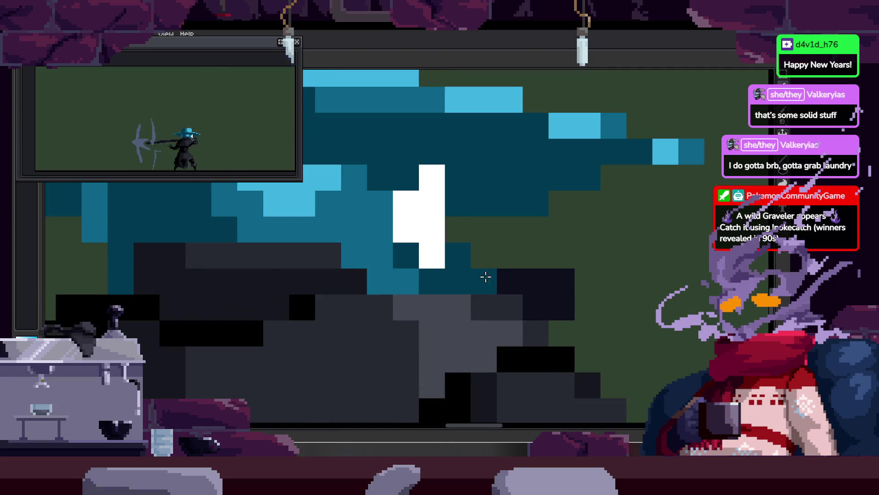
{"action": "scroll", "coordinate": [481, 277], "scroll_direction": "down", "scroll_amount": 1}
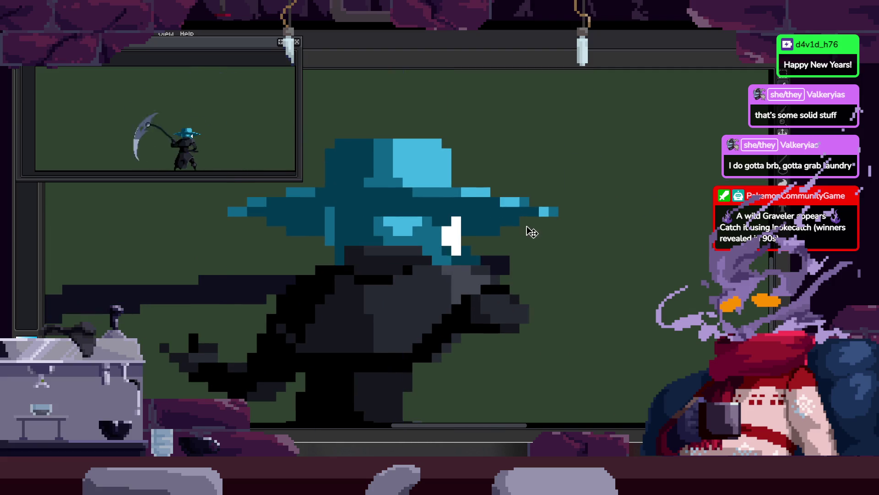
{"action": "scroll", "coordinate": [466, 269], "scroll_direction": "up", "scroll_amount": 1}
{"action": "scroll", "coordinate": [509, 305], "scroll_direction": "down", "scroll_amount": 1}
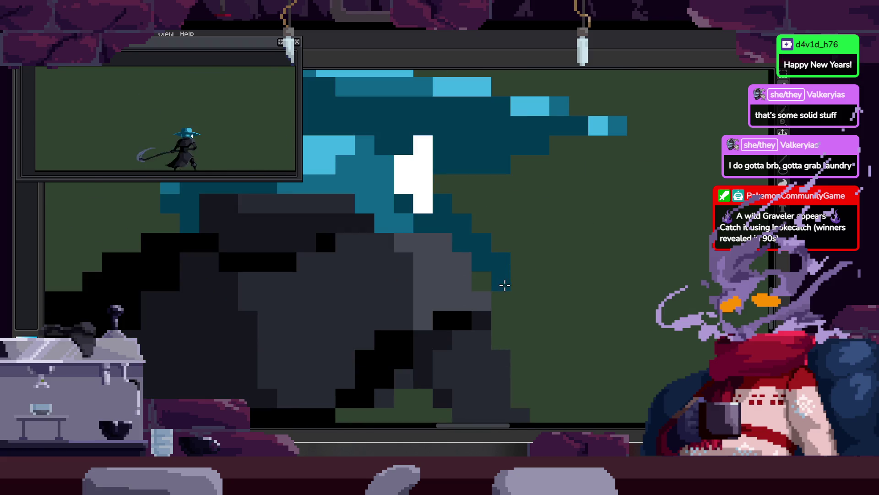
{"action": "scroll", "coordinate": [530, 287], "scroll_direction": "down", "scroll_amount": 3}
{"action": "scroll", "coordinate": [500, 241], "scroll_direction": "up", "scroll_amount": 3}
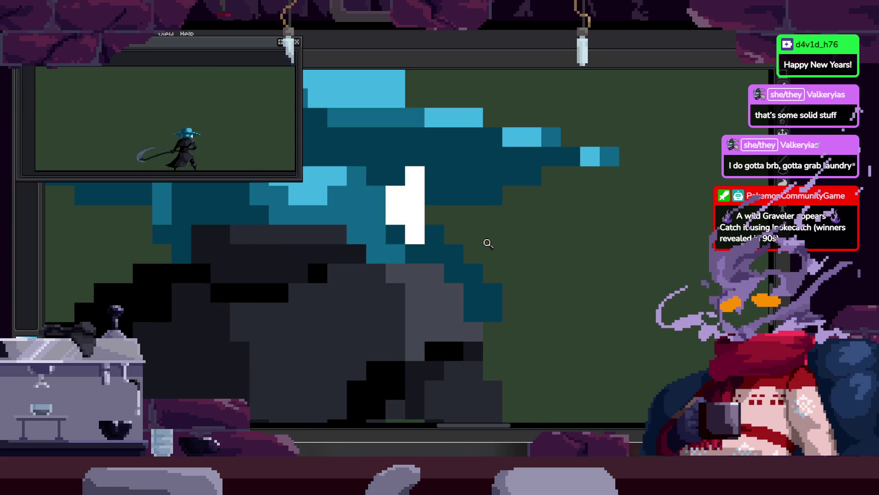
Clear the selection and zoom the canvas view back out.
{"action": "key", "text": "ctrl+d"}
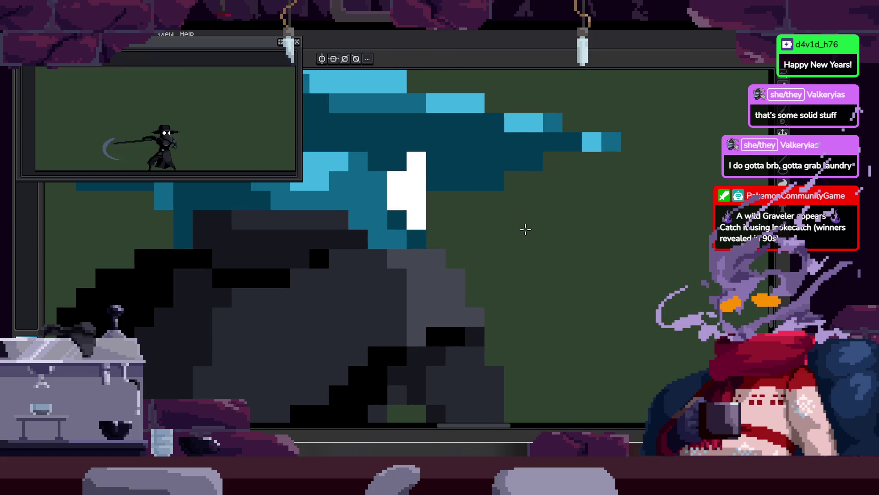
{"action": "key", "text": "z"}
{"action": "right_click", "coordinate": [519, 238]}
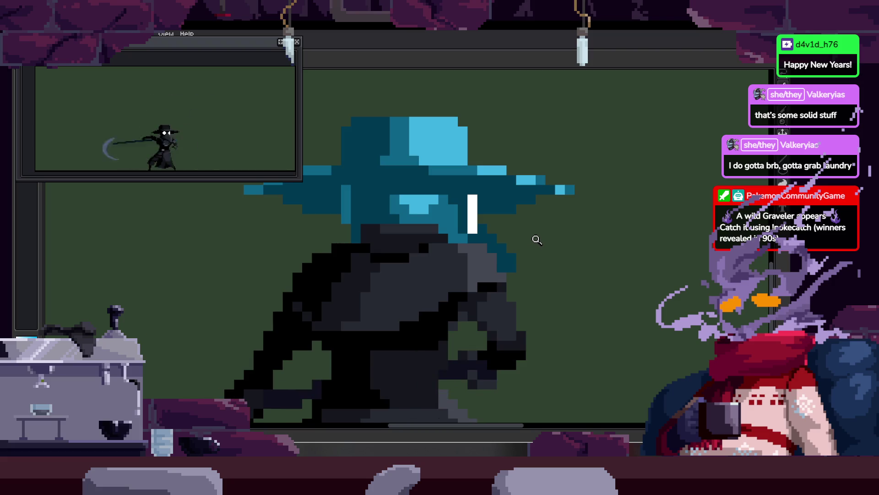
{"action": "left_click", "coordinate": [526, 254]}
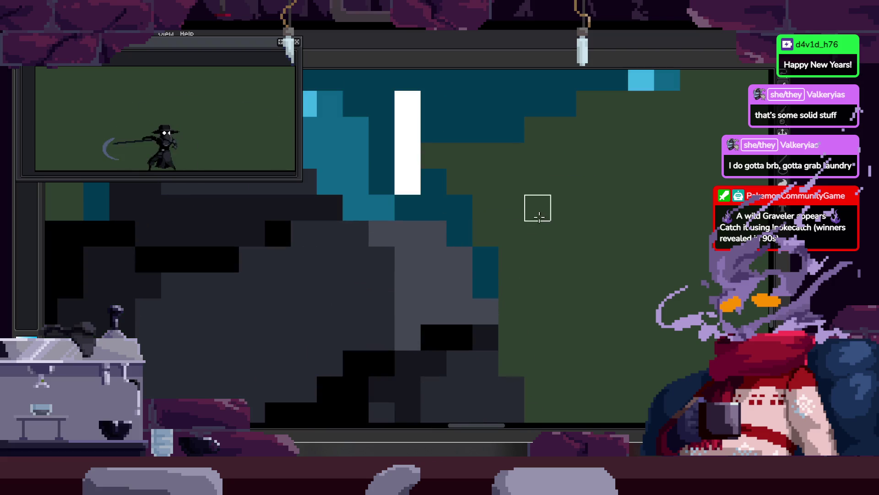
{"action": "scroll", "coordinate": [533, 234], "scroll_direction": "up", "scroll_amount": 1}
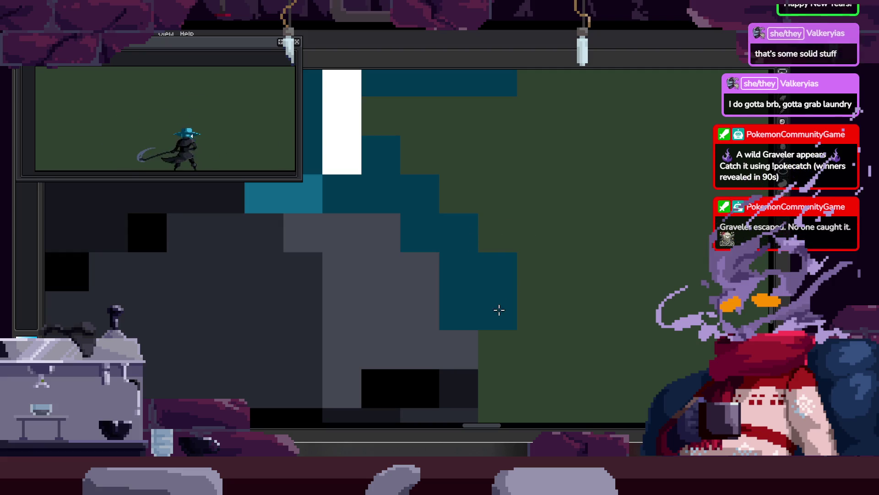
{"action": "scroll", "coordinate": [508, 272], "scroll_direction": "down", "scroll_amount": 3}
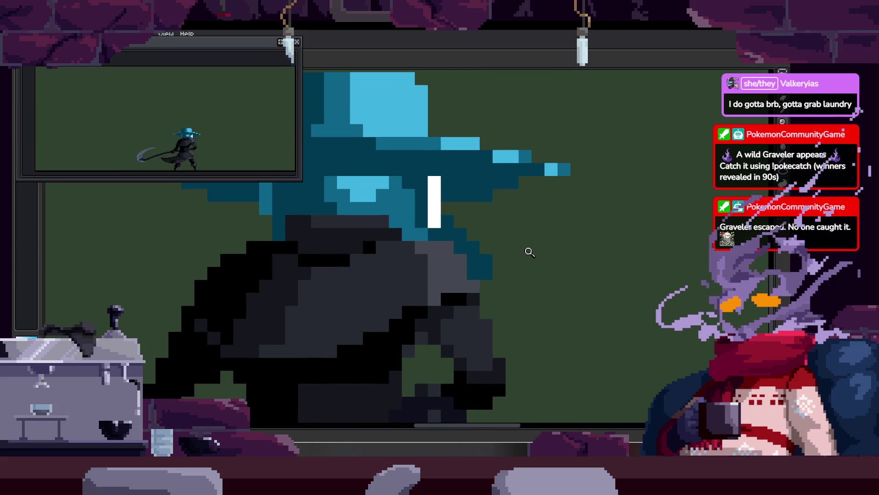
{"action": "scroll", "coordinate": [526, 251], "scroll_direction": "up", "scroll_amount": 3}
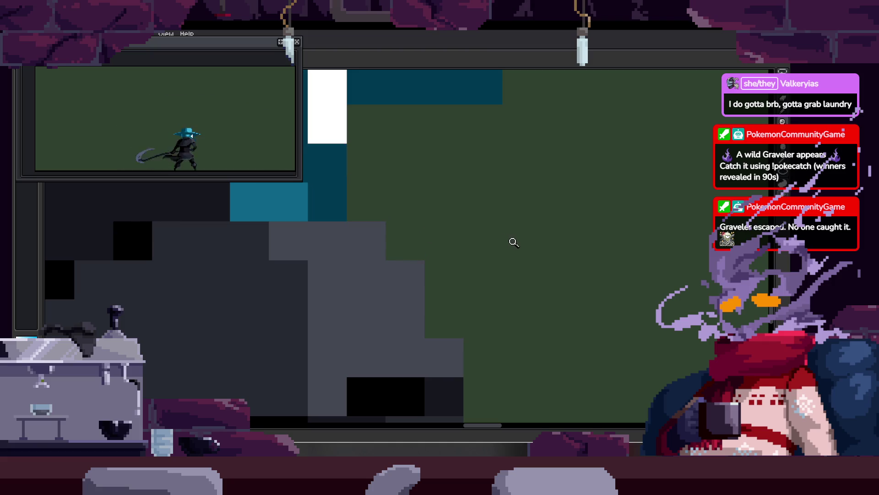
{"action": "scroll", "coordinate": [515, 241], "scroll_direction": "down", "scroll_amount": 2}
{"action": "key", "text": "ctrl+d"}
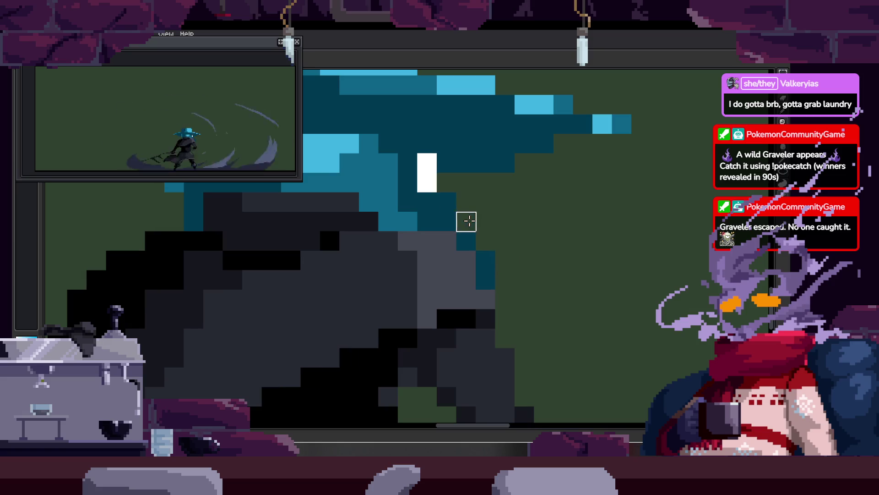
{"action": "scroll", "coordinate": [487, 211], "scroll_direction": "down", "scroll_amount": 1}
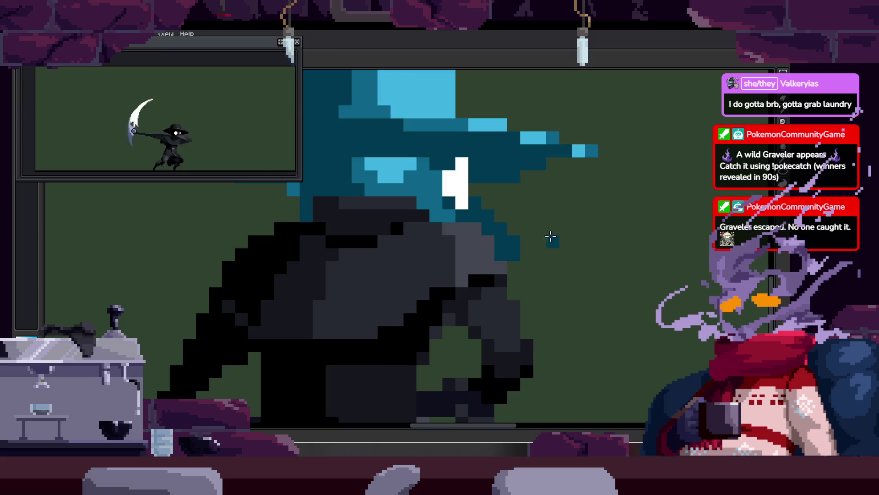
{"action": "scroll", "coordinate": [543, 239], "scroll_direction": "down", "scroll_amount": 1}
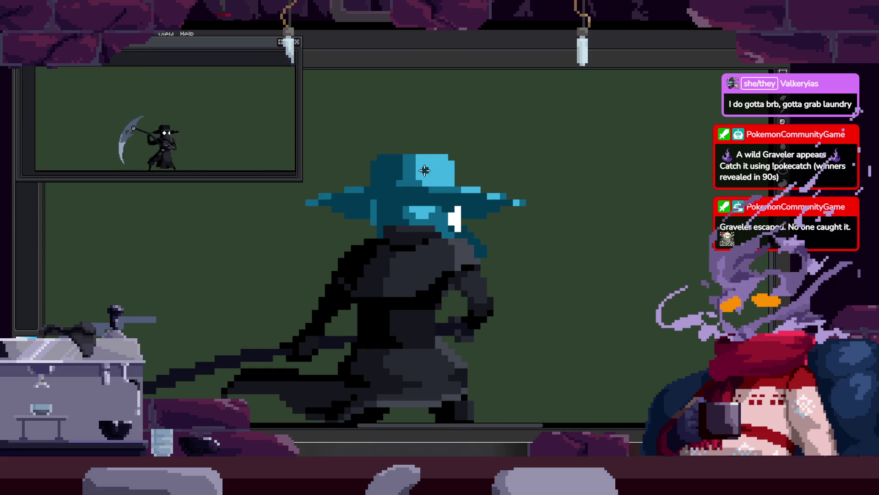
{"action": "key", "text": "Right"}
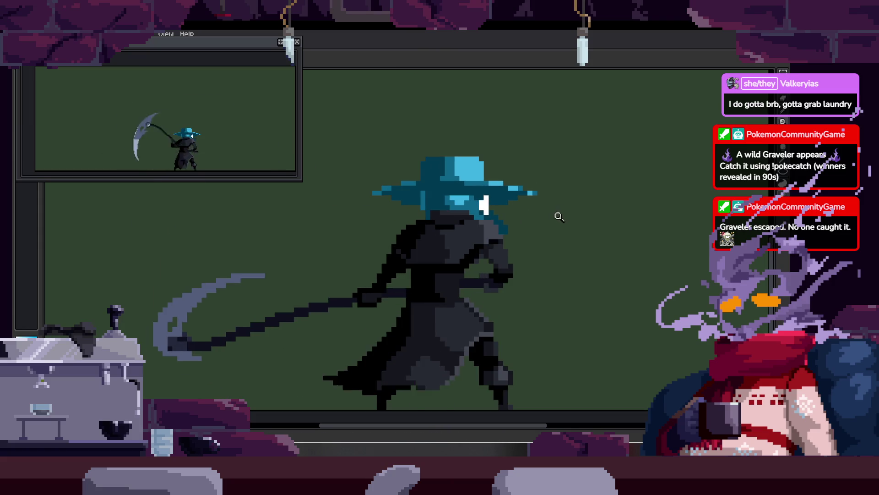
{"action": "key", "text": "Right"}
{"action": "key", "text": "z"}
{"action": "key", "text": "Right"}
{"action": "key", "text": "Right"}
{"action": "left_click", "coordinate": [540, 224]}
{"action": "key", "text": "Right"}
{"action": "left_click", "coordinate": [532, 202]}
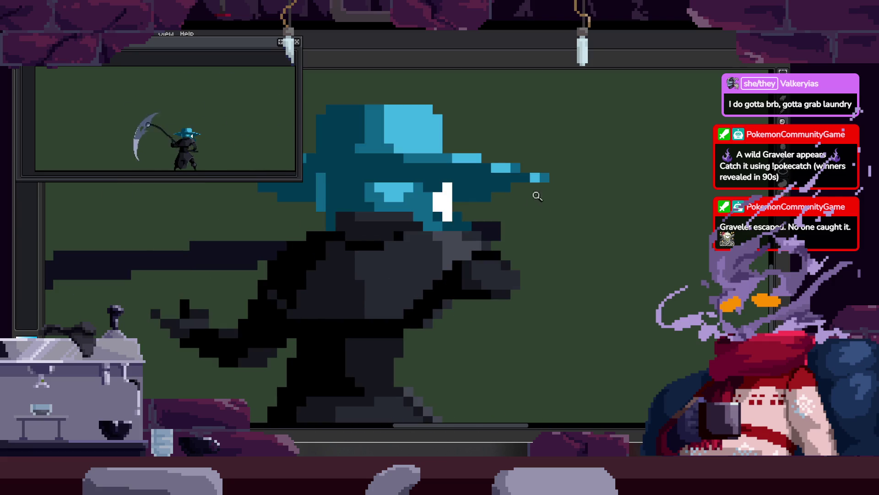
{"action": "key", "text": "Right"}
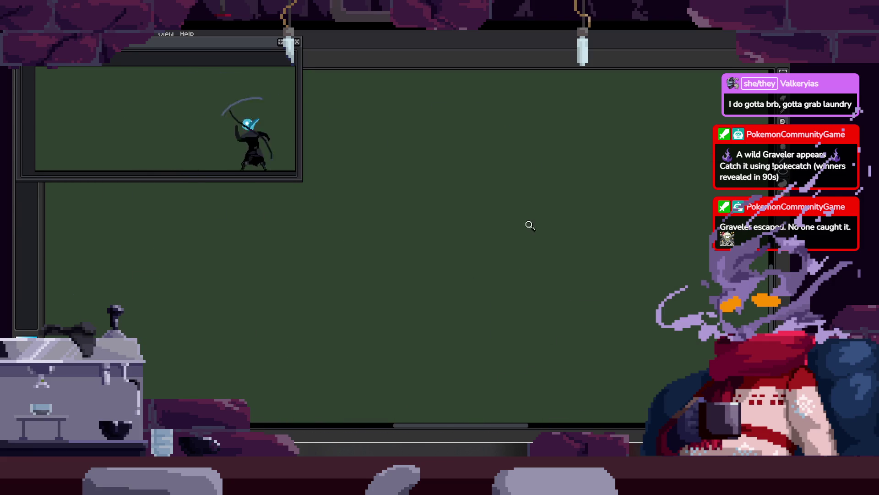
{"action": "right_click", "coordinate": [529, 240]}
{"action": "left_click_drag", "start_coordinate": [550, 249], "coordinate": [512, 282]}
{"action": "key", "text": "Return"}
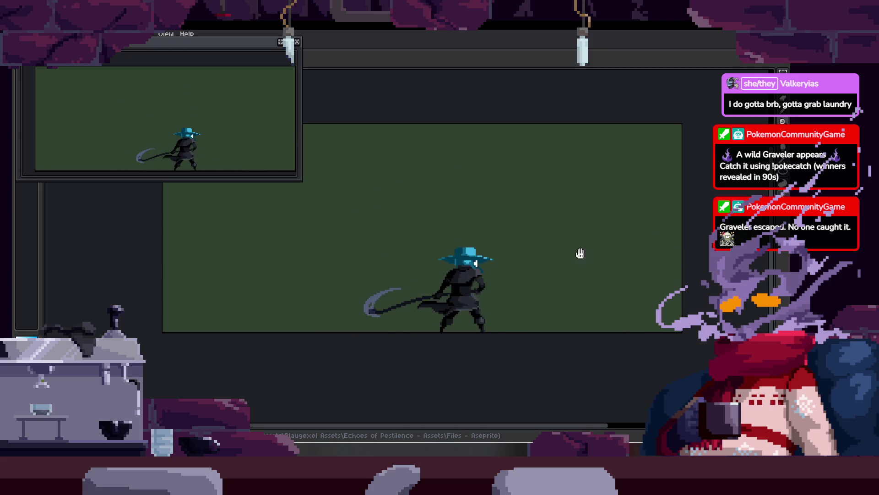
{"action": "scroll", "coordinate": [573, 249], "scroll_direction": "up", "scroll_amount": 2}
Step back to frame 24, with the scythe raised overhead, and hide the timeline again.
{"action": "scroll", "coordinate": [557, 220], "scroll_direction": "down", "scroll_amount": 1}
{"action": "key", "text": "Tab"}
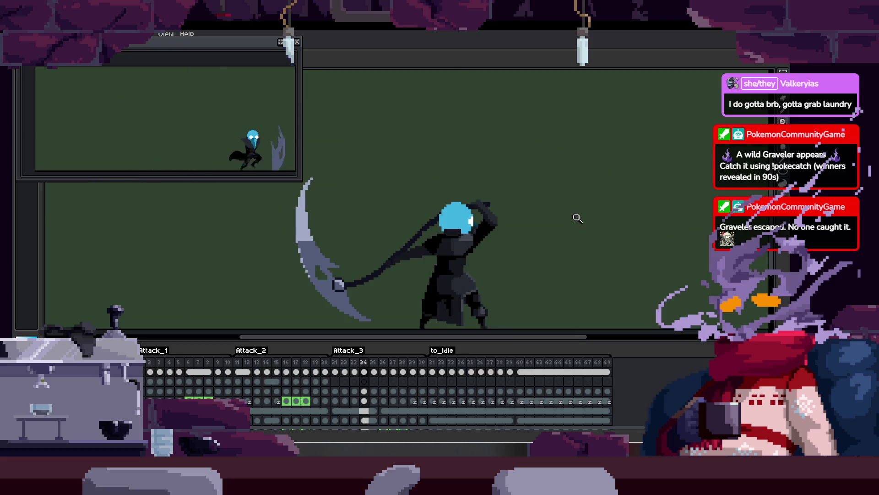
{"action": "key", "text": "Left"}
{"action": "key", "text": "Left"}
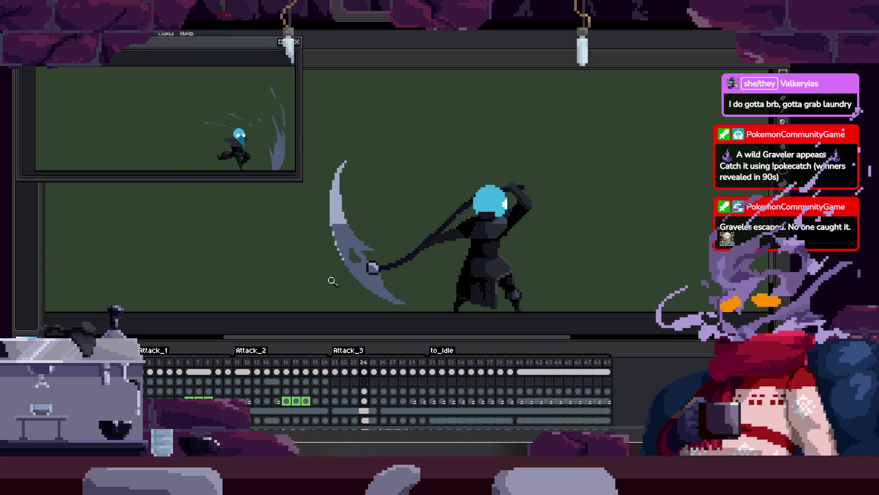
{"action": "key", "text": "Tab"}
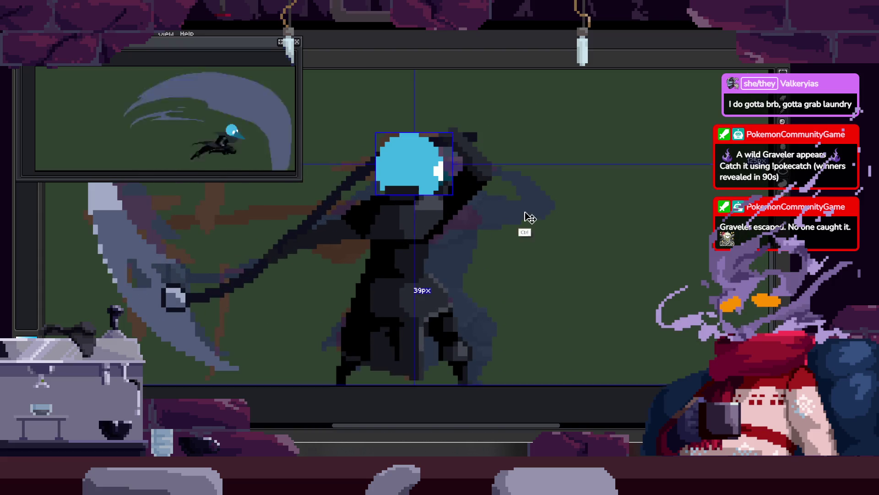
Zoom in and clear the marked rectangle above the sprite to a dark backdrop.
{"action": "scroll", "coordinate": [526, 224], "scroll_direction": "up", "scroll_amount": 2}
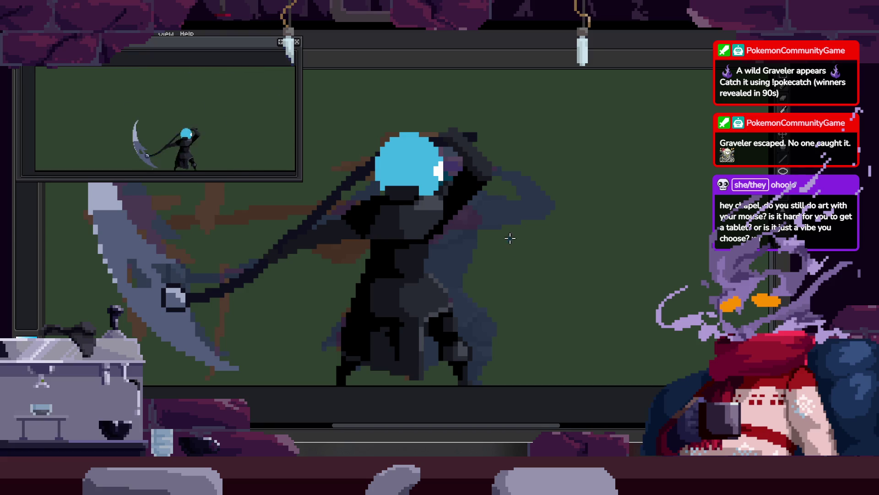
{"action": "scroll", "coordinate": [534, 199], "scroll_direction": "up", "scroll_amount": 3}
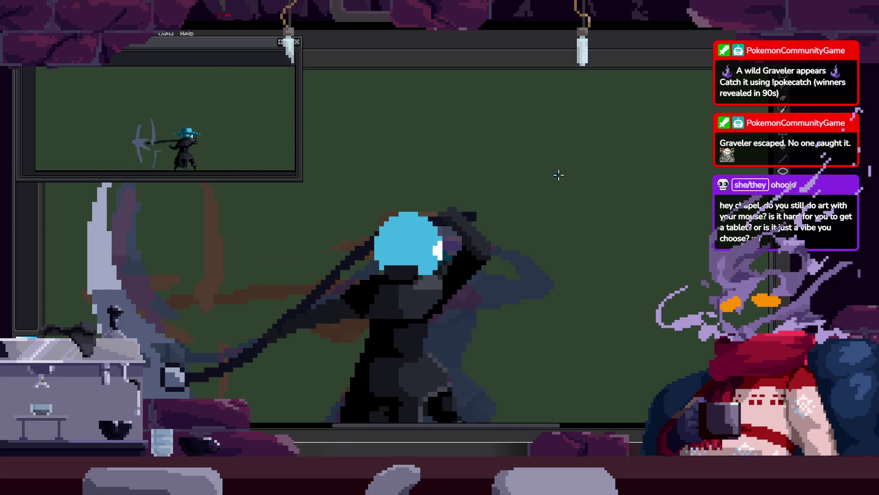
{"action": "scroll", "coordinate": [524, 196], "scroll_direction": "down", "scroll_amount": 2}
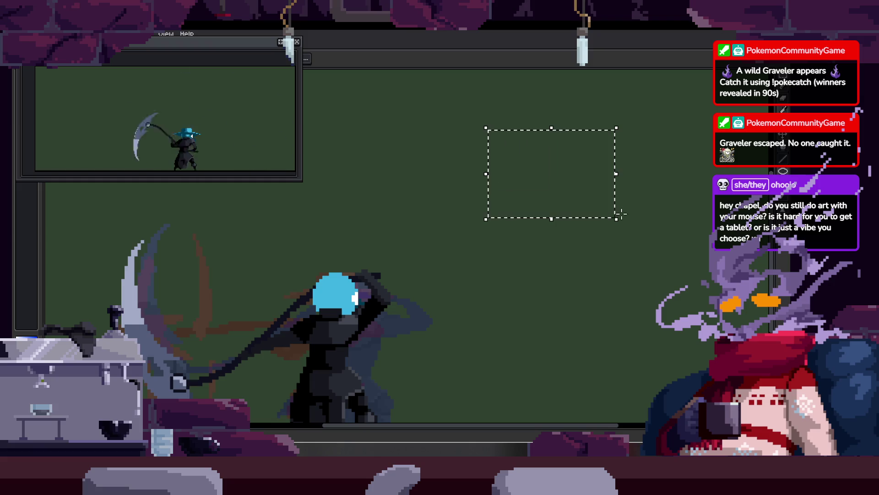
{"action": "key", "text": "Delete"}
Trim the dark rectangle's corner, paint a thick blue stroke and erase the blob's bottom.
{"action": "scroll", "coordinate": [436, 189], "scroll_direction": "up", "scroll_amount": 2}
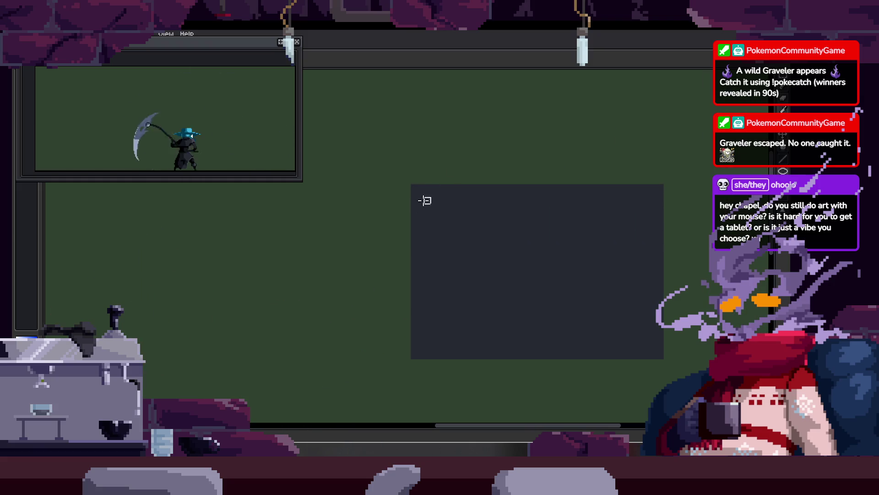
{"action": "scroll", "coordinate": [414, 199], "scroll_direction": "down", "scroll_amount": 2}
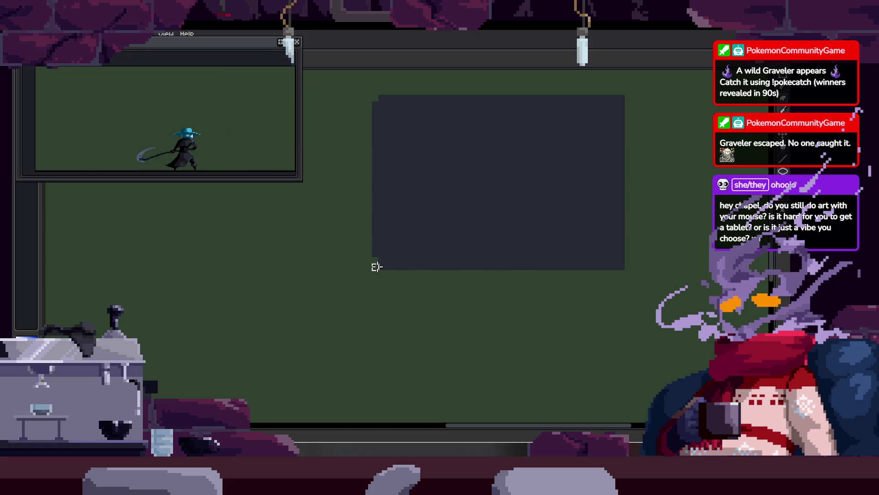
{"action": "left_click_drag", "start_coordinate": [621, 260], "coordinate": [626, 253]}
{"action": "left_click_drag", "start_coordinate": [651, 101], "coordinate": [608, 149]}
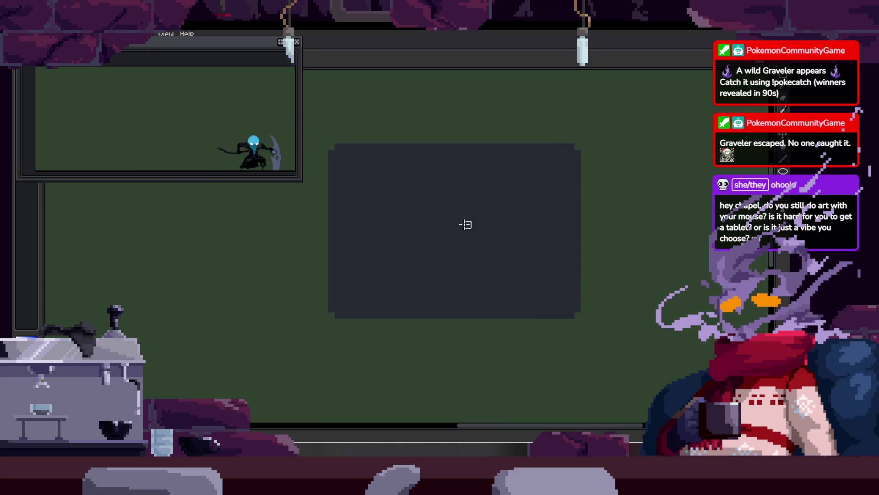
{"action": "scroll", "coordinate": [478, 191], "scroll_direction": "down", "scroll_amount": 1}
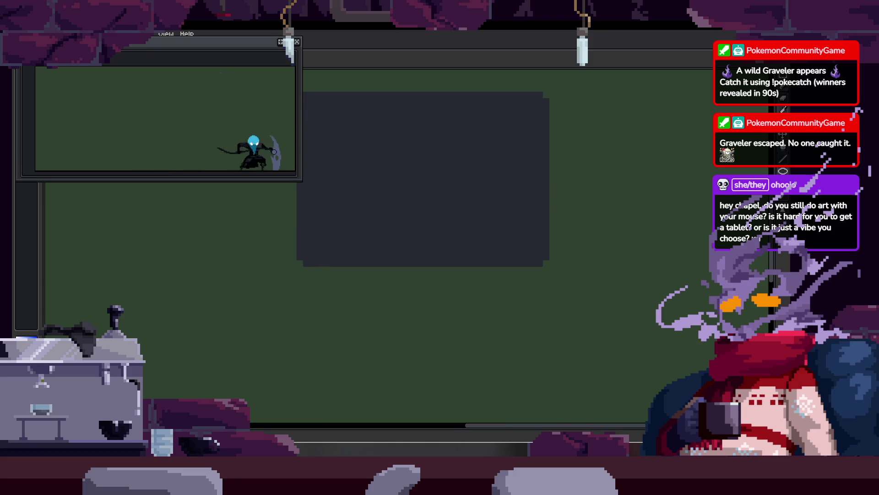
{"action": "key", "text": "ctrl+a"}
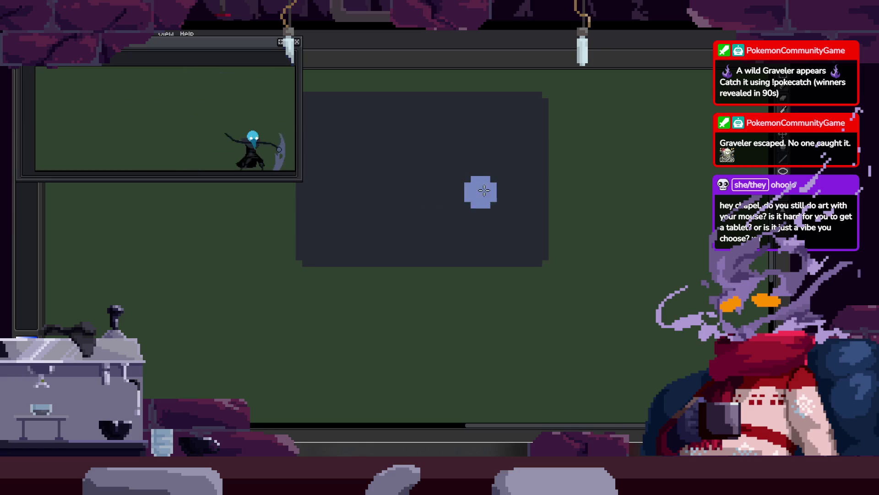
{"action": "left_click_drag", "start_coordinate": [478, 191], "coordinate": [507, 197]}
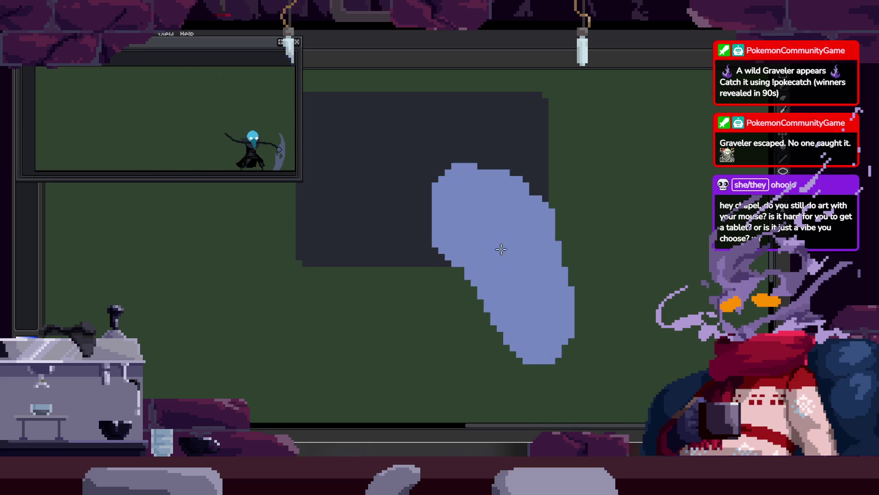
{"action": "mouse_move", "coordinate": [508, 395]}
{"action": "left_mouse_down"}
{"action": "mouse_move", "coordinate": [506, 412]}
{"action": "mouse_move", "coordinate": [467, 308]}
{"action": "mouse_move", "coordinate": [485, 372]}
{"action": "left_mouse_up"}
Add blue to the blob's lower right and erase its left and top edges.
{"action": "scroll", "coordinate": [549, 260], "scroll_direction": "down", "scroll_amount": 3}
{"action": "scroll", "coordinate": [549, 260], "scroll_direction": "up", "scroll_amount": 3}
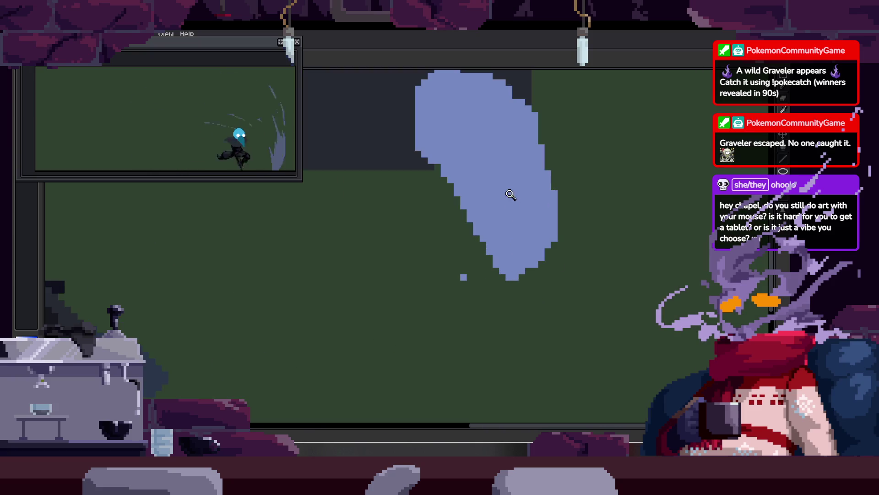
{"action": "scroll", "coordinate": [512, 114], "scroll_direction": "down", "scroll_amount": 1}
{"action": "left_click_drag", "start_coordinate": [514, 218], "coordinate": [504, 272]}
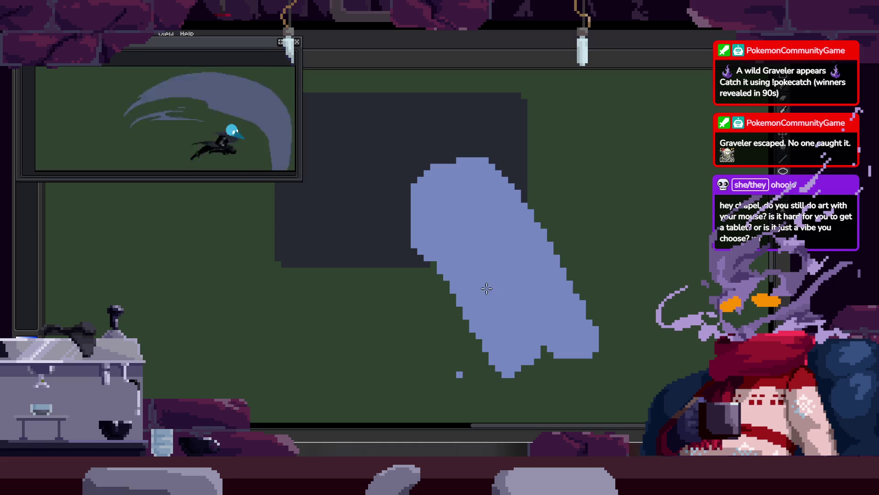
{"action": "left_click_drag", "start_coordinate": [465, 216], "coordinate": [492, 255]}
{"action": "left_click_drag", "start_coordinate": [418, 196], "coordinate": [497, 199]}
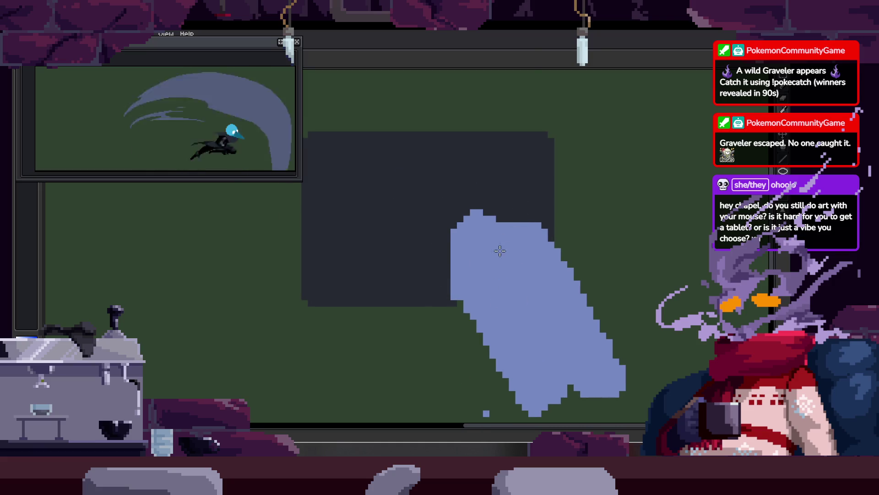
Zoom in, lasso-select the blue blob and dark rectangle, and delete them.
{"action": "scroll", "coordinate": [443, 293], "scroll_direction": "down", "scroll_amount": 2}
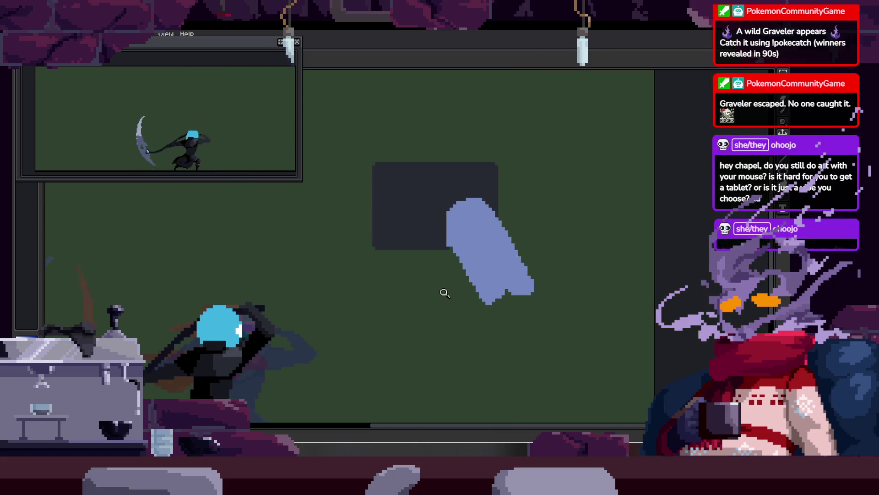
{"action": "scroll", "coordinate": [518, 245], "scroll_direction": "right", "scroll_amount": 2}
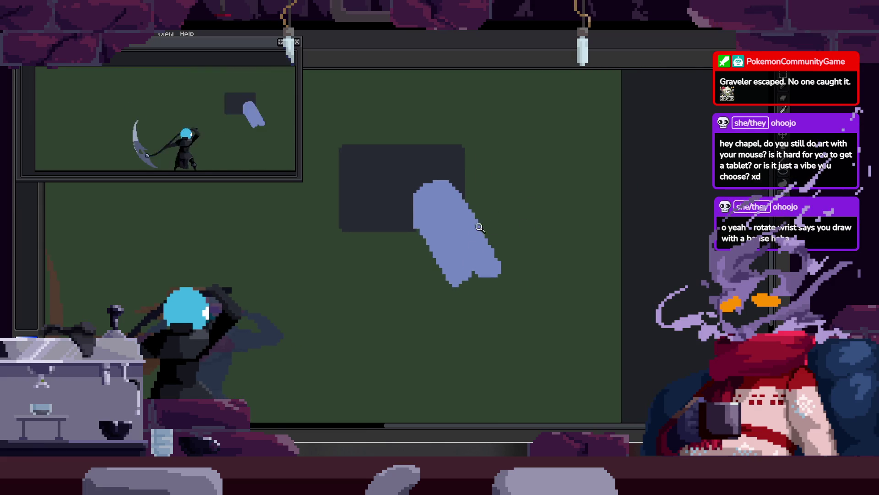
{"action": "left_click", "coordinate": [474, 237]}
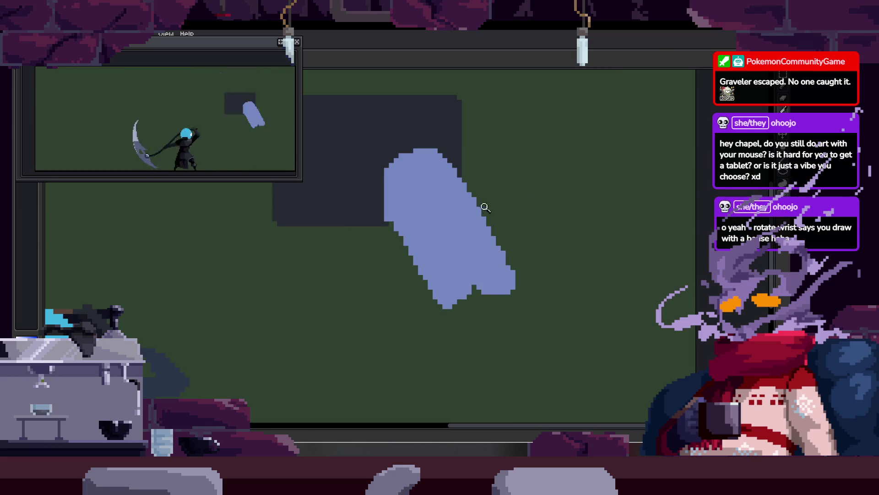
{"action": "scroll", "coordinate": [464, 239], "scroll_direction": "down", "scroll_amount": 2}
{"action": "key", "text": "q"}
{"action": "left_click_drag", "start_coordinate": [534, 181], "coordinate": [538, 192]}
{"action": "key", "text": "Delete"}
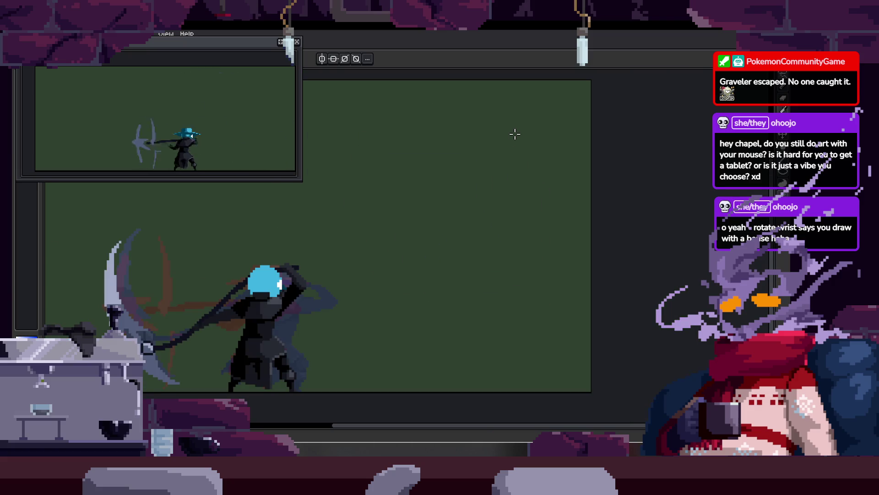
{"action": "scroll", "coordinate": [483, 226], "scroll_direction": "down", "scroll_amount": 3}
Show the timeline, centre the view on the head, and stop playback on the bare-headed frame.
{"action": "scroll", "coordinate": [482, 226], "scroll_direction": "up", "scroll_amount": 5}
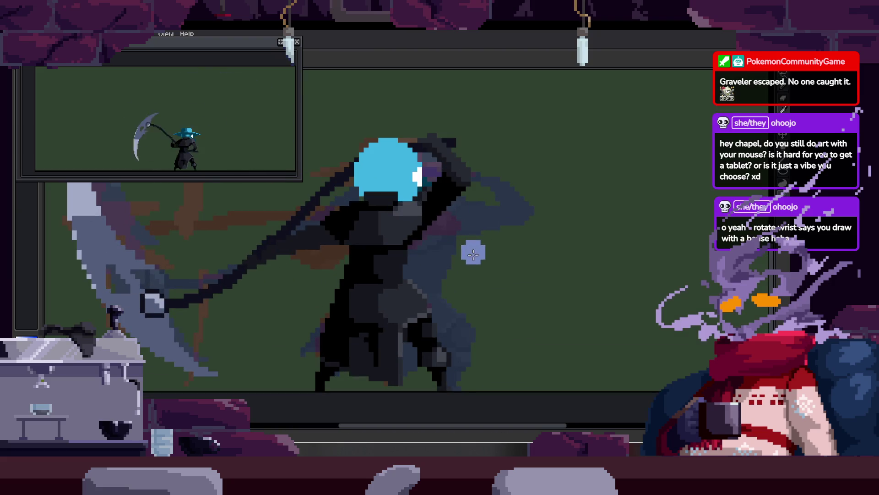
{"action": "scroll", "coordinate": [506, 237], "scroll_direction": "down", "scroll_amount": 3}
{"action": "scroll", "coordinate": [457, 248], "scroll_direction": "up", "scroll_amount": 1}
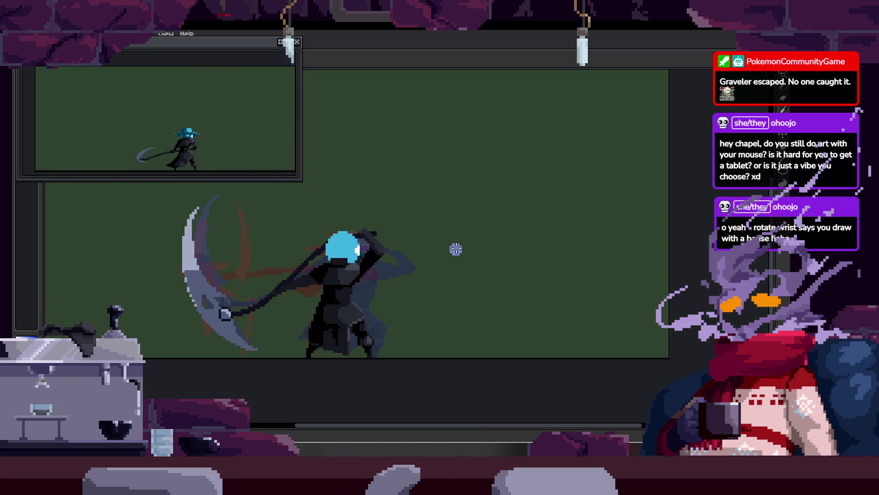
{"action": "scroll", "coordinate": [457, 249], "scroll_direction": "up", "scroll_amount": 2}
{"action": "scroll", "coordinate": [414, 227], "scroll_direction": "down", "scroll_amount": 2}
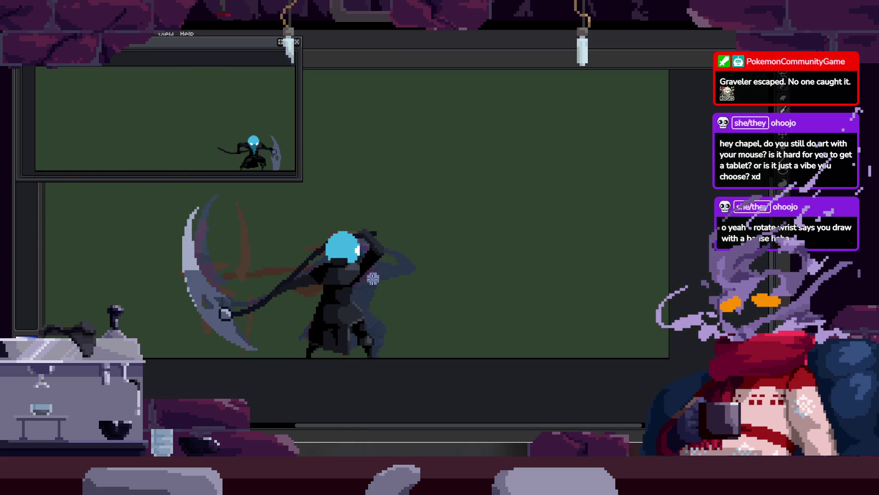
{"action": "scroll", "coordinate": [453, 229], "scroll_direction": "up", "scroll_amount": 1}
{"action": "scroll", "coordinate": [490, 216], "scroll_direction": "up", "scroll_amount": 2}
{"action": "left_click_drag", "start_coordinate": [490, 216], "coordinate": [409, 285]}
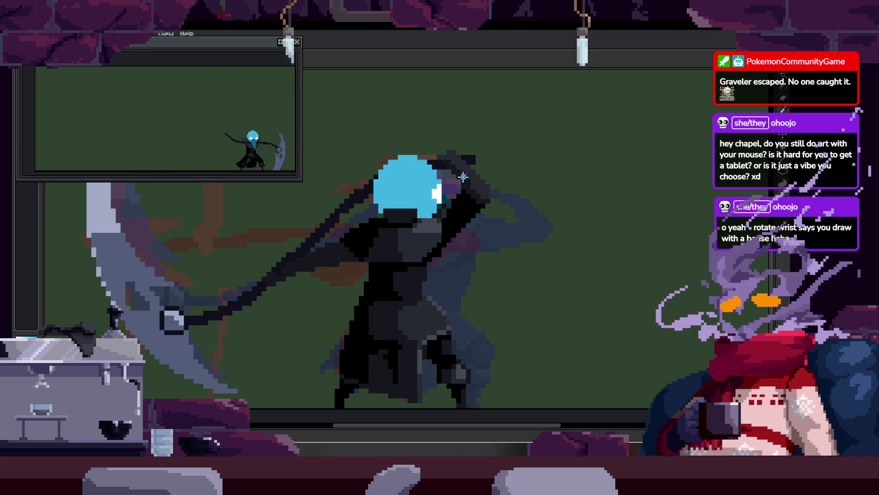
{"action": "key", "text": "Tab"}
{"action": "key", "text": "Tab"}
{"action": "scroll", "coordinate": [440, 225], "scroll_direction": "up", "scroll_amount": 2}
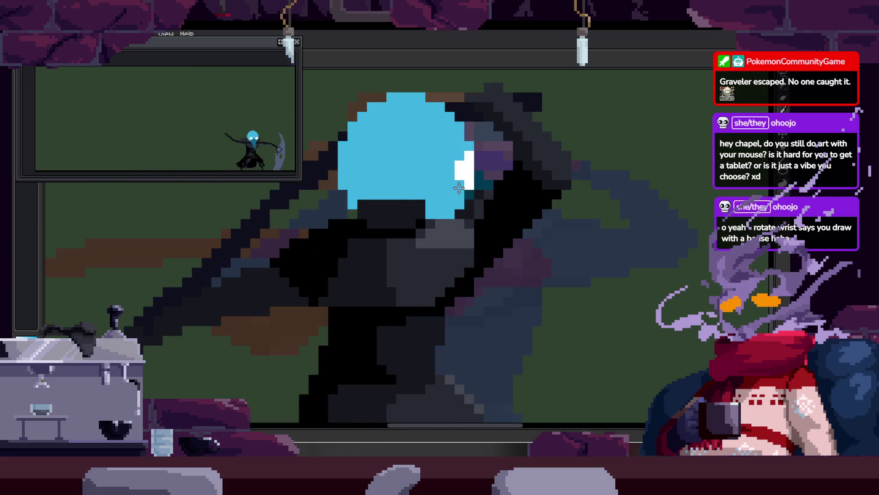
{"action": "scroll", "coordinate": [427, 194], "scroll_direction": "up", "scroll_amount": 1}
{"action": "left_click_drag", "start_coordinate": [359, 251], "coordinate": [384, 222]}
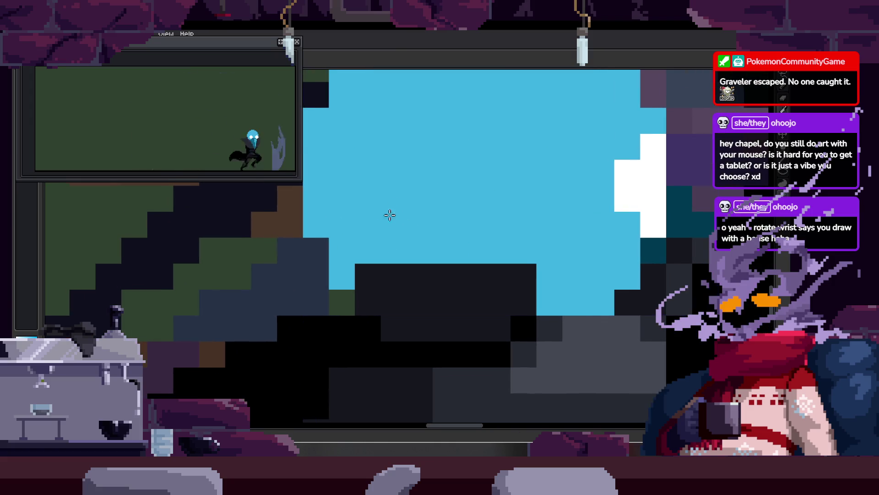
{"action": "left_click_drag", "start_coordinate": [343, 275], "coordinate": [331, 279]}
{"action": "key", "text": "Return"}
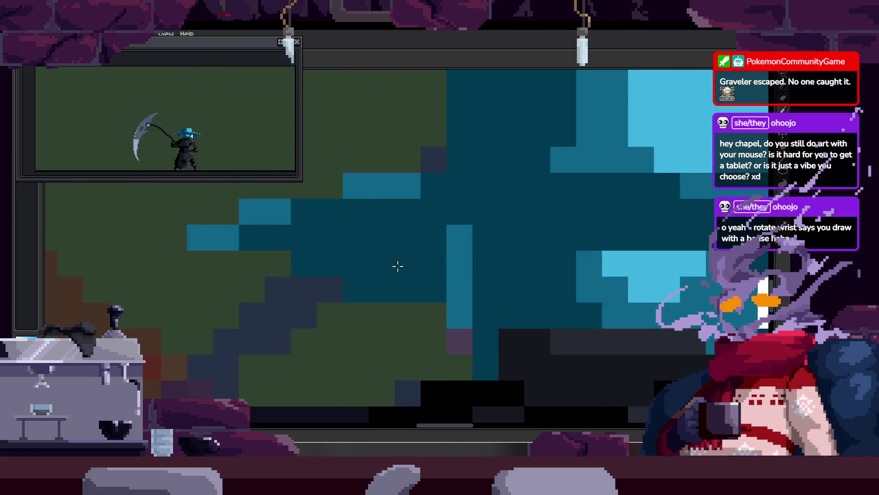
{"action": "key", "text": "Return"}
Paint a dark-teal brim sweeping left from the head and start light-teal highlights.
{"action": "mouse_move", "coordinate": [463, 205]}
{"action": "left_mouse_down"}
{"action": "mouse_move", "coordinate": [318, 247]}
{"action": "mouse_move", "coordinate": [399, 272]}
{"action": "left_mouse_up"}
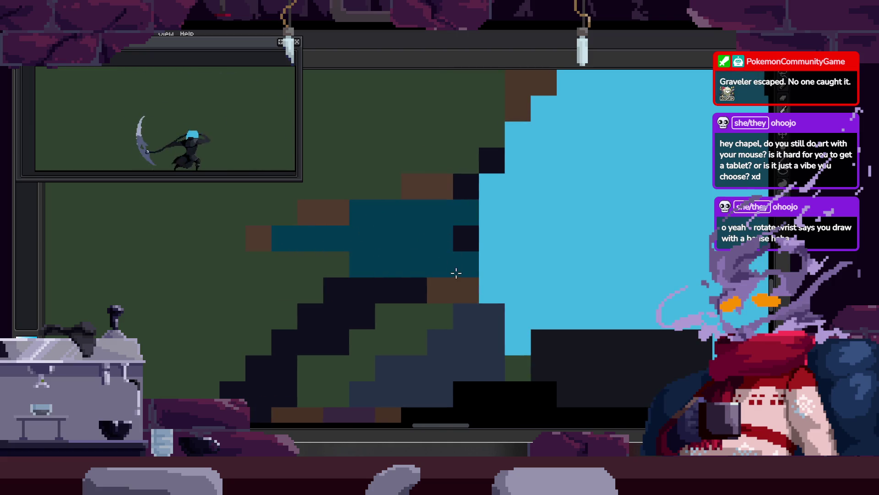
{"action": "left_click_drag", "start_coordinate": [455, 268], "coordinate": [460, 236]}
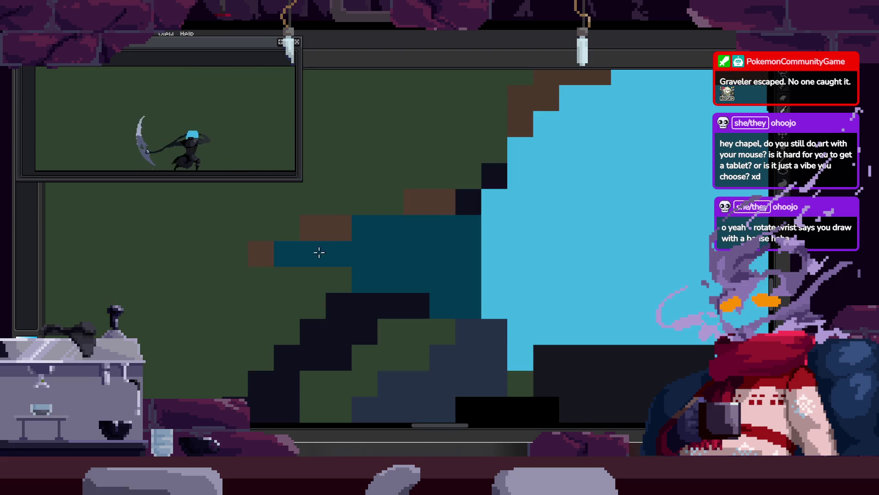
{"action": "key", "text": "Right"}
{"action": "key", "text": "Right"}
Add more teal cells along the brim, flipping between neighbouring frames to compare.
{"action": "key", "text": "Right"}
{"action": "left_click", "coordinate": [337, 249]}
{"action": "key", "text": "Right"}
{"action": "left_click", "coordinate": [252, 252]}
{"action": "key", "text": "Right"}
{"action": "key", "text": "Right"}
{"action": "left_click", "coordinate": [320, 227]}
{"action": "left_click", "coordinate": [416, 201]}
{"action": "key", "text": "Right"}
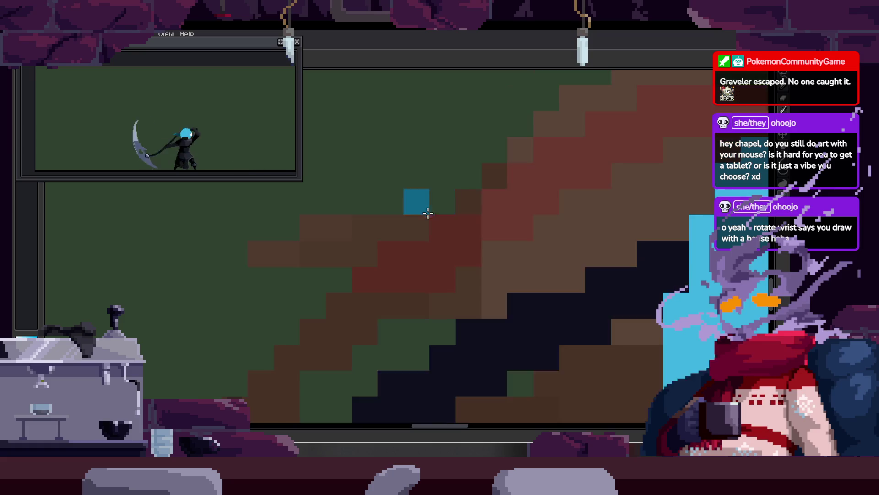
{"action": "key", "text": "Right"}
{"action": "left_click_drag", "start_coordinate": [424, 211], "coordinate": [467, 202]}
{"action": "key", "text": "Right"}
{"action": "key", "text": "Right"}
{"action": "key", "text": "Right"}
{"action": "key", "text": "Right"}
{"action": "key", "text": "Right"}
{"action": "left_click", "coordinate": [353, 220]}
{"action": "key", "text": "Right"}
{"action": "left_click", "coordinate": [356, 161]}
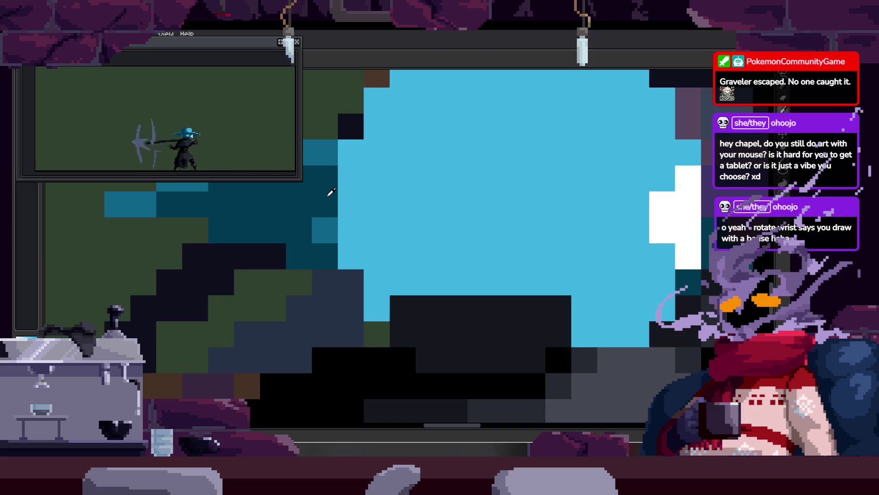
Re-darken stray cells and paint a teal shading line down the brim's edge.
{"action": "right_click", "coordinate": [328, 227]}
{"action": "right_click", "coordinate": [351, 256]}
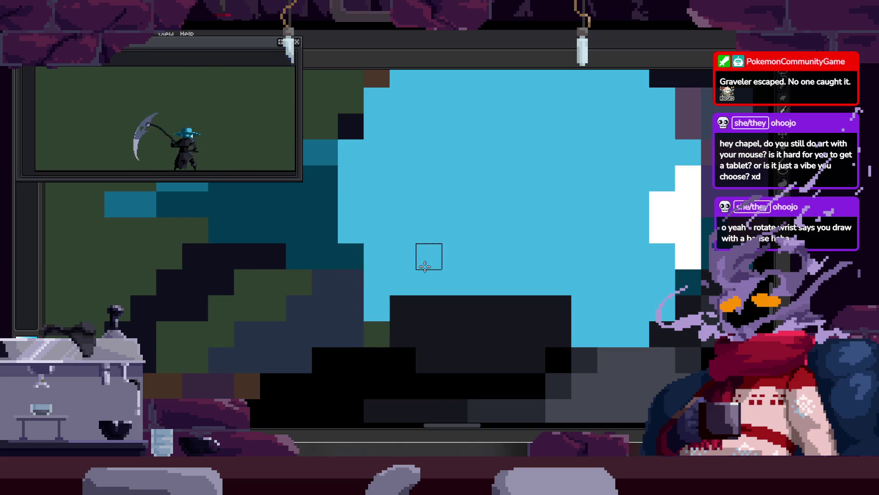
{"action": "key", "text": "Left"}
{"action": "key", "text": "Right"}
{"action": "key", "text": "Left"}
{"action": "key", "text": "Right"}
{"action": "left_click_drag", "start_coordinate": [377, 196], "coordinate": [361, 313]}
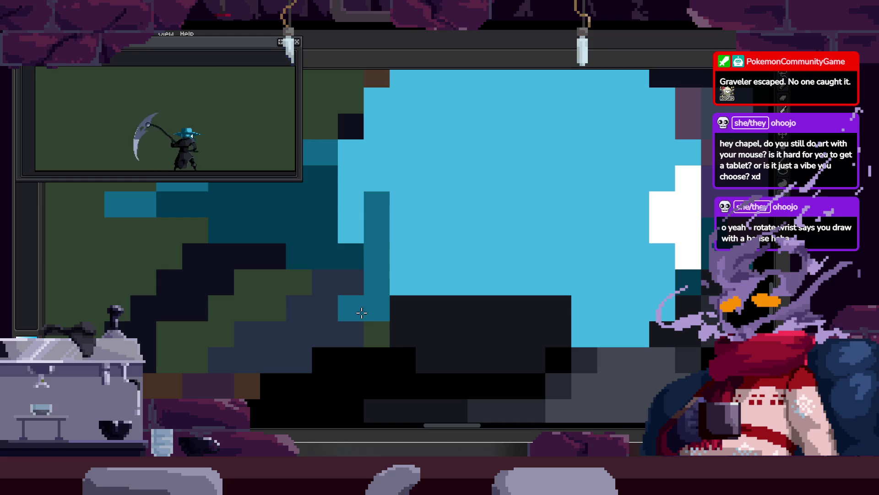
{"action": "key", "text": "ctrl+z"}
{"action": "key", "text": "Right"}
{"action": "key", "text": "Left"}
{"action": "left_click", "coordinate": [344, 212]}
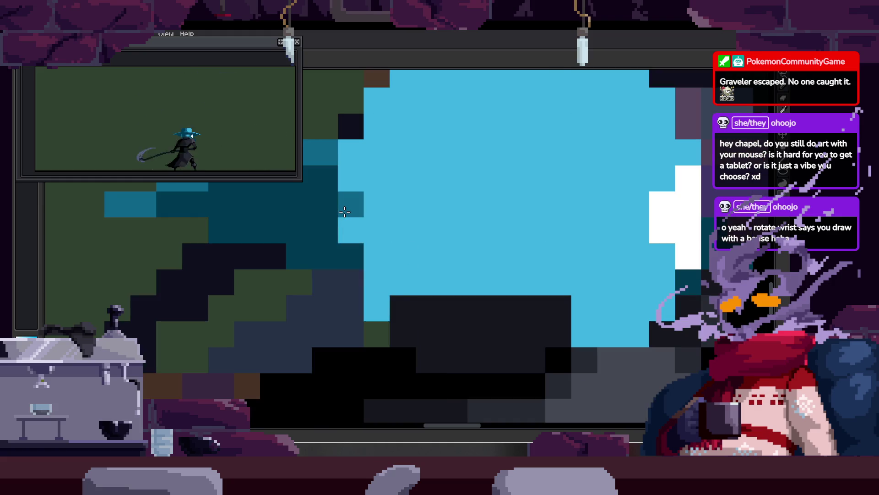
{"action": "left_click_drag", "start_coordinate": [345, 211], "coordinate": [380, 298]}
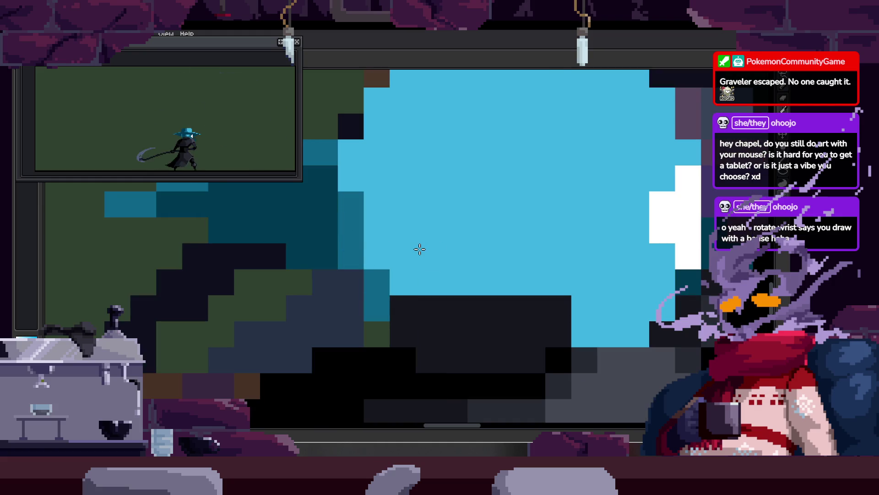
{"action": "left_click_drag", "start_coordinate": [344, 192], "coordinate": [384, 255]}
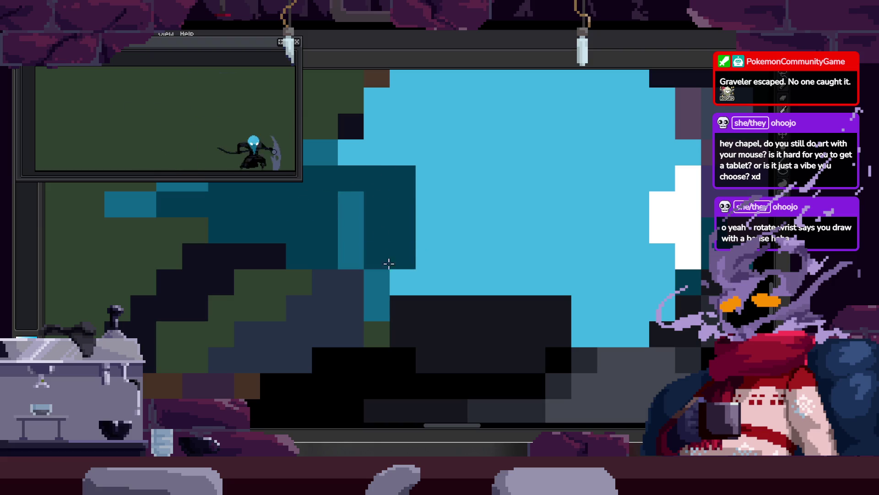
Paint a dark-teal band across the blue hat and add light-blue highlight pixels.
{"action": "scroll", "coordinate": [406, 190], "scroll_direction": "right", "scroll_amount": 2}
{"action": "scroll", "coordinate": [441, 267], "scroll_direction": "down", "scroll_amount": 1}
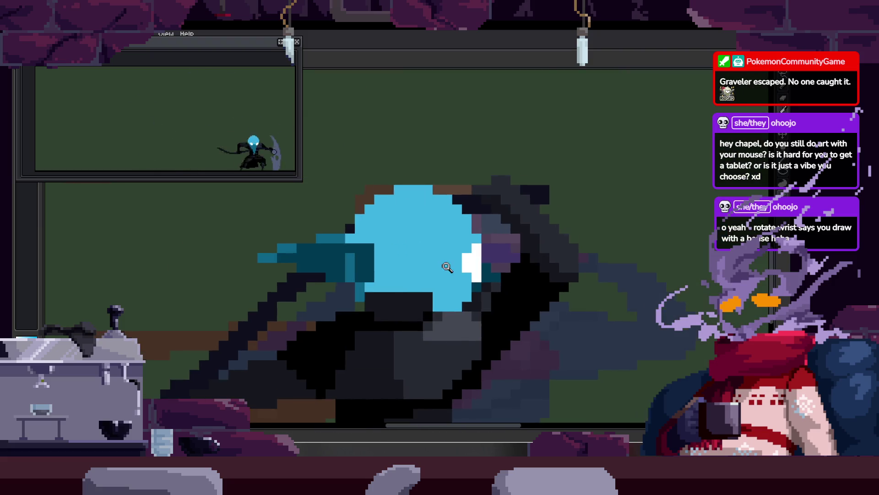
{"action": "scroll", "coordinate": [454, 259], "scroll_direction": "down", "scroll_amount": 2}
{"action": "scroll", "coordinate": [457, 256], "scroll_direction": "up", "scroll_amount": 1}
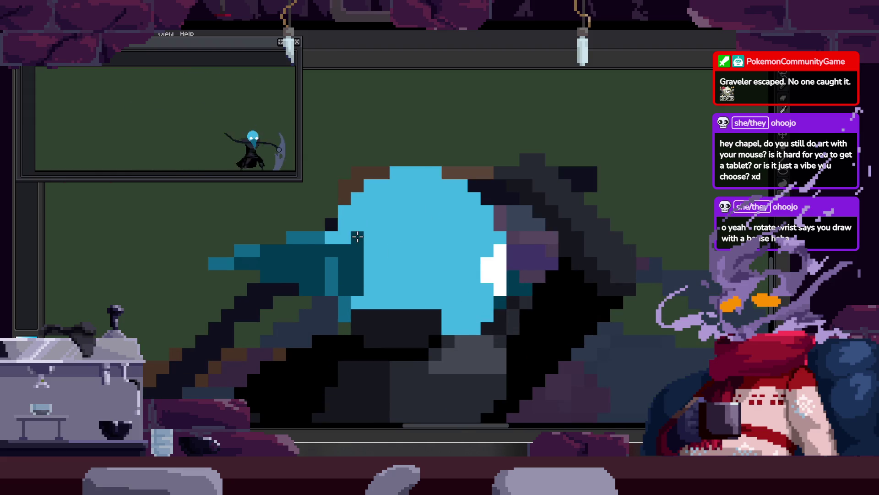
{"action": "left_click_drag", "start_coordinate": [360, 236], "coordinate": [494, 231]}
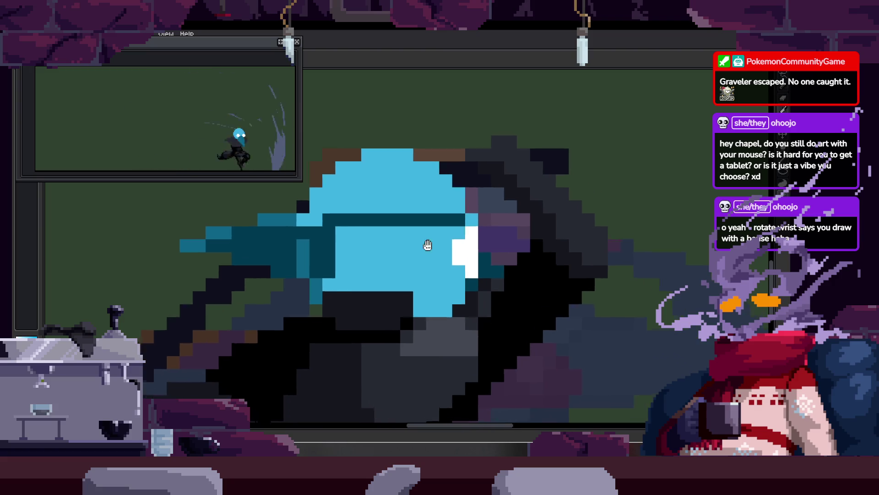
{"action": "scroll", "coordinate": [428, 243], "scroll_direction": "down", "scroll_amount": 1}
{"action": "scroll", "coordinate": [456, 277], "scroll_direction": "down", "scroll_amount": 2}
{"action": "scroll", "coordinate": [412, 270], "scroll_direction": "up", "scroll_amount": 2}
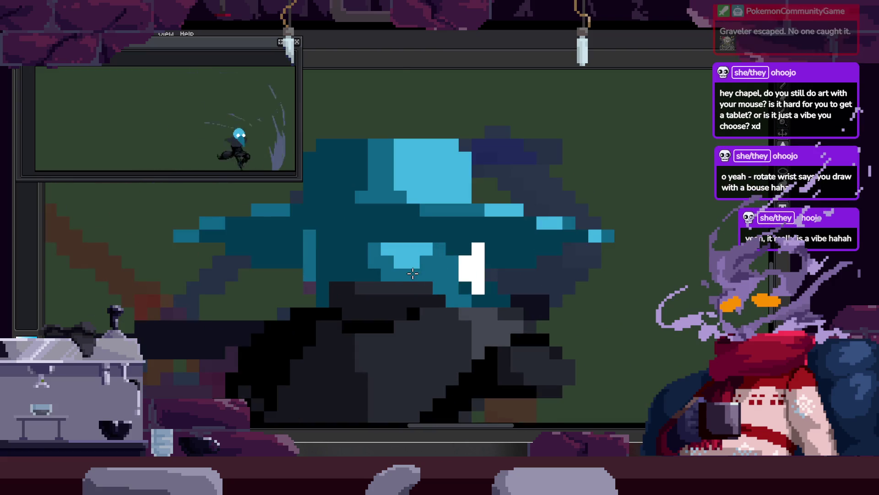
{"action": "scroll", "coordinate": [411, 269], "scroll_direction": "up", "scroll_amount": 1}
{"action": "scroll", "coordinate": [399, 227], "scroll_direction": "down", "scroll_amount": 1}
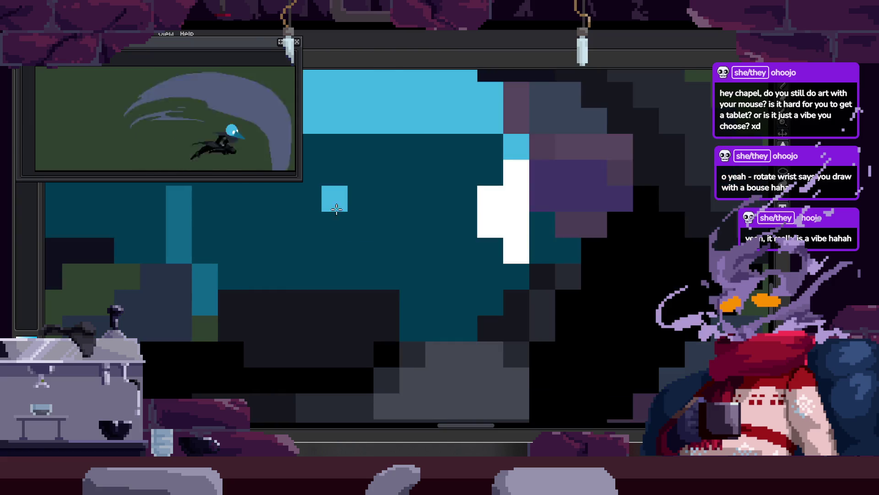
{"action": "mouse_move", "coordinate": [334, 198]}
{"action": "left_mouse_down"}
{"action": "mouse_move", "coordinate": [409, 182]}
{"action": "mouse_move", "coordinate": [415, 202]}
{"action": "left_mouse_up"}
Retouch the hat with light-blue highlights, medium-teal cells and darkened shading toward the lower right.
{"action": "key", "text": "Right"}
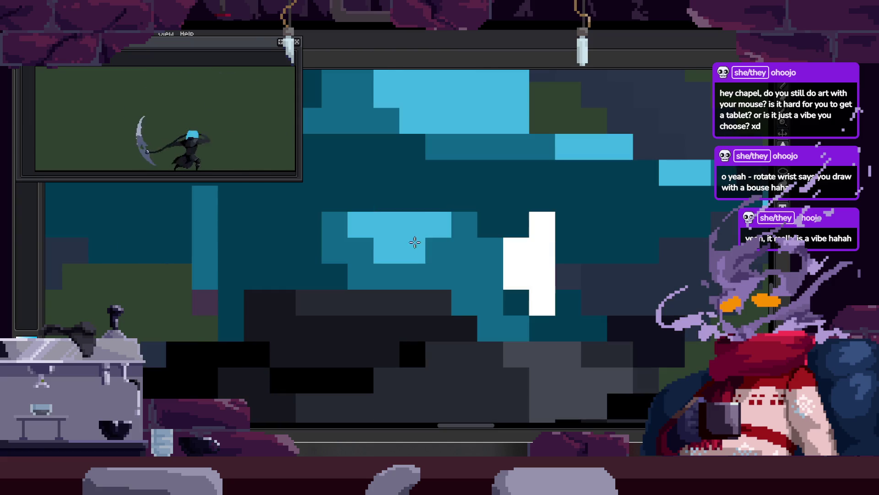
{"action": "key", "text": "Right"}
{"action": "scroll", "coordinate": [334, 243], "scroll_direction": "up", "scroll_amount": 1}
{"action": "scroll", "coordinate": [391, 252], "scroll_direction": "up", "scroll_amount": 1}
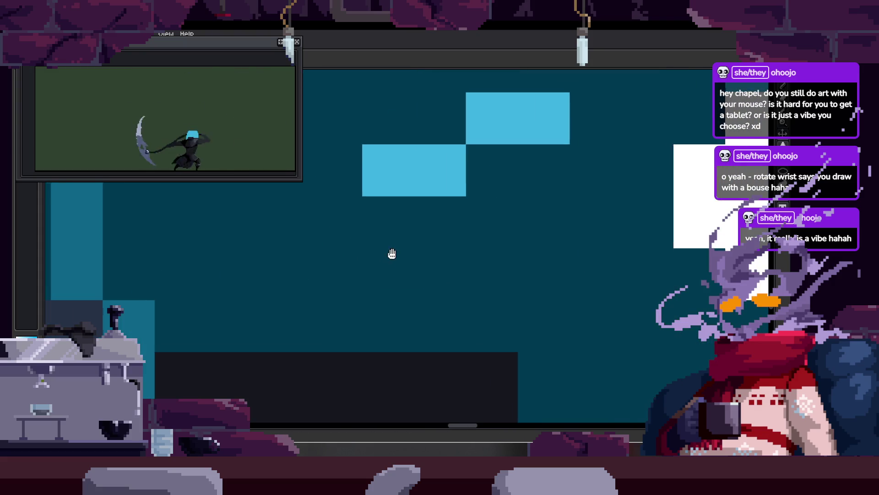
{"action": "left_click", "coordinate": [334, 188]}
{"action": "mouse_move", "coordinate": [333, 188]}
{"action": "left_mouse_down"}
{"action": "mouse_move", "coordinate": [407, 263]}
{"action": "mouse_move", "coordinate": [497, 190]}
{"action": "mouse_move", "coordinate": [546, 199]}
{"action": "mouse_move", "coordinate": [501, 274]}
{"action": "left_mouse_up"}
{"action": "scroll", "coordinate": [504, 201], "scroll_direction": "up", "scroll_amount": 1}
{"action": "left_click", "coordinate": [431, 204]}
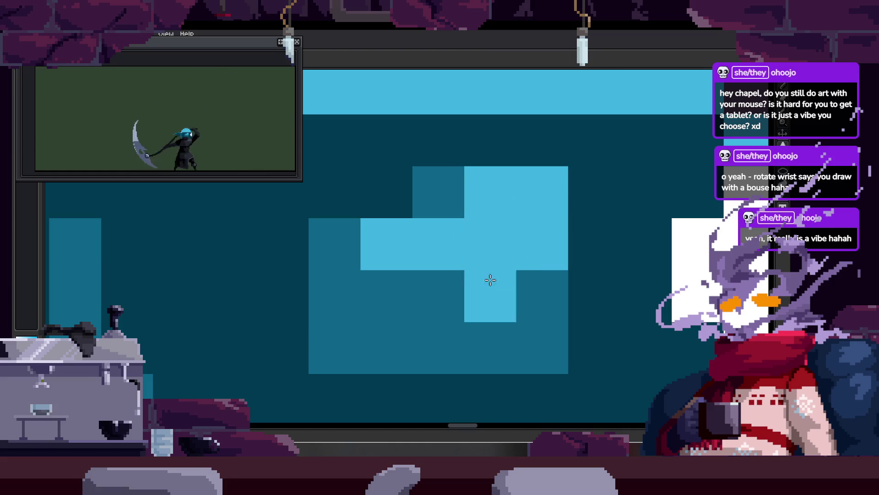
{"action": "right_click", "coordinate": [503, 279]}
{"action": "left_click_drag", "start_coordinate": [482, 204], "coordinate": [453, 194]}
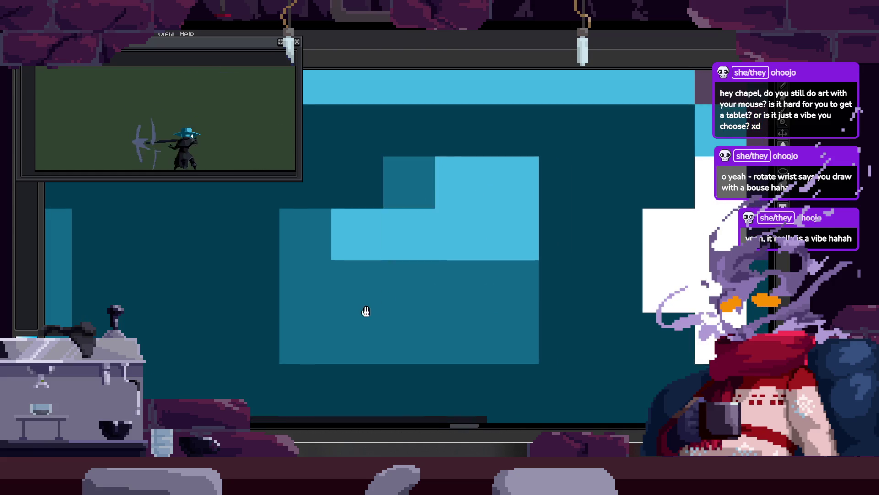
{"action": "scroll", "coordinate": [371, 310], "scroll_direction": "down", "scroll_amount": 1}
{"action": "right_click", "coordinate": [316, 257]}
{"action": "right_click", "coordinate": [515, 257]}
{"action": "left_click_drag", "start_coordinate": [515, 256], "coordinate": [562, 248]}
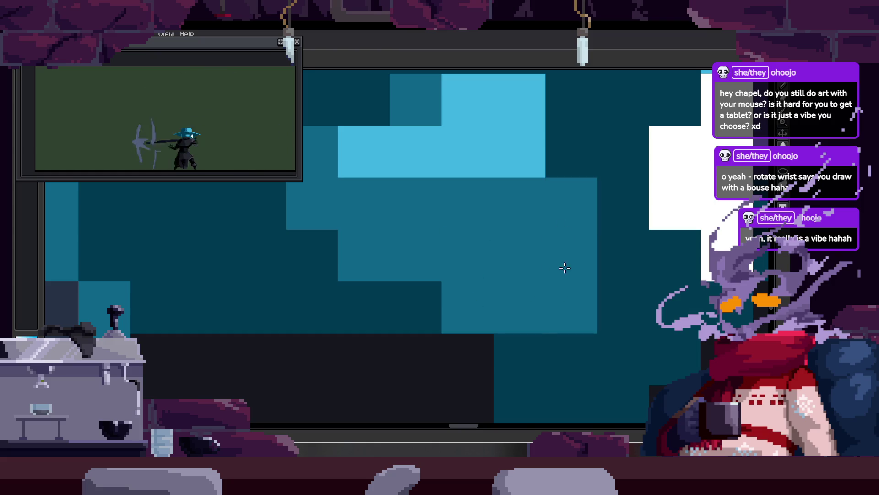
Zoom in and out to inspect the finished hat, then save the sprite.
{"action": "scroll", "coordinate": [487, 291], "scroll_direction": "down", "scroll_amount": 1}
{"action": "scroll", "coordinate": [510, 287], "scroll_direction": "down", "scroll_amount": 1}
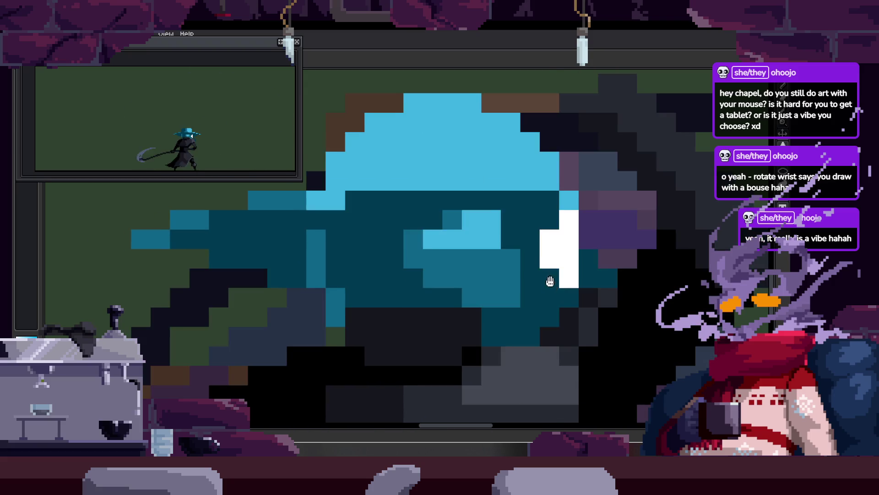
{"action": "scroll", "coordinate": [485, 238], "scroll_direction": "down", "scroll_amount": 1}
{"action": "scroll", "coordinate": [469, 231], "scroll_direction": "down", "scroll_amount": 3}
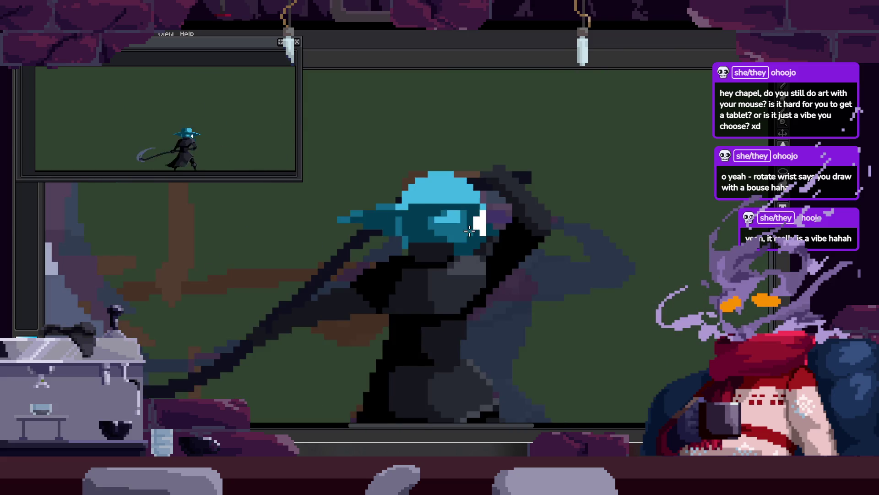
{"action": "scroll", "coordinate": [470, 230], "scroll_direction": "up", "scroll_amount": 2}
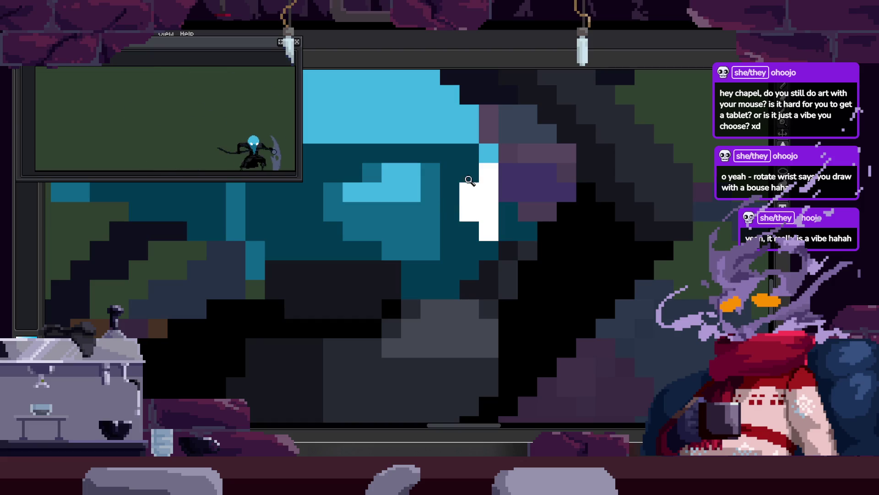
{"action": "scroll", "coordinate": [463, 181], "scroll_direction": "down", "scroll_amount": 3}
{"action": "scroll", "coordinate": [448, 190], "scroll_direction": "up", "scroll_amount": 2}
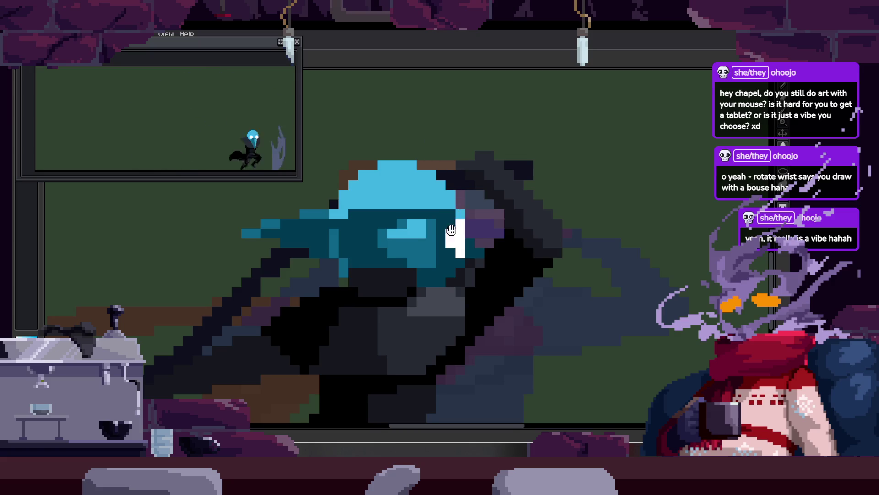
{"action": "scroll", "coordinate": [455, 230], "scroll_direction": "up", "scroll_amount": 2}
{"action": "key", "text": "b"}
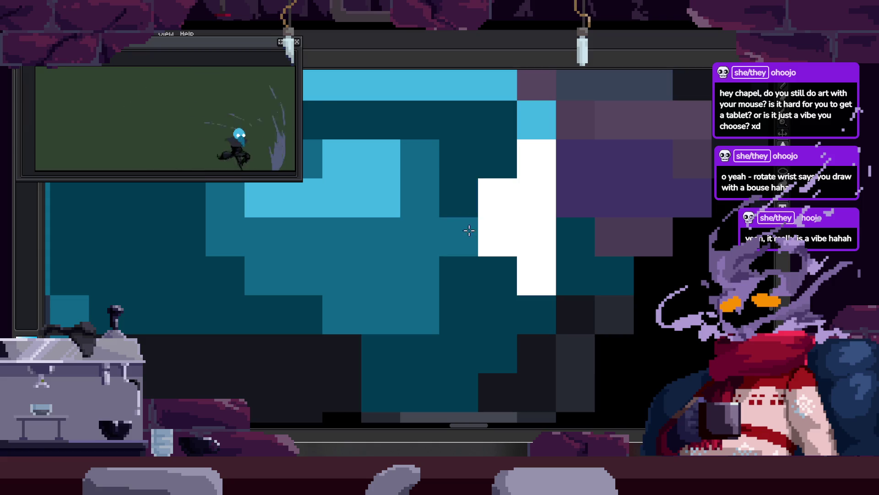
{"action": "scroll", "coordinate": [471, 240], "scroll_direction": "down", "scroll_amount": 2}
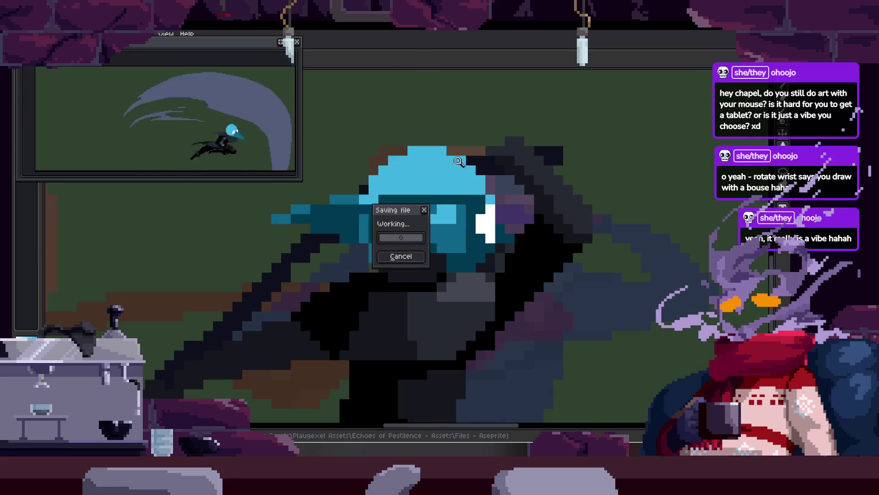
{"action": "left_click_drag", "start_coordinate": [521, 142], "coordinate": [402, 264]}
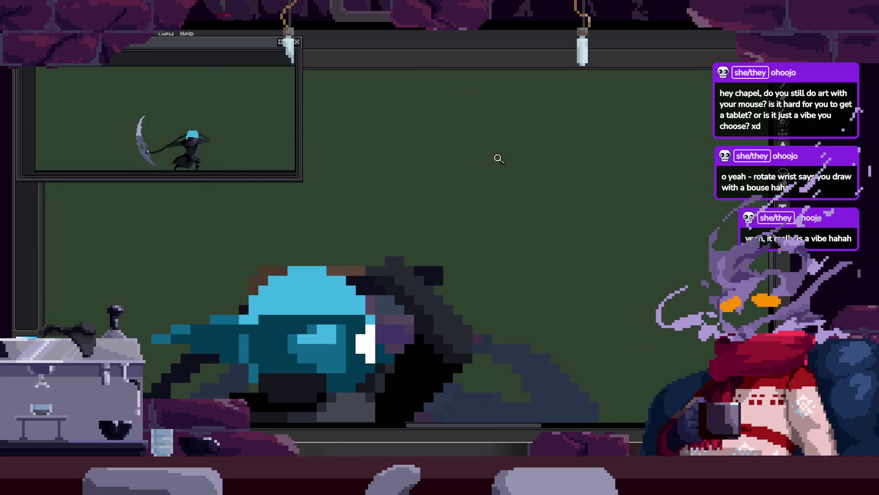
{"action": "key", "text": "b"}
{"action": "left_click_drag", "start_coordinate": [515, 134], "coordinate": [457, 181]}
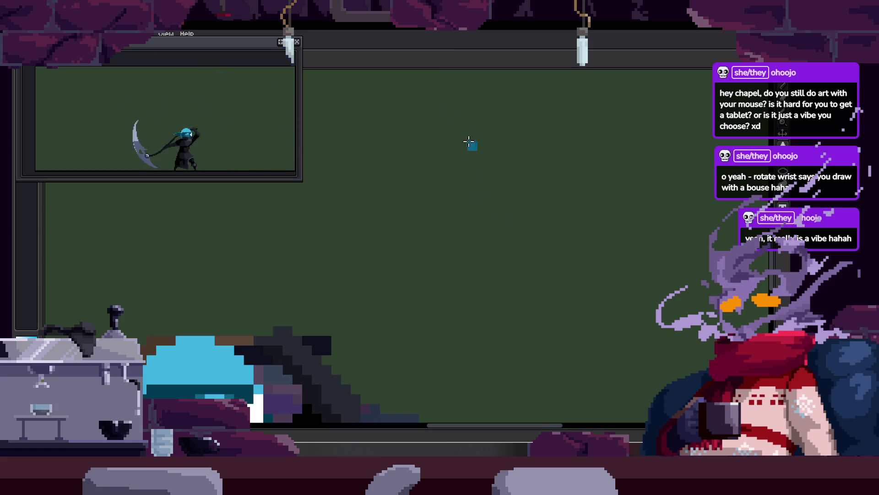
{"action": "left_click_drag", "start_coordinate": [477, 178], "coordinate": [525, 202]}
{"action": "key", "text": "ctrl+z"}
{"action": "left_click_drag", "start_coordinate": [519, 153], "coordinate": [543, 169]}
{"action": "key", "text": "ctrl+z"}
{"action": "mouse_move", "coordinate": [408, 221]}
{"action": "left_mouse_down"}
{"action": "mouse_move", "coordinate": [436, 141]}
{"action": "mouse_move", "coordinate": [495, 187]}
{"action": "left_mouse_up"}
{"action": "key", "text": "ctrl+z"}
{"action": "left_click", "coordinate": [431, 183]}
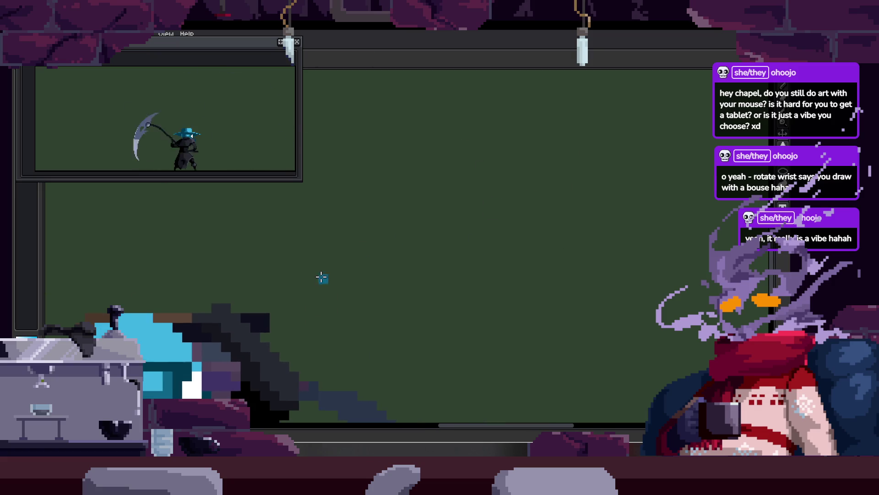
{"action": "key", "text": "ctrl+z"}
{"action": "left_click", "coordinate": [568, 162]}
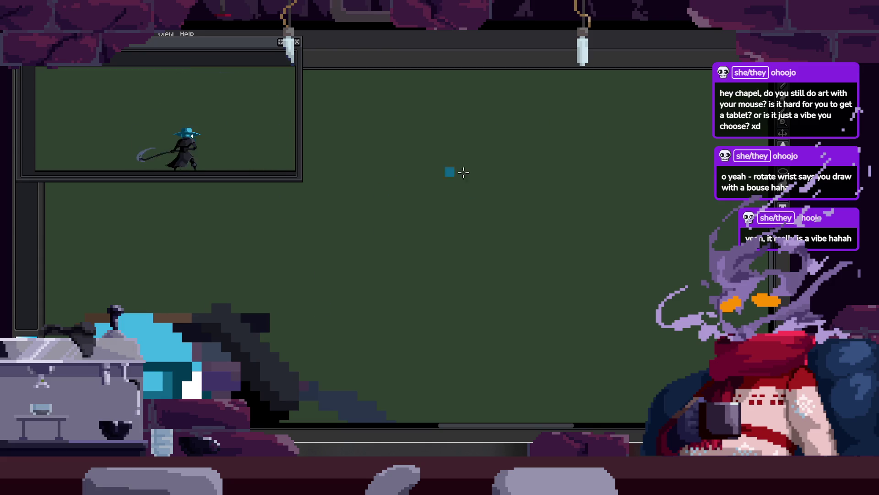
{"action": "key", "text": "ctrl+z"}
{"action": "left_click", "coordinate": [438, 203]}
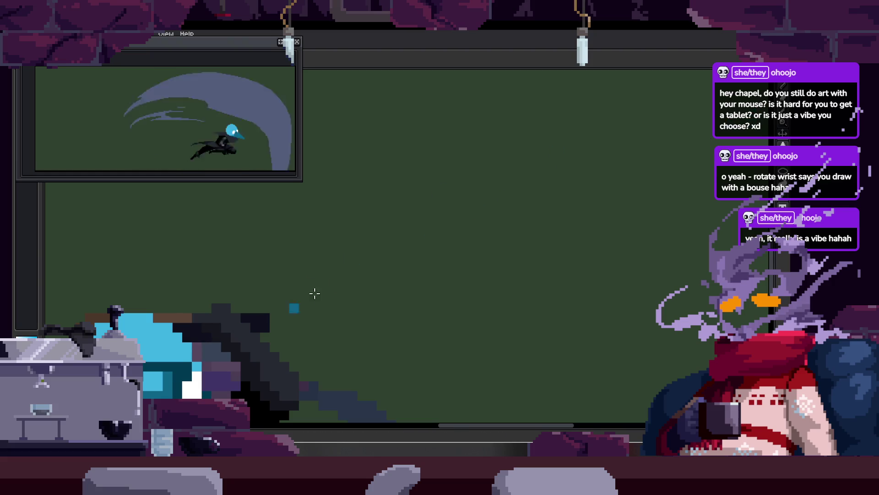
{"action": "left_click_drag", "start_coordinate": [399, 194], "coordinate": [511, 153]}
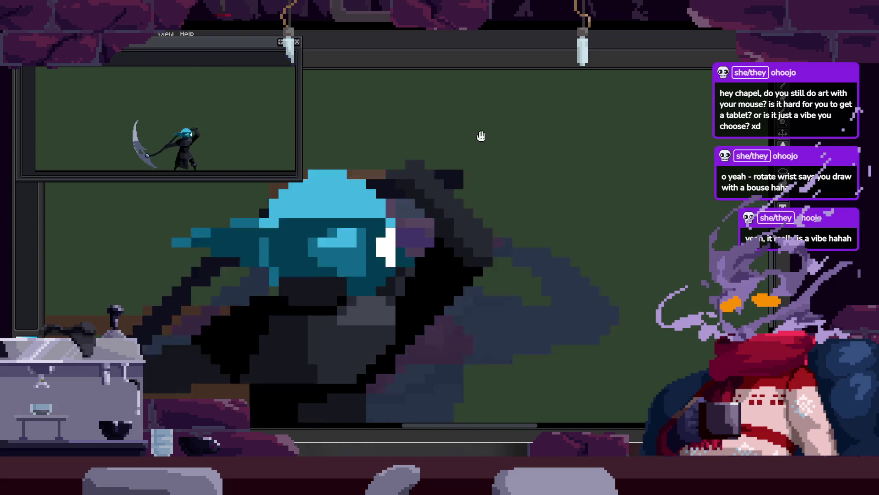
Retouch the crown with a light-blue highlight row, two teal-darkened pixels and lightened pixels near the eye.
{"action": "scroll", "coordinate": [403, 206], "scroll_direction": "up", "scroll_amount": 2}
{"action": "left_click_drag", "start_coordinate": [427, 247], "coordinate": [373, 245]}
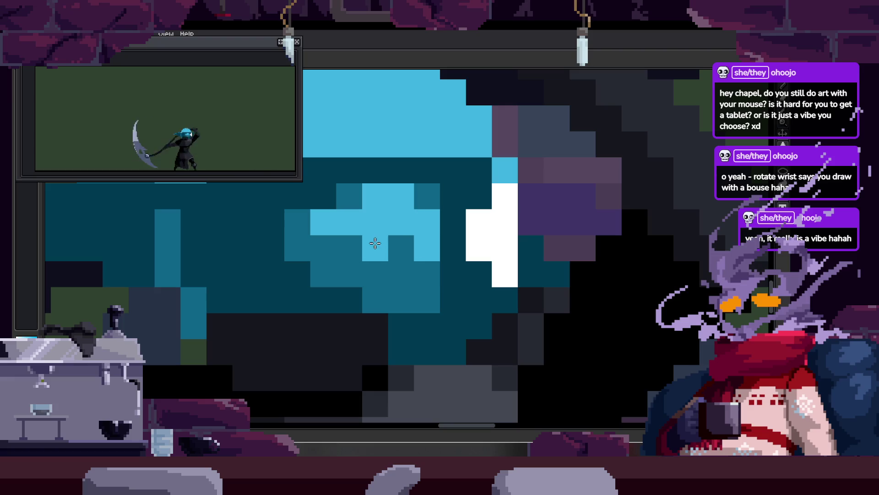
{"action": "scroll", "coordinate": [412, 190], "scroll_direction": "down", "scroll_amount": 3}
{"action": "scroll", "coordinate": [461, 201], "scroll_direction": "up", "scroll_amount": 1}
{"action": "scroll", "coordinate": [424, 204], "scroll_direction": "up", "scroll_amount": 3}
{"action": "left_click_drag", "start_coordinate": [436, 184], "coordinate": [437, 220]}
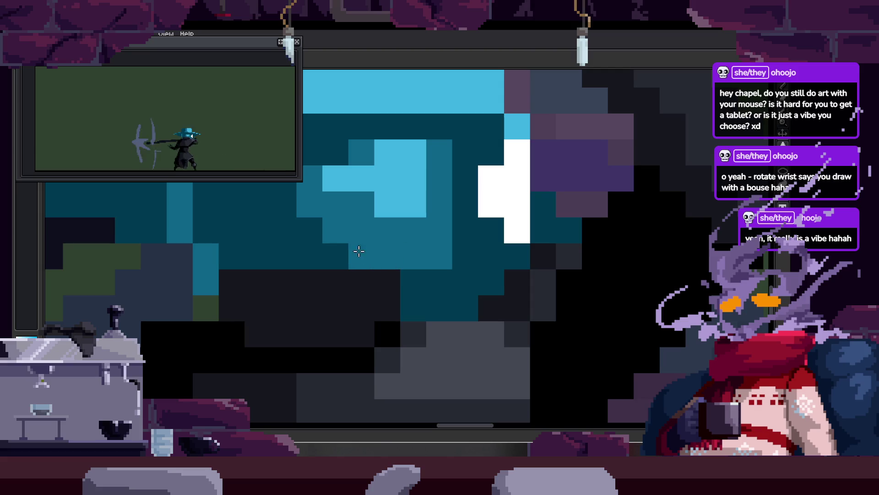
{"action": "scroll", "coordinate": [430, 229], "scroll_direction": "down", "scroll_amount": 3}
{"action": "scroll", "coordinate": [432, 222], "scroll_direction": "up", "scroll_amount": 3}
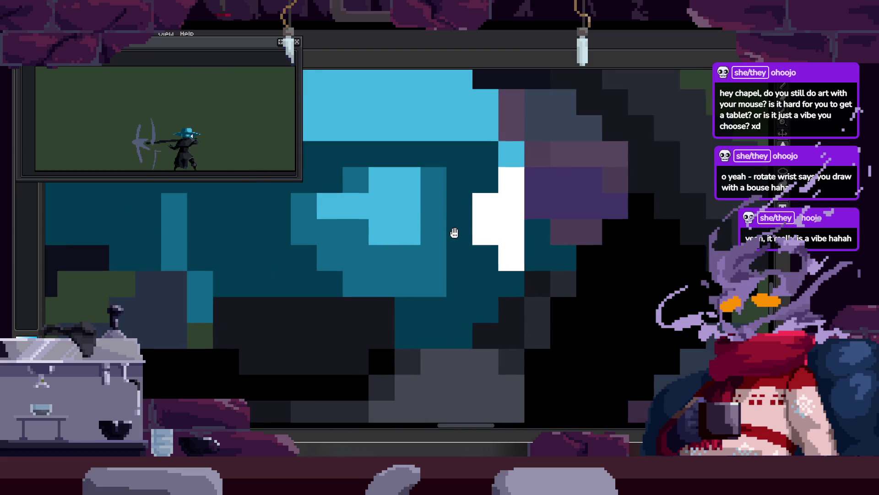
{"action": "scroll", "coordinate": [433, 222], "scroll_direction": "down", "scroll_amount": 3}
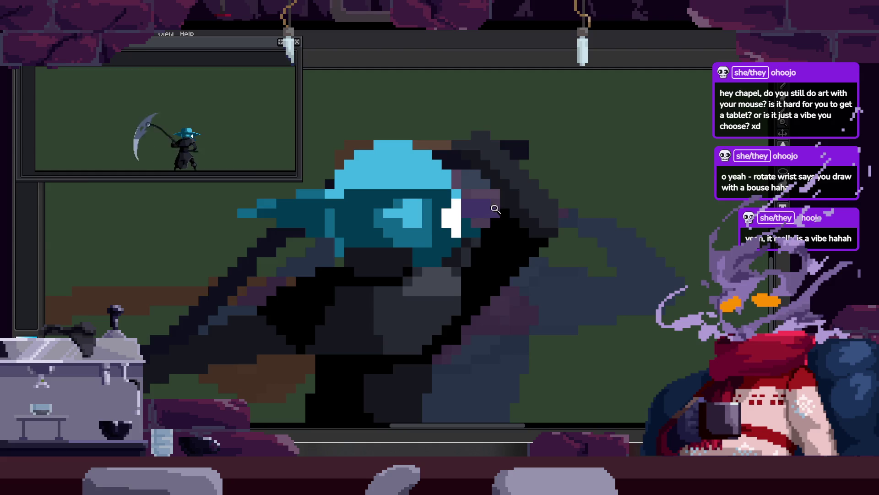
{"action": "scroll", "coordinate": [461, 228], "scroll_direction": "up", "scroll_amount": 2}
{"action": "left_click", "coordinate": [429, 234]}
{"action": "left_click", "coordinate": [433, 256]}
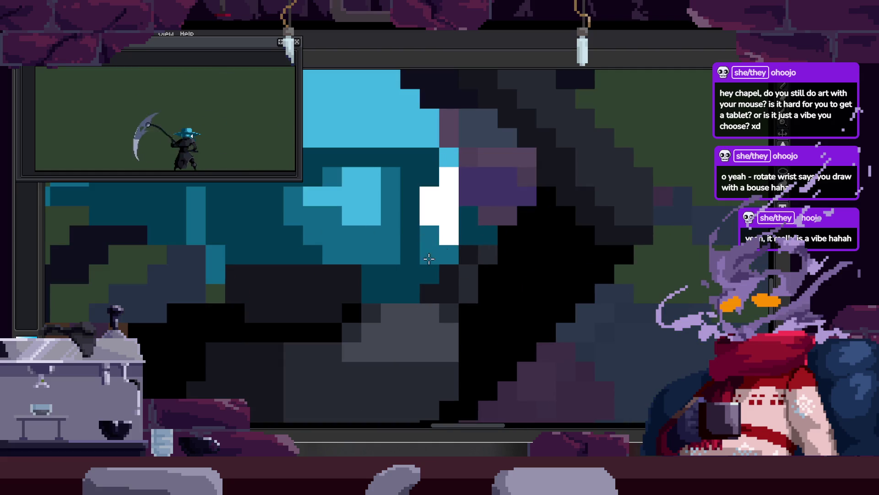
Extend the brim in dark teal over the purple pixels right of the eye, preview, and save.
{"action": "scroll", "coordinate": [433, 250], "scroll_direction": "down", "scroll_amount": 4}
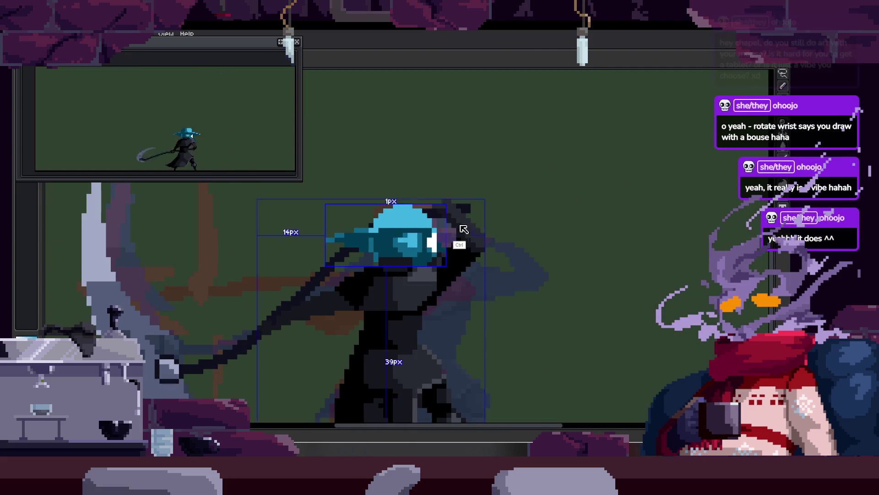
{"action": "scroll", "coordinate": [438, 246], "scroll_direction": "down", "scroll_amount": 3}
{"action": "scroll", "coordinate": [483, 229], "scroll_direction": "up", "scroll_amount": 3}
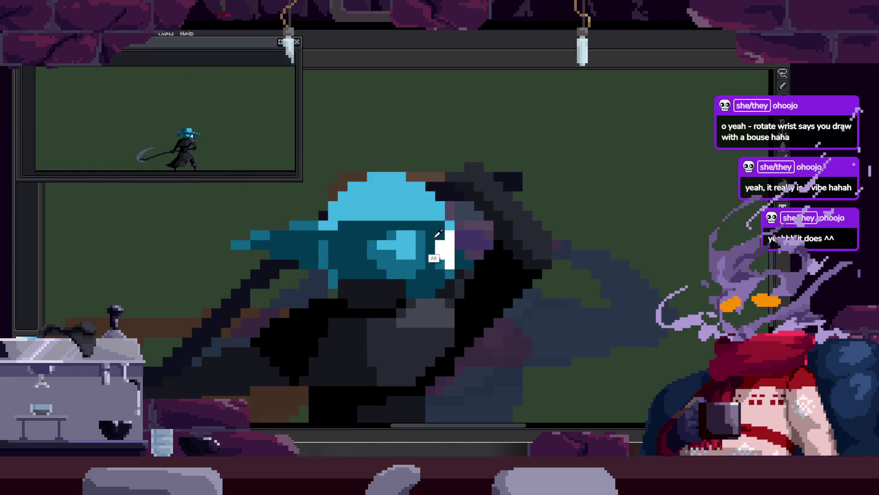
{"action": "scroll", "coordinate": [487, 217], "scroll_direction": "up", "scroll_amount": 2}
{"action": "scroll", "coordinate": [483, 234], "scroll_direction": "up", "scroll_amount": 2}
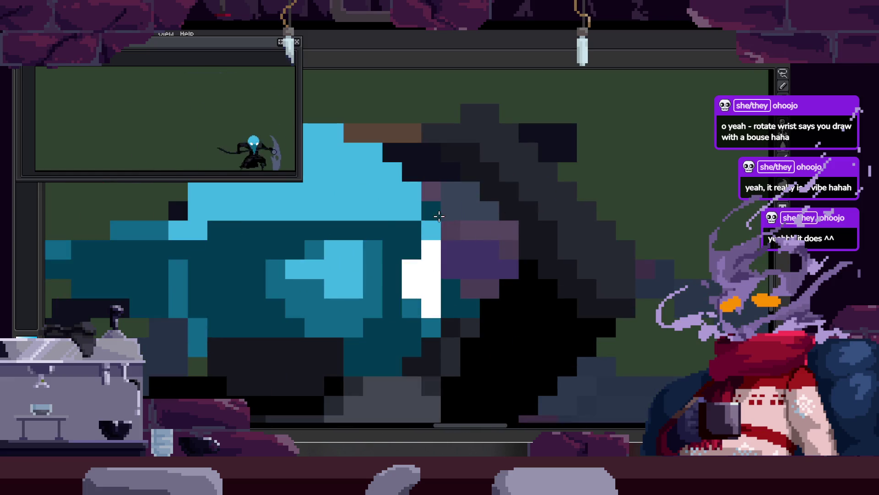
{"action": "mouse_move", "coordinate": [451, 232]}
{"action": "left_mouse_down"}
{"action": "mouse_move", "coordinate": [483, 230]}
{"action": "mouse_move", "coordinate": [504, 249]}
{"action": "left_mouse_up"}
{"action": "scroll", "coordinate": [508, 256], "scroll_direction": "down", "scroll_amount": 3}
{"action": "key", "text": "Return"}
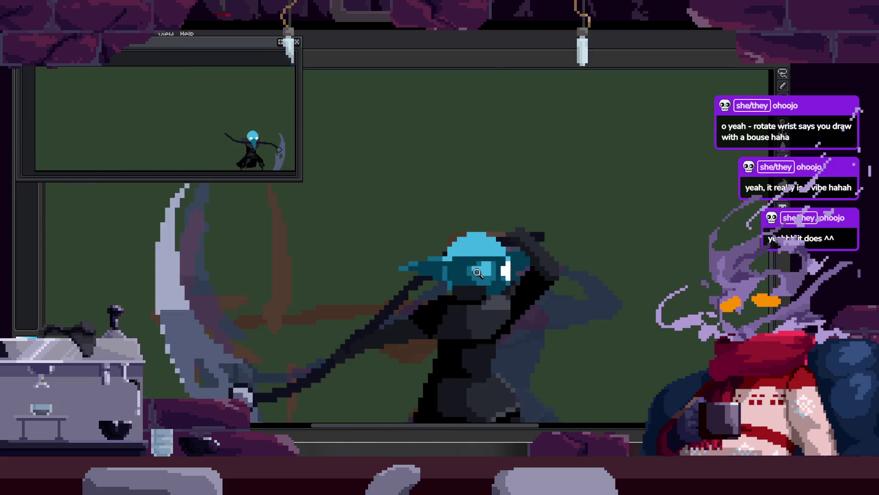
{"action": "key", "text": "ctrl+s"}
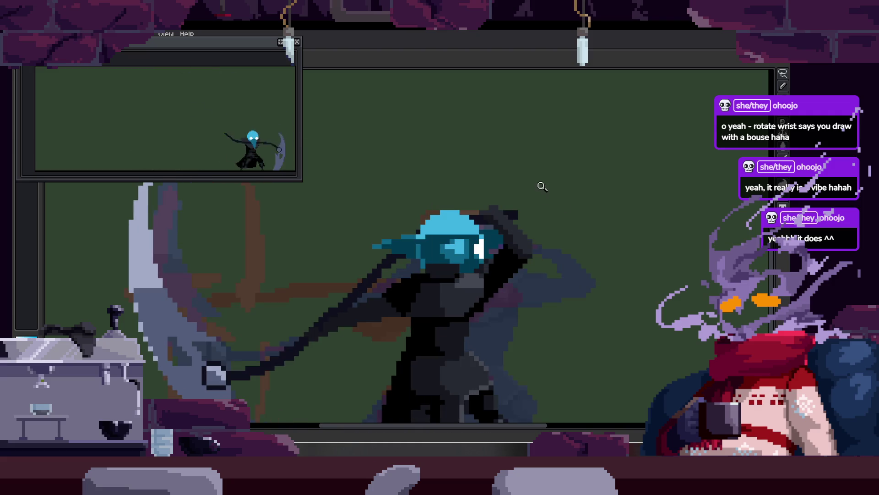
Line the brim's upper edge with brown pixels for a darker top outline.
{"action": "scroll", "coordinate": [573, 219], "scroll_direction": "down", "scroll_amount": 1}
{"action": "scroll", "coordinate": [574, 218], "scroll_direction": "up", "scroll_amount": 3}
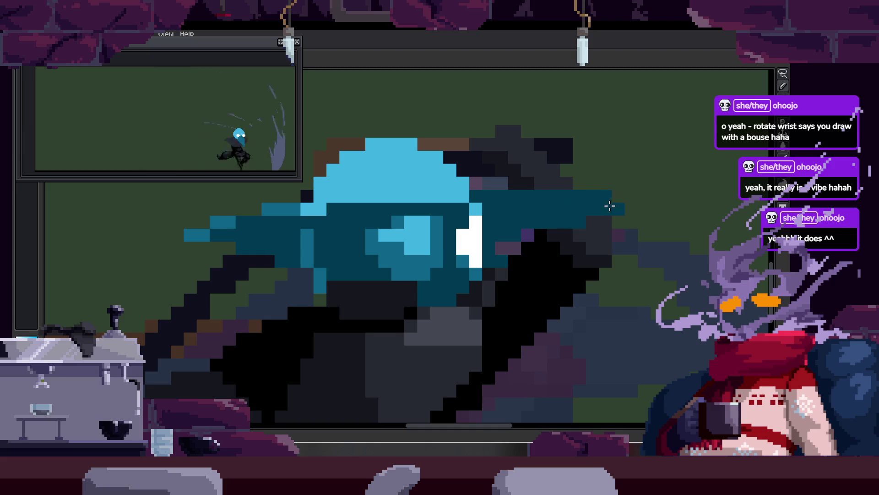
{"action": "left_click_drag", "start_coordinate": [546, 218], "coordinate": [524, 227]}
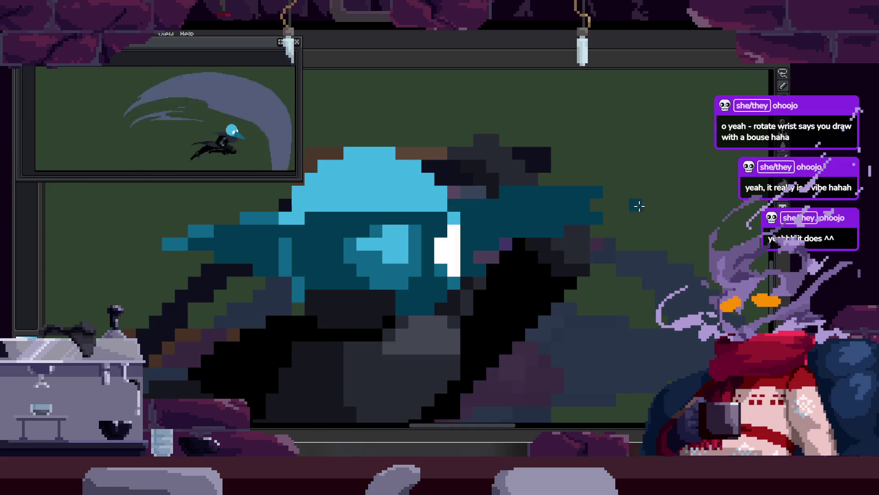
{"action": "scroll", "coordinate": [558, 231], "scroll_direction": "up", "scroll_amount": 1}
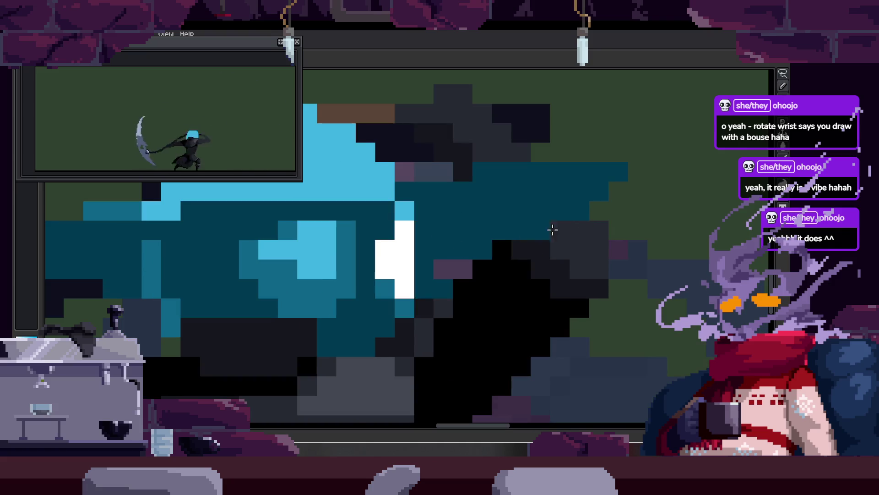
{"action": "scroll", "coordinate": [540, 231], "scroll_direction": "up", "scroll_amount": 1}
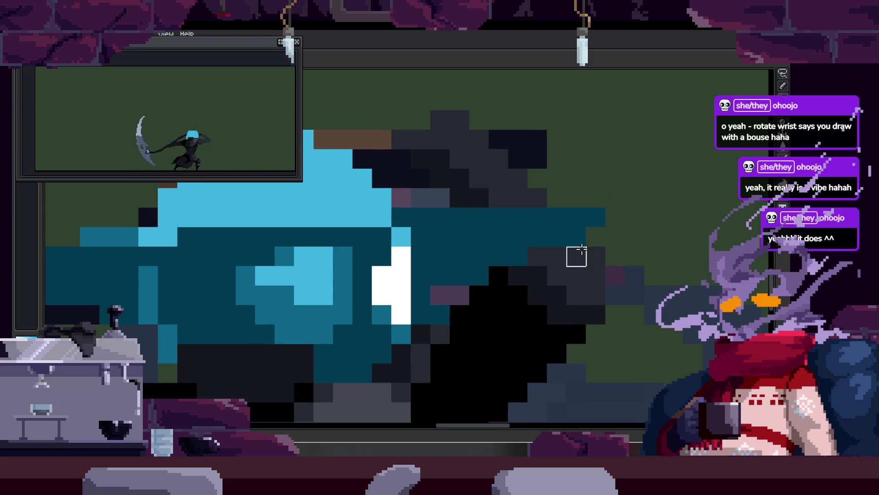
{"action": "scroll", "coordinate": [536, 220], "scroll_direction": "down", "scroll_amount": 2}
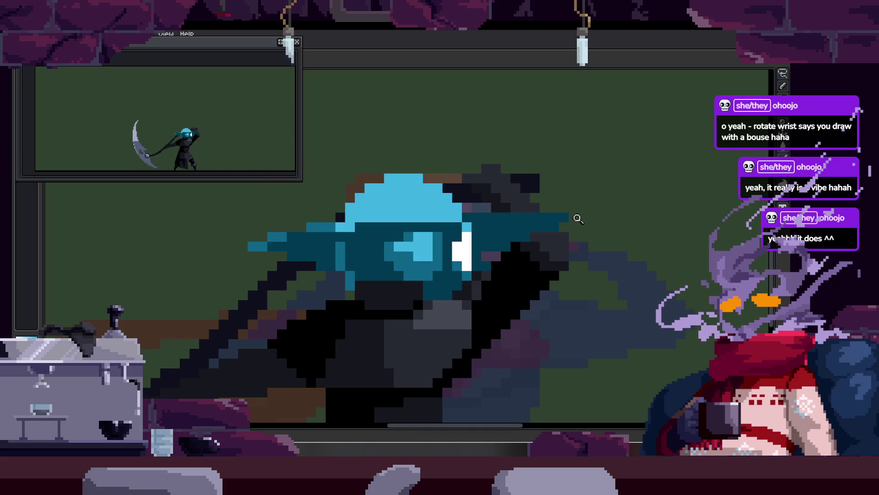
{"action": "scroll", "coordinate": [608, 181], "scroll_direction": "down", "scroll_amount": 1}
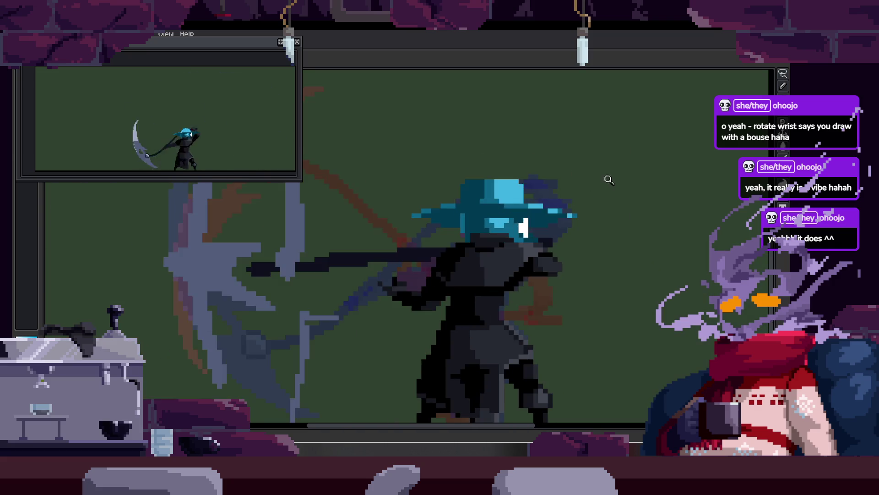
{"action": "scroll", "coordinate": [473, 221], "scroll_direction": "up", "scroll_amount": 3}
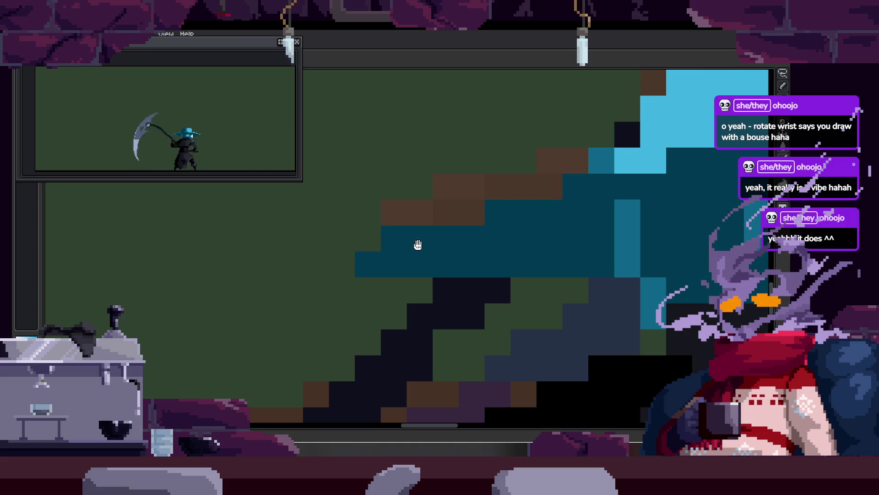
Extend the light teal brim row further to the right.
{"action": "left_click_drag", "start_coordinate": [486, 220], "coordinate": [434, 206]}
{"action": "left_click_drag", "start_coordinate": [542, 228], "coordinate": [530, 209]}
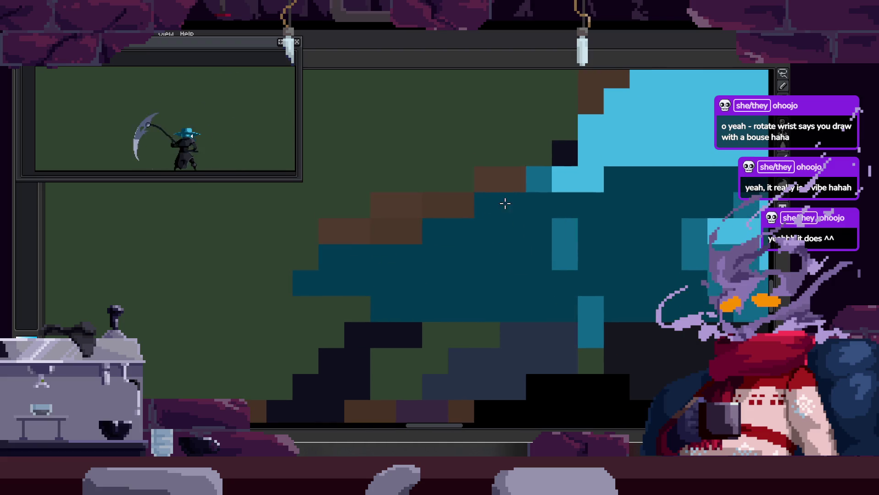
{"action": "scroll", "coordinate": [466, 221], "scroll_direction": "down", "scroll_amount": 3}
{"action": "scroll", "coordinate": [551, 197], "scroll_direction": "up", "scroll_amount": 1}
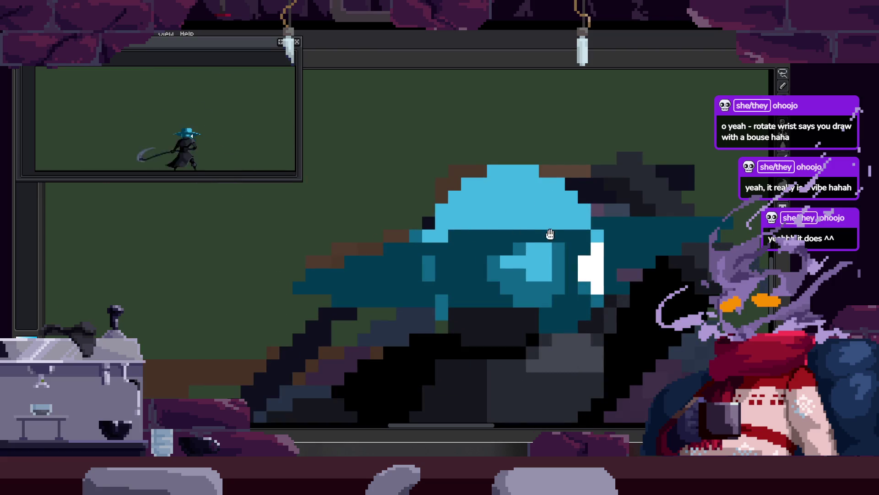
{"action": "scroll", "coordinate": [495, 201], "scroll_direction": "down", "scroll_amount": 3}
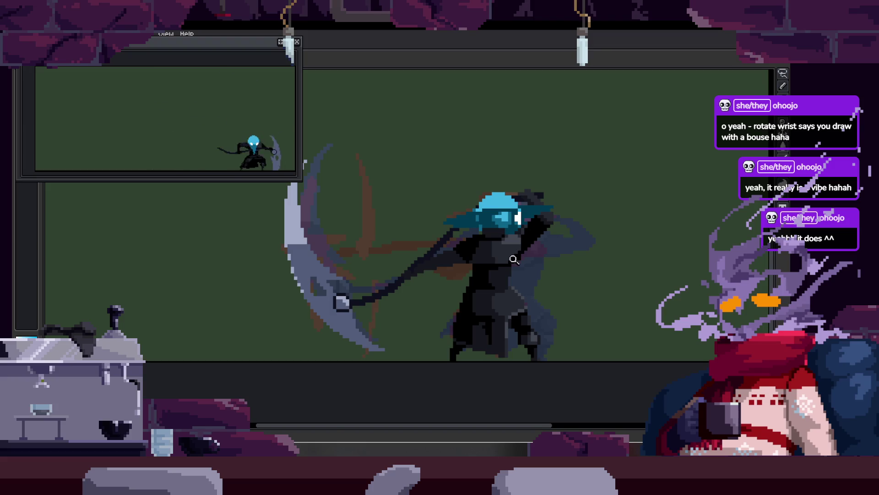
{"action": "scroll", "coordinate": [511, 255], "scroll_direction": "up", "scroll_amount": 2}
{"action": "scroll", "coordinate": [536, 204], "scroll_direction": "down", "scroll_amount": 1}
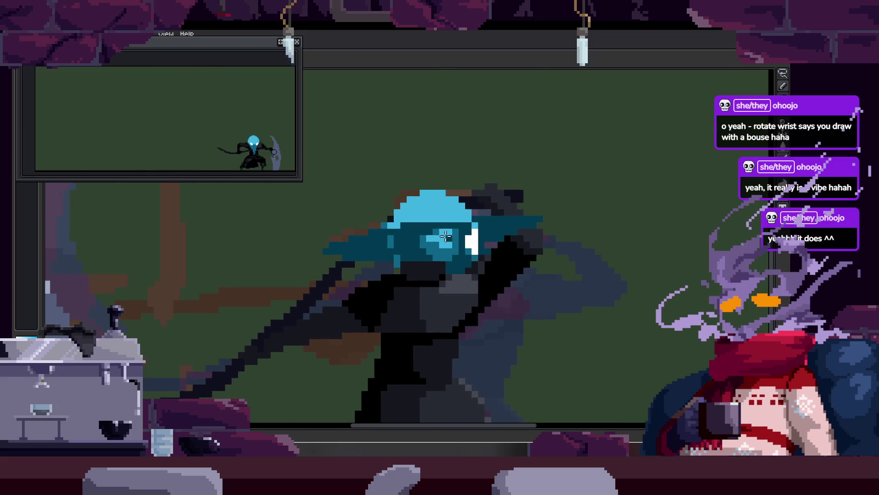
{"action": "scroll", "coordinate": [504, 238], "scroll_direction": "up", "scroll_amount": 4}
{"action": "scroll", "coordinate": [439, 293], "scroll_direction": "right", "scroll_amount": 3}
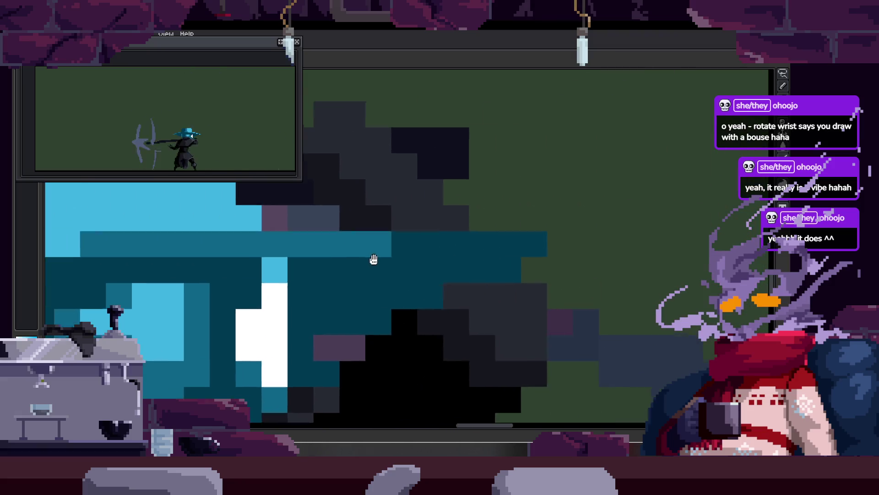
{"action": "scroll", "coordinate": [380, 257], "scroll_direction": "right", "scroll_amount": 5}
{"action": "left_click_drag", "start_coordinate": [373, 251], "coordinate": [504, 249]}
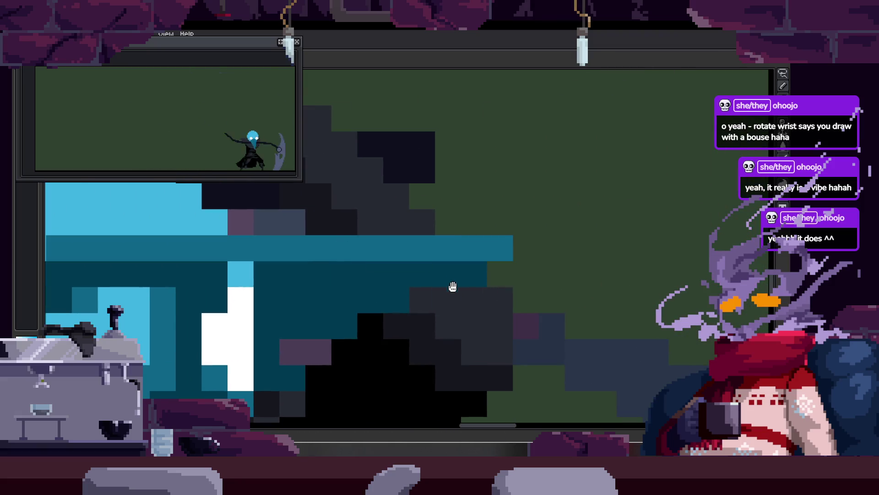
Paint dark teal shading across the hat crown, plus one extra dark teal pixel.
{"action": "scroll", "coordinate": [481, 215], "scroll_direction": "down", "scroll_amount": 1}
{"action": "scroll", "coordinate": [377, 242], "scroll_direction": "down", "scroll_amount": 1}
{"action": "scroll", "coordinate": [402, 255], "scroll_direction": "down", "scroll_amount": 2}
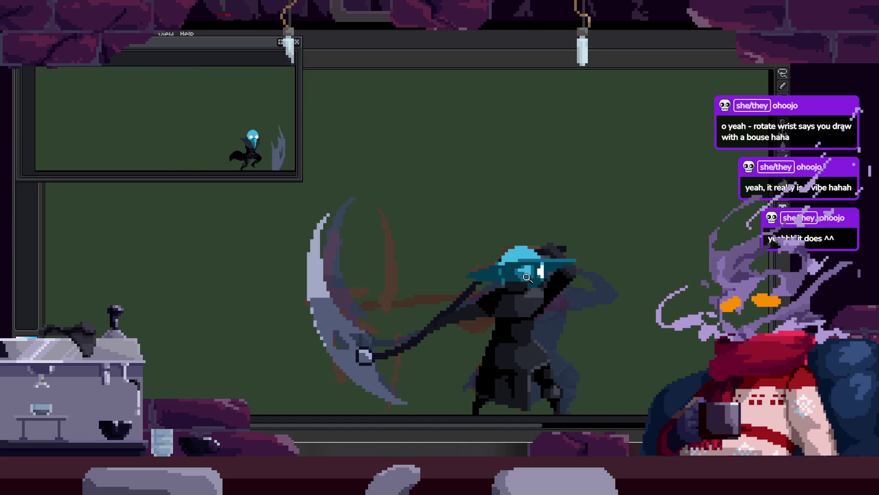
{"action": "scroll", "coordinate": [321, 266], "scroll_direction": "up", "scroll_amount": 3}
{"action": "scroll", "coordinate": [330, 274], "scroll_direction": "up", "scroll_amount": 2}
{"action": "scroll", "coordinate": [356, 294], "scroll_direction": "up", "scroll_amount": 1}
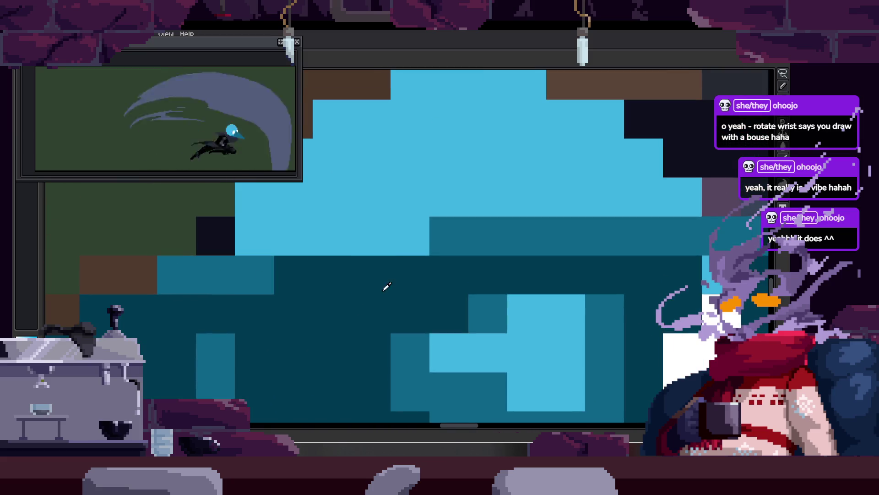
{"action": "scroll", "coordinate": [412, 261], "scroll_direction": "down", "scroll_amount": 2}
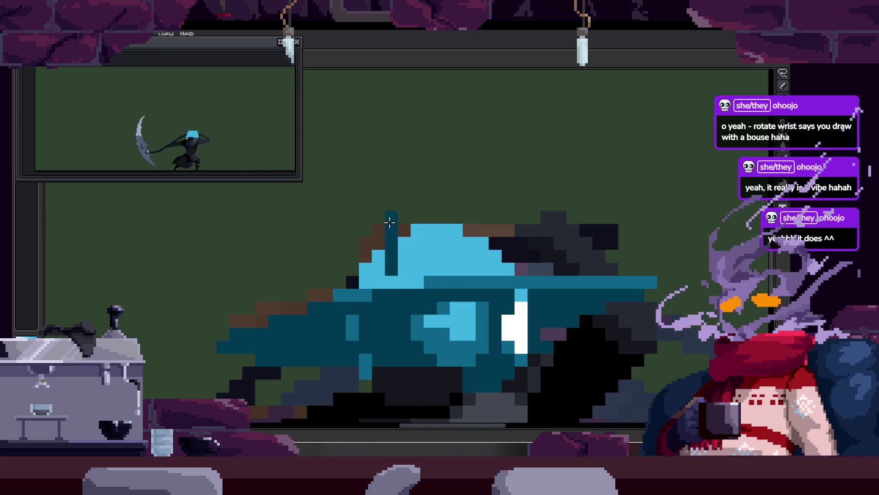
{"action": "scroll", "coordinate": [375, 221], "scroll_direction": "up", "scroll_amount": 1}
{"action": "scroll", "coordinate": [395, 215], "scroll_direction": "up", "scroll_amount": 1}
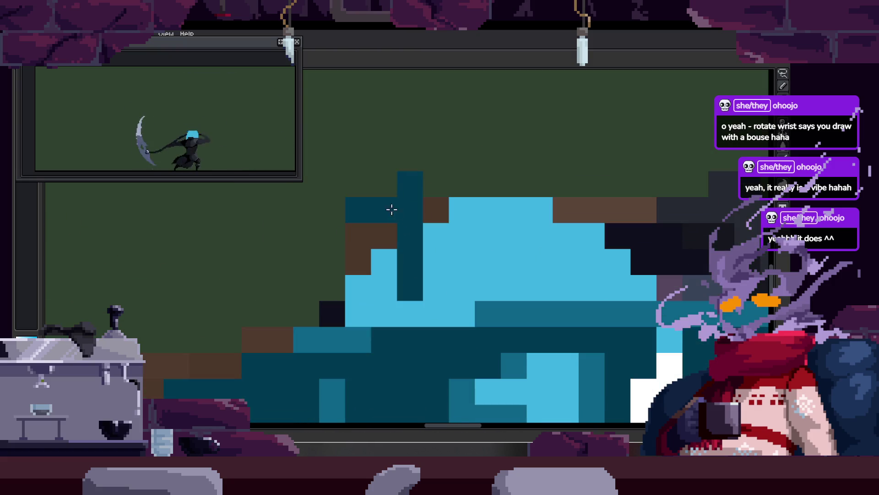
{"action": "mouse_move", "coordinate": [344, 223]}
{"action": "left_mouse_down"}
{"action": "mouse_move", "coordinate": [359, 284]}
{"action": "mouse_move", "coordinate": [379, 277]}
{"action": "mouse_move", "coordinate": [430, 291]}
{"action": "left_mouse_up"}
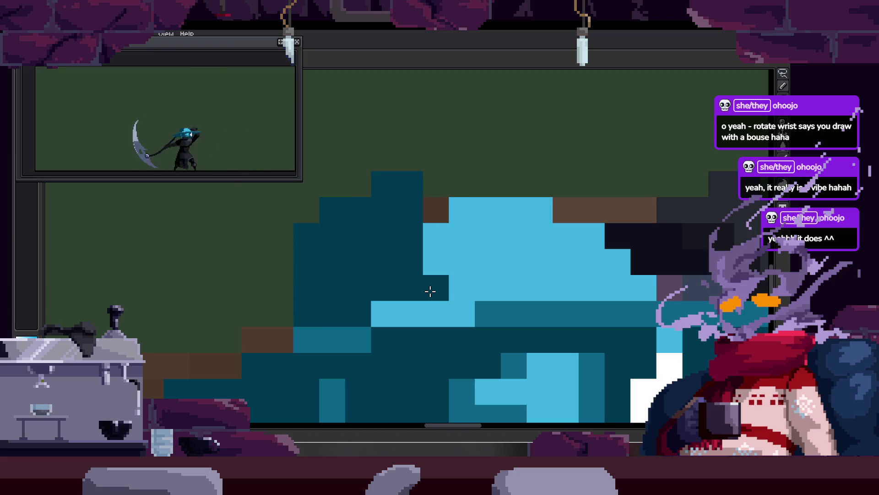
{"action": "left_click", "coordinate": [568, 271]}
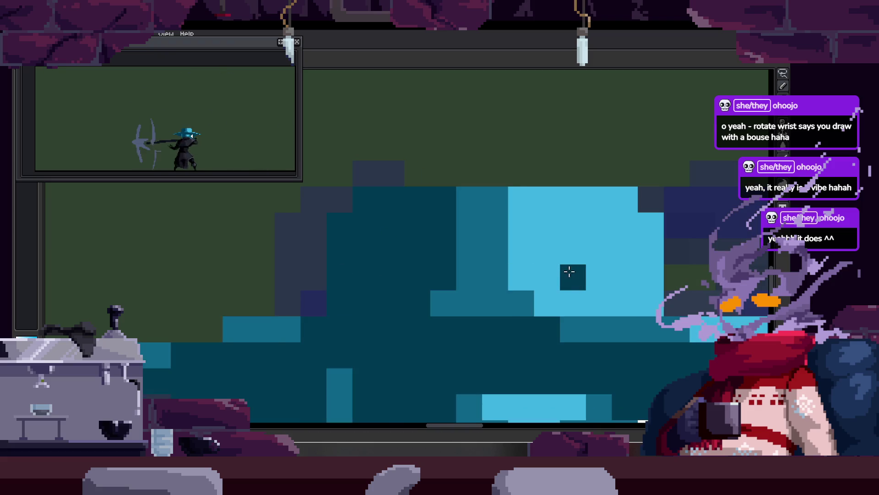
{"action": "key", "text": "Right"}
Shade the crown's left side medium teal with two dark teal pixels, and extend the light blue over the brown pixels.
{"action": "mouse_move", "coordinate": [403, 226]}
{"action": "left_mouse_down"}
{"action": "mouse_move", "coordinate": [483, 261]}
{"action": "mouse_move", "coordinate": [476, 181]}
{"action": "mouse_move", "coordinate": [420, 220]}
{"action": "left_mouse_up"}
{"action": "left_click_drag", "start_coordinate": [467, 249], "coordinate": [458, 297]}
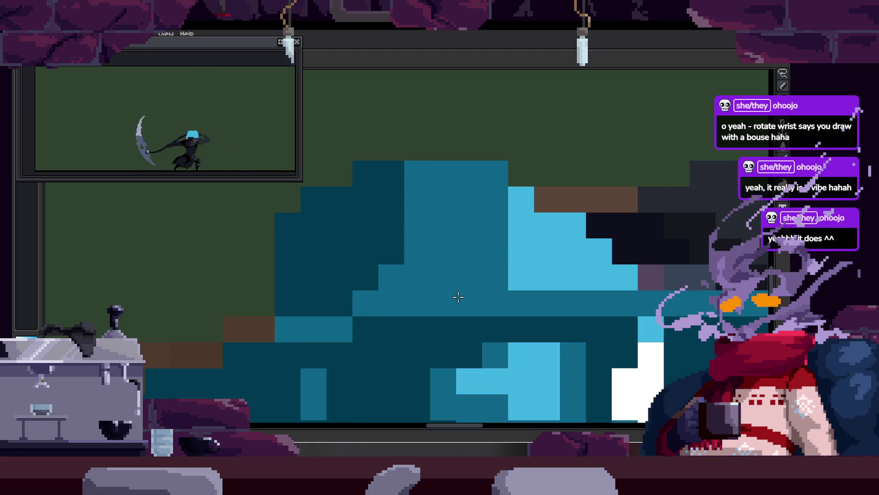
{"action": "left_click", "coordinate": [374, 257], "text": "alt"}
{"action": "left_click", "coordinate": [394, 283]}
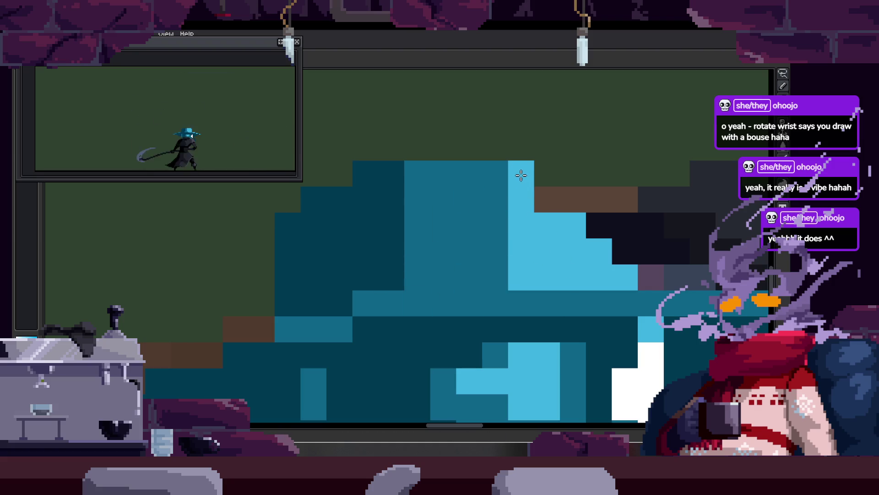
{"action": "left_click_drag", "start_coordinate": [521, 175], "coordinate": [629, 185]}
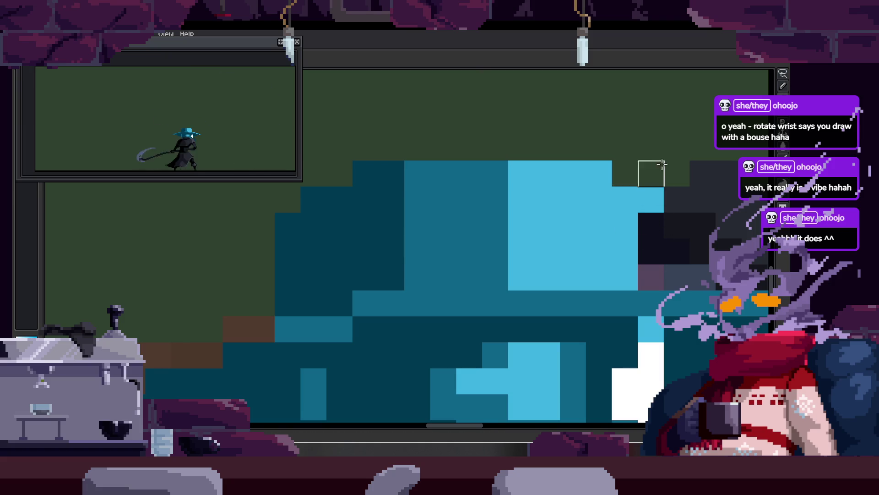
Save the sprite file.
{"action": "scroll", "coordinate": [618, 243], "scroll_direction": "down", "scroll_amount": 3}
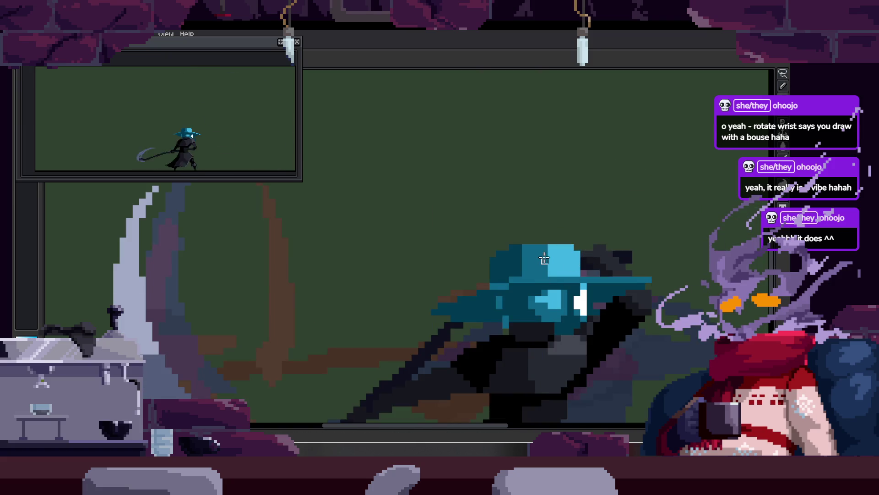
{"action": "scroll", "coordinate": [527, 282], "scroll_direction": "up", "scroll_amount": 1}
{"action": "scroll", "coordinate": [472, 280], "scroll_direction": "up", "scroll_amount": 1}
{"action": "key", "text": "ctrl+s"}
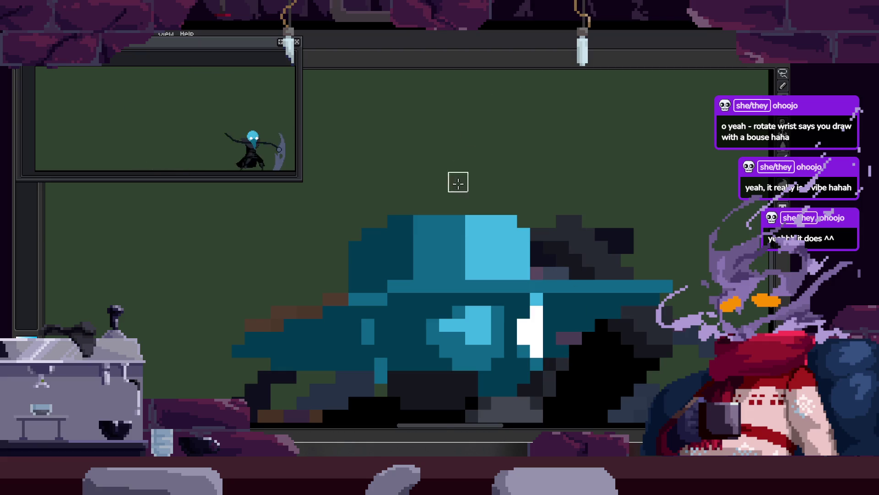
Draw a rectangular selection around the whole hat.
{"action": "scroll", "coordinate": [459, 182], "scroll_direction": "up", "scroll_amount": 2}
{"action": "scroll", "coordinate": [442, 158], "scroll_direction": "down", "scroll_amount": 2}
{"action": "left_click_drag", "start_coordinate": [196, 95], "coordinate": [637, 276]}
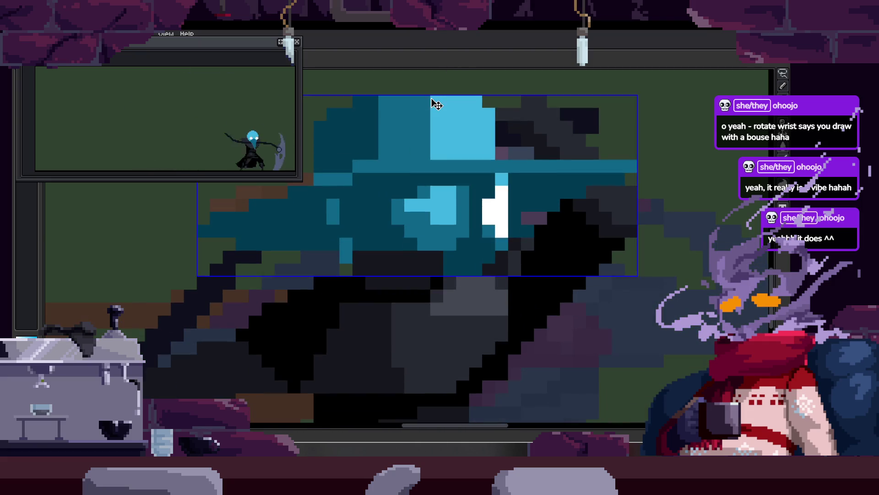
Add three mid teal pixels into the light blue crown.
{"action": "scroll", "coordinate": [430, 175], "scroll_direction": "up", "scroll_amount": 2}
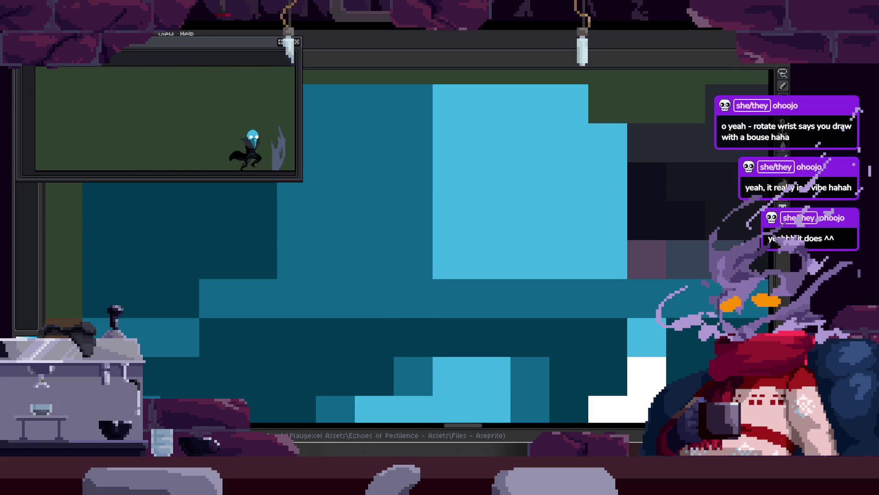
{"action": "scroll", "coordinate": [456, 230], "scroll_direction": "down", "scroll_amount": 2}
{"action": "scroll", "coordinate": [373, 204], "scroll_direction": "up", "scroll_amount": 1}
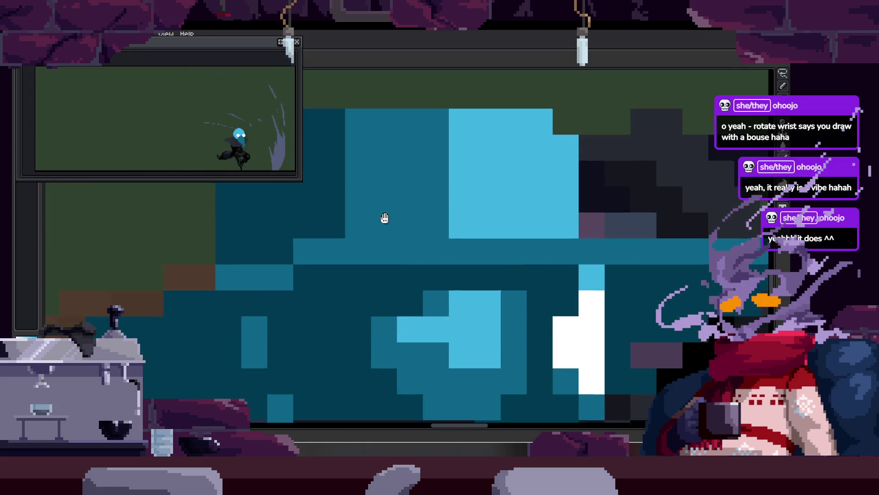
{"action": "scroll", "coordinate": [409, 260], "scroll_direction": "up", "scroll_amount": 1}
{"action": "scroll", "coordinate": [396, 229], "scroll_direction": "right", "scroll_amount": 3}
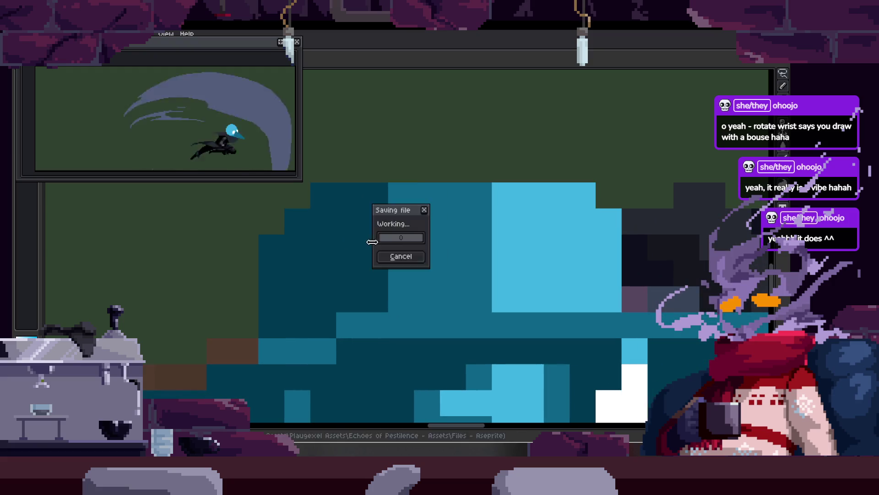
{"action": "scroll", "coordinate": [421, 255], "scroll_direction": "down", "scroll_amount": 1}
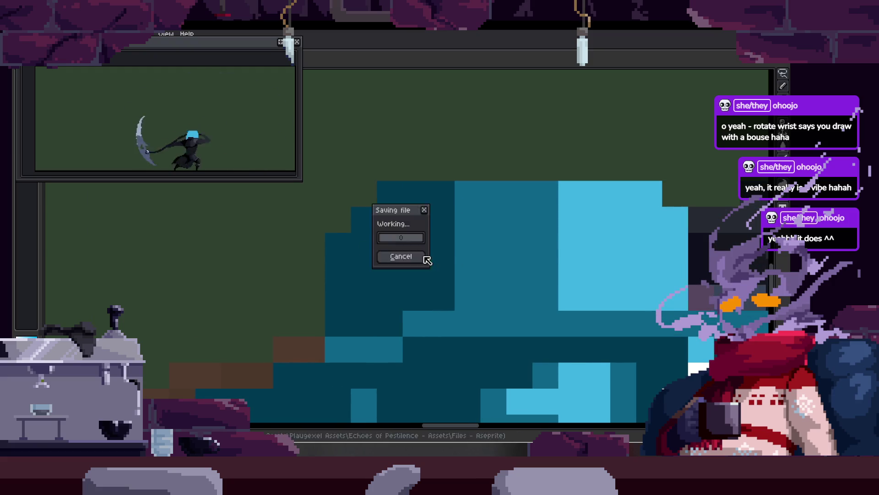
{"action": "scroll", "coordinate": [575, 235], "scroll_direction": "left", "scroll_amount": 1}
{"action": "left_click", "coordinate": [509, 260]}
{"action": "left_click", "coordinate": [510, 285]}
{"action": "scroll", "coordinate": [540, 261], "scroll_direction": "right", "scroll_amount": 2}
{"action": "left_click", "coordinate": [528, 259]}
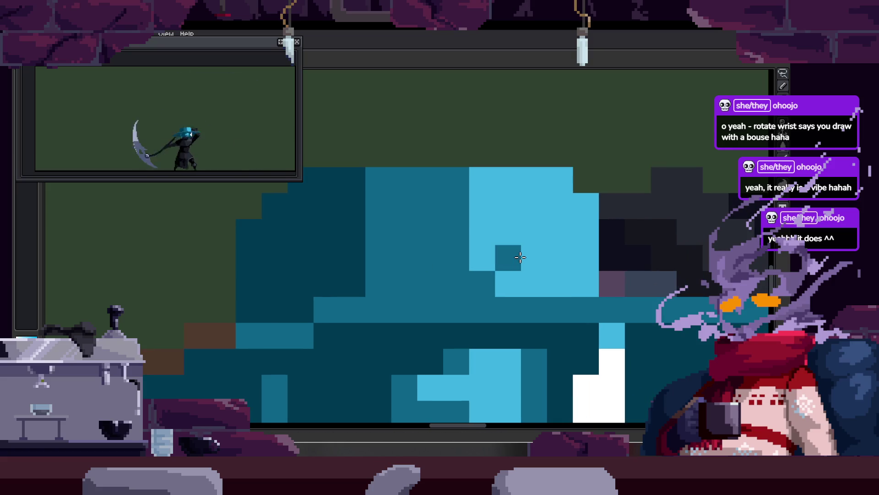
Draw a dark teal column down the crown's left edge with one pixel below it.
{"action": "left_click_drag", "start_coordinate": [381, 263], "coordinate": [491, 254]}
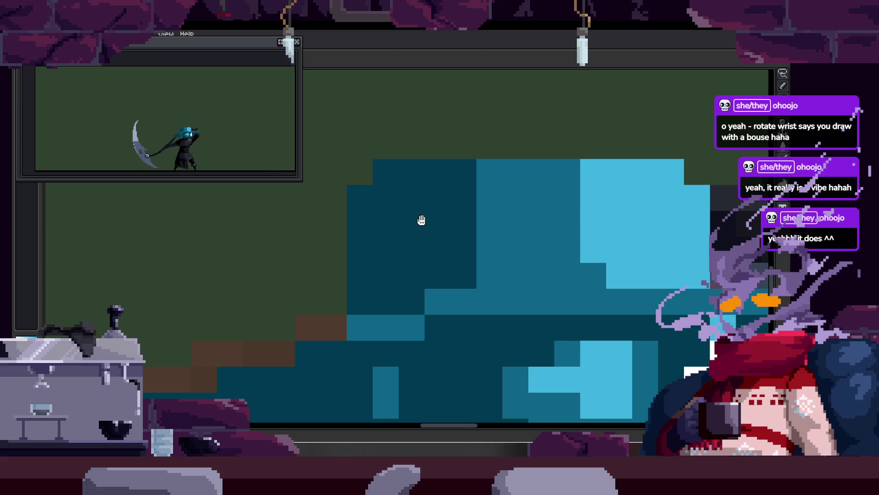
{"action": "scroll", "coordinate": [387, 207], "scroll_direction": "down", "scroll_amount": 2}
{"action": "scroll", "coordinate": [343, 209], "scroll_direction": "up", "scroll_amount": 2}
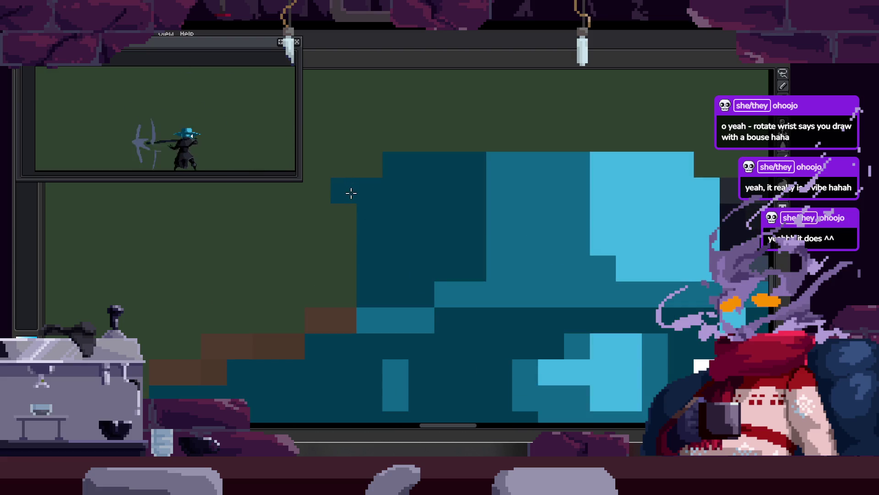
{"action": "left_click_drag", "start_coordinate": [351, 193], "coordinate": [345, 243]}
{"action": "left_click", "coordinate": [348, 255]}
Add more dark teal pixels to the crown and its lower left.
{"action": "scroll", "coordinate": [426, 267], "scroll_direction": "up", "scroll_amount": 2}
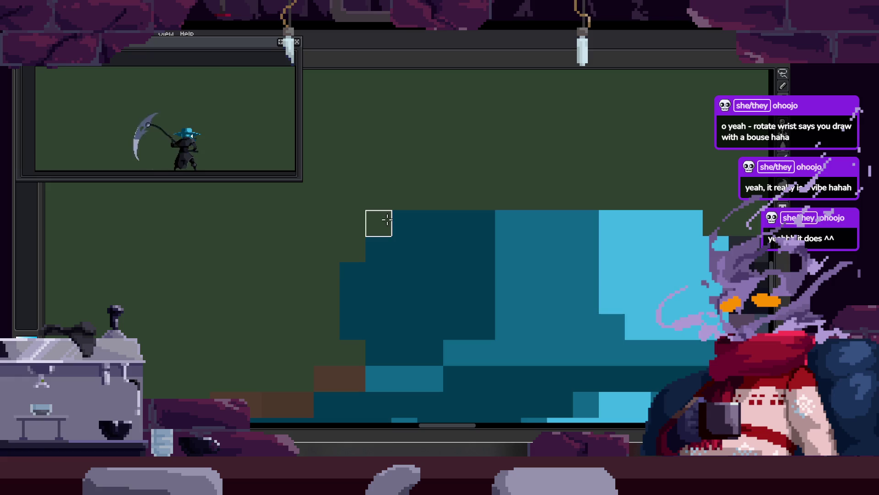
{"action": "scroll", "coordinate": [414, 249], "scroll_direction": "down", "scroll_amount": 1}
{"action": "left_click", "coordinate": [353, 199]}
{"action": "scroll", "coordinate": [376, 229], "scroll_direction": "down", "scroll_amount": 1}
{"action": "scroll", "coordinate": [404, 261], "scroll_direction": "up", "scroll_amount": 1}
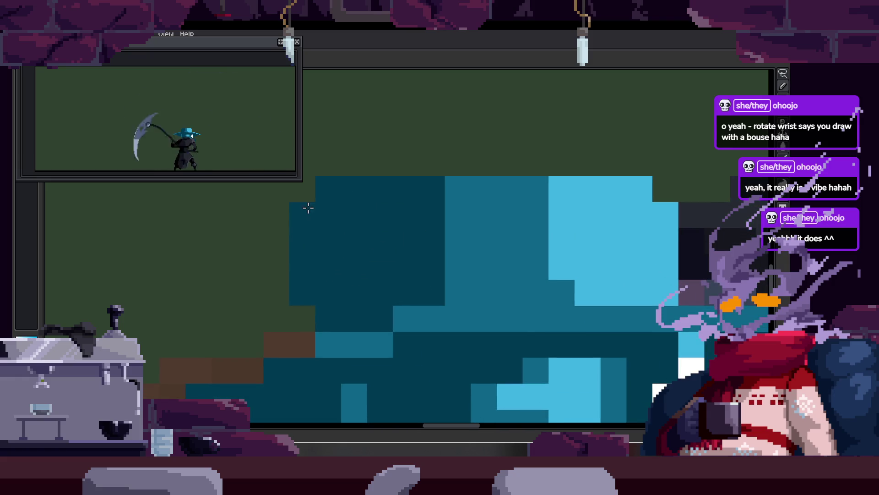
{"action": "left_click", "coordinate": [305, 343]}
{"action": "left_click", "coordinate": [355, 344]}
{"action": "scroll", "coordinate": [345, 294], "scroll_direction": "down", "scroll_amount": 2}
{"action": "scroll", "coordinate": [364, 278], "scroll_direction": "down", "scroll_amount": 2}
Two frames ahead, recolour the teal brim pixels to gray and black.
{"action": "key", "text": "Right"}
{"action": "key", "text": "Right"}
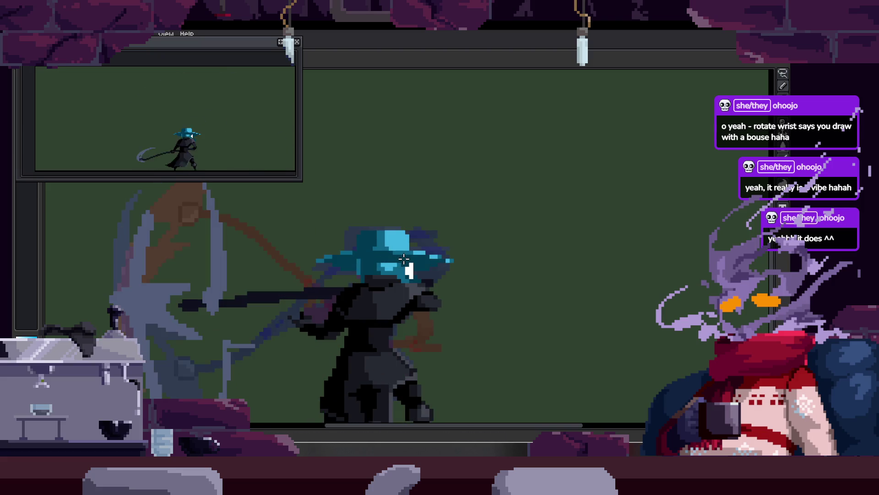
{"action": "key", "text": "Right"}
{"action": "scroll", "coordinate": [403, 241], "scroll_direction": "up", "scroll_amount": 4}
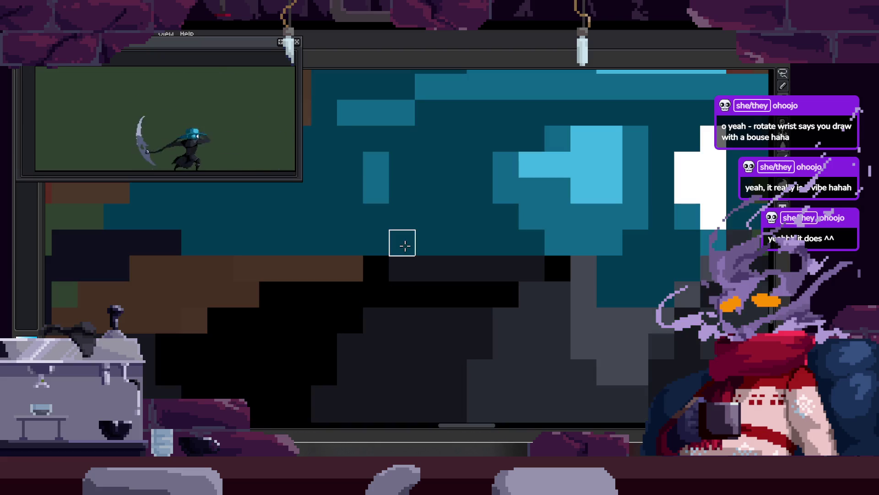
{"action": "scroll", "coordinate": [470, 289], "scroll_direction": "up", "scroll_amount": 1}
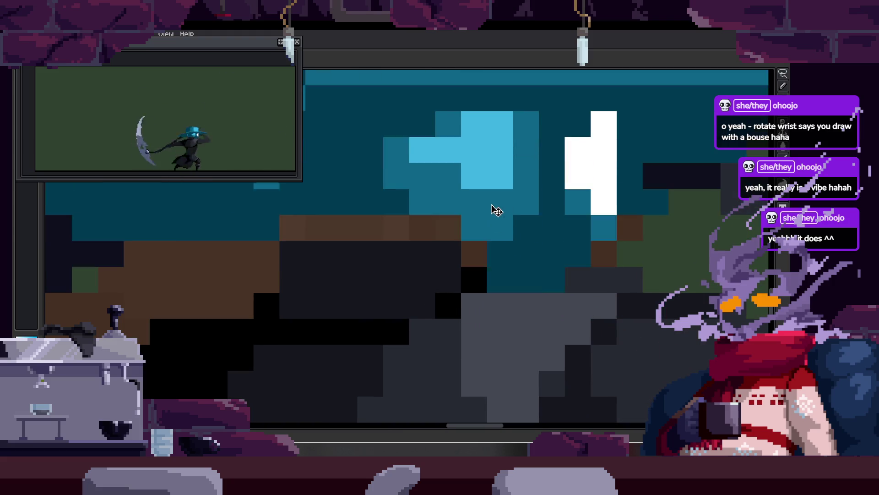
{"action": "mouse_move", "coordinate": [467, 280]}
{"action": "left_mouse_down"}
{"action": "mouse_move", "coordinate": [451, 261]}
{"action": "mouse_move", "coordinate": [289, 253]}
{"action": "left_mouse_up"}
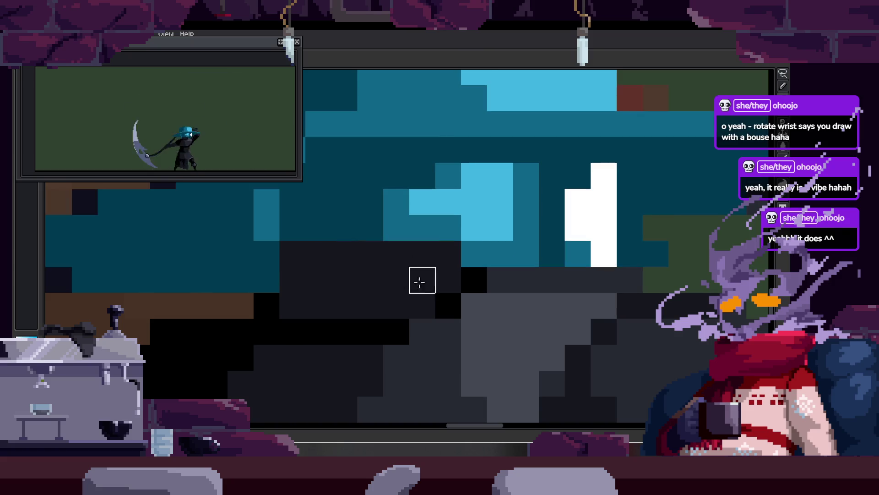
Touch up the hat with a few teal pixels.
{"action": "scroll", "coordinate": [515, 244], "scroll_direction": "down", "scroll_amount": 3}
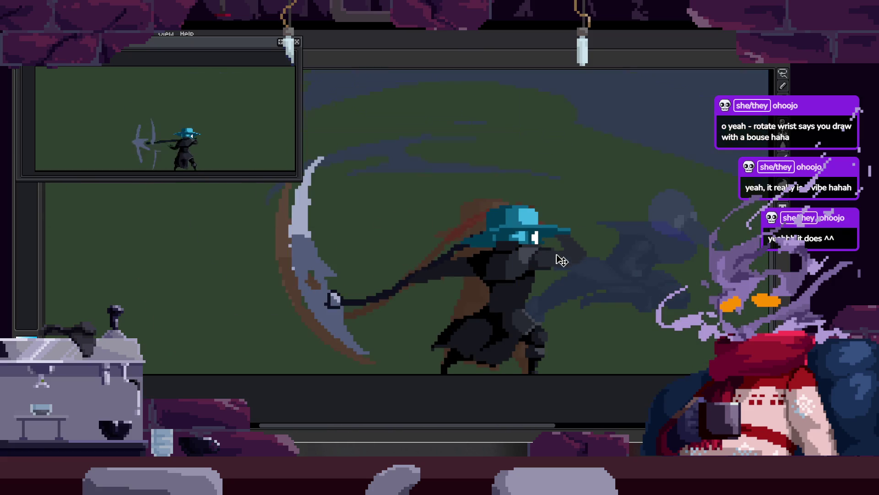
{"action": "scroll", "coordinate": [511, 191], "scroll_direction": "up", "scroll_amount": 3}
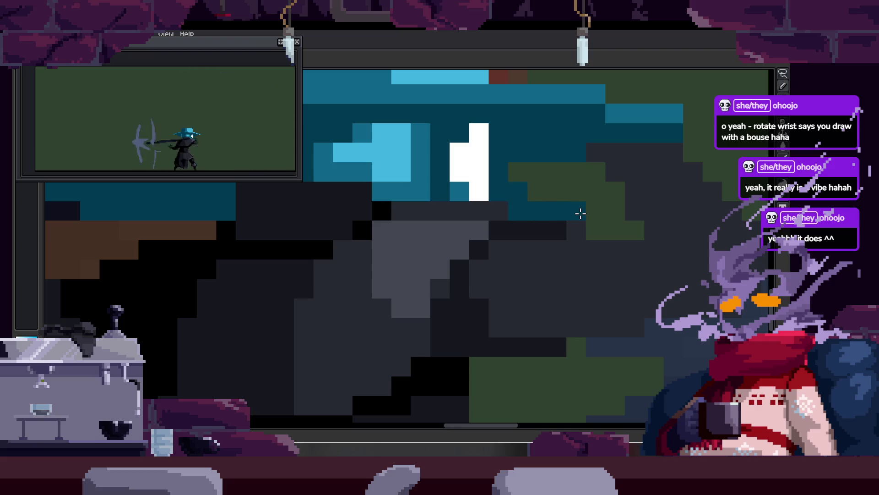
{"action": "scroll", "coordinate": [580, 213], "scroll_direction": "down", "scroll_amount": 3}
{"action": "scroll", "coordinate": [399, 274], "scroll_direction": "up", "scroll_amount": 3}
{"action": "left_click", "coordinate": [411, 240]}
{"action": "left_click_drag", "start_coordinate": [585, 314], "coordinate": [545, 305]}
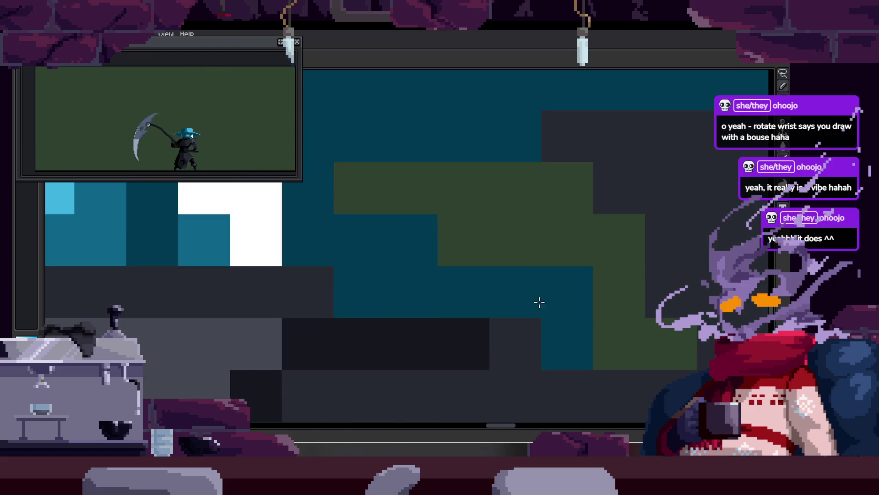
Zoom out and play the scythe attack animation.
{"action": "scroll", "coordinate": [613, 335], "scroll_direction": "down", "scroll_amount": 3}
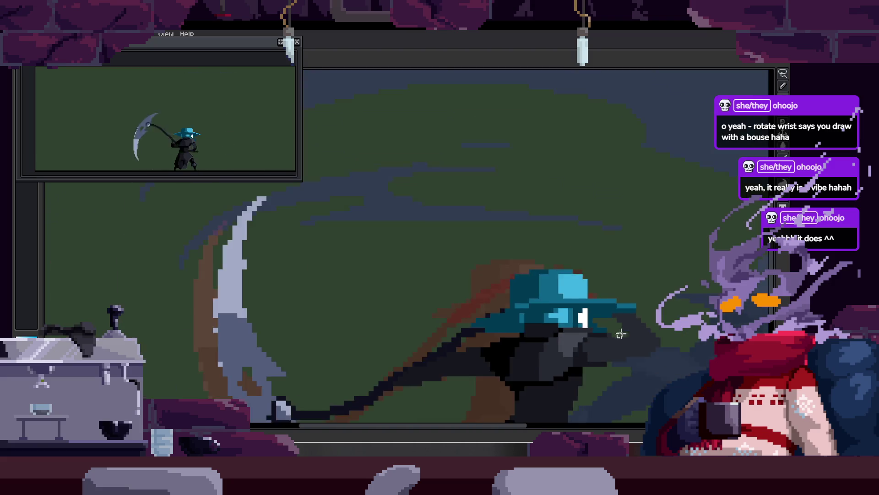
{"action": "scroll", "coordinate": [620, 334], "scroll_direction": "down", "scroll_amount": 3}
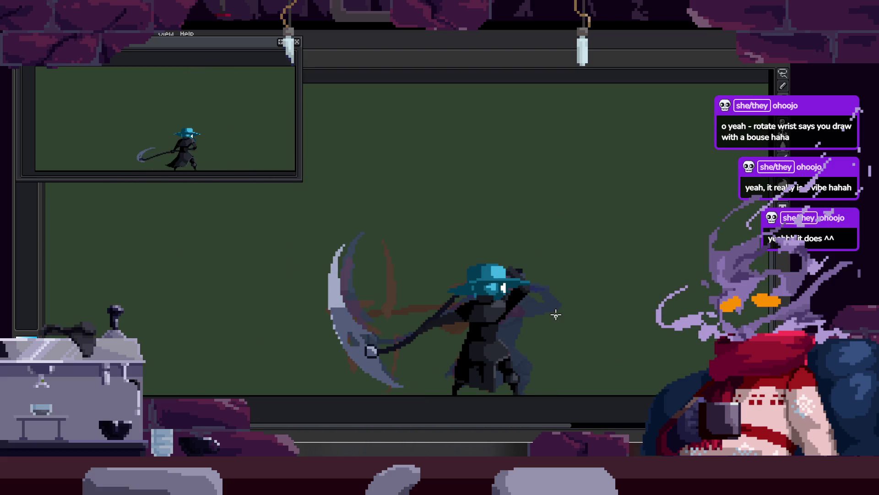
{"action": "key", "text": "Return"}
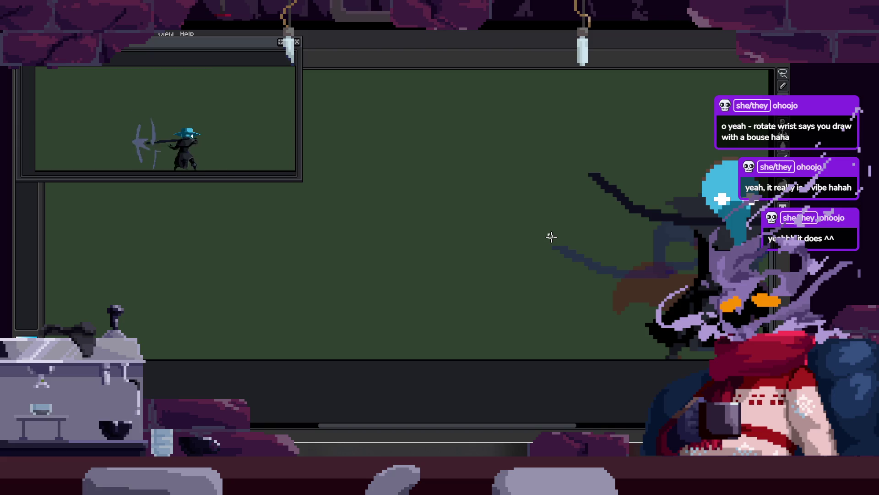
Sketch a light-blue ellipse for the hat brim, then undo it.
{"action": "left_click_drag", "start_coordinate": [559, 236], "coordinate": [449, 257]}
{"action": "scroll", "coordinate": [481, 247], "scroll_direction": "down", "scroll_amount": 3}
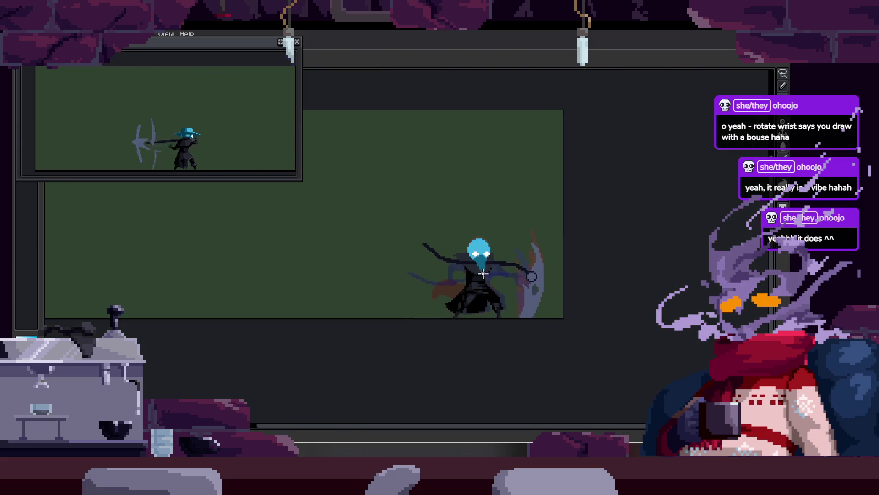
{"action": "scroll", "coordinate": [490, 254], "scroll_direction": "up", "scroll_amount": 3}
{"action": "scroll", "coordinate": [463, 255], "scroll_direction": "up", "scroll_amount": 2}
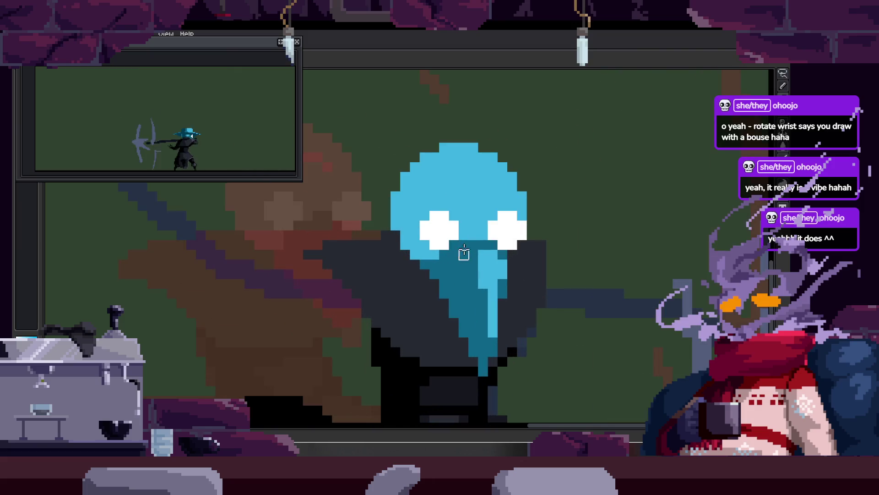
{"action": "scroll", "coordinate": [357, 249], "scroll_direction": "down", "scroll_amount": 2}
{"action": "scroll", "coordinate": [356, 248], "scroll_direction": "down", "scroll_amount": 2}
{"action": "scroll", "coordinate": [357, 249], "scroll_direction": "up", "scroll_amount": 3}
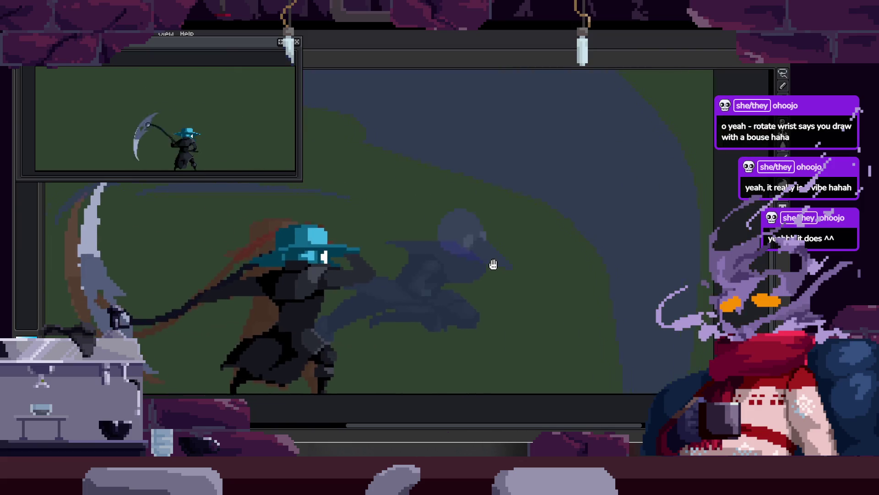
{"action": "scroll", "coordinate": [534, 228], "scroll_direction": "down", "scroll_amount": 1}
{"action": "scroll", "coordinate": [534, 228], "scroll_direction": "up", "scroll_amount": 1}
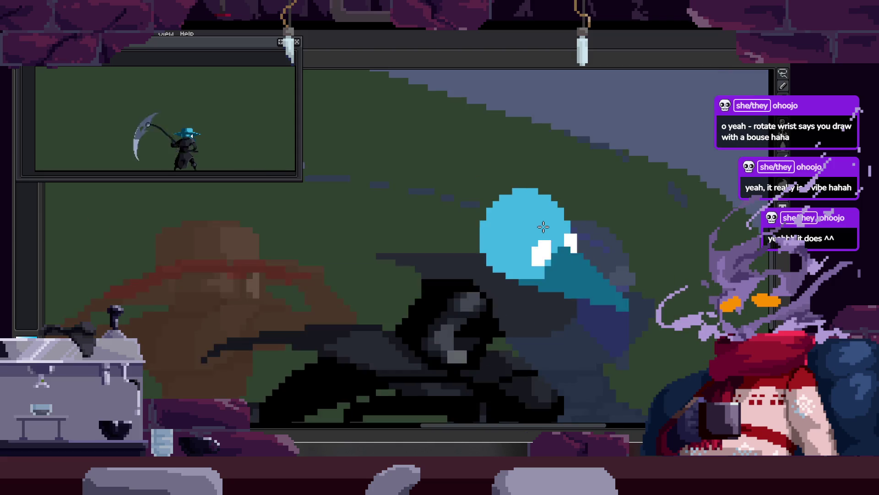
{"action": "scroll", "coordinate": [545, 246], "scroll_direction": "up", "scroll_amount": 2}
{"action": "scroll", "coordinate": [422, 231], "scroll_direction": "down", "scroll_amount": 1}
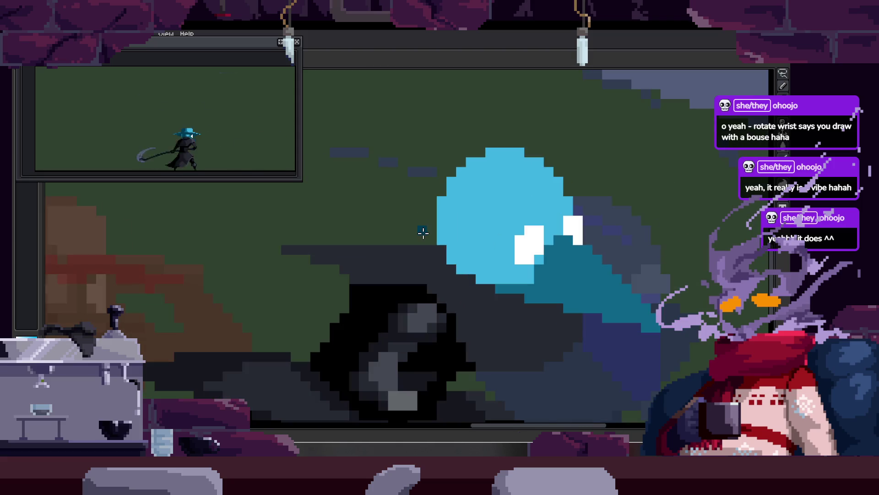
{"action": "scroll", "coordinate": [425, 253], "scroll_direction": "up", "scroll_amount": 1}
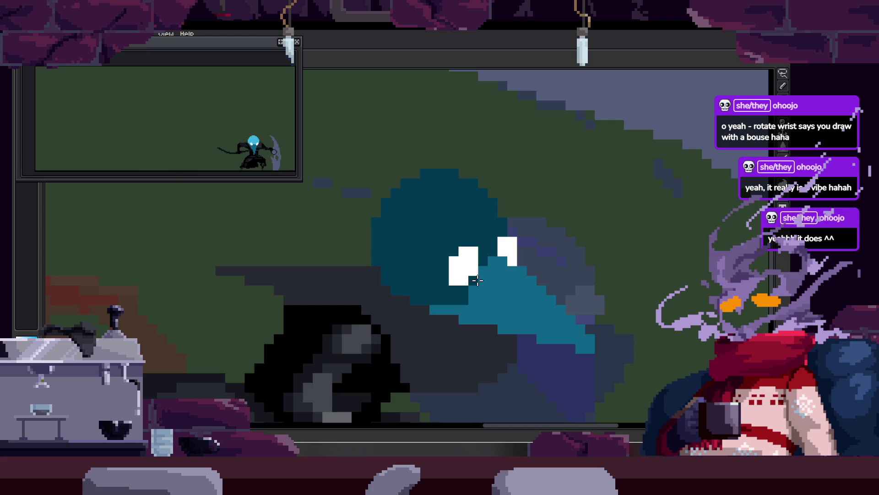
{"action": "scroll", "coordinate": [486, 275], "scroll_direction": "down", "scroll_amount": 1}
{"action": "scroll", "coordinate": [246, 268], "scroll_direction": "up", "scroll_amount": 1}
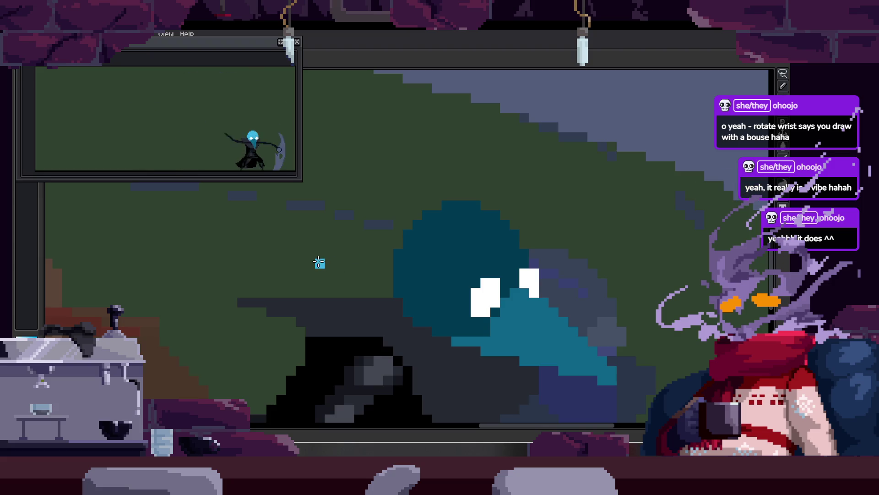
{"action": "mouse_move", "coordinate": [315, 268]}
{"action": "left_mouse_down"}
{"action": "mouse_move", "coordinate": [641, 180]}
{"action": "mouse_move", "coordinate": [610, 166]}
{"action": "left_mouse_up"}
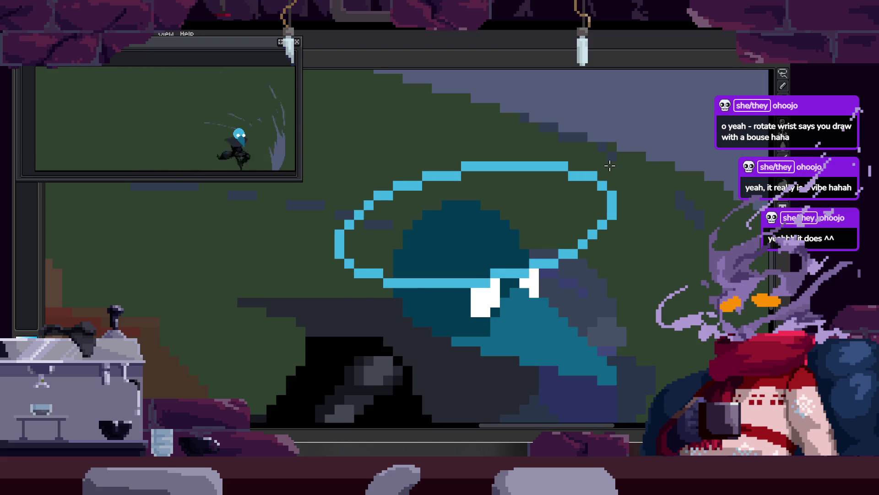
{"action": "key", "text": "ctrl+z"}
Pan toward the character's head and save the file.
{"action": "left_click_drag", "start_coordinate": [544, 157], "coordinate": [471, 293]}
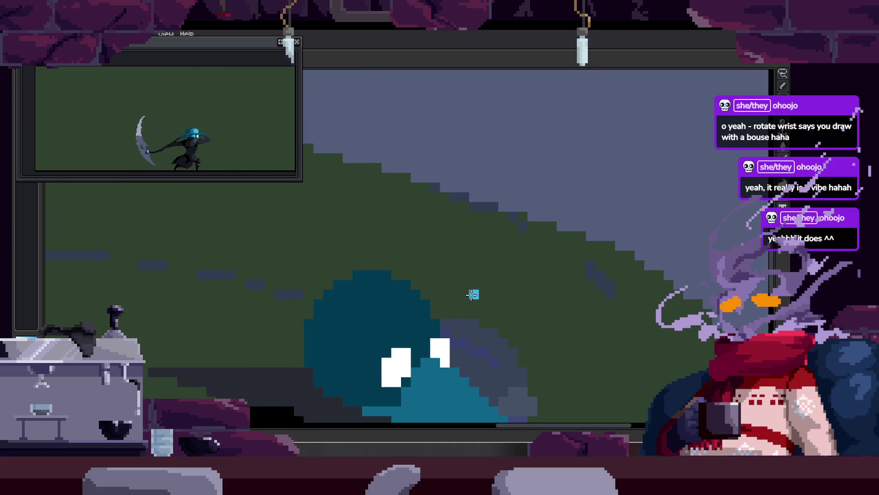
{"action": "scroll", "coordinate": [472, 293], "scroll_direction": "down", "scroll_amount": 2}
{"action": "scroll", "coordinate": [465, 284], "scroll_direction": "up", "scroll_amount": 1}
{"action": "scroll", "coordinate": [436, 282], "scroll_direction": "up", "scroll_amount": 1}
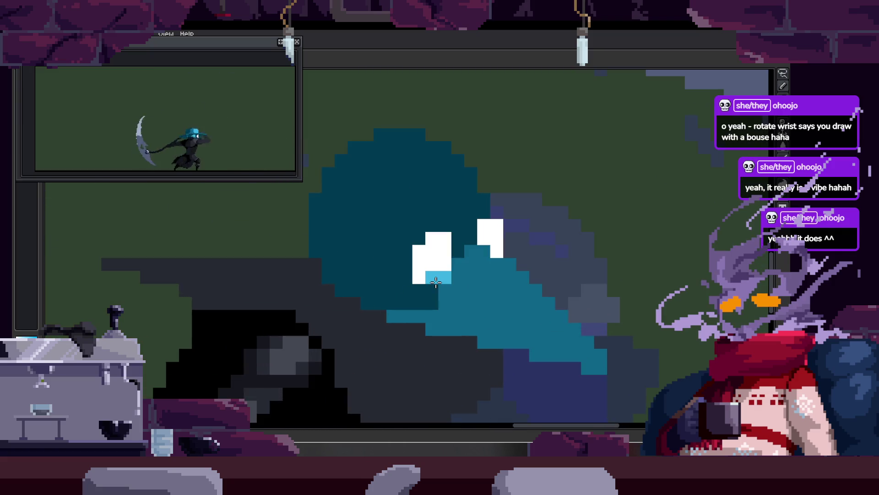
{"action": "key", "text": "ctrl+s"}
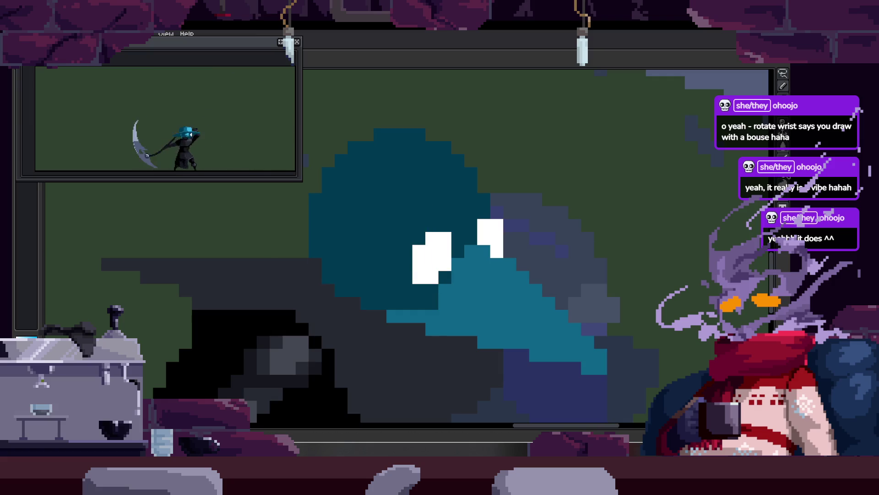
Delete the ellipse attempt above the head and move two frames ahead.
{"action": "scroll", "coordinate": [380, 307], "scroll_direction": "down", "scroll_amount": 2}
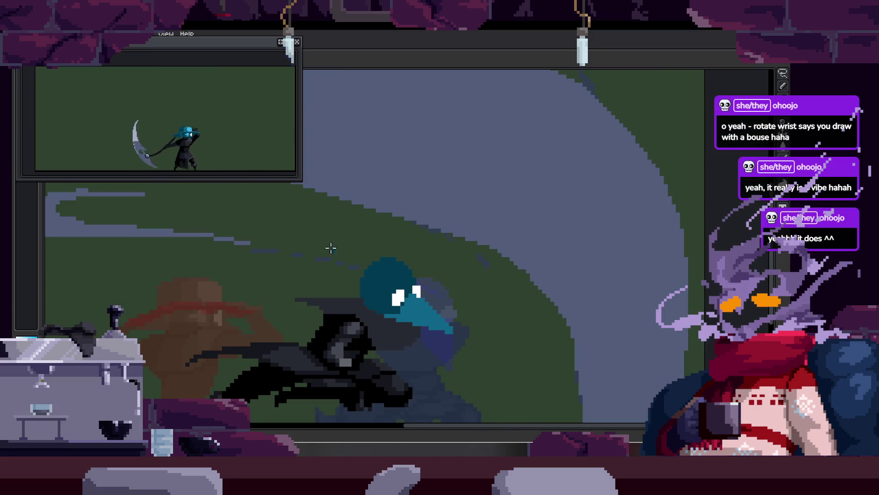
{"action": "left_click_drag", "start_coordinate": [423, 252], "coordinate": [415, 229]}
{"action": "key", "text": "Delete"}
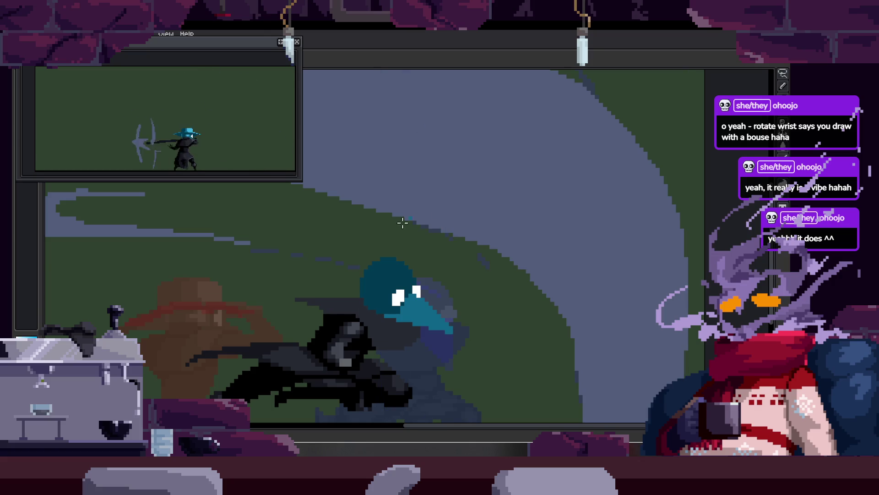
{"action": "key", "text": "Right"}
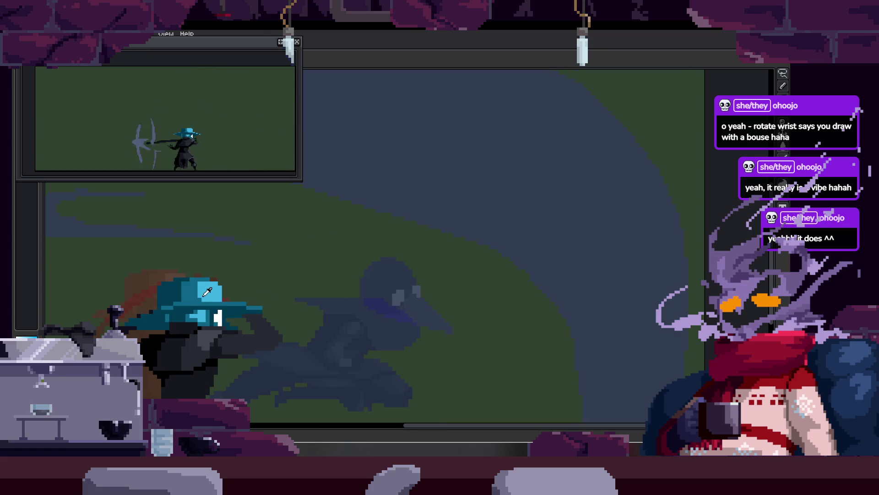
{"action": "key", "text": "Right"}
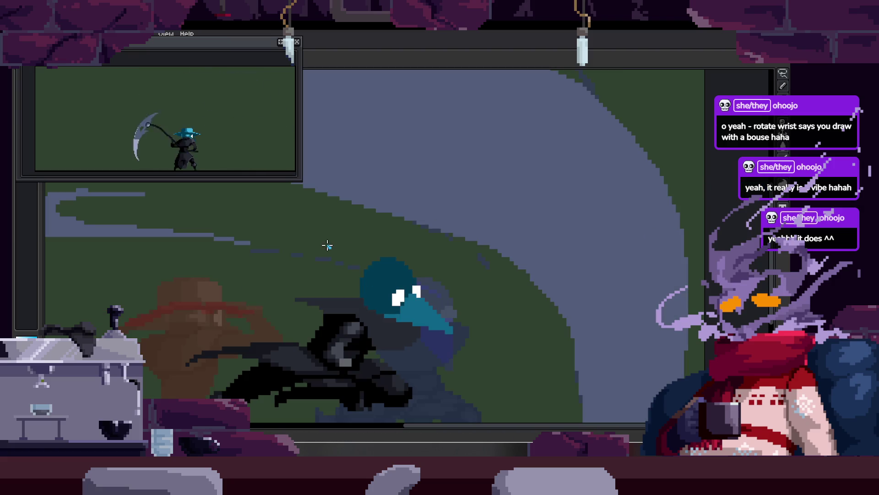
Draw a flat horizontal cyan brim ellipse above the head.
{"action": "left_click_drag", "start_coordinate": [326, 245], "coordinate": [459, 212]}
{"action": "key", "text": "ctrl+z"}
{"action": "left_click_drag", "start_coordinate": [326, 248], "coordinate": [463, 202]}
{"action": "key", "text": "ctrl+z"}
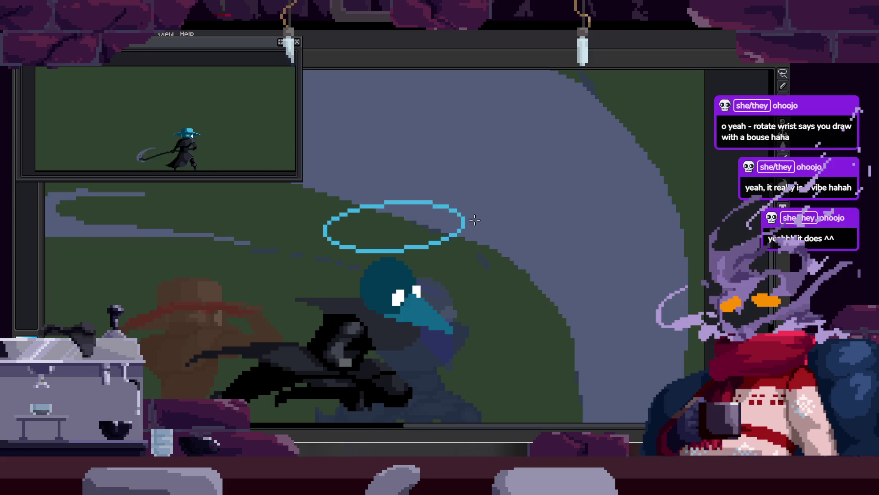
{"action": "mouse_move", "coordinate": [327, 248]}
{"action": "left_mouse_down"}
{"action": "mouse_move", "coordinate": [472, 217]}
{"action": "mouse_move", "coordinate": [456, 200]}
{"action": "left_mouse_up"}
Fill the brim with solid cyan and move it down onto the head.
{"action": "key", "text": "w"}
{"action": "left_click", "coordinate": [416, 232]}
{"action": "left_click_drag", "start_coordinate": [416, 232], "coordinate": [417, 288]}
{"action": "scroll", "coordinate": [515, 312], "scroll_direction": "down", "scroll_amount": 1}
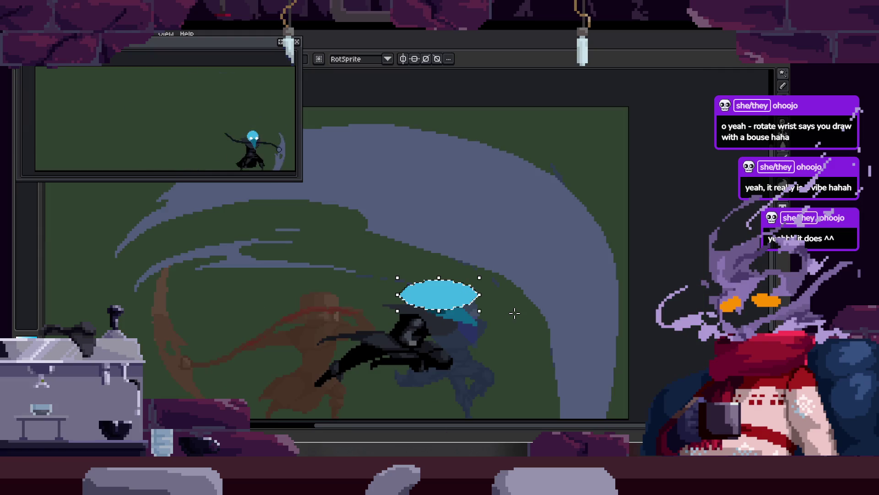
{"action": "key", "text": "ctrl+d"}
{"action": "key", "text": "g"}
{"action": "scroll", "coordinate": [447, 319], "scroll_direction": "up", "scroll_amount": 1}
{"action": "scroll", "coordinate": [447, 320], "scroll_direction": "down", "scroll_amount": 1}
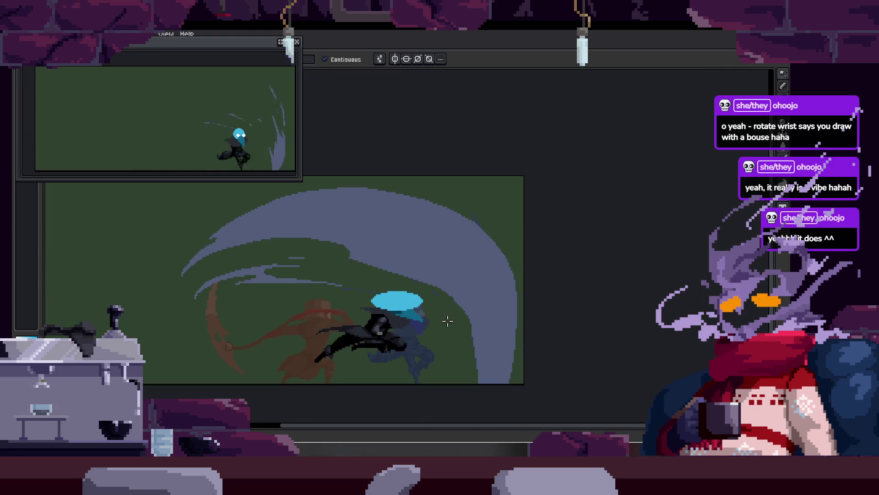
{"action": "scroll", "coordinate": [418, 315], "scroll_direction": "up", "scroll_amount": 2}
{"action": "key", "text": "ctrl+z"}
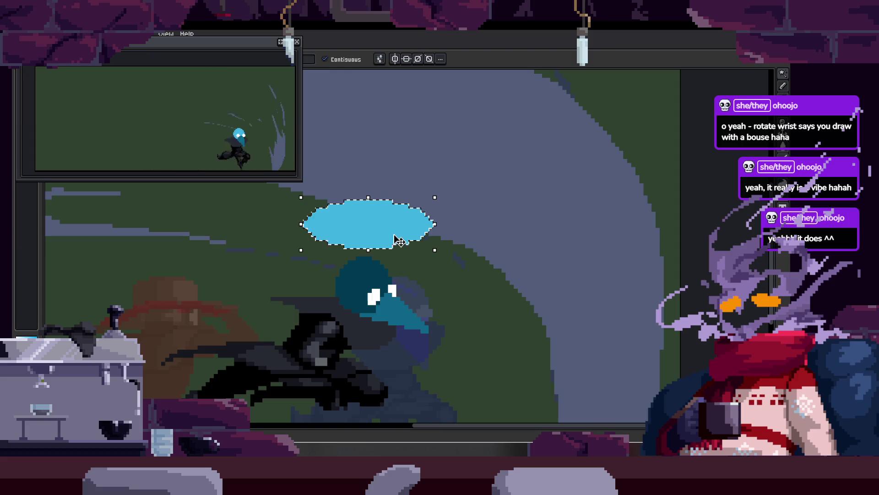
{"action": "mouse_move", "coordinate": [398, 241]}
{"action": "left_mouse_down"}
{"action": "mouse_move", "coordinate": [398, 291]}
{"action": "mouse_move", "coordinate": [399, 222]}
{"action": "left_mouse_up"}
{"action": "scroll", "coordinate": [367, 256], "scroll_direction": "up", "scroll_amount": 3}
{"action": "key", "text": "ctrl+d"}
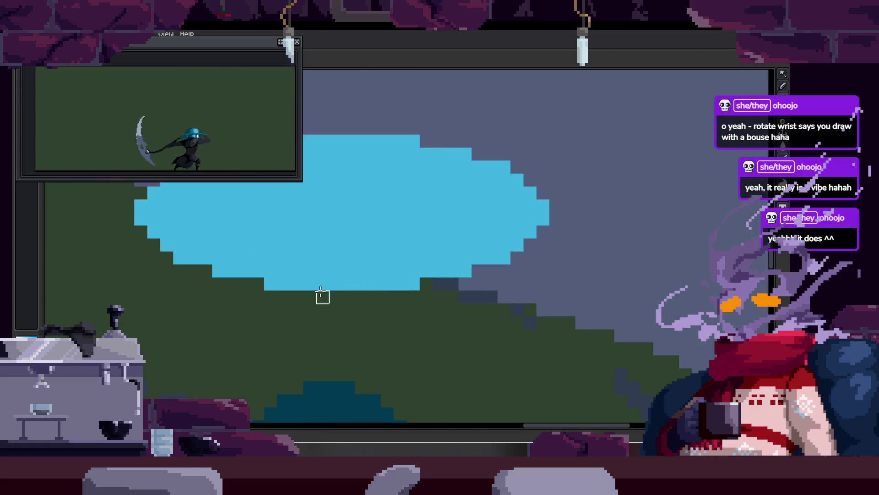
Reshape the brim's lower edge, adding cyan along its lower right and filling the gap.
{"action": "mouse_move", "coordinate": [336, 271]}
{"action": "left_mouse_down"}
{"action": "mouse_move", "coordinate": [504, 256]}
{"action": "mouse_move", "coordinate": [452, 258]}
{"action": "mouse_move", "coordinate": [522, 244]}
{"action": "left_mouse_up"}
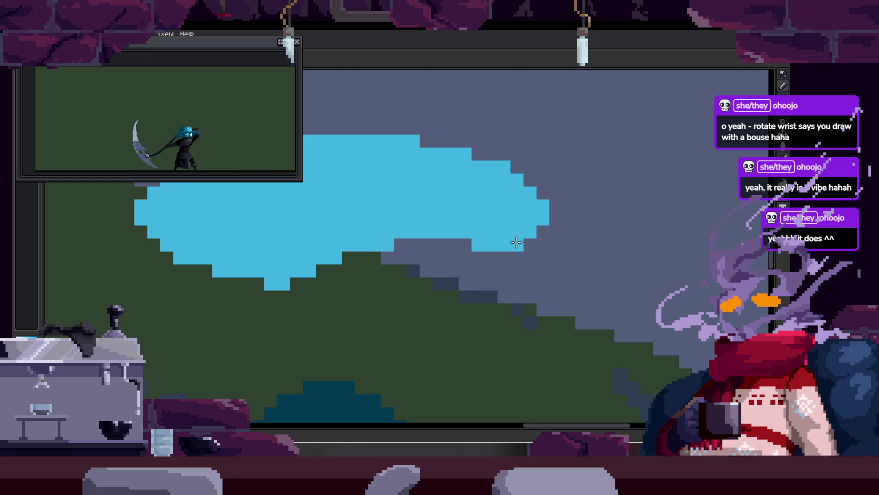
{"action": "left_click_drag", "start_coordinate": [353, 286], "coordinate": [404, 310]}
{"action": "scroll", "coordinate": [439, 307], "scroll_direction": "down", "scroll_amount": 3}
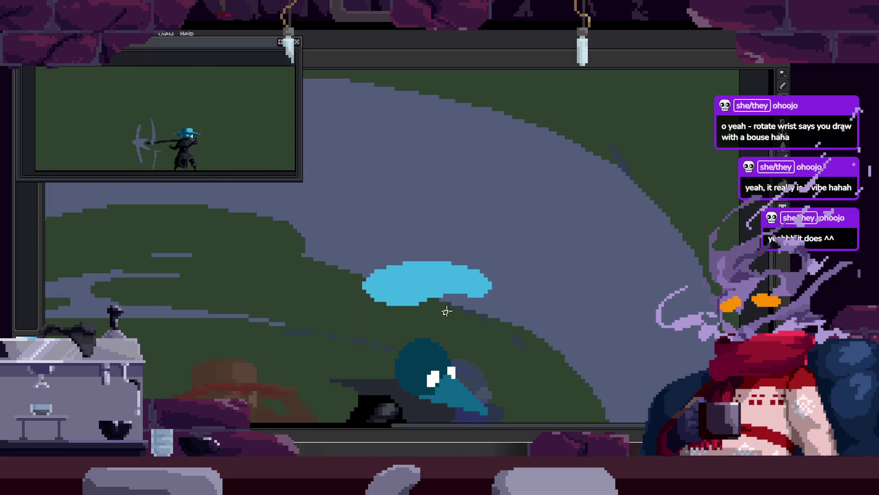
{"action": "left_click_drag", "start_coordinate": [457, 226], "coordinate": [359, 318]}
{"action": "scroll", "coordinate": [468, 195], "scroll_direction": "up", "scroll_amount": 1}
{"action": "left_click_drag", "start_coordinate": [468, 196], "coordinate": [466, 294]}
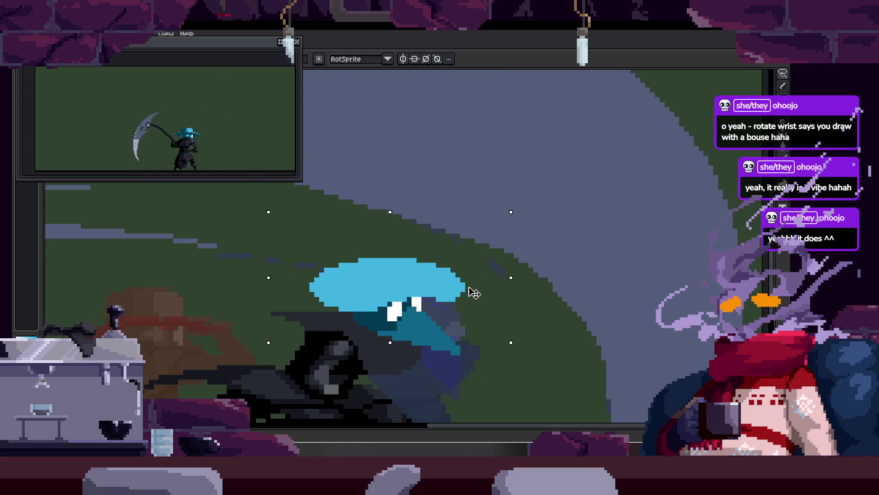
{"action": "key", "text": "ctrl+z"}
{"action": "scroll", "coordinate": [425, 200], "scroll_direction": "up", "scroll_amount": 3}
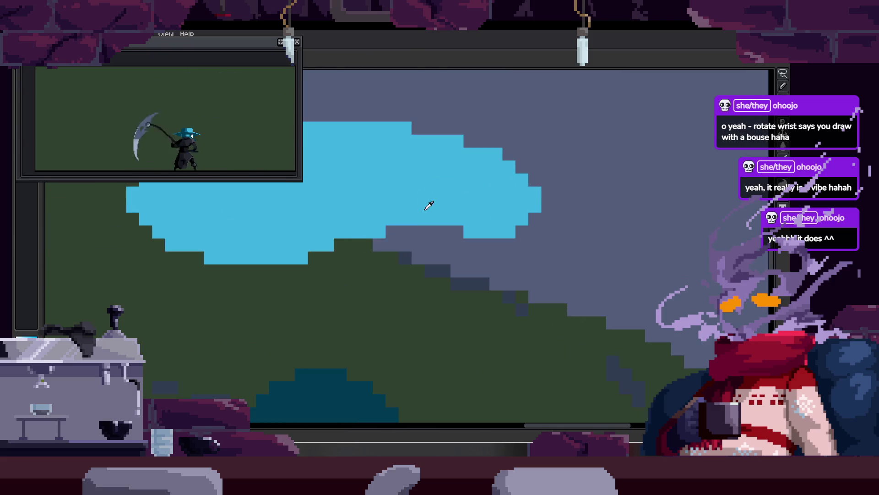
{"action": "mouse_move", "coordinate": [430, 238]}
{"action": "left_mouse_down"}
{"action": "mouse_move", "coordinate": [461, 232]}
{"action": "mouse_move", "coordinate": [389, 232]}
{"action": "left_mouse_up"}
Erase the stray cyan below the brim.
{"action": "scroll", "coordinate": [440, 271], "scroll_direction": "up", "scroll_amount": 1}
{"action": "key", "text": "e"}
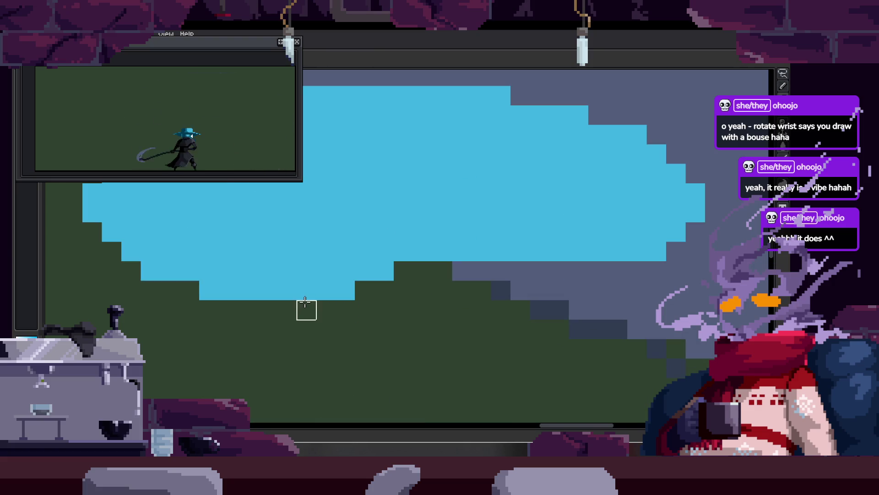
{"action": "left_click_drag", "start_coordinate": [306, 308], "coordinate": [487, 242]}
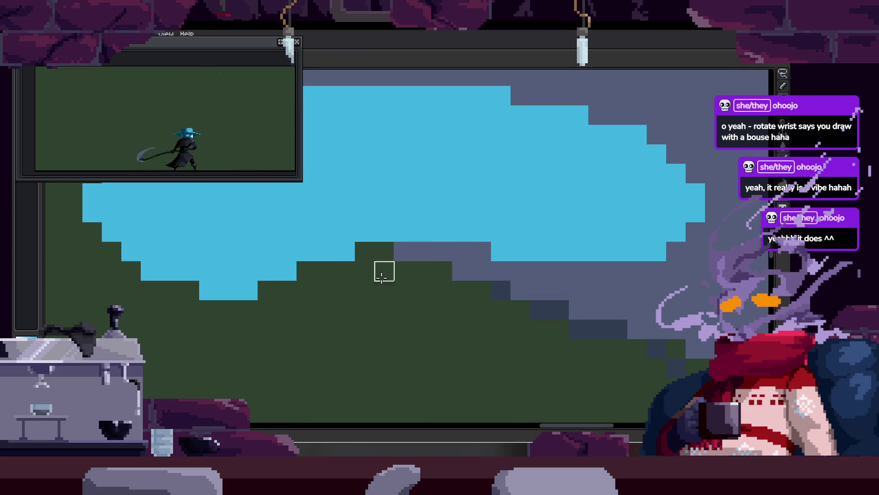
Try raising the brim's top edge, then undo the bump.
{"action": "left_click_drag", "start_coordinate": [423, 251], "coordinate": [463, 308]}
{"action": "scroll", "coordinate": [498, 254], "scroll_direction": "up", "scroll_amount": 1}
{"action": "mouse_move", "coordinate": [492, 158]}
{"action": "left_mouse_down"}
{"action": "mouse_move", "coordinate": [595, 169]}
{"action": "mouse_move", "coordinate": [584, 174]}
{"action": "left_mouse_up"}
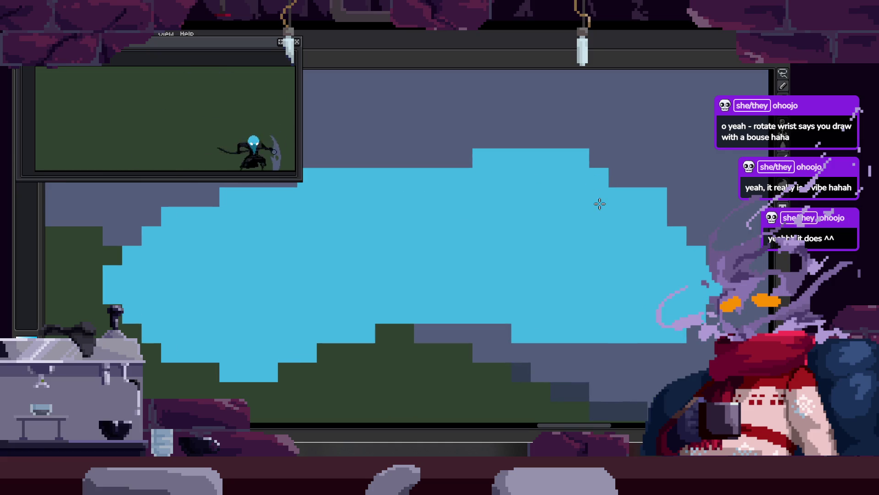
{"action": "key", "text": "ctrl+z"}
{"action": "scroll", "coordinate": [506, 240], "scroll_direction": "down", "scroll_amount": 1}
{"action": "scroll", "coordinate": [497, 262], "scroll_direction": "down", "scroll_amount": 1}
Pan over and zoom in closely on the blue hat shape.
{"action": "left_click_drag", "start_coordinate": [498, 262], "coordinate": [454, 166]}
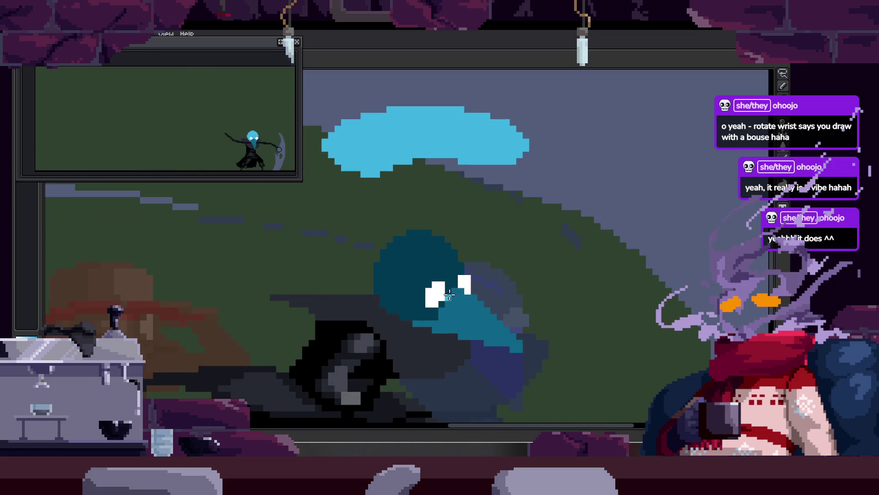
{"action": "scroll", "coordinate": [408, 250], "scroll_direction": "up", "scroll_amount": 1}
{"action": "mouse_move", "coordinate": [408, 130]}
{"action": "left_mouse_down"}
{"action": "mouse_move", "coordinate": [407, 251]}
{"action": "mouse_move", "coordinate": [337, 248]}
{"action": "left_mouse_up"}
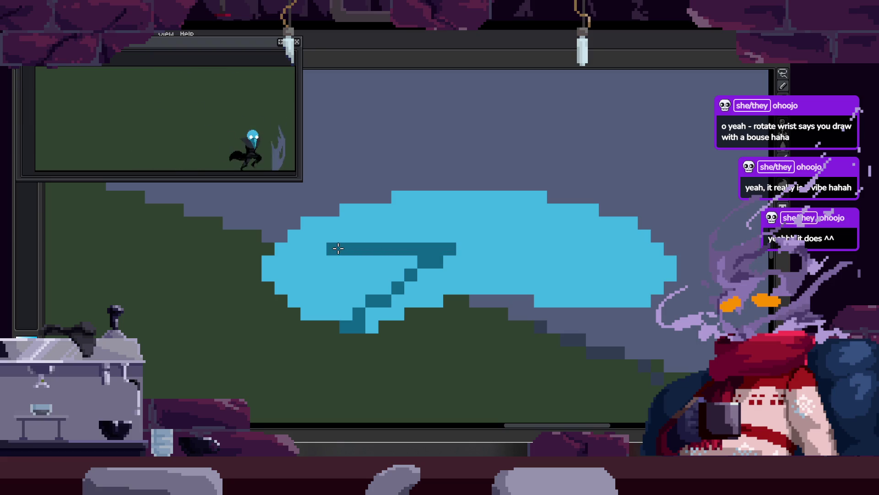
Flood-fill the hat's left part with dark teal using the Paint Bucket.
{"action": "key", "text": "g"}
{"action": "left_click", "coordinate": [341, 273]}
{"action": "scroll", "coordinate": [490, 263], "scroll_direction": "right", "scroll_amount": 3}
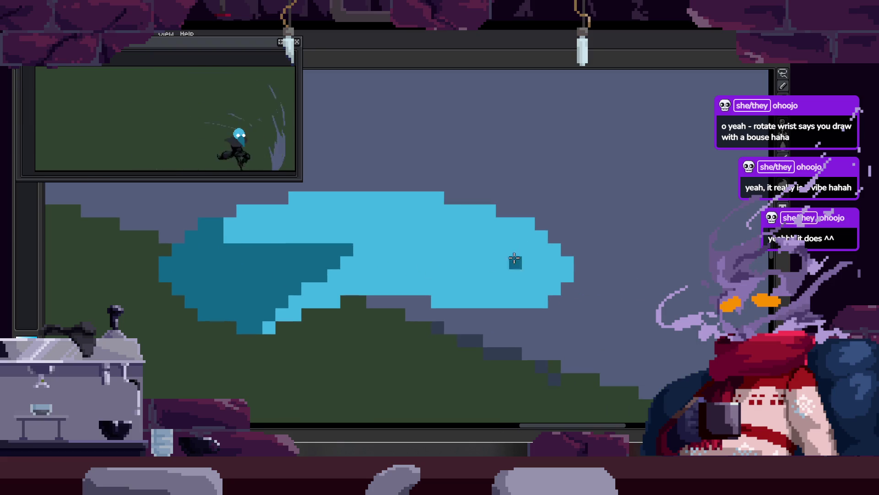
{"action": "scroll", "coordinate": [496, 297], "scroll_direction": "down", "scroll_amount": 2}
{"action": "scroll", "coordinate": [425, 217], "scroll_direction": "down", "scroll_amount": 3}
{"action": "scroll", "coordinate": [413, 284], "scroll_direction": "up", "scroll_amount": 2}
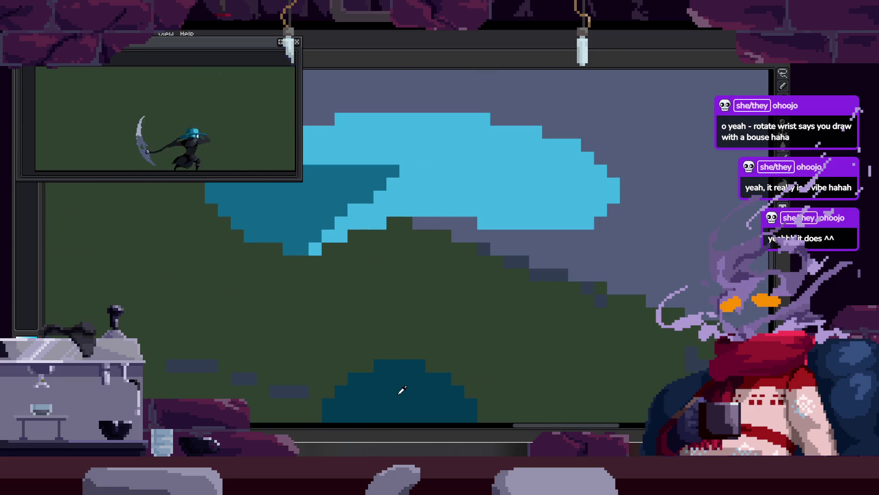
{"action": "scroll", "coordinate": [378, 243], "scroll_direction": "down", "scroll_amount": 1}
{"action": "scroll", "coordinate": [384, 236], "scroll_direction": "down", "scroll_amount": 1}
{"action": "scroll", "coordinate": [412, 220], "scroll_direction": "up", "scroll_amount": 2}
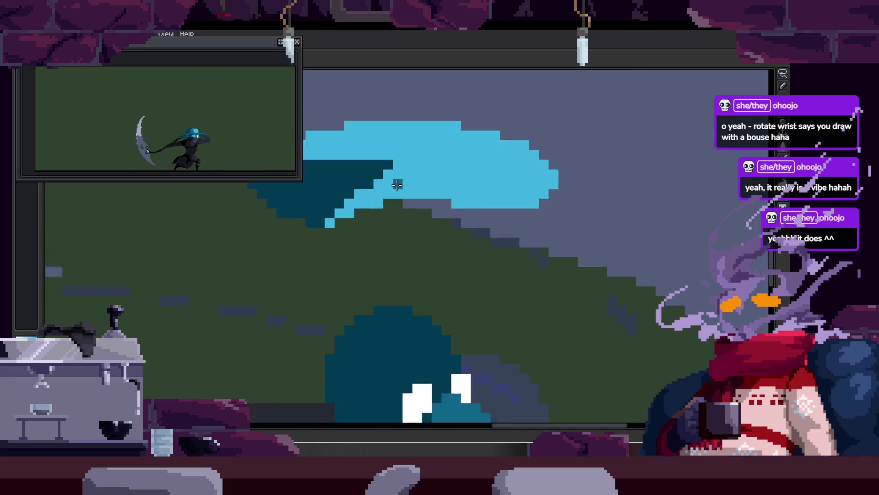
{"action": "scroll", "coordinate": [480, 192], "scroll_direction": "up", "scroll_amount": 2}
{"action": "scroll", "coordinate": [540, 164], "scroll_direction": "up", "scroll_amount": 1}
{"action": "scroll", "coordinate": [424, 202], "scroll_direction": "down", "scroll_amount": 2}
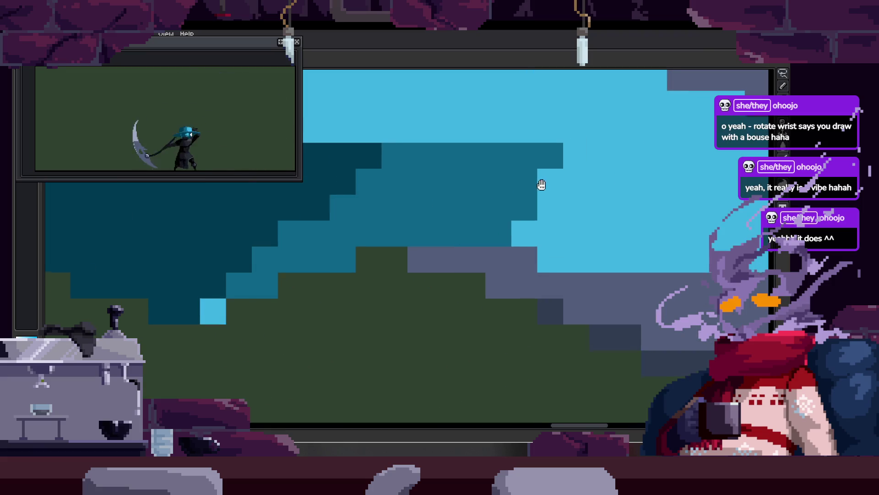
{"action": "scroll", "coordinate": [320, 290], "scroll_direction": "up", "scroll_amount": 1}
{"action": "scroll", "coordinate": [448, 255], "scroll_direction": "up", "scroll_amount": 1}
{"action": "scroll", "coordinate": [448, 255], "scroll_direction": "down", "scroll_amount": 1}
{"action": "scroll", "coordinate": [418, 218], "scroll_direction": "up", "scroll_amount": 2}
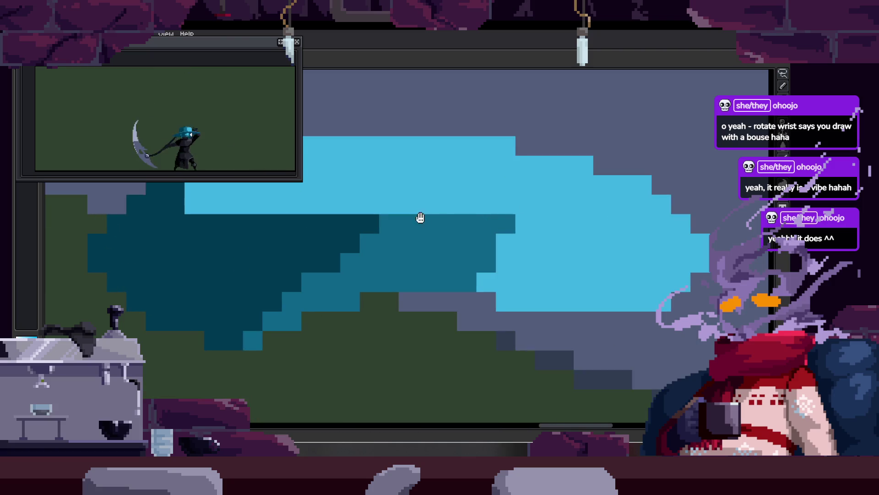
{"action": "scroll", "coordinate": [375, 256], "scroll_direction": "up", "scroll_amount": 1}
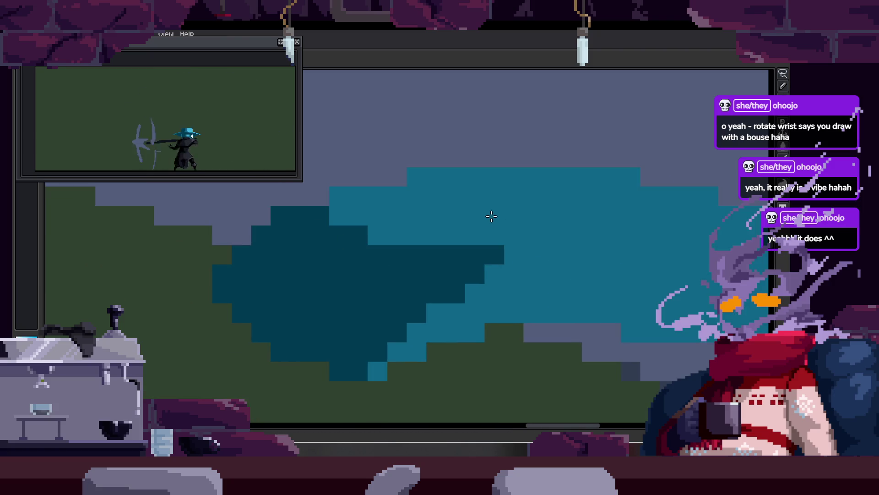
{"action": "scroll", "coordinate": [527, 256], "scroll_direction": "down", "scroll_amount": 1}
{"action": "scroll", "coordinate": [550, 263], "scroll_direction": "up", "scroll_amount": 1}
Paint the hat's middle area teal over the light blue.
{"action": "left_click", "coordinate": [553, 266]}
{"action": "left_click_drag", "start_coordinate": [554, 207], "coordinate": [566, 229]}
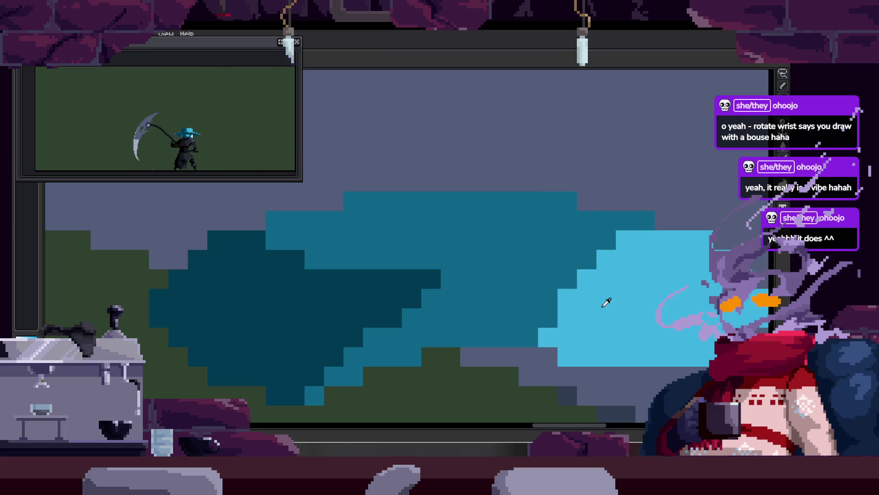
{"action": "scroll", "coordinate": [606, 302], "scroll_direction": "down", "scroll_amount": 2}
{"action": "scroll", "coordinate": [595, 320], "scroll_direction": "down", "scroll_amount": 1}
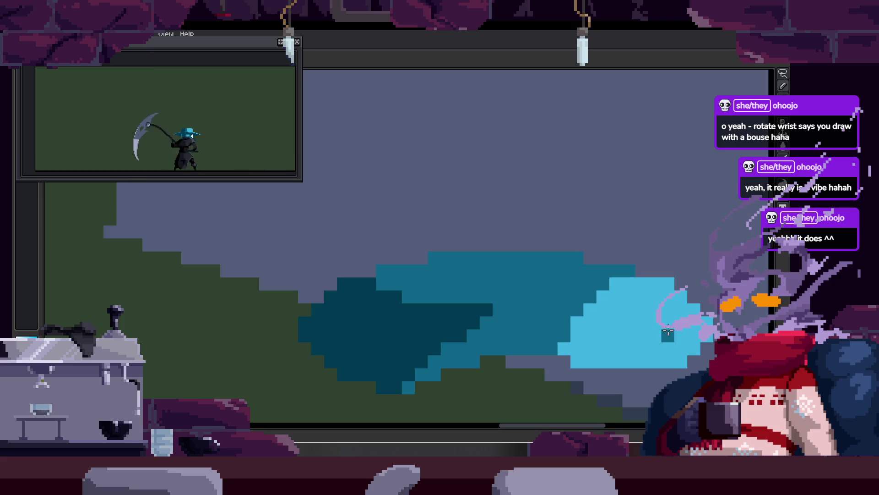
{"action": "scroll", "coordinate": [668, 333], "scroll_direction": "up", "scroll_amount": 3}
Add dark-teal shading strokes across the hat's lower parts, then lasso-select the hat.
{"action": "left_click_drag", "start_coordinate": [488, 300], "coordinate": [528, 300]}
{"action": "left_click_drag", "start_coordinate": [567, 261], "coordinate": [567, 300]}
{"action": "left_click", "coordinate": [450, 300]}
{"action": "left_click_drag", "start_coordinate": [489, 340], "coordinate": [528, 340]}
{"action": "left_click", "coordinate": [488, 261]}
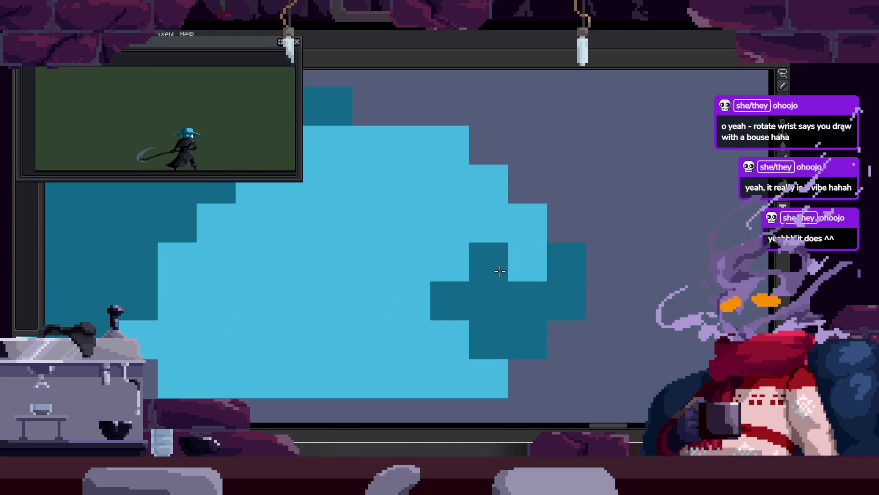
{"action": "left_click_drag", "start_coordinate": [528, 268], "coordinate": [410, 268]}
{"action": "scroll", "coordinate": [494, 321], "scroll_direction": "down", "scroll_amount": 3}
{"action": "key", "text": "q"}
{"action": "left_click_drag", "start_coordinate": [536, 260], "coordinate": [497, 251]}
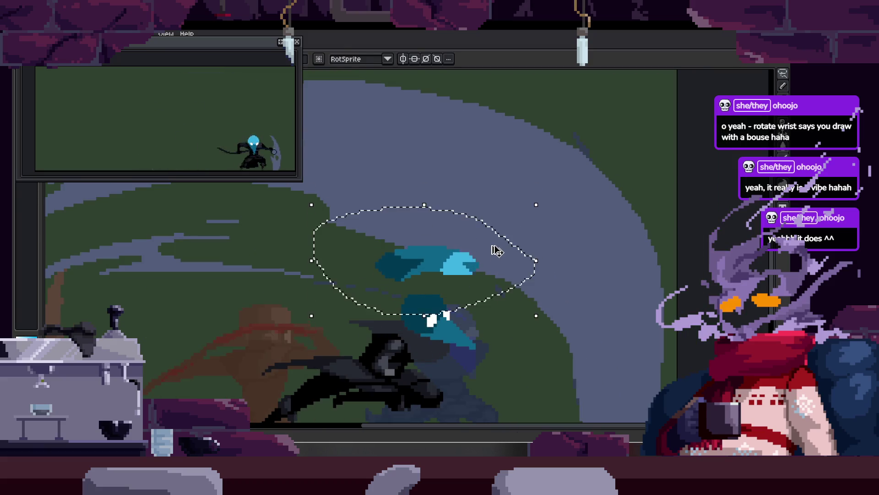
Lower the hat down onto the head and deselect it.
{"action": "key", "text": "Escape"}
{"action": "mouse_move", "coordinate": [334, 215]}
{"action": "left_mouse_down"}
{"action": "mouse_move", "coordinate": [498, 222]}
{"action": "mouse_move", "coordinate": [494, 280]}
{"action": "left_mouse_up"}
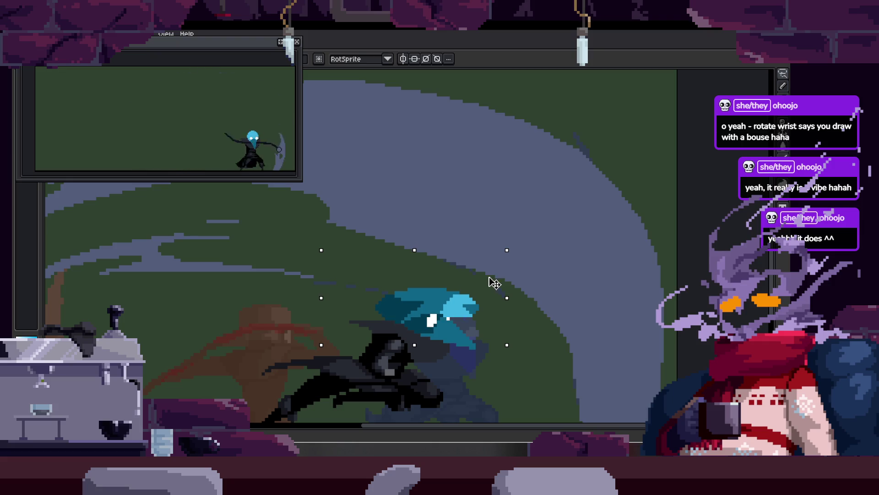
{"action": "scroll", "coordinate": [500, 280], "scroll_direction": "down", "scroll_amount": 1}
{"action": "key", "text": "ctrl+d"}
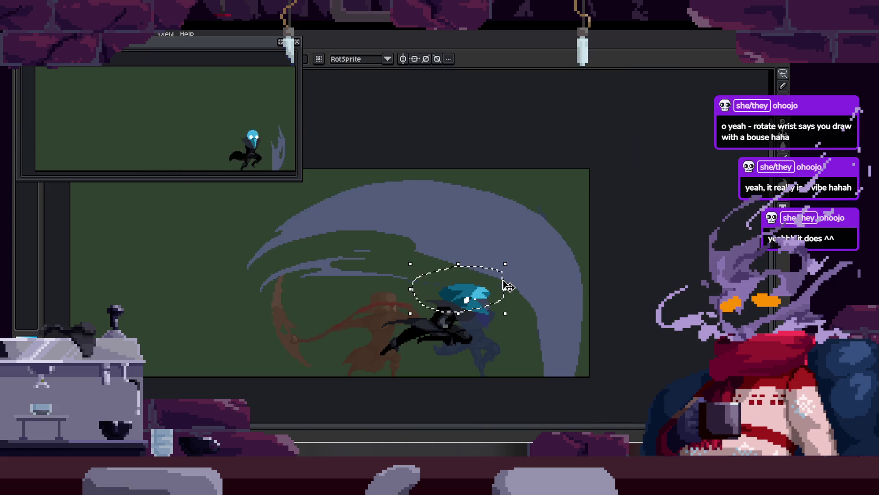
{"action": "scroll", "coordinate": [451, 275], "scroll_direction": "down", "scroll_amount": 2}
Compare the hat against neighbouring animation frames, then undo lowering it.
{"action": "key", "text": "Right"}
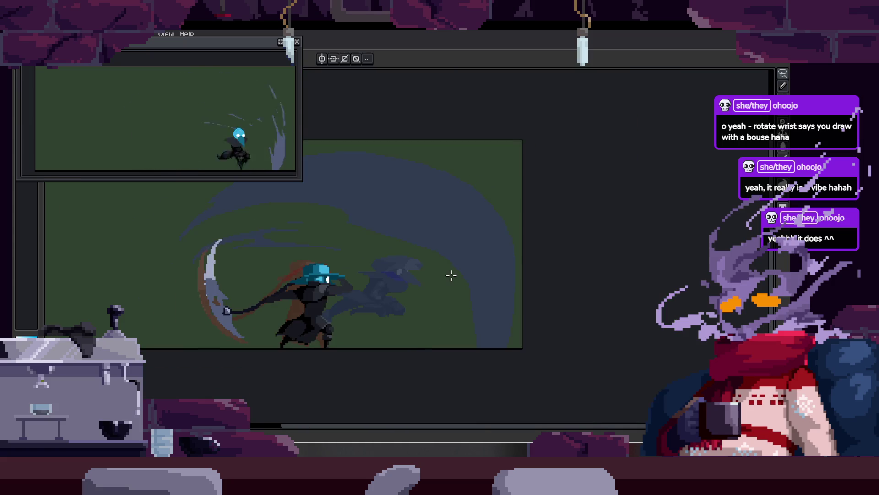
{"action": "key", "text": "Right"}
{"action": "key", "text": "Right"}
{"action": "scroll", "coordinate": [451, 275], "scroll_direction": "up", "scroll_amount": 2}
{"action": "key", "text": "Right"}
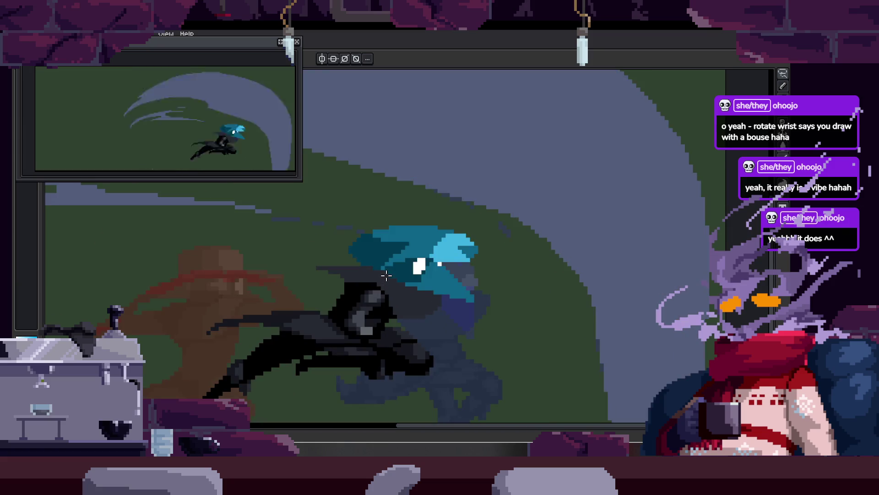
{"action": "scroll", "coordinate": [409, 270], "scroll_direction": "up", "scroll_amount": 1}
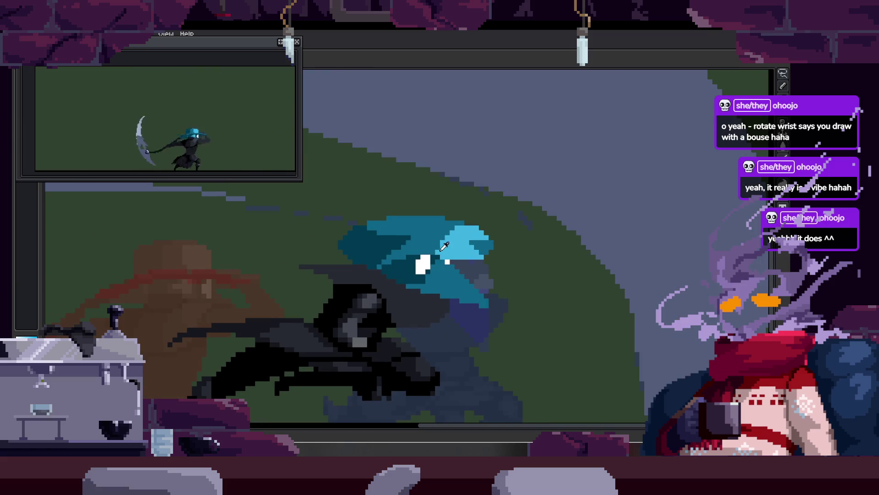
{"action": "key", "text": "Left"}
{"action": "key", "text": "Right"}
{"action": "key", "text": "ctrl+z"}
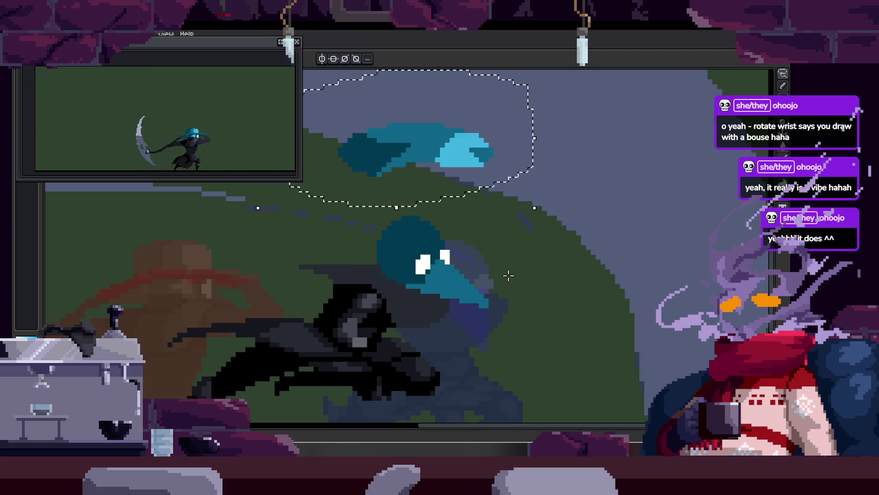
Draw a rounded crown outline above the brim and fill it light blue.
{"action": "scroll", "coordinate": [508, 275], "scroll_direction": "up", "scroll_amount": 2}
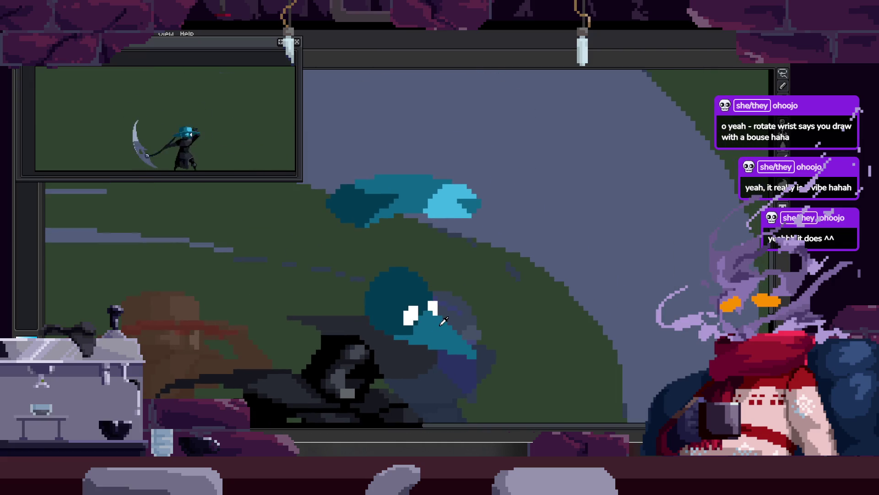
{"action": "scroll", "coordinate": [437, 316], "scroll_direction": "up", "scroll_amount": 2}
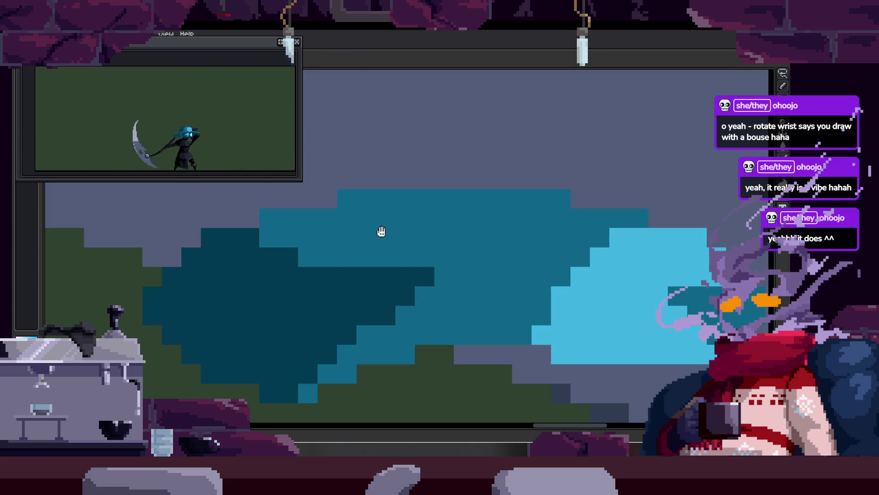
{"action": "scroll", "coordinate": [379, 232], "scroll_direction": "up", "scroll_amount": 1}
{"action": "left_click_drag", "start_coordinate": [312, 256], "coordinate": [614, 236]}
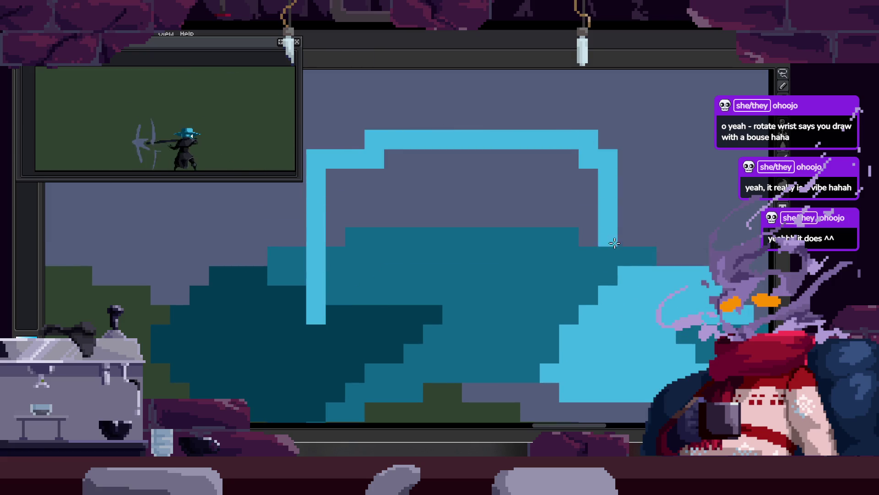
{"action": "mouse_move", "coordinate": [609, 323]}
{"action": "left_mouse_down"}
{"action": "mouse_move", "coordinate": [321, 334]}
{"action": "mouse_move", "coordinate": [418, 304]}
{"action": "mouse_move", "coordinate": [481, 210]}
{"action": "left_mouse_up"}
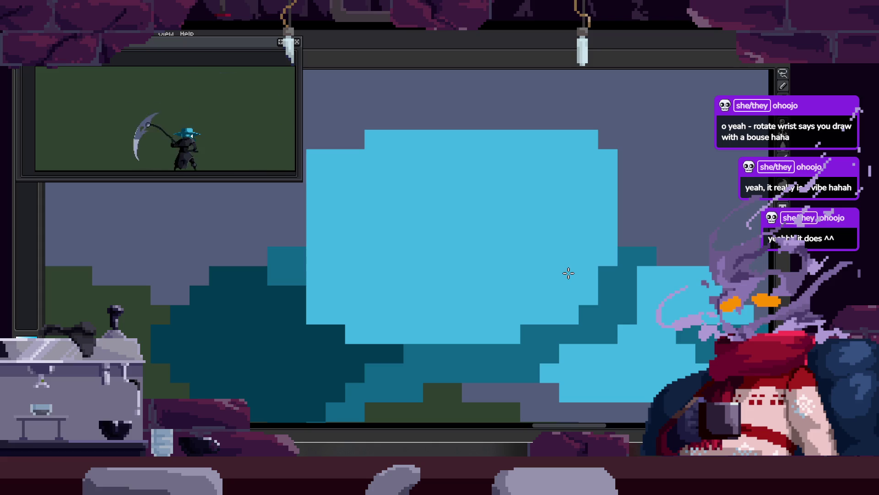
{"action": "left_click_drag", "start_coordinate": [568, 272], "coordinate": [379, 255]}
Save the sprite file.
{"action": "key", "text": "ctrl+s"}
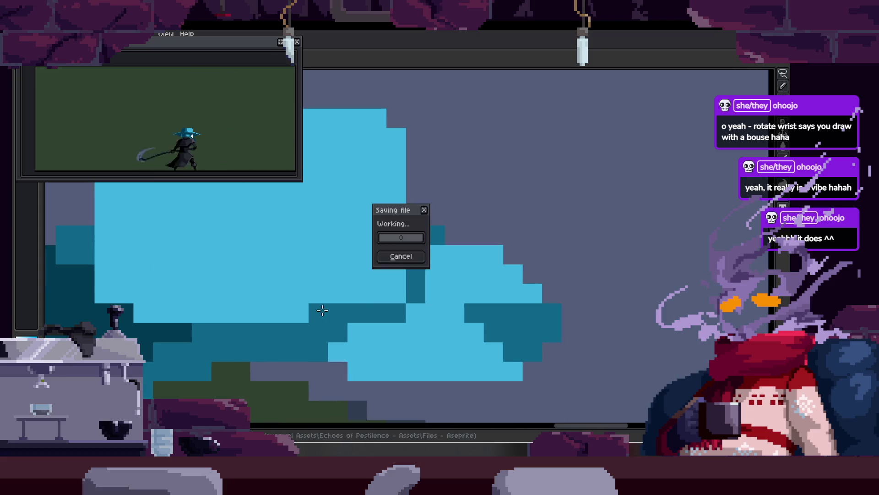
{"action": "scroll", "coordinate": [390, 268], "scroll_direction": "down", "scroll_amount": 3}
{"action": "scroll", "coordinate": [404, 264], "scroll_direction": "up", "scroll_amount": 3}
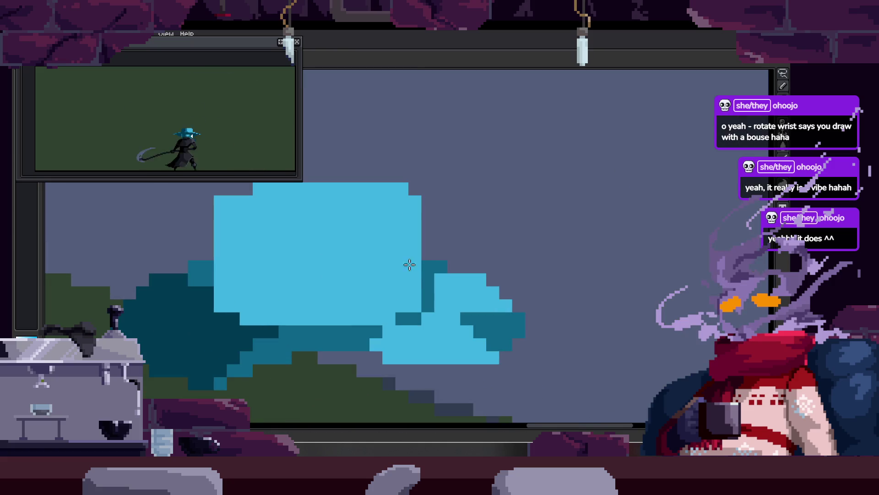
{"action": "scroll", "coordinate": [405, 264], "scroll_direction": "down", "scroll_amount": 5}
{"action": "scroll", "coordinate": [422, 188], "scroll_direction": "up", "scroll_amount": 3}
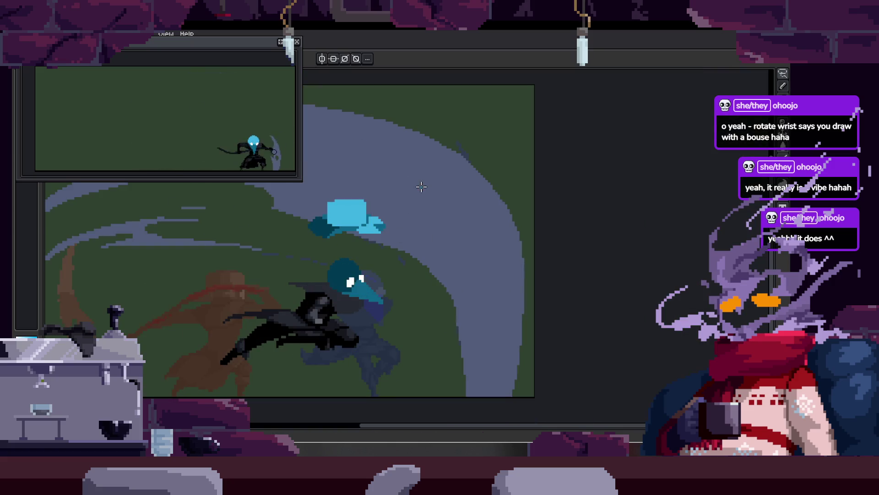
Clear the selection and move the crown's top edge down for a flatter hat.
{"action": "scroll", "coordinate": [355, 203], "scroll_direction": "up", "scroll_amount": 3}
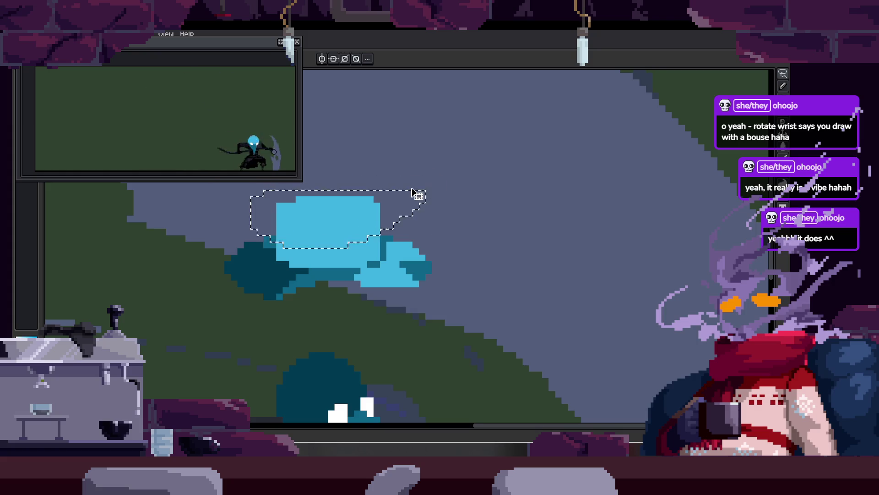
{"action": "key", "text": "ctrl+d"}
{"action": "mouse_move", "coordinate": [264, 197]}
{"action": "left_mouse_down"}
{"action": "mouse_move", "coordinate": [387, 231]}
{"action": "mouse_move", "coordinate": [367, 226]}
{"action": "left_mouse_up"}
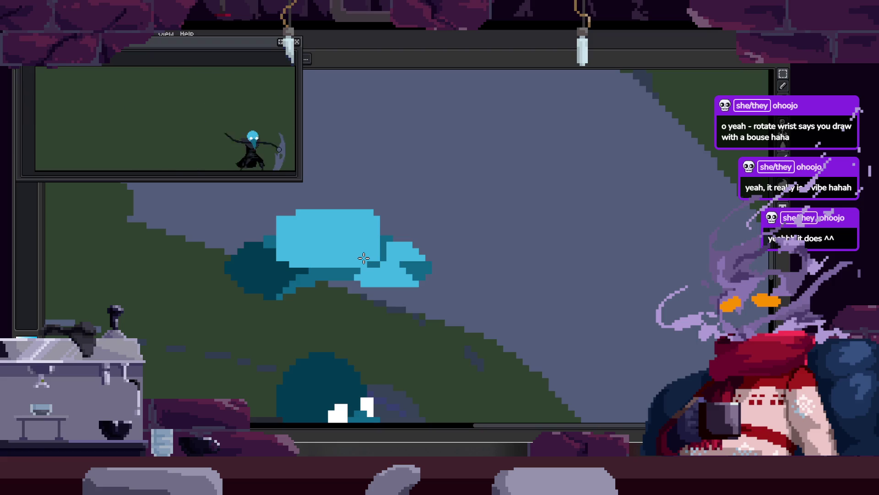
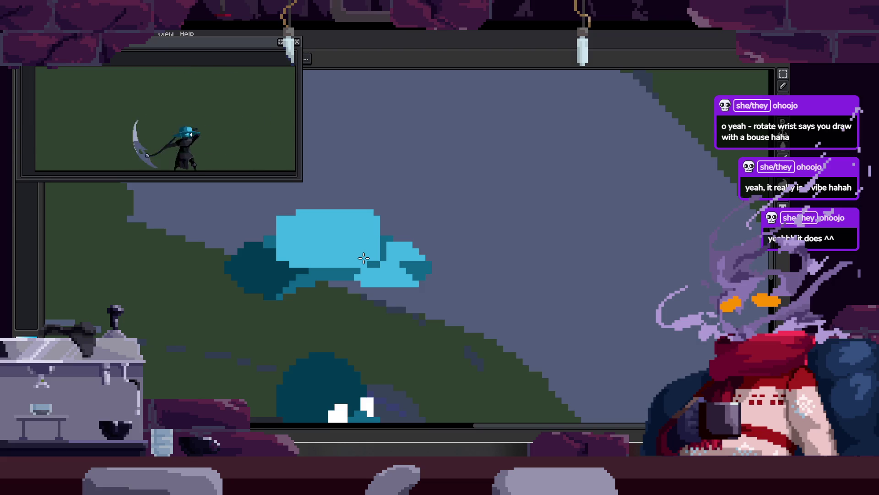
Lasso the light-blue hat, move it down onto the head in the lunge frame, and save.
{"action": "scroll", "coordinate": [360, 203], "scroll_direction": "up", "scroll_amount": 2}
{"action": "scroll", "coordinate": [408, 227], "scroll_direction": "up", "scroll_amount": 1}
{"action": "scroll", "coordinate": [408, 227], "scroll_direction": "down", "scroll_amount": 1}
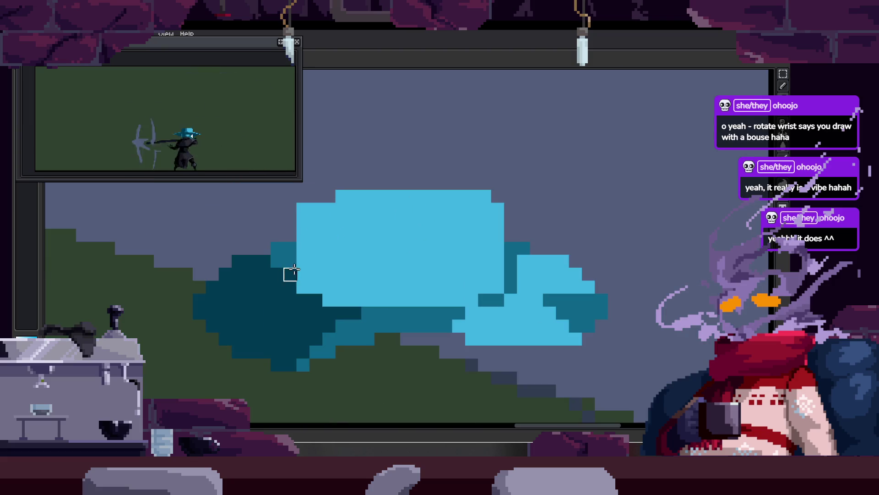
{"action": "scroll", "coordinate": [337, 290], "scroll_direction": "down", "scroll_amount": 1}
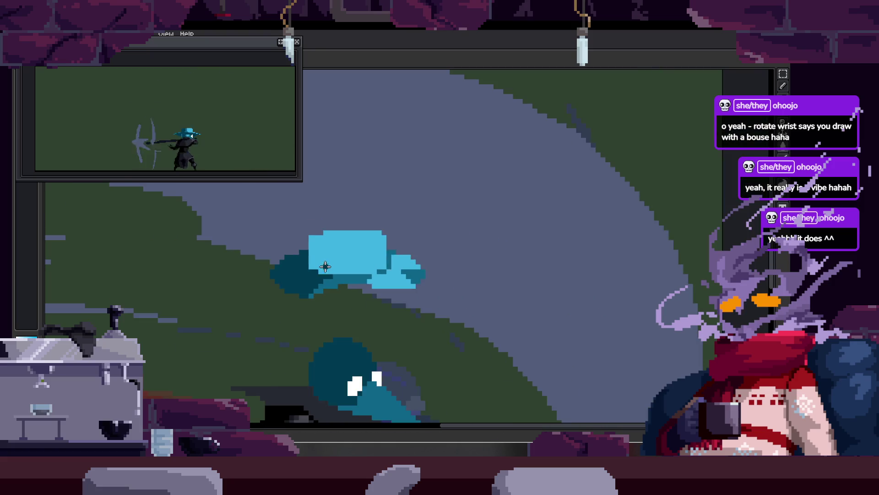
{"action": "scroll", "coordinate": [323, 275], "scroll_direction": "up", "scroll_amount": 1}
{"action": "scroll", "coordinate": [286, 256], "scroll_direction": "down", "scroll_amount": 1}
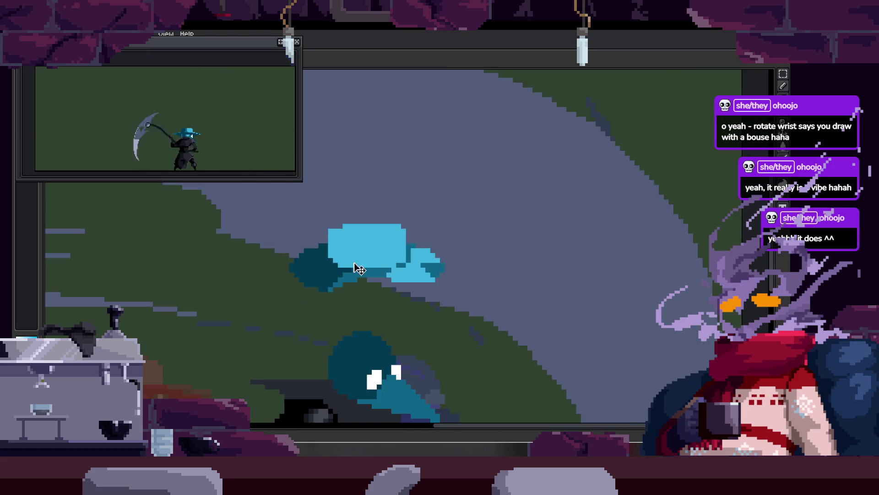
{"action": "scroll", "coordinate": [261, 242], "scroll_direction": "up", "scroll_amount": 1}
{"action": "scroll", "coordinate": [404, 274], "scroll_direction": "down", "scroll_amount": 1}
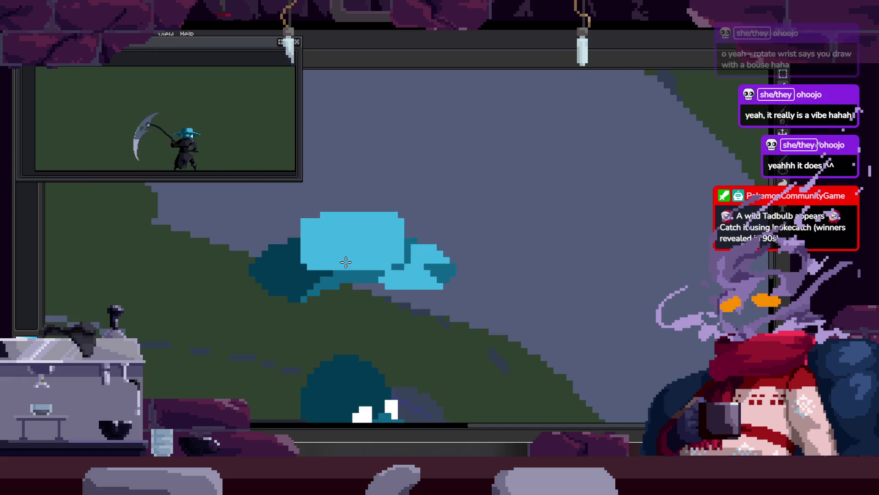
{"action": "scroll", "coordinate": [349, 238], "scroll_direction": "up", "scroll_amount": 1}
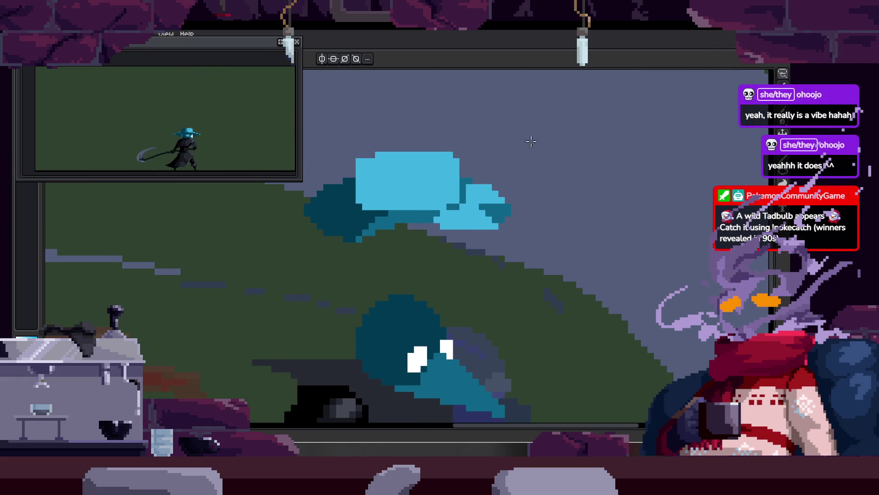
{"action": "left_click_drag", "start_coordinate": [286, 259], "coordinate": [541, 188]}
{"action": "right_click", "coordinate": [371, 204]}
{"action": "left_click", "coordinate": [389, 208]}
{"action": "mouse_move", "coordinate": [282, 226]}
{"action": "left_mouse_down"}
{"action": "mouse_move", "coordinate": [544, 172]}
{"action": "mouse_move", "coordinate": [537, 290]}
{"action": "left_mouse_up"}
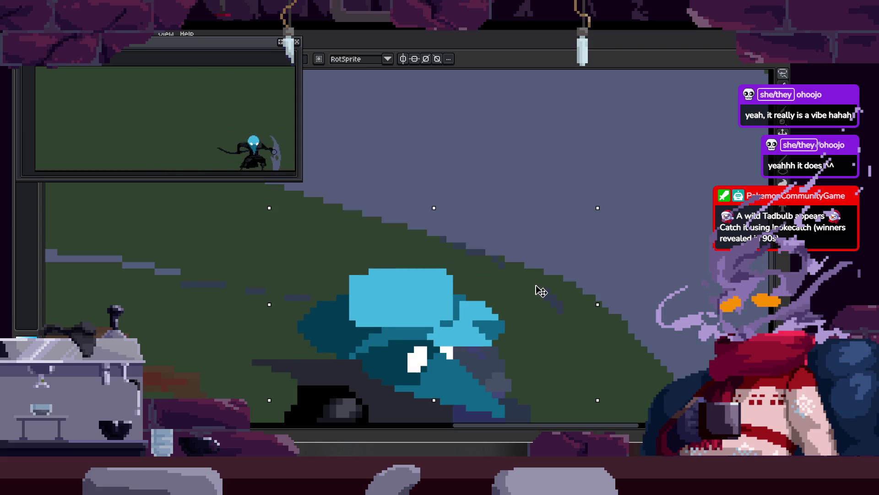
{"action": "key", "text": "ctrl+s"}
Paint dark teal along the underside of the hat brim.
{"action": "scroll", "coordinate": [341, 358], "scroll_direction": "up", "scroll_amount": 3}
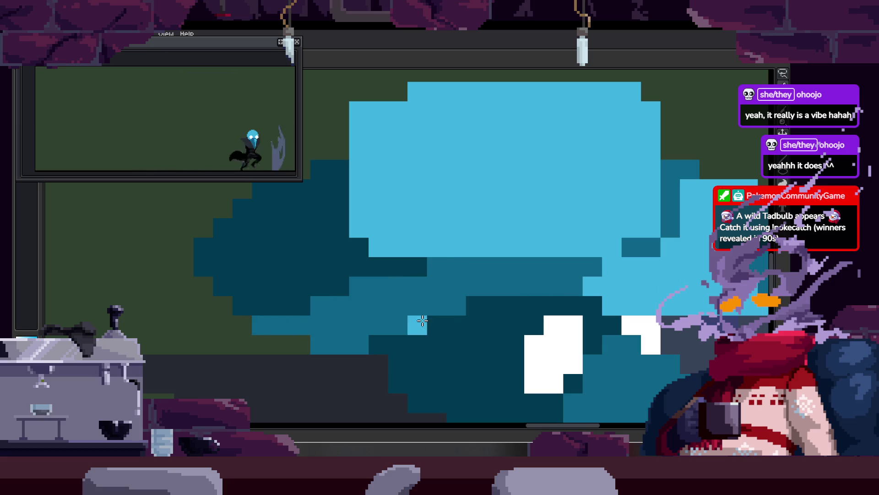
{"action": "scroll", "coordinate": [361, 341], "scroll_direction": "down", "scroll_amount": 4}
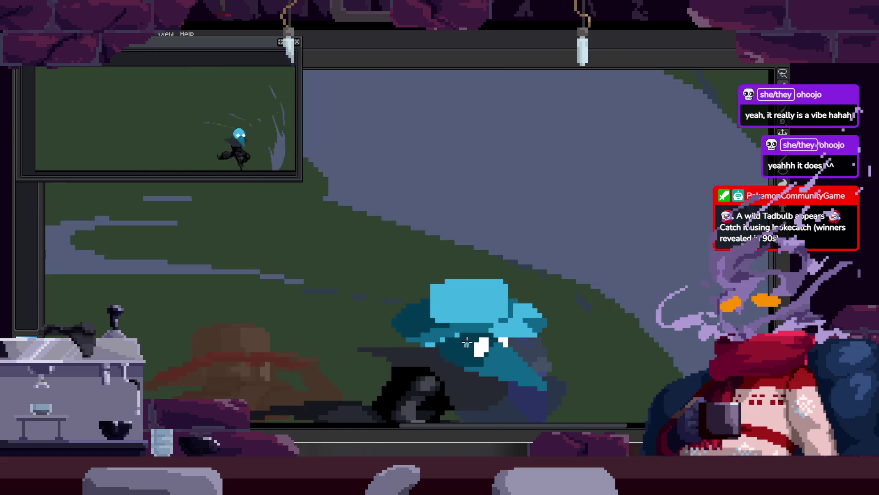
{"action": "scroll", "coordinate": [440, 310], "scroll_direction": "up", "scroll_amount": 2}
{"action": "scroll", "coordinate": [327, 278], "scroll_direction": "up", "scroll_amount": 1}
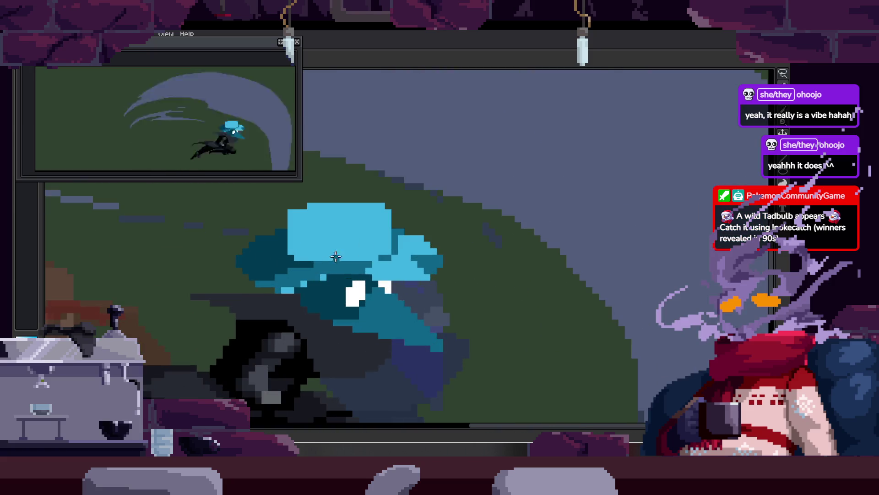
{"action": "scroll", "coordinate": [326, 278], "scroll_direction": "up", "scroll_amount": 2}
{"action": "left_click_drag", "start_coordinate": [381, 295], "coordinate": [210, 280]}
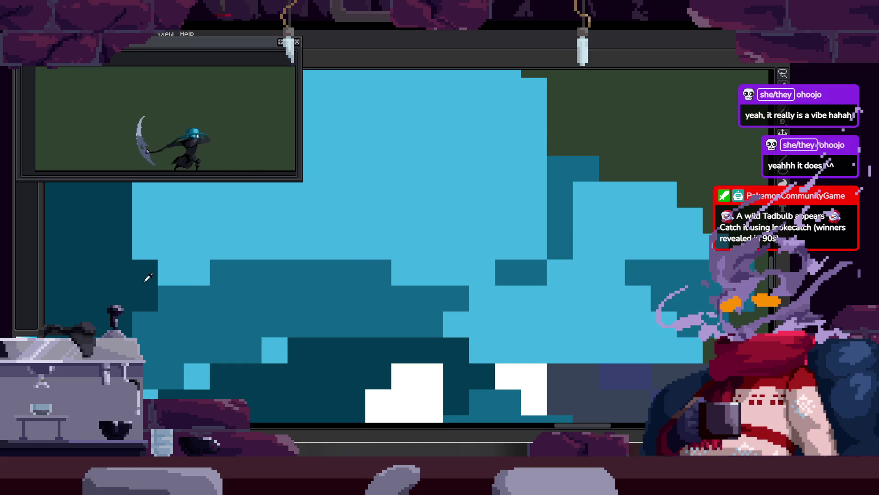
{"action": "left_click_drag", "start_coordinate": [387, 270], "coordinate": [497, 261]}
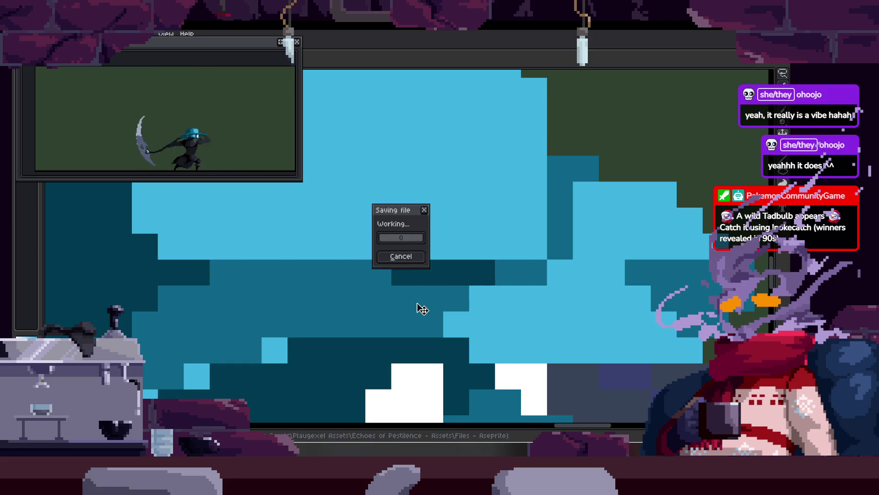
Zoom out, check the hat's distances to the canvas edges, and undo the last hat move.
{"action": "scroll", "coordinate": [451, 267], "scroll_direction": "down", "scroll_amount": 1}
{"action": "scroll", "coordinate": [452, 266], "scroll_direction": "down", "scroll_amount": 2}
{"action": "scroll", "coordinate": [455, 261], "scroll_direction": "down", "scroll_amount": 2}
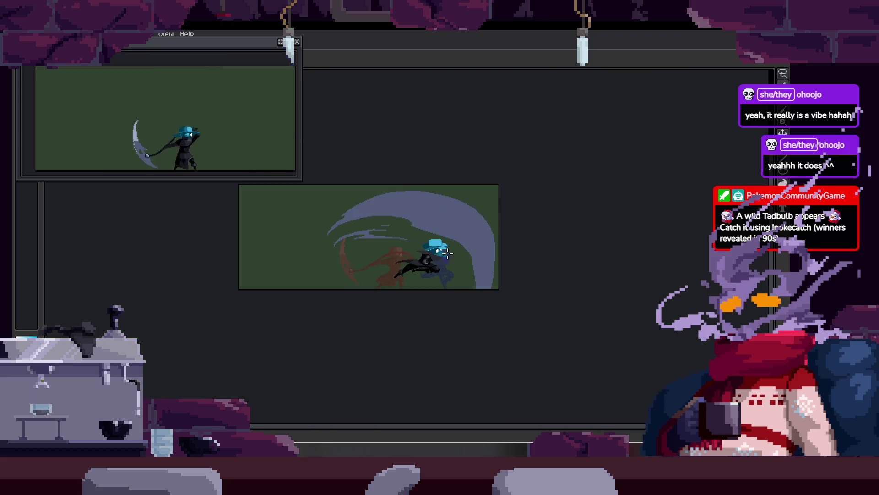
{"action": "scroll", "coordinate": [459, 255], "scroll_direction": "up", "scroll_amount": 1}
{"action": "key", "text": "Right"}
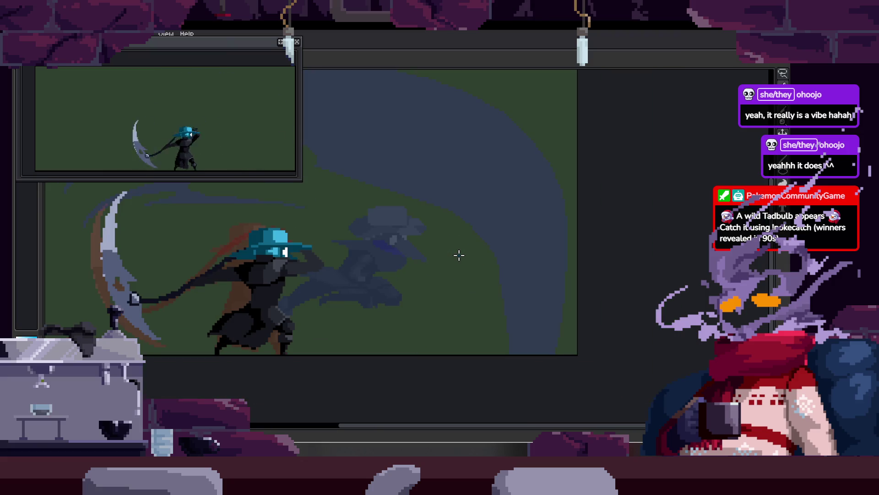
{"action": "key", "text": "Right"}
{"action": "key", "text": "Right"}
{"action": "key", "text": "Right"}
{"action": "key", "text": "Right"}
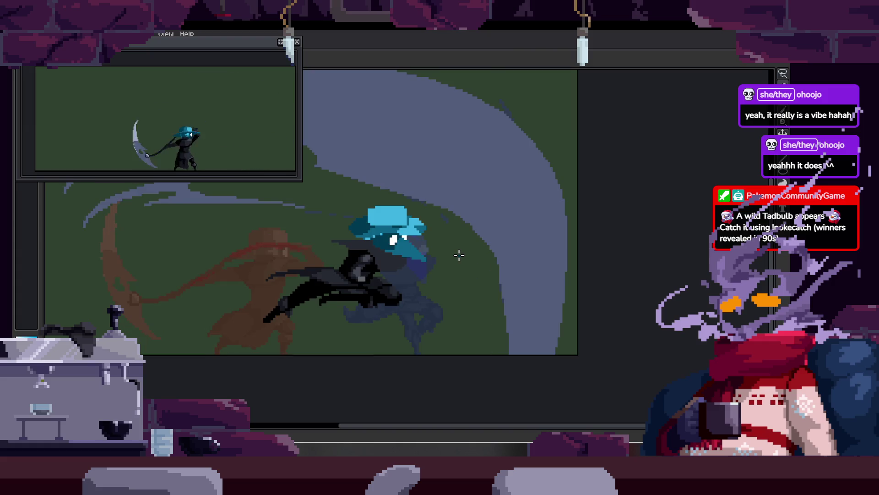
{"action": "key", "text": "ctrl"}
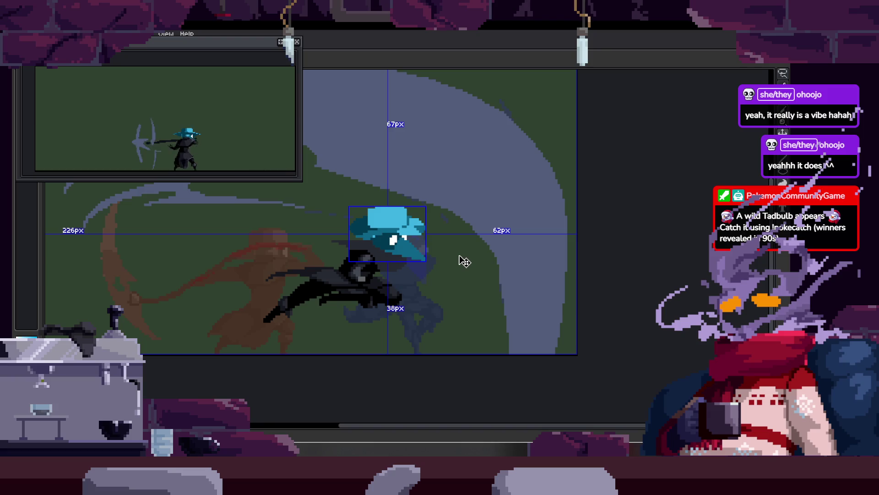
{"action": "key", "text": "ctrl+z"}
{"action": "key", "text": "ctrl+z"}
Step back and forth through the frames up to the standing pose with the scythe swirl.
{"action": "key", "text": "Right"}
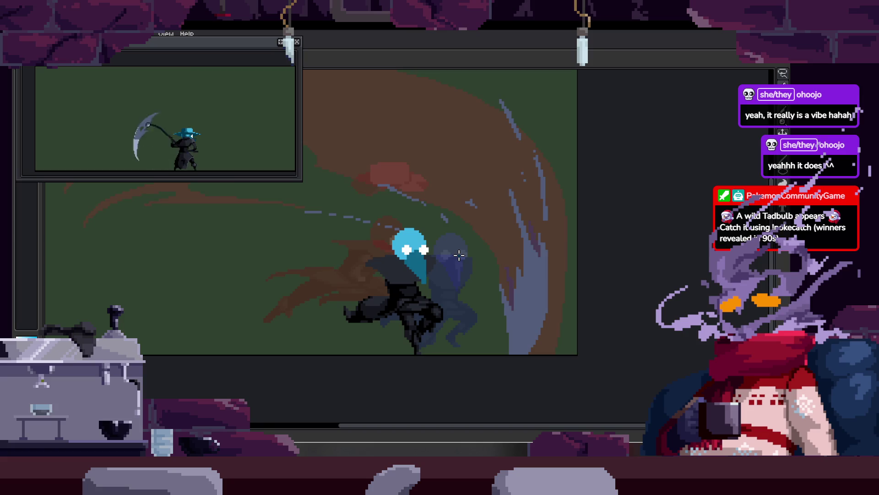
{"action": "key", "text": "Left"}
{"action": "key", "text": "Right"}
{"action": "key", "text": "Right"}
{"action": "key", "text": "Right"}
{"action": "key", "text": "Right"}
{"action": "key", "text": "Left"}
{"action": "scroll", "coordinate": [459, 255], "scroll_direction": "up", "scroll_amount": 3}
{"action": "key", "text": "Right"}
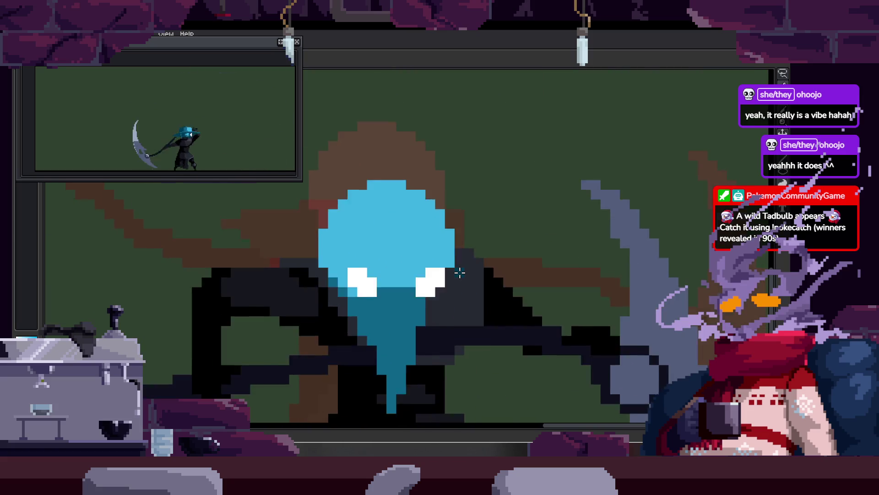
{"action": "scroll", "coordinate": [460, 270], "scroll_direction": "down", "scroll_amount": 2}
{"action": "key", "text": "Left"}
{"action": "key", "text": "Right"}
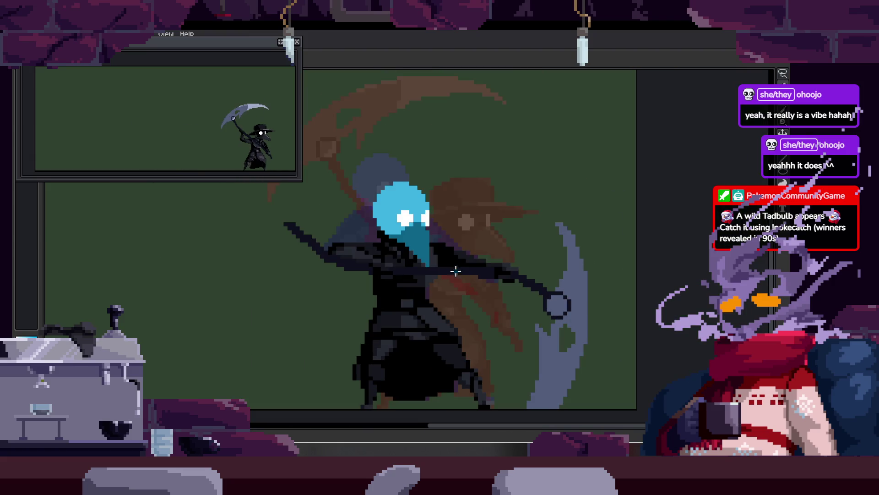
{"action": "scroll", "coordinate": [459, 273], "scroll_direction": "down", "scroll_amount": 2}
{"action": "key", "text": "Left"}
{"action": "key", "text": "Right"}
{"action": "key", "text": "Right"}
{"action": "key", "text": "Right"}
{"action": "key", "text": "Right"}
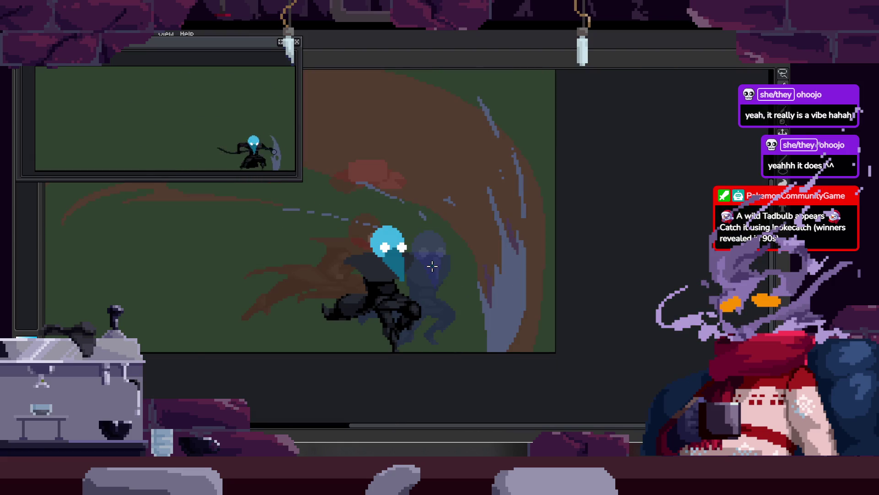
{"action": "key", "text": "Right"}
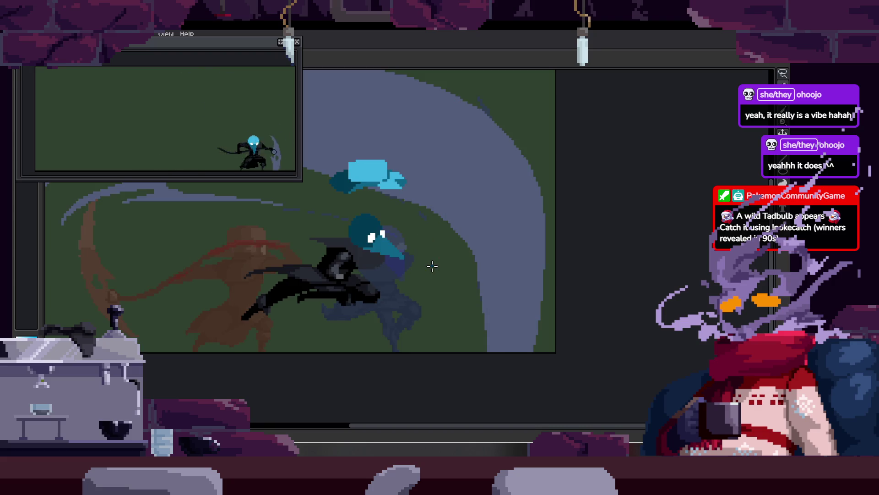
{"action": "key", "text": "Right"}
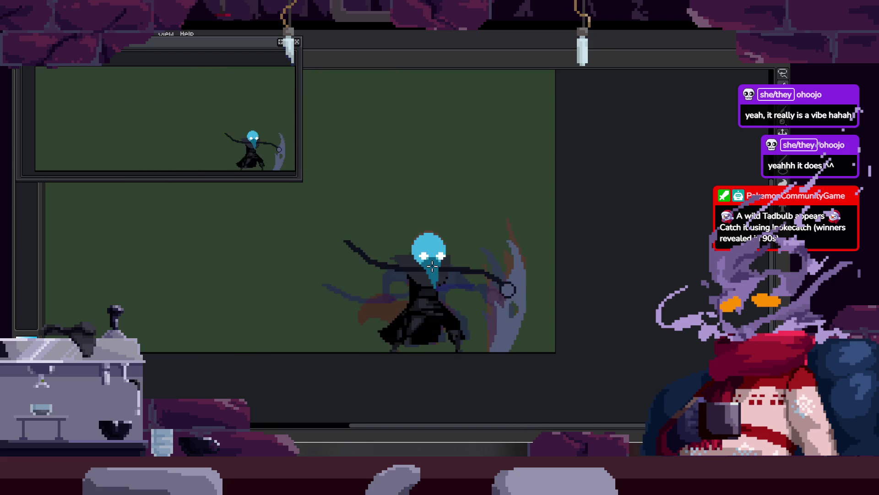
{"action": "key", "text": "Right"}
{"action": "key", "text": "Left"}
{"action": "key", "text": "Right"}
{"action": "key", "text": "Right"}
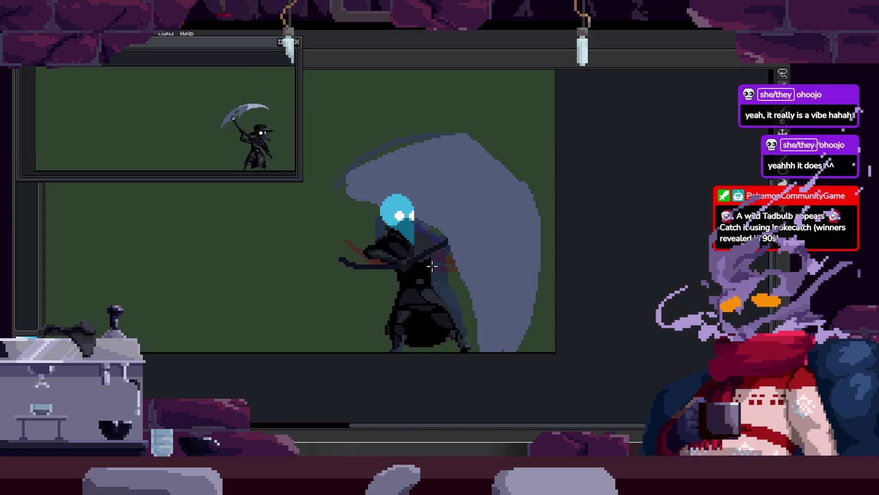
{"action": "key", "text": "Right"}
Advance through the lunge and scythe-raised frames, centring the character on the blue-hat lunge.
{"action": "key", "text": "Right"}
{"action": "key", "text": "Right"}
{"action": "key", "text": "Right"}
{"action": "key", "text": "Right"}
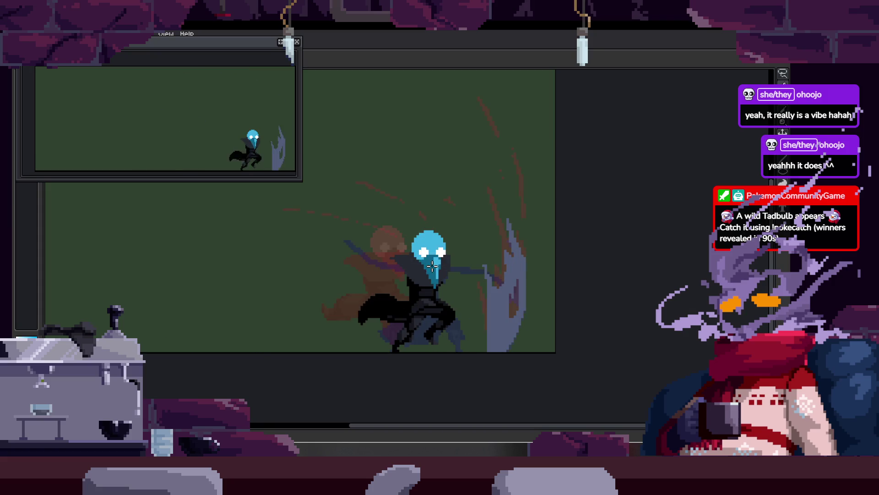
{"action": "key", "text": "Right"}
{"action": "key", "text": "Right"}
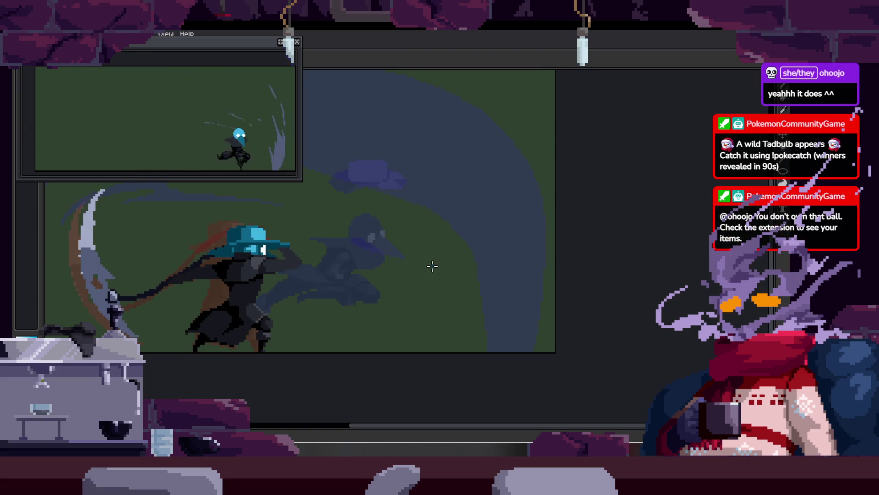
{"action": "key", "text": "Right"}
{"action": "key", "text": "Right"}
{"action": "key", "text": "Right"}
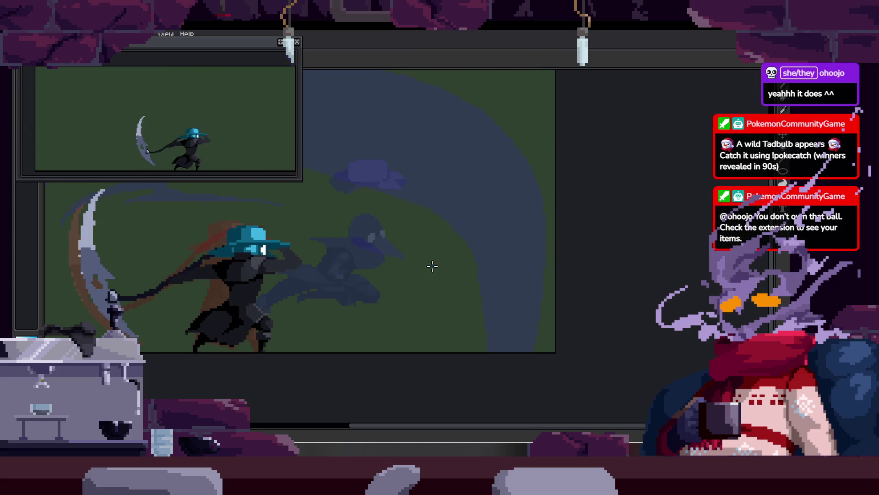
{"action": "key", "text": "Right"}
{"action": "key", "text": "Right"}
{"action": "key", "text": "Right"}
{"action": "key", "text": "Right"}
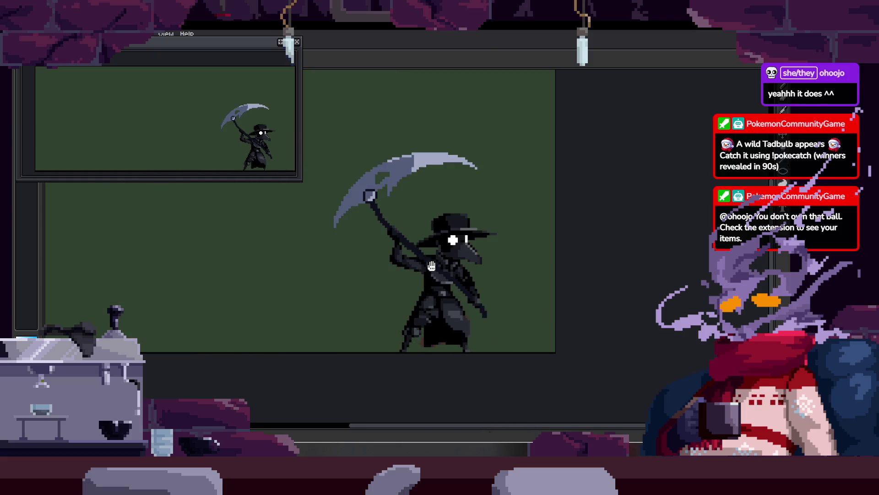
{"action": "key", "text": "Right"}
{"action": "key", "text": "Right"}
{"action": "key", "text": "Right"}
{"action": "key", "text": "Right"}
{"action": "key", "text": "Right"}
{"action": "key", "text": "Right"}
{"action": "key", "text": "Right"}
{"action": "scroll", "coordinate": [431, 266], "scroll_direction": "down", "scroll_amount": 3}
{"action": "key", "text": "Right"}
{"action": "key", "text": "Right"}
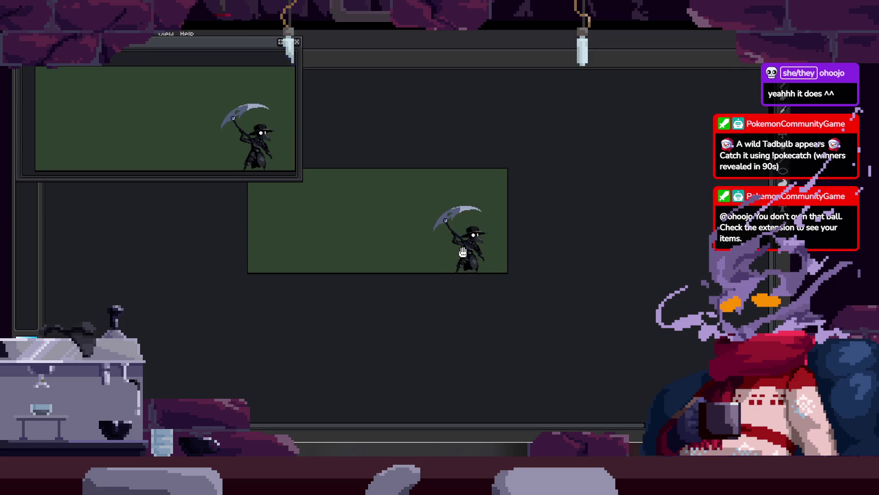
{"action": "key", "text": "Tab"}
{"action": "scroll", "coordinate": [431, 265], "scroll_direction": "up", "scroll_amount": 3}
{"action": "key", "text": "Right"}
{"action": "key", "text": "Right"}
{"action": "key", "text": "Right"}
{"action": "key", "text": "Tab"}
{"action": "left_click_drag", "start_coordinate": [310, 303], "coordinate": [418, 345]}
{"action": "key", "text": "Right"}
{"action": "key", "text": "Right"}
{"action": "key", "text": "Right"}
{"action": "key", "text": "Right"}
{"action": "key", "text": "Right"}
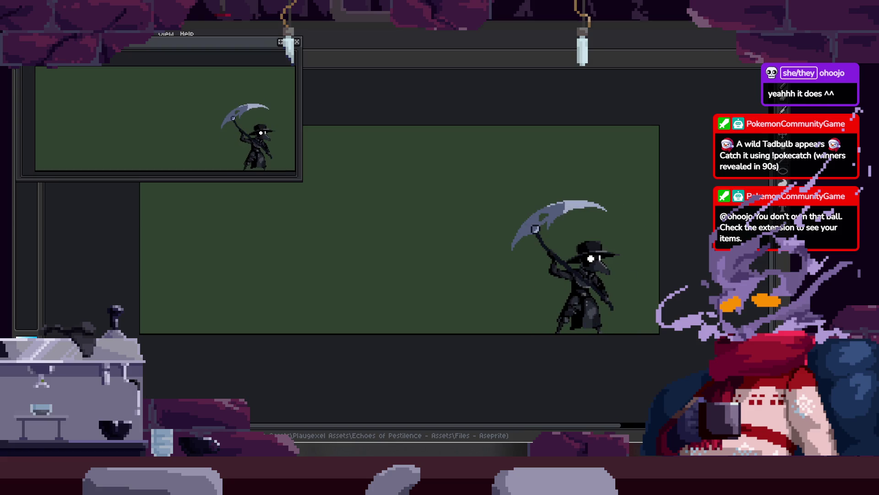
{"action": "key", "text": "Right"}
{"action": "key", "text": "Right"}
{"action": "key", "text": "Right"}
{"action": "key", "text": "Right"}
{"action": "key", "text": "Right"}
{"action": "key", "text": "Right"}
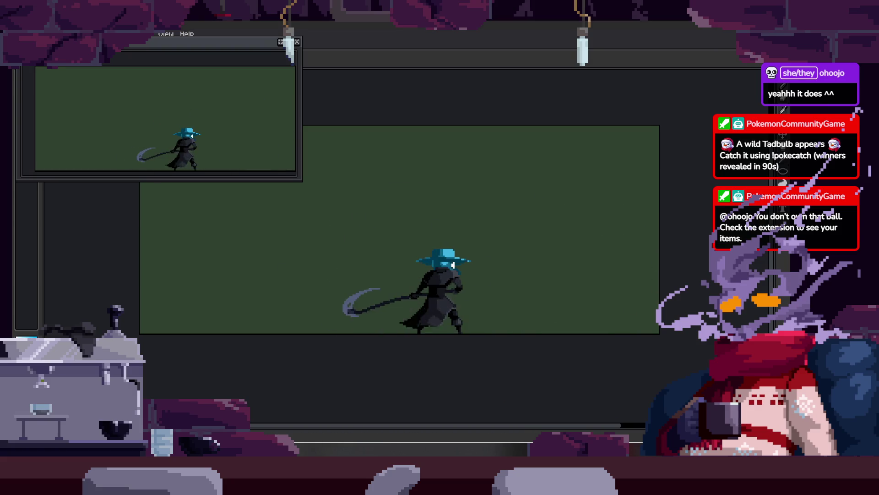
{"action": "key", "text": "Right"}
{"action": "key", "text": "Right"}
{"action": "key", "text": "Right"}
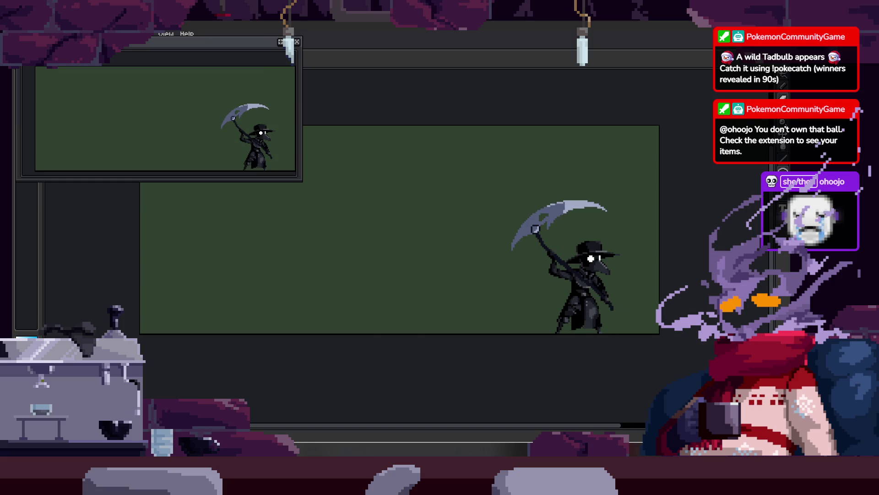
{"action": "key", "text": "Right"}
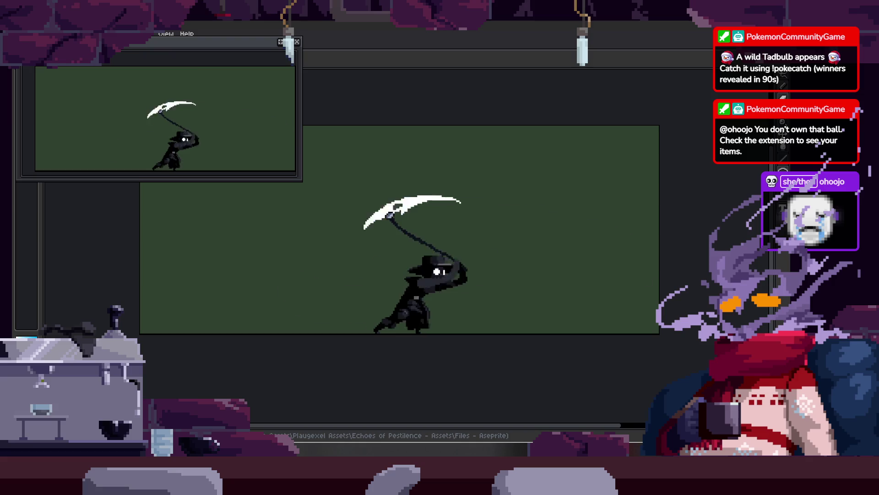
{"action": "scroll", "coordinate": [507, 294], "scroll_direction": "up", "scroll_amount": 2}
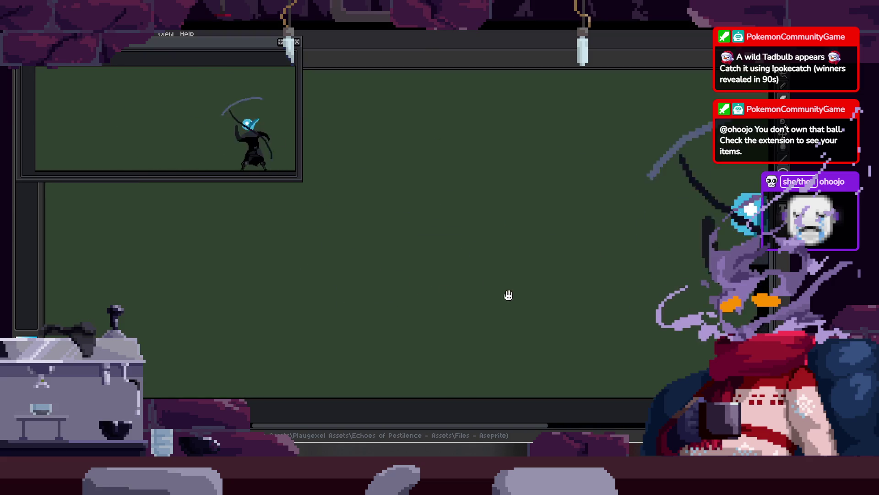
{"action": "scroll", "coordinate": [298, 255], "scroll_direction": "down", "scroll_amount": 2}
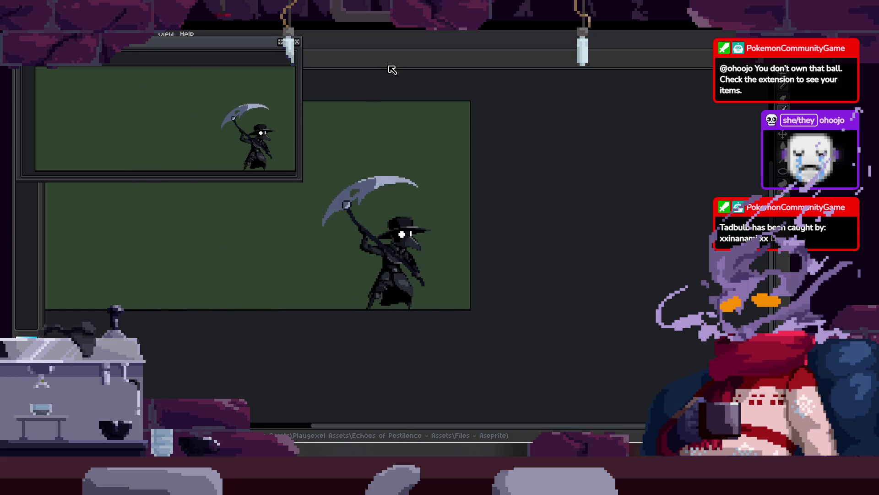
{"action": "scroll", "coordinate": [351, 240], "scroll_direction": "up", "scroll_amount": 2}
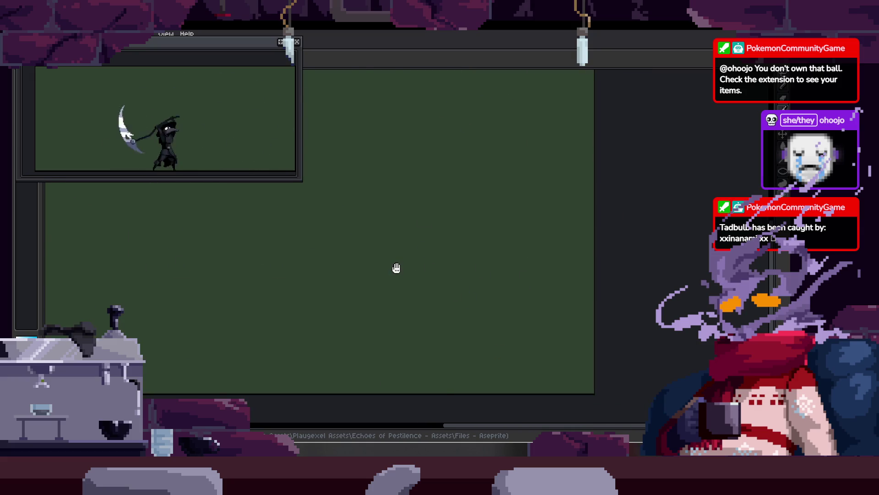
{"action": "scroll", "coordinate": [359, 283], "scroll_direction": "down", "scroll_amount": 2}
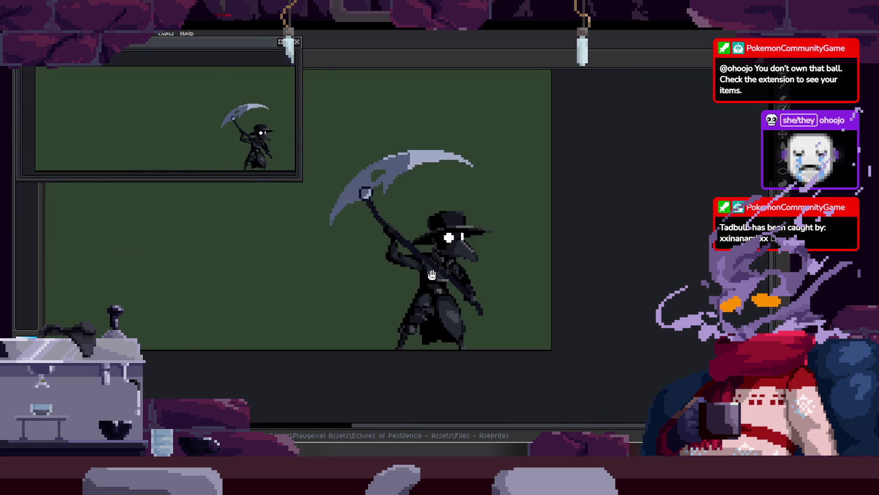
{"action": "left_click_drag", "start_coordinate": [360, 282], "coordinate": [447, 277]}
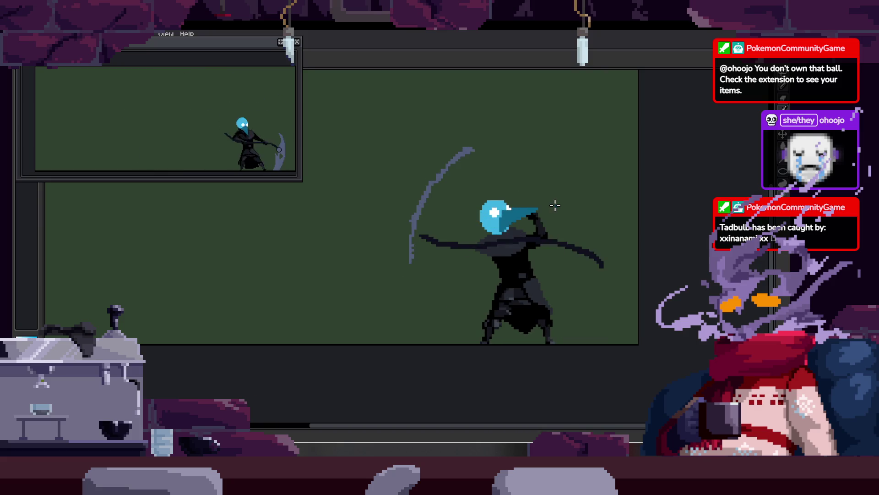
Remove the stray white outline stroke drawn around the mask.
{"action": "scroll", "coordinate": [490, 221], "scroll_direction": "up", "scroll_amount": 3}
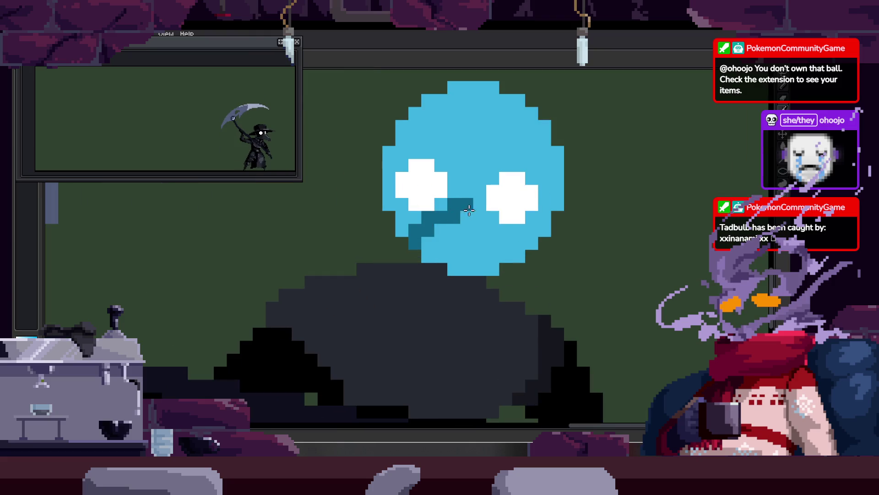
{"action": "scroll", "coordinate": [387, 301], "scroll_direction": "up", "scroll_amount": 2}
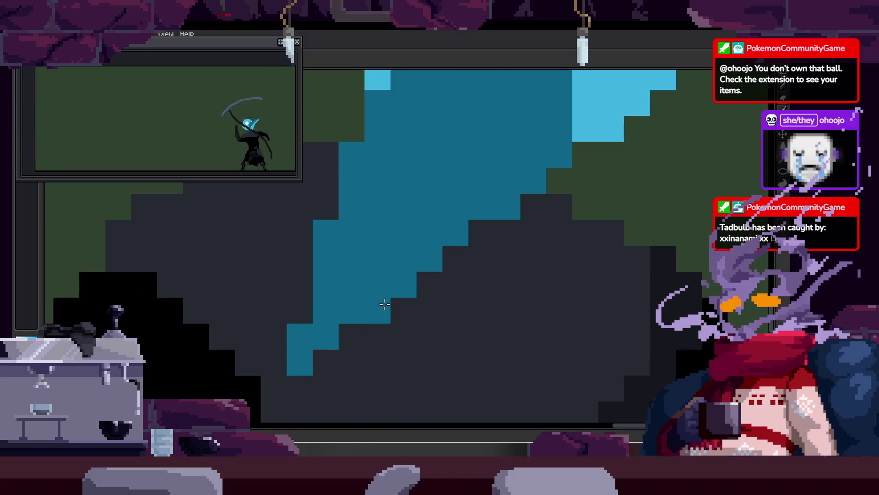
{"action": "scroll", "coordinate": [405, 257], "scroll_direction": "down", "scroll_amount": 4}
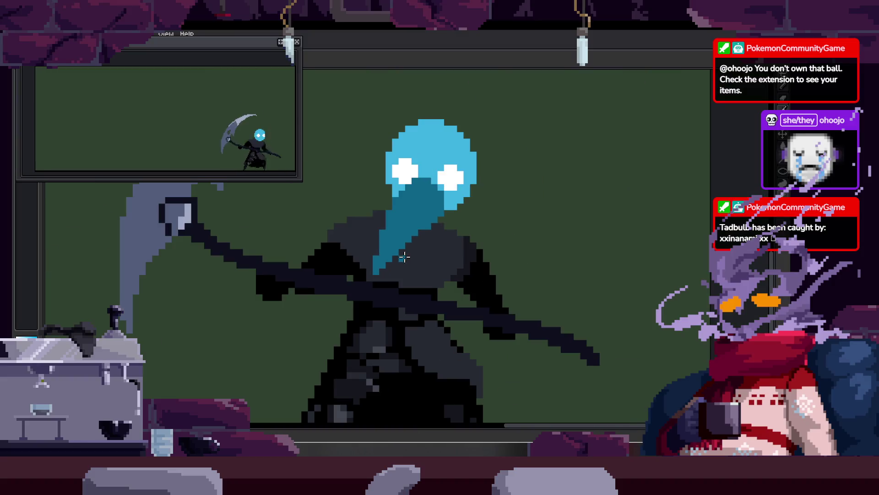
{"action": "scroll", "coordinate": [417, 234], "scroll_direction": "up", "scroll_amount": 2}
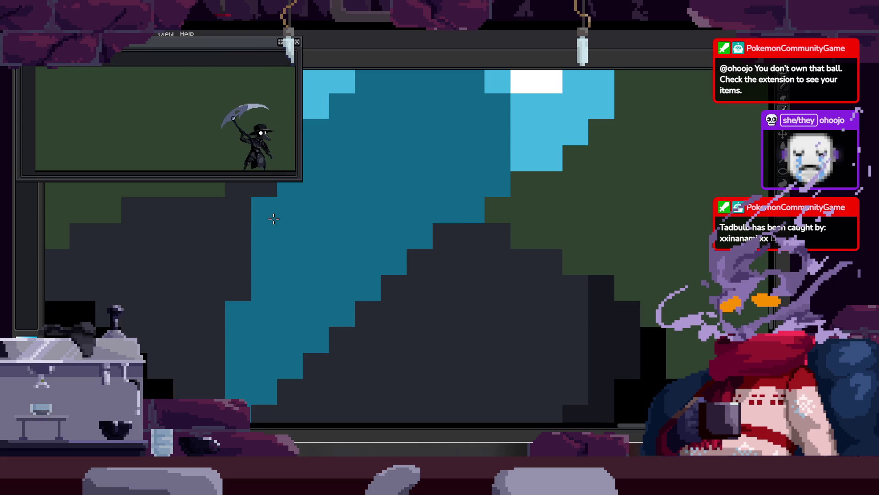
{"action": "scroll", "coordinate": [320, 221], "scroll_direction": "down", "scroll_amount": 1}
{"action": "scroll", "coordinate": [349, 222], "scroll_direction": "down", "scroll_amount": 3}
{"action": "scroll", "coordinate": [383, 213], "scroll_direction": "up", "scroll_amount": 3}
{"action": "scroll", "coordinate": [308, 262], "scroll_direction": "down", "scroll_amount": 3}
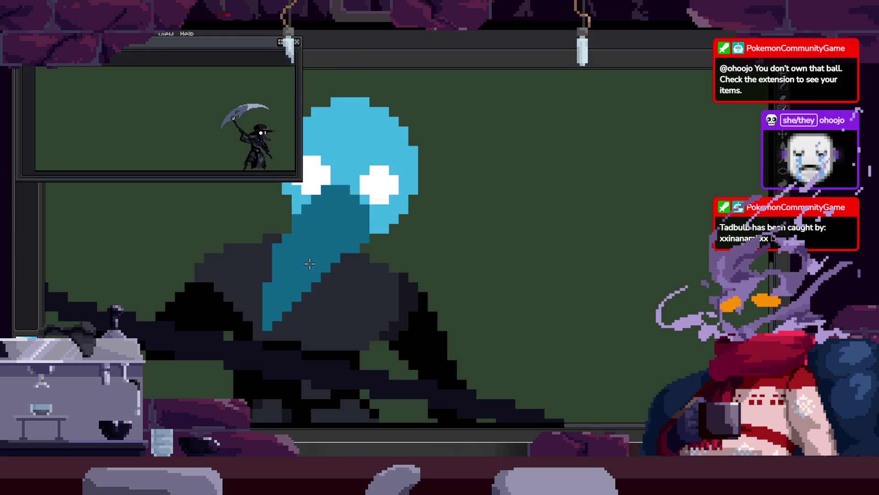
{"action": "scroll", "coordinate": [298, 236], "scroll_direction": "up", "scroll_amount": 1}
{"action": "scroll", "coordinate": [357, 218], "scroll_direction": "up", "scroll_amount": 1}
{"action": "mouse_move", "coordinate": [362, 201]}
{"action": "left_mouse_down"}
{"action": "mouse_move", "coordinate": [430, 216]}
{"action": "mouse_move", "coordinate": [314, 173]}
{"action": "left_mouse_up"}
{"action": "key", "text": "ctrl+z"}
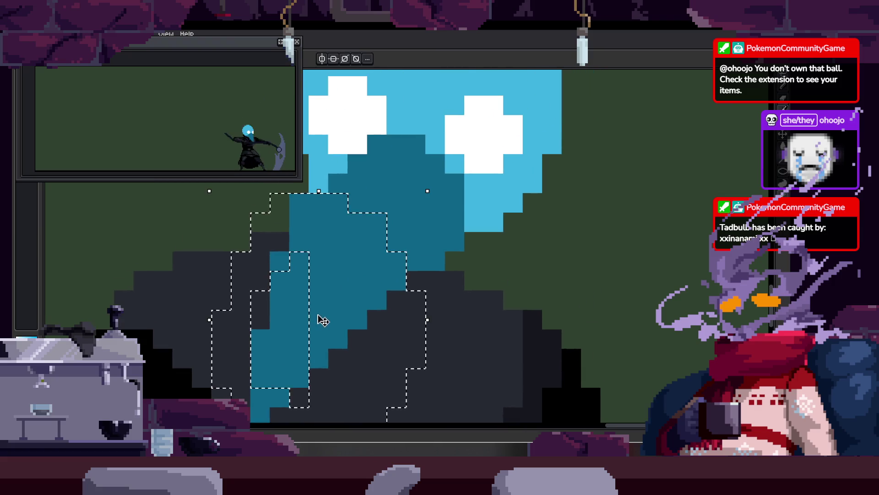
Lasso the lower teal mask pixels, move them into place, and commit the transform.
{"action": "left_click_drag", "start_coordinate": [324, 251], "coordinate": [331, 322]}
{"action": "key", "text": "ctrl+z"}
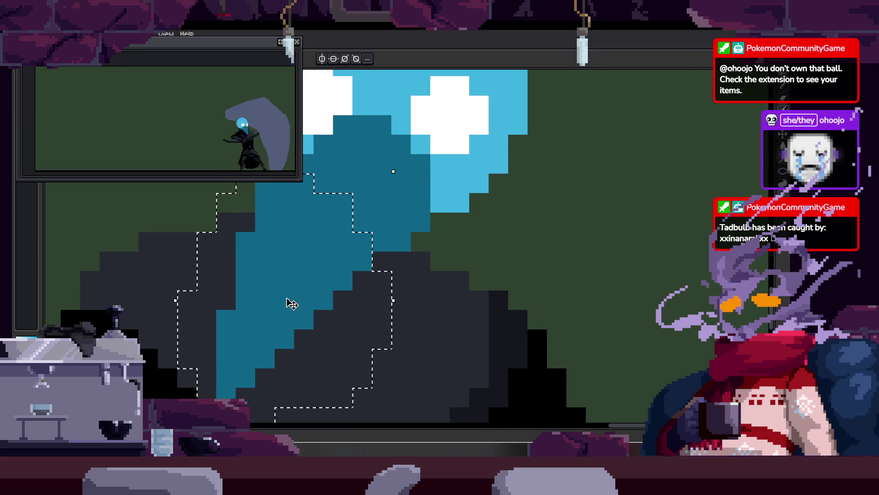
{"action": "scroll", "coordinate": [349, 268], "scroll_direction": "down", "scroll_amount": 3}
{"action": "key", "text": "Return"}
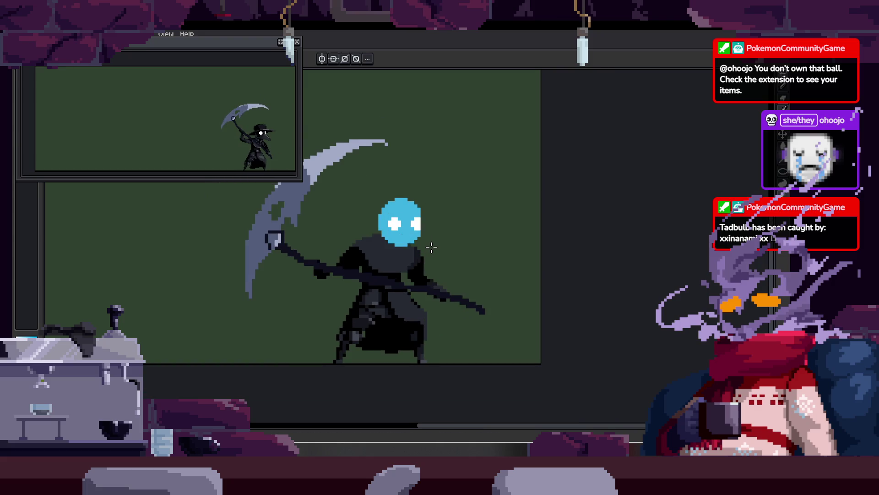
Check the head's bounds and move on to another animation frame.
{"action": "scroll", "coordinate": [430, 247], "scroll_direction": "up", "scroll_amount": 2}
{"action": "key", "text": "ctrl"}
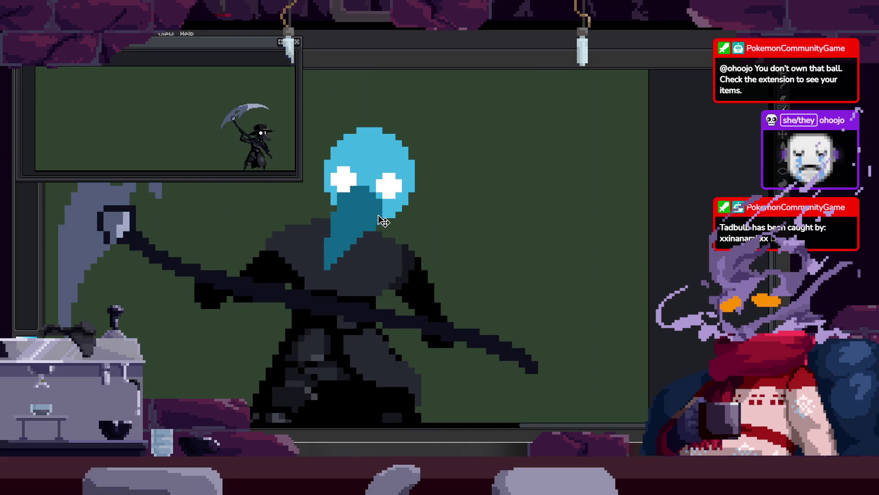
{"action": "scroll", "coordinate": [389, 227], "scroll_direction": "up", "scroll_amount": 3}
{"action": "scroll", "coordinate": [401, 239], "scroll_direction": "down", "scroll_amount": 3}
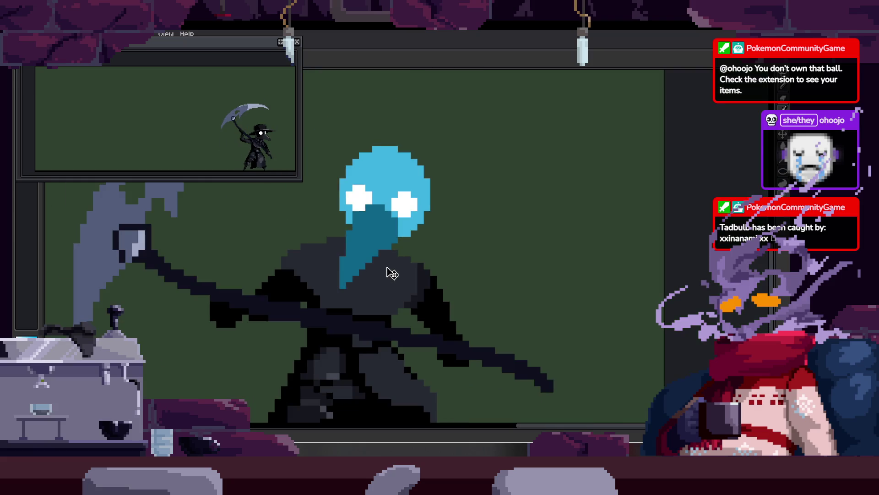
{"action": "scroll", "coordinate": [392, 239], "scroll_direction": "up", "scroll_amount": 2}
{"action": "scroll", "coordinate": [348, 273], "scroll_direction": "down", "scroll_amount": 2}
{"action": "key", "text": "Return"}
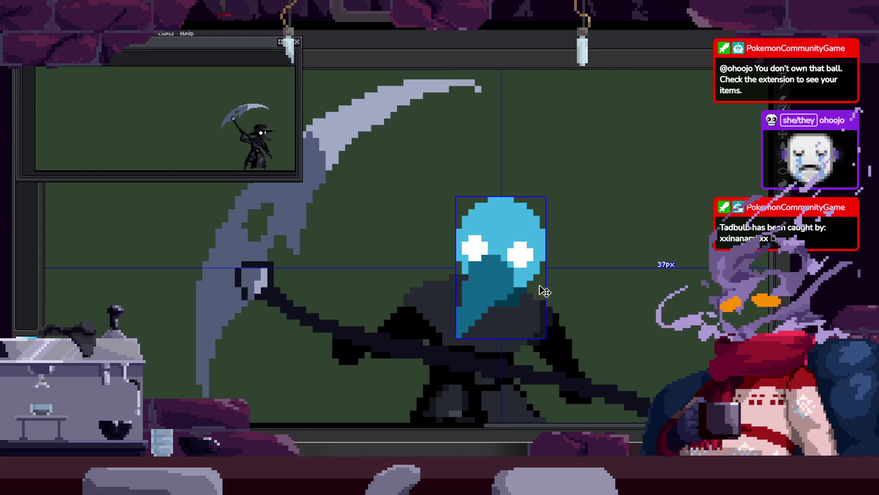
{"action": "scroll", "coordinate": [474, 312], "scroll_direction": "up", "scroll_amount": 3}
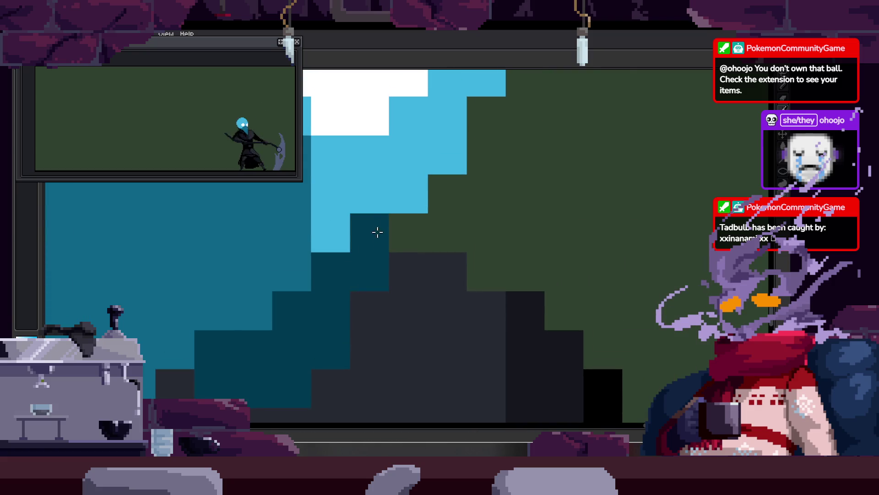
Zoom in on the head and paint light-blue pixels along its left edge, filling a gap.
{"action": "scroll", "coordinate": [325, 370], "scroll_direction": "down", "scroll_amount": 2}
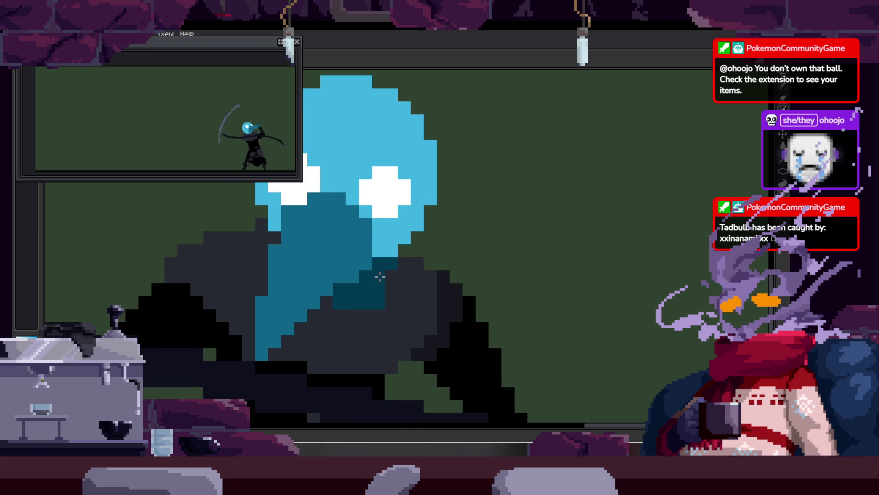
{"action": "scroll", "coordinate": [376, 261], "scroll_direction": "up", "scroll_amount": 2}
{"action": "scroll", "coordinate": [463, 229], "scroll_direction": "down", "scroll_amount": 2}
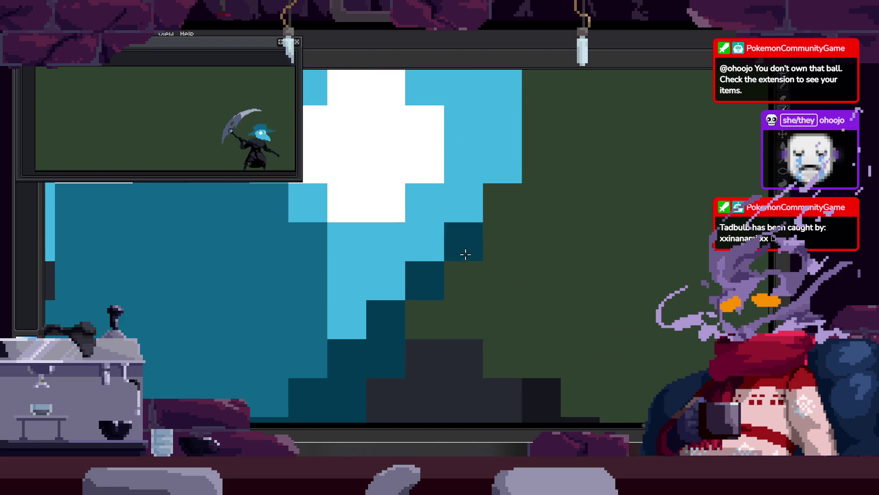
{"action": "scroll", "coordinate": [526, 273], "scroll_direction": "down", "scroll_amount": 1}
{"action": "scroll", "coordinate": [513, 266], "scroll_direction": "up", "scroll_amount": 2}
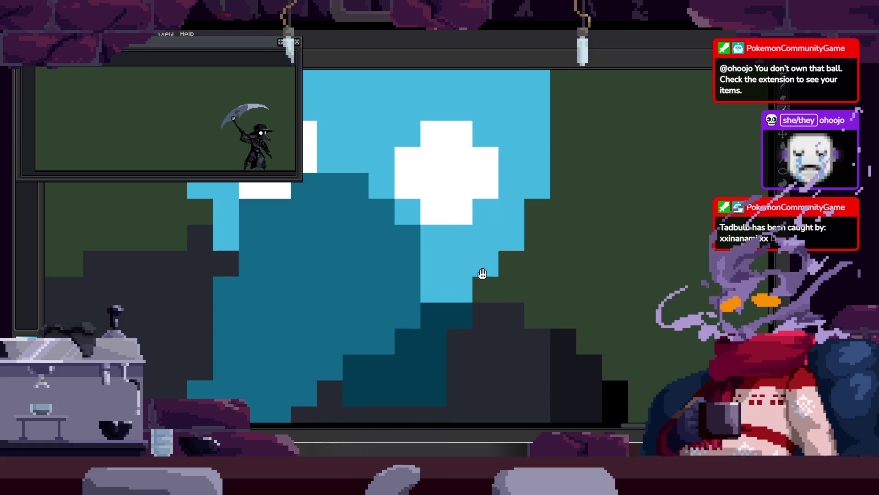
{"action": "scroll", "coordinate": [499, 234], "scroll_direction": "down", "scroll_amount": 2}
{"action": "scroll", "coordinate": [365, 238], "scroll_direction": "down", "scroll_amount": 1}
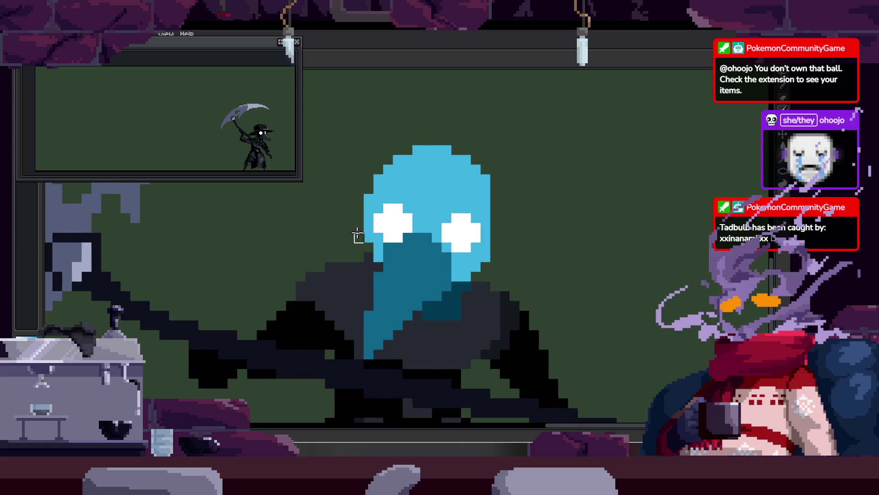
{"action": "scroll", "coordinate": [381, 173], "scroll_direction": "up", "scroll_amount": 2}
{"action": "scroll", "coordinate": [441, 265], "scroll_direction": "down", "scroll_amount": 2}
{"action": "scroll", "coordinate": [416, 204], "scroll_direction": "up", "scroll_amount": 2}
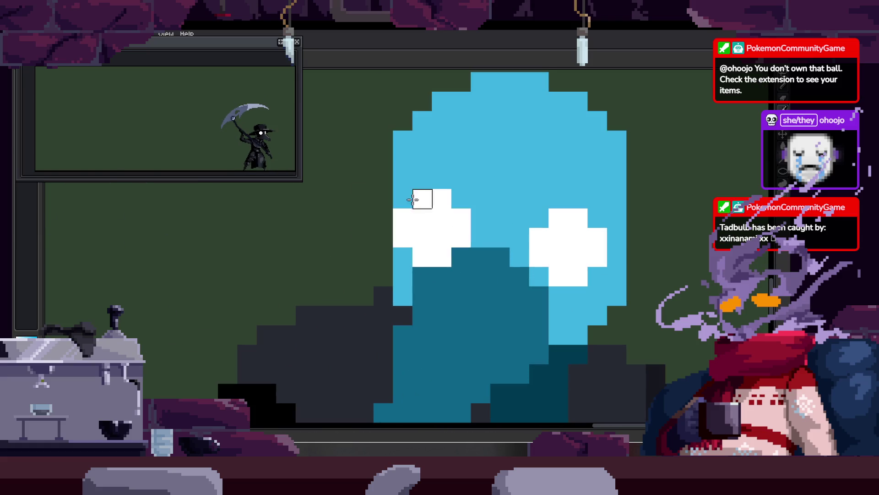
{"action": "scroll", "coordinate": [553, 270], "scroll_direction": "down", "scroll_amount": 2}
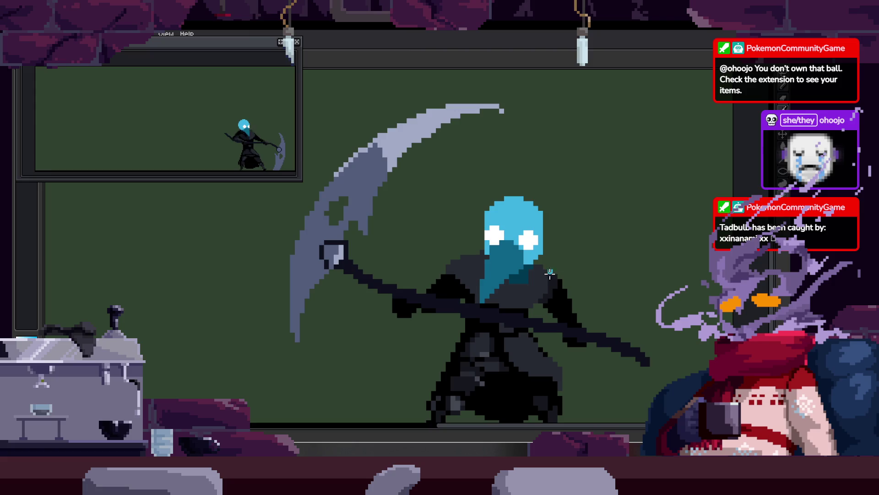
{"action": "scroll", "coordinate": [534, 241], "scroll_direction": "up", "scroll_amount": 2}
{"action": "scroll", "coordinate": [458, 248], "scroll_direction": "up", "scroll_amount": 1}
{"action": "scroll", "coordinate": [402, 252], "scroll_direction": "up", "scroll_amount": 1}
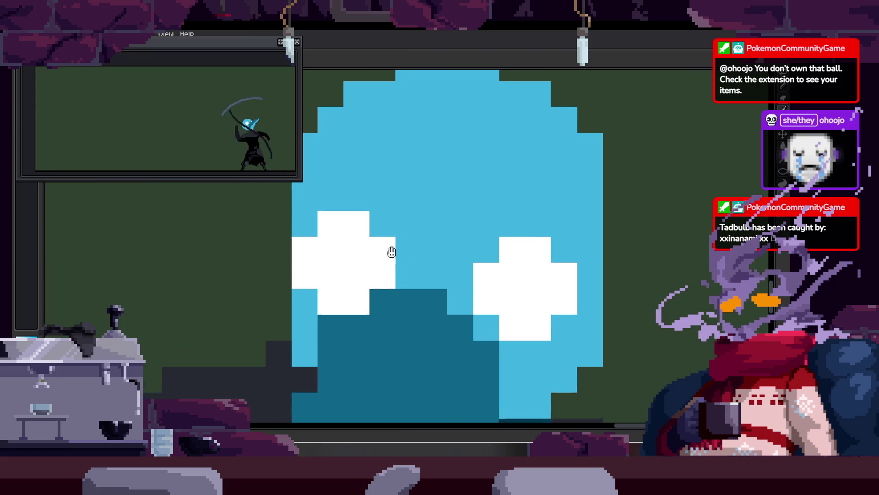
{"action": "scroll", "coordinate": [411, 251], "scroll_direction": "down", "scroll_amount": 2}
{"action": "scroll", "coordinate": [411, 251], "scroll_direction": "up", "scroll_amount": 1}
{"action": "scroll", "coordinate": [382, 202], "scroll_direction": "up", "scroll_amount": 1}
{"action": "left_click_drag", "start_coordinate": [357, 274], "coordinate": [359, 183]}
{"action": "left_click", "coordinate": [388, 302]}
{"action": "left_click", "coordinate": [377, 316]}
Touch up the head's edge pixels, erase a stray blue pixel, and add a blue right-edge column.
{"action": "scroll", "coordinate": [451, 316], "scroll_direction": "down", "scroll_amount": 3}
{"action": "scroll", "coordinate": [453, 312], "scroll_direction": "up", "scroll_amount": 1}
{"action": "scroll", "coordinate": [463, 283], "scroll_direction": "up", "scroll_amount": 4}
{"action": "left_click", "coordinate": [412, 321]}
{"action": "scroll", "coordinate": [452, 321], "scroll_direction": "down", "scroll_amount": 3}
{"action": "scroll", "coordinate": [435, 312], "scroll_direction": "up", "scroll_amount": 1}
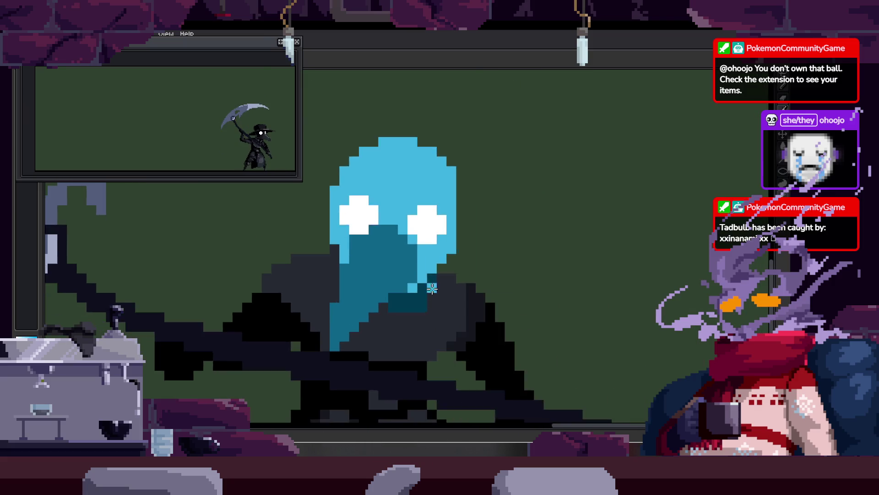
{"action": "scroll", "coordinate": [411, 299], "scroll_direction": "up", "scroll_amount": 3}
{"action": "left_click", "coordinate": [428, 296]}
{"action": "left_click_drag", "start_coordinate": [453, 271], "coordinate": [471, 245]}
{"action": "left_click", "coordinate": [377, 323]}
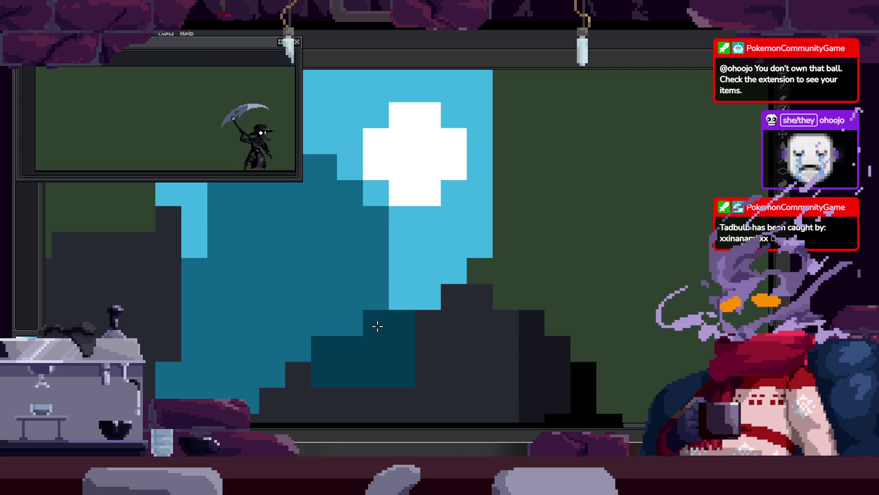
{"action": "scroll", "coordinate": [480, 327], "scroll_direction": "down", "scroll_amount": 3}
{"action": "scroll", "coordinate": [481, 327], "scroll_direction": "down", "scroll_amount": 1}
{"action": "scroll", "coordinate": [473, 275], "scroll_direction": "up", "scroll_amount": 4}
{"action": "right_click", "coordinate": [502, 212]}
{"action": "left_click_drag", "start_coordinate": [505, 224], "coordinate": [504, 321]}
Paint two stray head-edge pixels with the background green.
{"action": "scroll", "coordinate": [504, 316], "scroll_direction": "down", "scroll_amount": 1}
{"action": "scroll", "coordinate": [500, 254], "scroll_direction": "up", "scroll_amount": 1}
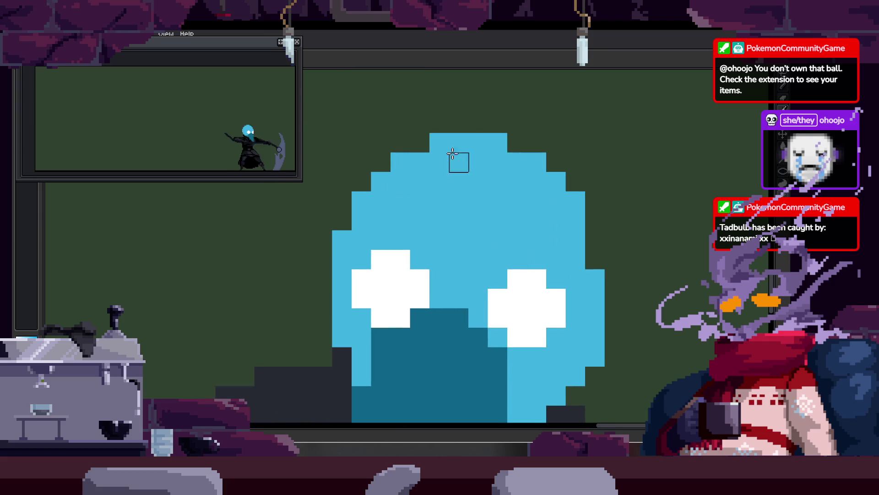
{"action": "scroll", "coordinate": [450, 153], "scroll_direction": "down", "scroll_amount": 1}
{"action": "scroll", "coordinate": [528, 205], "scroll_direction": "up", "scroll_amount": 1}
{"action": "scroll", "coordinate": [552, 234], "scroll_direction": "down", "scroll_amount": 1}
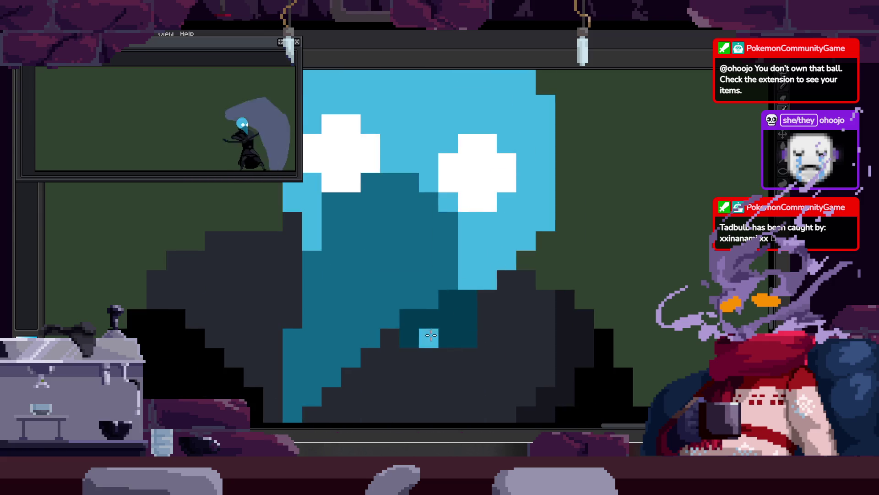
{"action": "scroll", "coordinate": [405, 338], "scroll_direction": "up", "scroll_amount": 1}
{"action": "scroll", "coordinate": [441, 338], "scroll_direction": "down", "scroll_amount": 1}
{"action": "scroll", "coordinate": [399, 261], "scroll_direction": "up", "scroll_amount": 1}
{"action": "scroll", "coordinate": [436, 373], "scroll_direction": "down", "scroll_amount": 1}
{"action": "scroll", "coordinate": [415, 311], "scroll_direction": "up", "scroll_amount": 1}
{"action": "scroll", "coordinate": [414, 312], "scroll_direction": "down", "scroll_amount": 1}
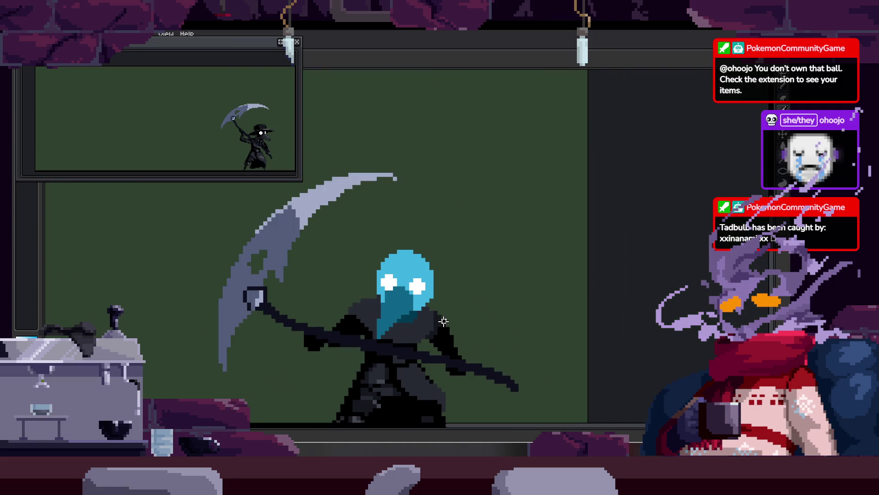
{"action": "scroll", "coordinate": [430, 300], "scroll_direction": "up", "scroll_amount": 1}
{"action": "scroll", "coordinate": [431, 268], "scroll_direction": "up", "scroll_amount": 1}
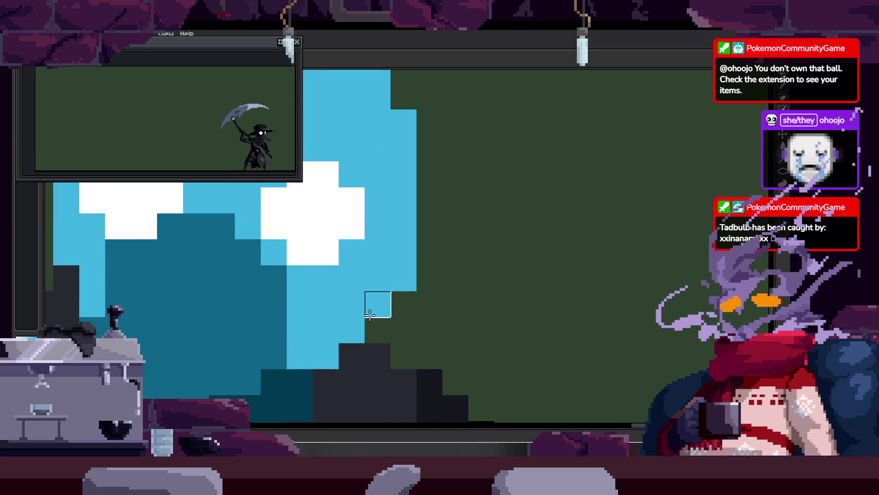
{"action": "scroll", "coordinate": [373, 298], "scroll_direction": "up", "scroll_amount": 1}
{"action": "left_click", "coordinate": [375, 271]}
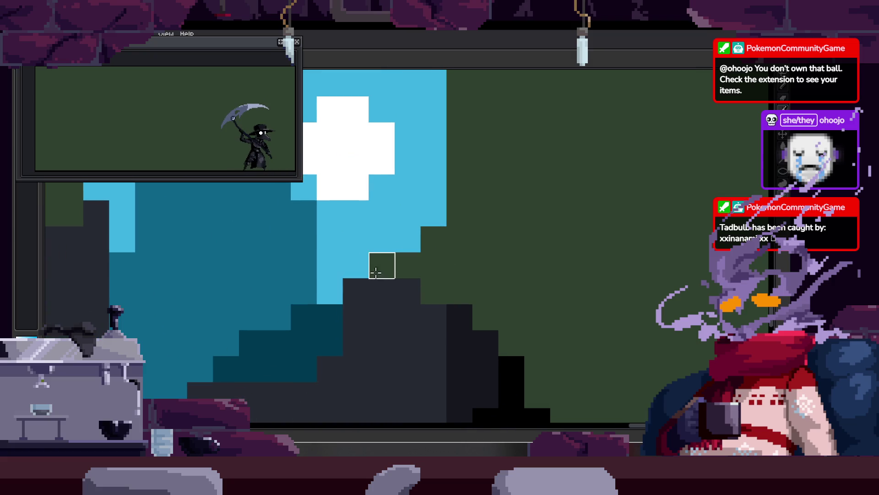
{"action": "scroll", "coordinate": [415, 246], "scroll_direction": "down", "scroll_amount": 1}
{"action": "scroll", "coordinate": [463, 290], "scroll_direction": "up", "scroll_amount": 1}
{"action": "left_click", "coordinate": [431, 256]}
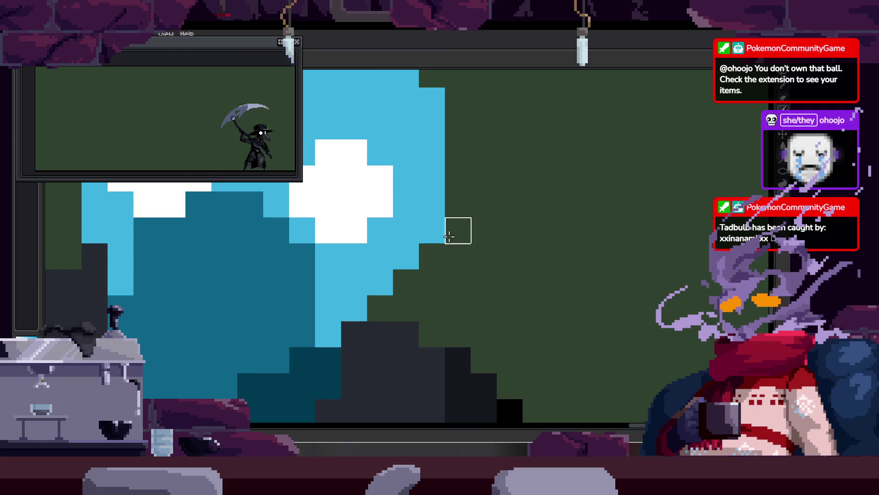
Bring the whole head into view and bucket-fill it dark teal.
{"action": "scroll", "coordinate": [448, 236], "scroll_direction": "down", "scroll_amount": 1}
{"action": "left_click_drag", "start_coordinate": [480, 191], "coordinate": [501, 240]}
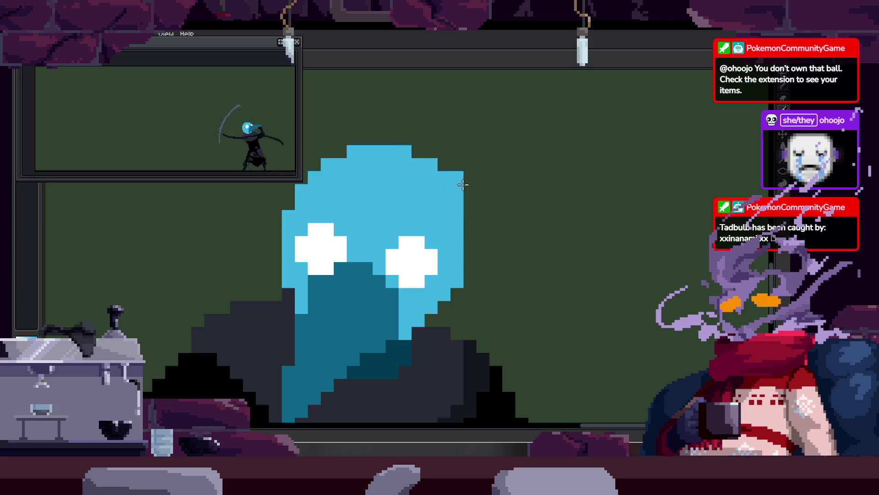
{"action": "scroll", "coordinate": [485, 193], "scroll_direction": "down", "scroll_amount": 1}
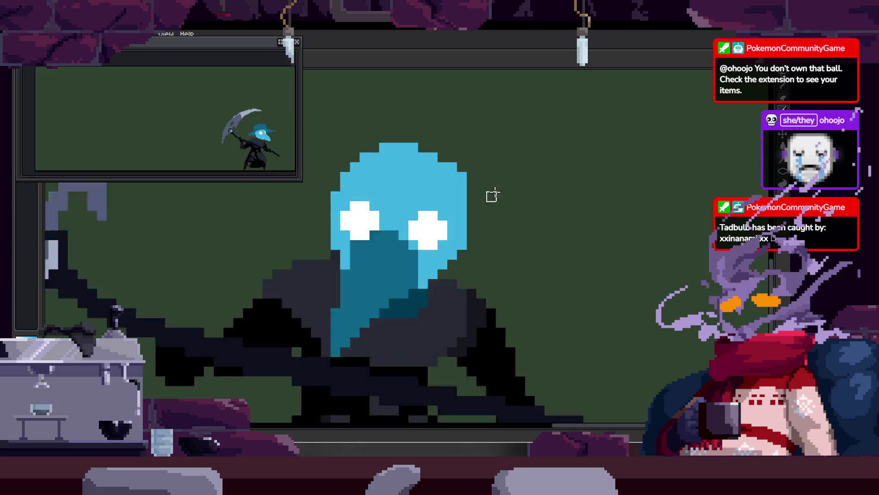
{"action": "scroll", "coordinate": [491, 195], "scroll_direction": "down", "scroll_amount": 2}
{"action": "scroll", "coordinate": [507, 186], "scroll_direction": "up", "scroll_amount": 2}
{"action": "scroll", "coordinate": [512, 188], "scroll_direction": "up", "scroll_amount": 1}
{"action": "scroll", "coordinate": [511, 188], "scroll_direction": "down", "scroll_amount": 1}
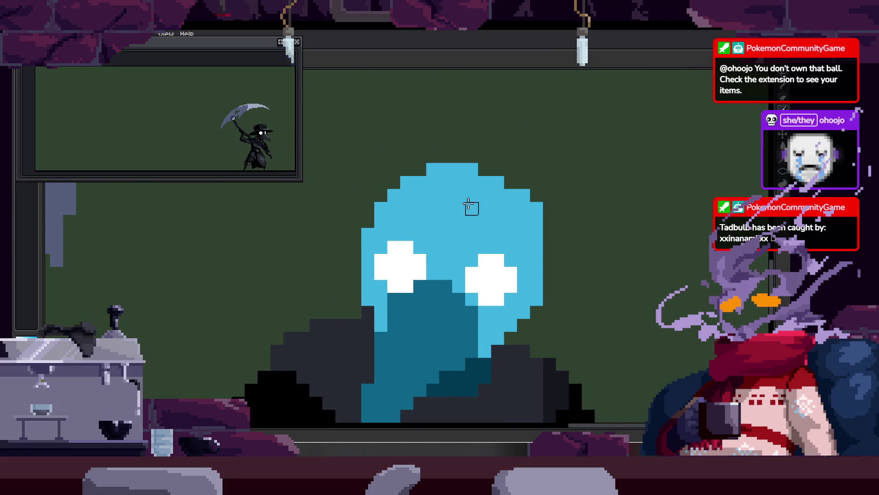
{"action": "scroll", "coordinate": [470, 191], "scroll_direction": "down", "scroll_amount": 1}
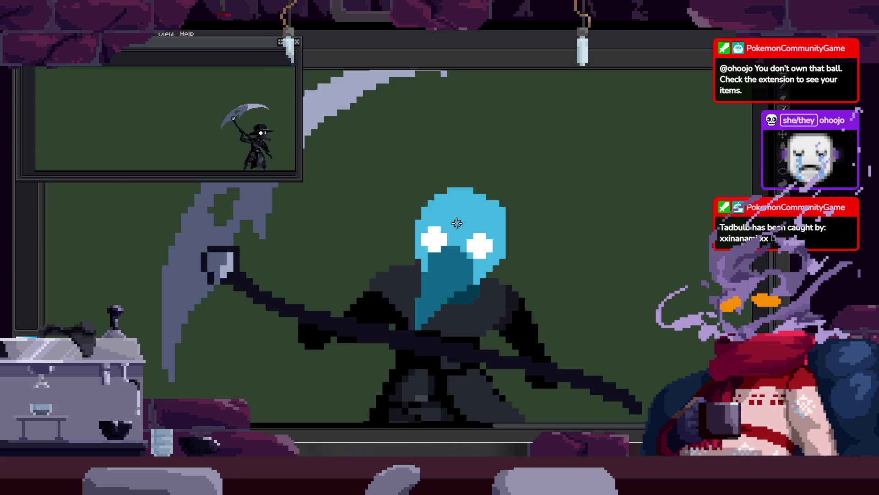
{"action": "scroll", "coordinate": [457, 228], "scroll_direction": "up", "scroll_amount": 1}
{"action": "left_click", "coordinate": [387, 286]}
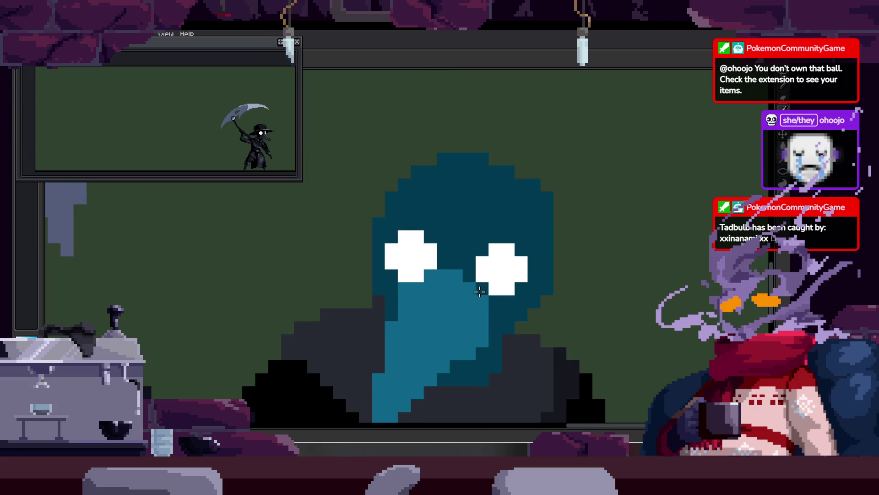
{"action": "key", "text": "ctrl+z"}
{"action": "scroll", "coordinate": [502, 311], "scroll_direction": "down", "scroll_amount": 2}
{"action": "scroll", "coordinate": [472, 267], "scroll_direction": "up", "scroll_amount": 2}
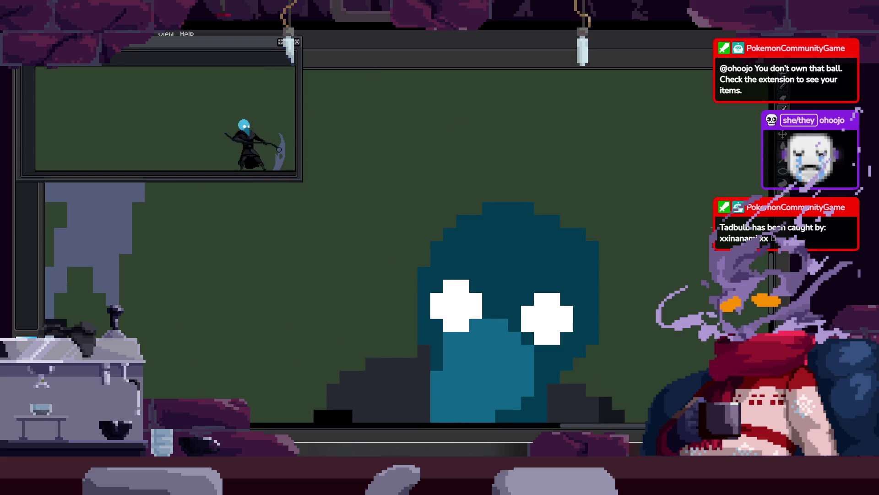
{"action": "left_click_drag", "start_coordinate": [562, 238], "coordinate": [487, 260]}
{"action": "mouse_move", "coordinate": [258, 189]}
{"action": "left_mouse_down"}
{"action": "mouse_move", "coordinate": [677, 331]}
{"action": "mouse_move", "coordinate": [675, 312]}
{"action": "mouse_move", "coordinate": [696, 286]}
{"action": "left_mouse_up"}
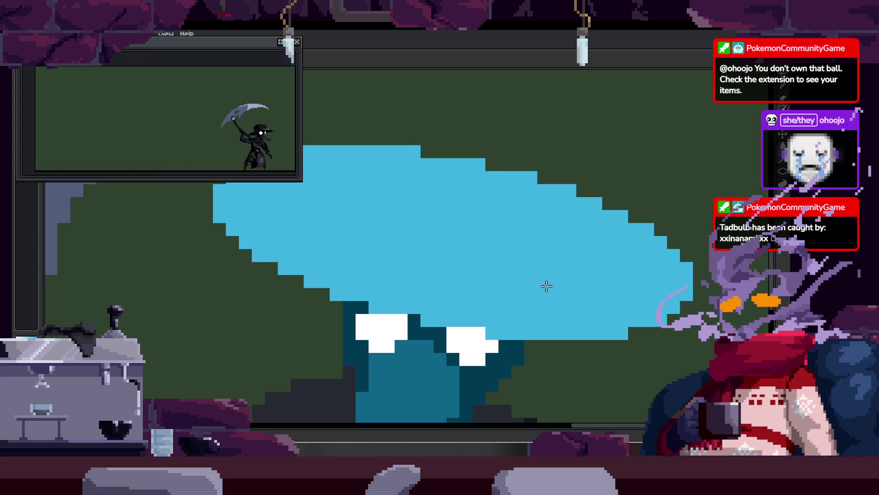
{"action": "scroll", "coordinate": [518, 255], "scroll_direction": "down", "scroll_amount": 1}
{"action": "scroll", "coordinate": [519, 250], "scroll_direction": "down", "scroll_amount": 1}
{"action": "scroll", "coordinate": [519, 249], "scroll_direction": "down", "scroll_amount": 1}
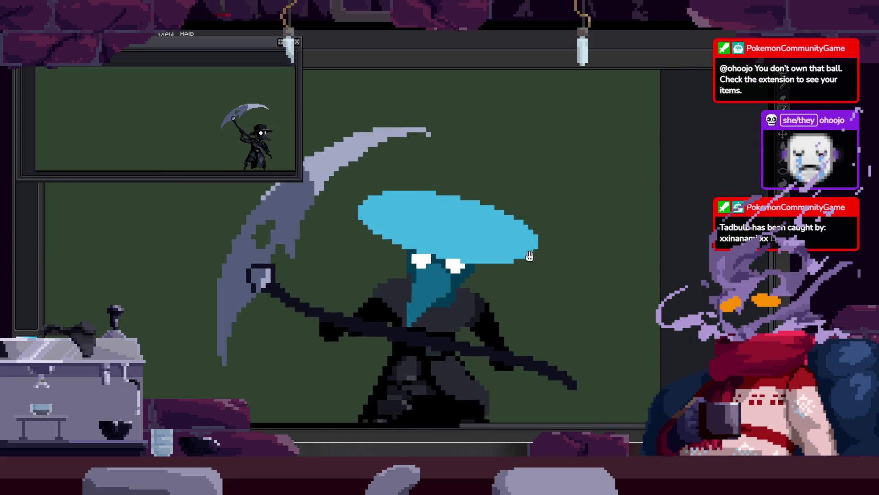
{"action": "scroll", "coordinate": [513, 250], "scroll_direction": "down", "scroll_amount": 2}
{"action": "scroll", "coordinate": [492, 247], "scroll_direction": "up", "scroll_amount": 1}
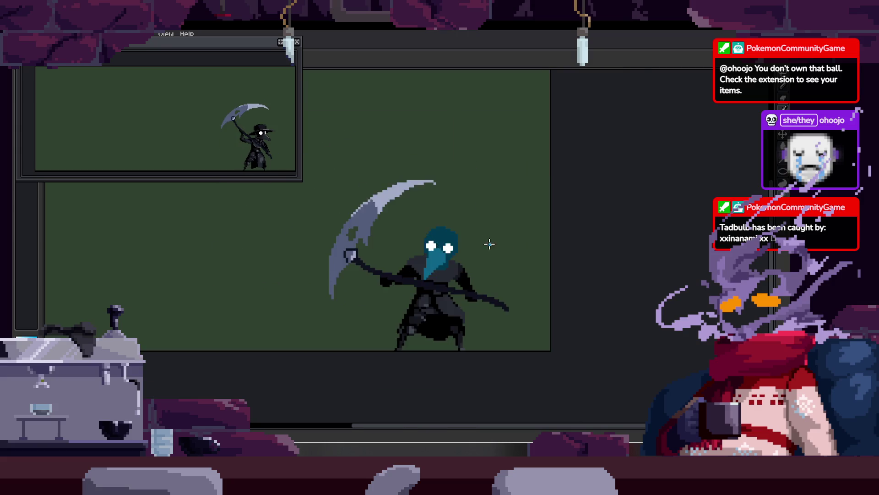
{"action": "scroll", "coordinate": [458, 244], "scroll_direction": "up", "scroll_amount": 1}
{"action": "scroll", "coordinate": [412, 238], "scroll_direction": "up", "scroll_amount": 1}
{"action": "scroll", "coordinate": [352, 207], "scroll_direction": "up", "scroll_amount": 2}
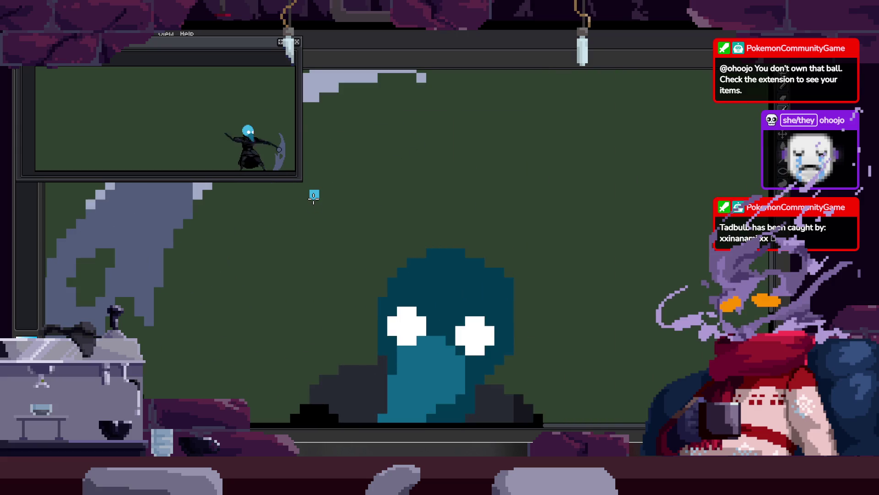
{"action": "mouse_move", "coordinate": [783, 176]}
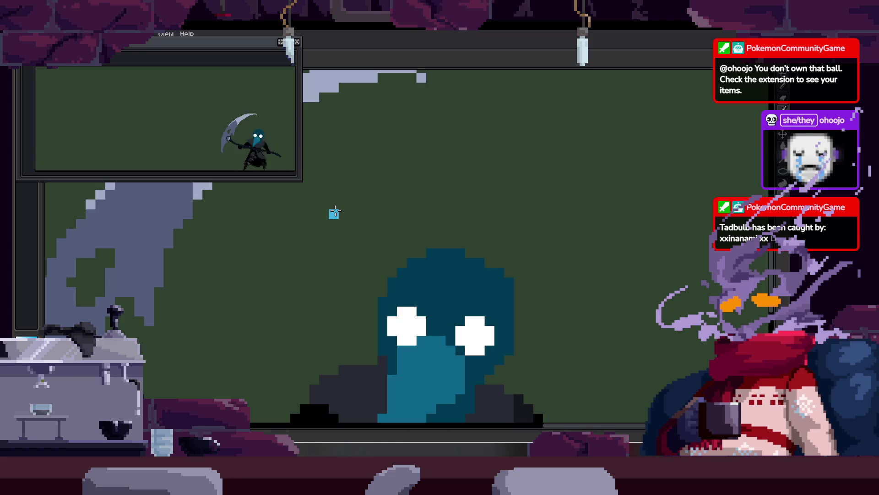
{"action": "left_click_drag", "start_coordinate": [334, 212], "coordinate": [649, 290]}
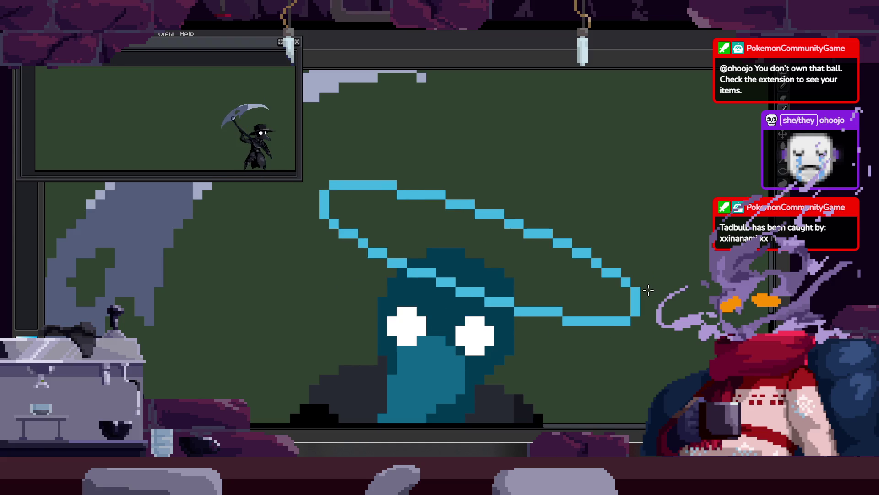
{"action": "key", "text": "g"}
{"action": "left_click", "coordinate": [547, 288]}
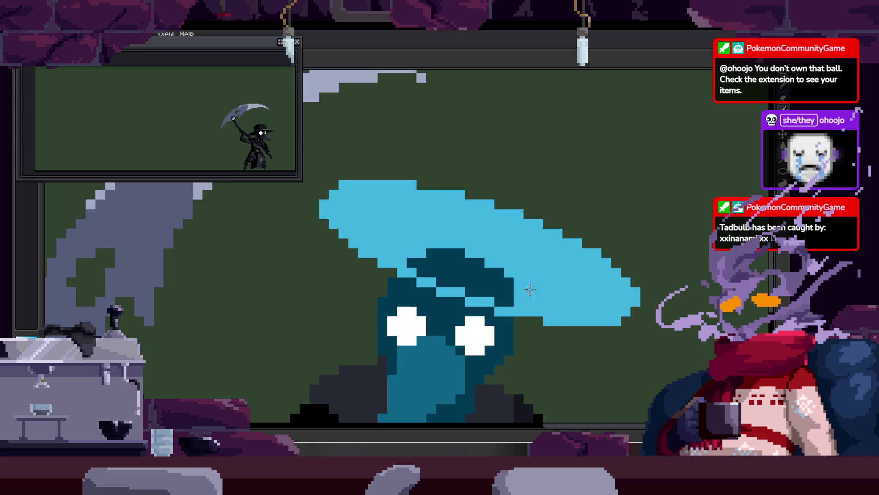
{"action": "key", "text": "w"}
{"action": "left_click", "coordinate": [548, 293]}
{"action": "mouse_move", "coordinate": [548, 293]}
{"action": "left_mouse_down"}
{"action": "mouse_move", "coordinate": [522, 320]}
{"action": "mouse_move", "coordinate": [558, 312]}
{"action": "mouse_move", "coordinate": [468, 273]}
{"action": "left_mouse_up"}
{"action": "scroll", "coordinate": [532, 321], "scroll_direction": "down", "scroll_amount": 2}
{"action": "key", "text": "Return"}
{"action": "key", "text": "ctrl+z"}
{"action": "key", "text": "ctrl+z"}
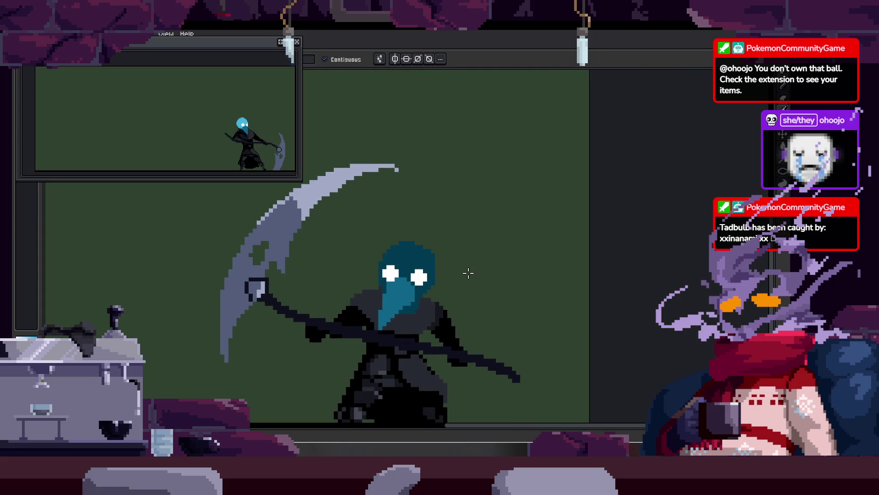
Draw a thin light-blue oval hat brim above the head and enlarge it.
{"action": "left_click", "coordinate": [788, 177]}
{"action": "mouse_move", "coordinate": [359, 200]}
{"action": "left_mouse_down"}
{"action": "mouse_move", "coordinate": [493, 226]}
{"action": "mouse_move", "coordinate": [482, 224]}
{"action": "mouse_move", "coordinate": [442, 264]}
{"action": "mouse_move", "coordinate": [446, 237]}
{"action": "left_mouse_up"}
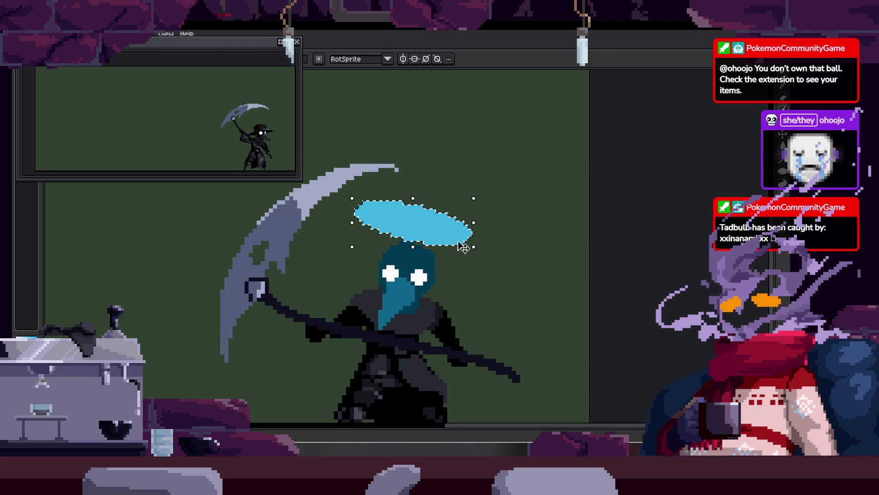
{"action": "mouse_move", "coordinate": [472, 246]}
{"action": "left_mouse_down"}
{"action": "mouse_move", "coordinate": [503, 255]}
{"action": "mouse_move", "coordinate": [473, 247]}
{"action": "mouse_move", "coordinate": [429, 276]}
{"action": "left_mouse_up"}
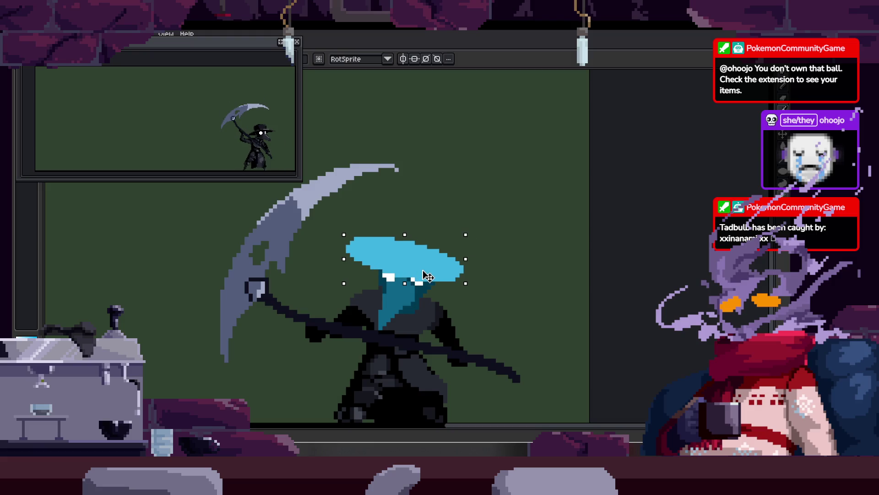
{"action": "scroll", "coordinate": [431, 277], "scroll_direction": "down", "scroll_amount": 3}
{"action": "key", "text": "ctrl+d"}
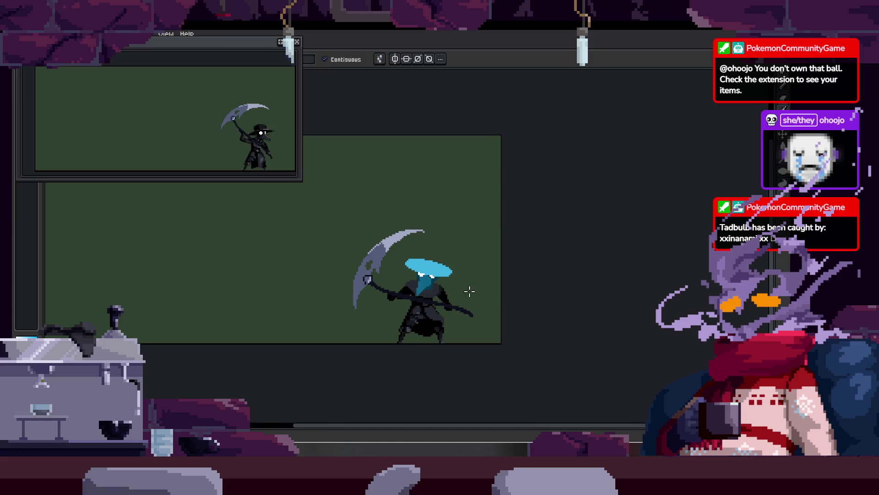
{"action": "scroll", "coordinate": [469, 290], "scroll_direction": "up", "scroll_amount": 5}
{"action": "key", "text": "ctrl+z"}
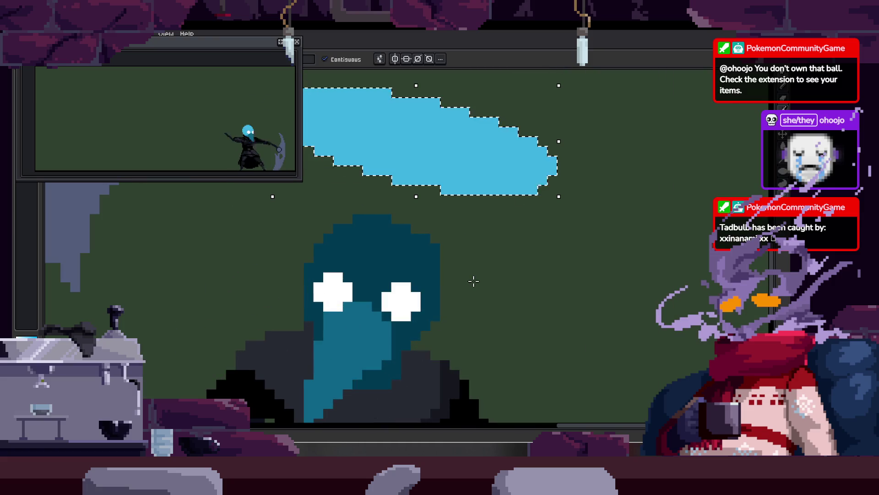
{"action": "key", "text": "ctrl+d"}
{"action": "scroll", "coordinate": [333, 240], "scroll_direction": "up", "scroll_amount": 5}
Shrink the white eyes by repainting their pixels dark teal.
{"action": "left_click_drag", "start_coordinate": [231, 285], "coordinate": [242, 268]}
{"action": "scroll", "coordinate": [294, 224], "scroll_direction": "left", "scroll_amount": 4}
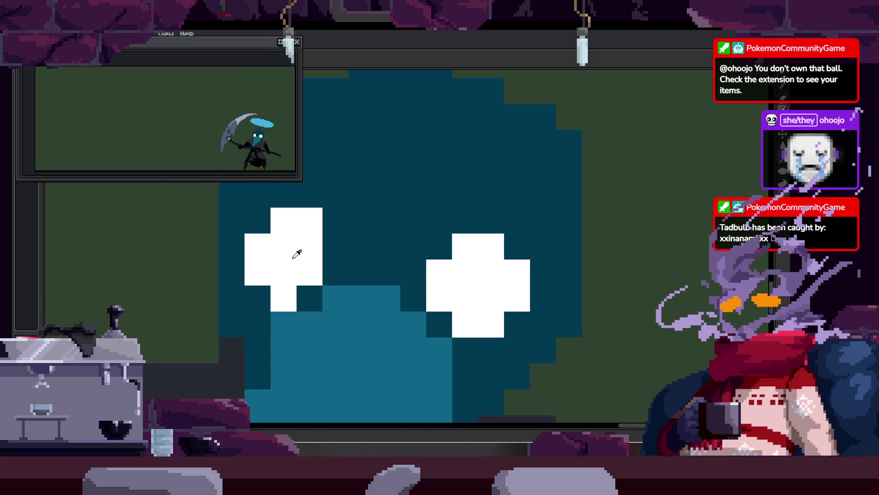
{"action": "left_click", "coordinate": [309, 220]}
{"action": "scroll", "coordinate": [450, 236], "scroll_direction": "down", "scroll_amount": 5}
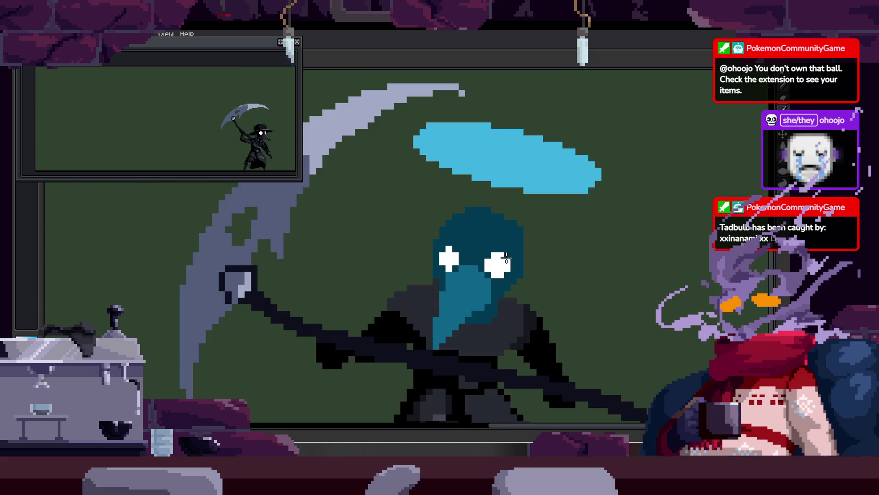
{"action": "scroll", "coordinate": [473, 255], "scroll_direction": "down", "scroll_amount": 1}
{"action": "scroll", "coordinate": [473, 257], "scroll_direction": "down", "scroll_amount": 2}
{"action": "scroll", "coordinate": [474, 256], "scroll_direction": "down", "scroll_amount": 2}
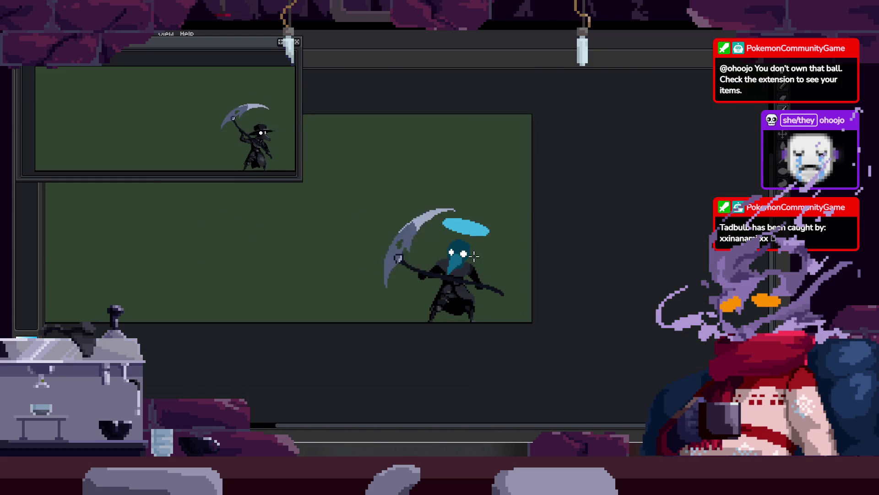
{"action": "scroll", "coordinate": [458, 255], "scroll_direction": "up", "scroll_amount": 4}
{"action": "scroll", "coordinate": [386, 251], "scroll_direction": "down", "scroll_amount": 3}
{"action": "scroll", "coordinate": [386, 251], "scroll_direction": "up", "scroll_amount": 1}
Select the hat brim and position it just above the head.
{"action": "left_click", "coordinate": [403, 232]}
{"action": "mouse_move", "coordinate": [403, 232]}
{"action": "left_mouse_down"}
{"action": "mouse_move", "coordinate": [387, 278]}
{"action": "mouse_move", "coordinate": [404, 234]}
{"action": "left_mouse_up"}
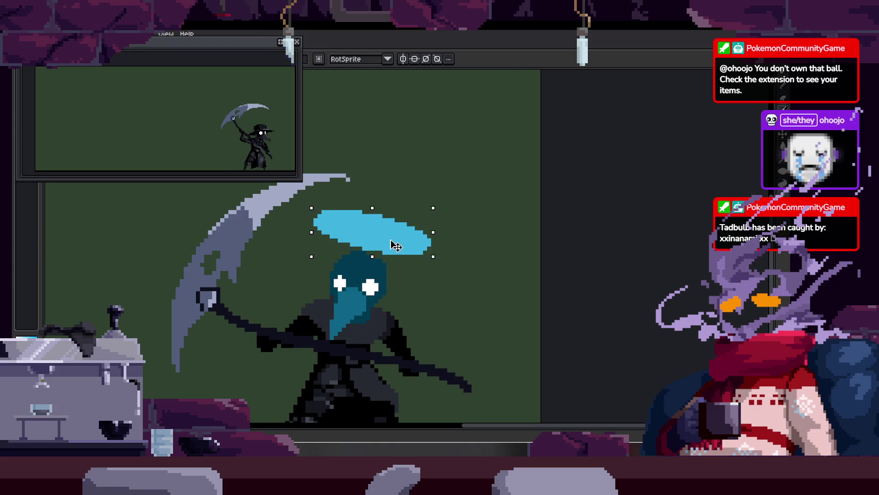
{"action": "key", "text": "g"}
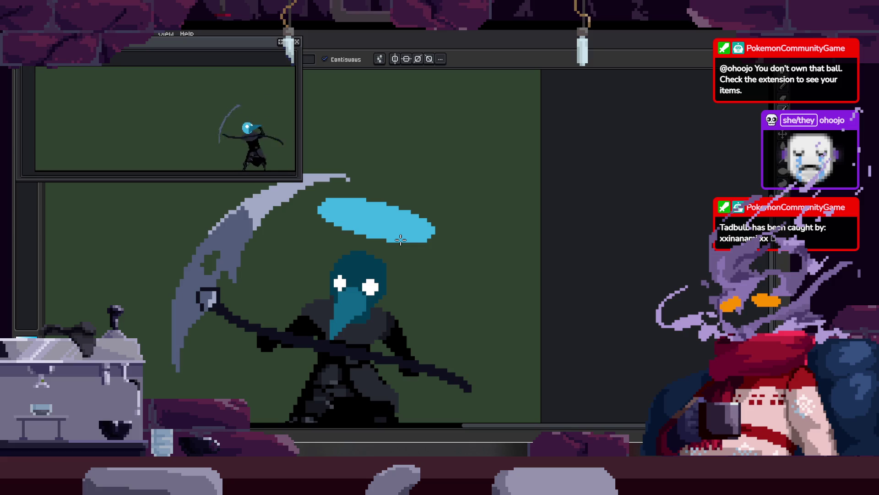
Move to the next animation frame.
{"action": "scroll", "coordinate": [399, 239], "scroll_direction": "up", "scroll_amount": 2}
{"action": "scroll", "coordinate": [398, 239], "scroll_direction": "up", "scroll_amount": 1}
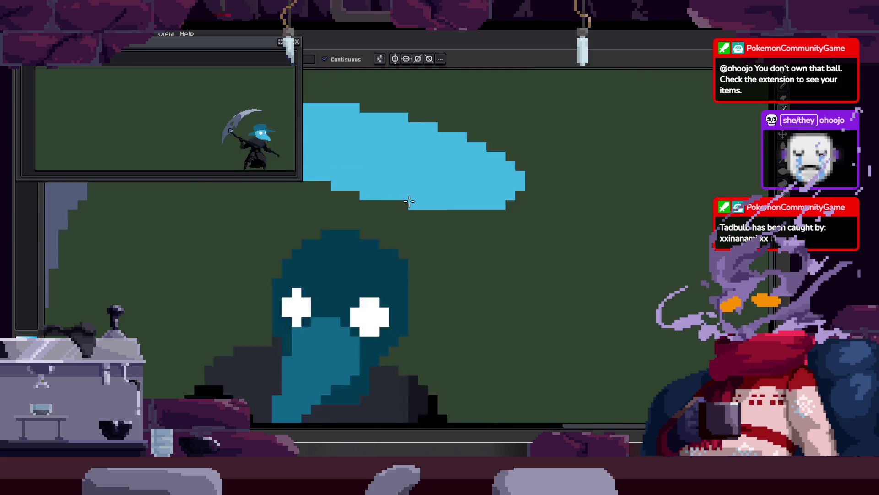
{"action": "scroll", "coordinate": [431, 215], "scroll_direction": "down", "scroll_amount": 3}
{"action": "key", "text": "Right"}
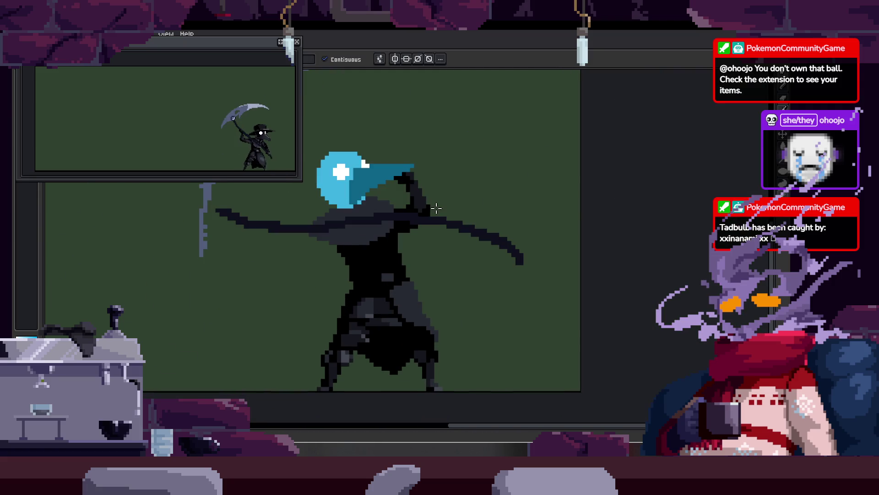
Go back to the hat-brim frame, save the animation, and centre the view on the halo and head.
{"action": "key", "text": "Left"}
{"action": "key", "text": "ctrl+s"}
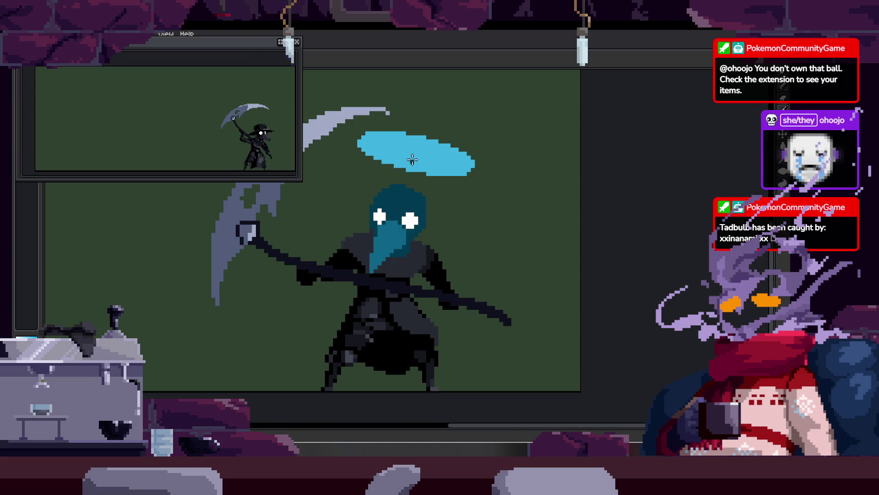
{"action": "scroll", "coordinate": [414, 169], "scroll_direction": "up", "scroll_amount": 1}
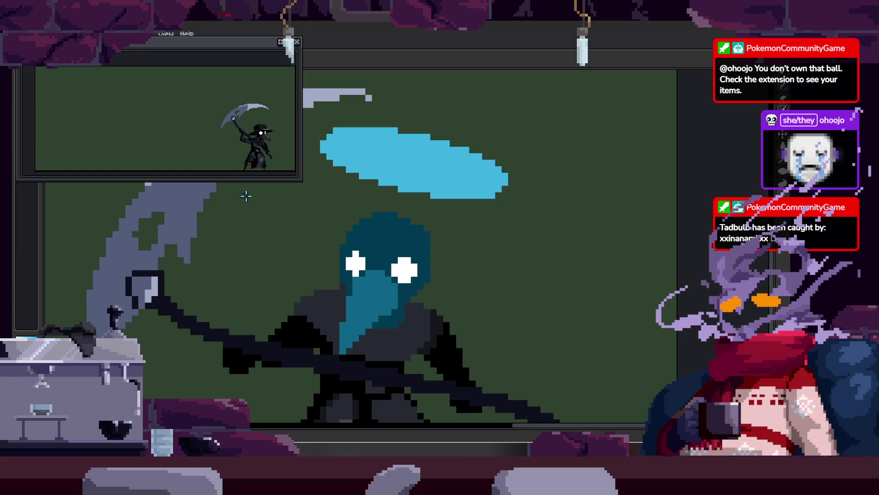
{"action": "scroll", "coordinate": [419, 157], "scroll_direction": "down", "scroll_amount": 2}
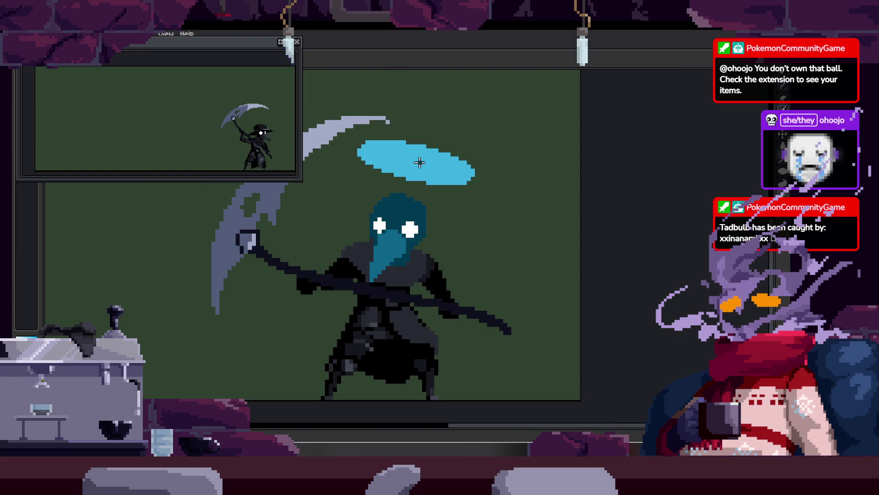
{"action": "scroll", "coordinate": [418, 157], "scroll_direction": "up", "scroll_amount": 2}
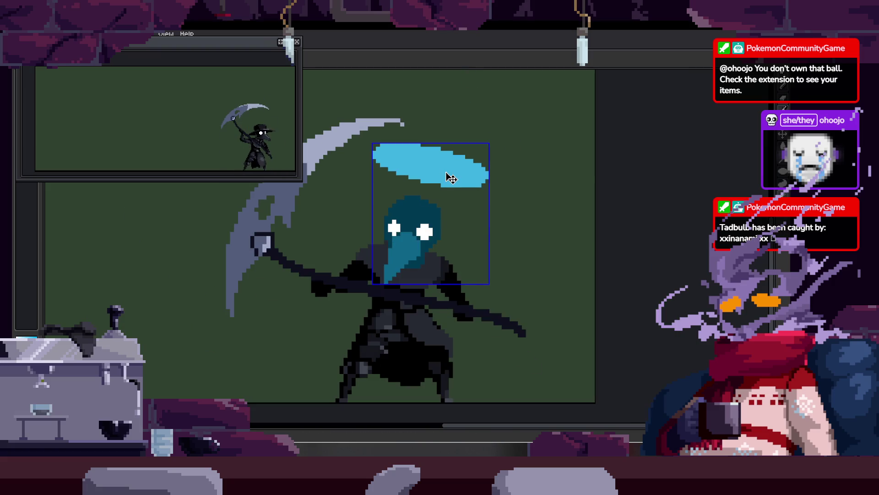
{"action": "scroll", "coordinate": [448, 177], "scroll_direction": "up", "scroll_amount": 2}
{"action": "scroll", "coordinate": [439, 187], "scroll_direction": "down", "scroll_amount": 2}
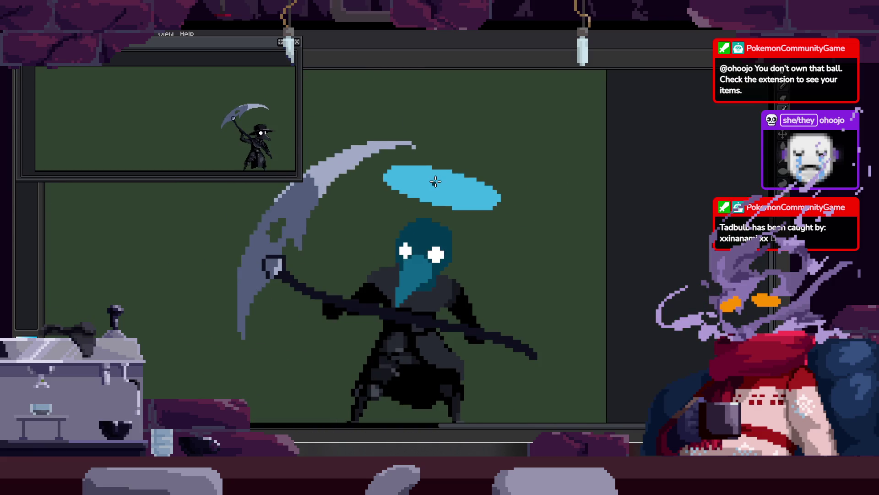
{"action": "scroll", "coordinate": [435, 182], "scroll_direction": "up", "scroll_amount": 1}
{"action": "left_click_drag", "start_coordinate": [436, 181], "coordinate": [423, 198]}
{"action": "scroll", "coordinate": [402, 188], "scroll_direction": "down", "scroll_amount": 1}
{"action": "scroll", "coordinate": [402, 186], "scroll_direction": "up", "scroll_amount": 1}
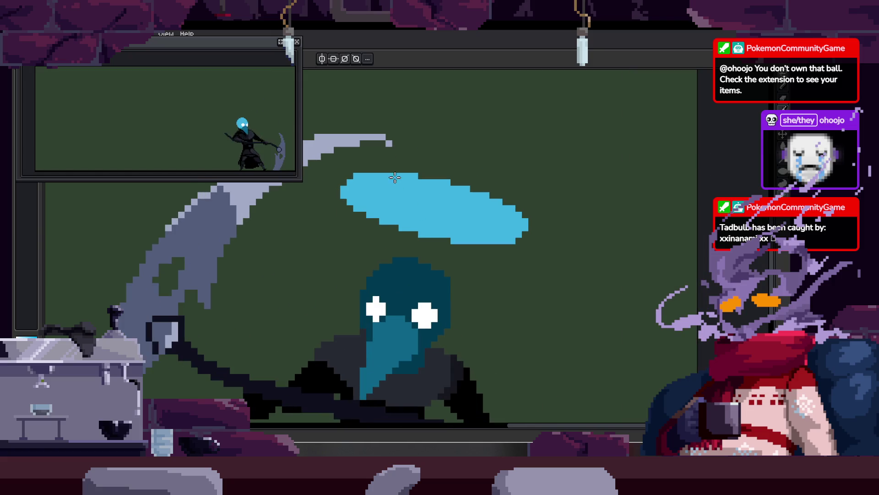
Lasso the light-blue halo, move it down toward the head, and erase its top row.
{"action": "left_click_drag", "start_coordinate": [451, 161], "coordinate": [591, 197]}
{"action": "mouse_move", "coordinate": [504, 202]}
{"action": "left_mouse_down"}
{"action": "mouse_move", "coordinate": [491, 221]}
{"action": "mouse_move", "coordinate": [485, 276]}
{"action": "mouse_move", "coordinate": [477, 210]}
{"action": "left_mouse_up"}
{"action": "key", "text": "Return"}
{"action": "scroll", "coordinate": [394, 198], "scroll_direction": "up", "scroll_amount": 3}
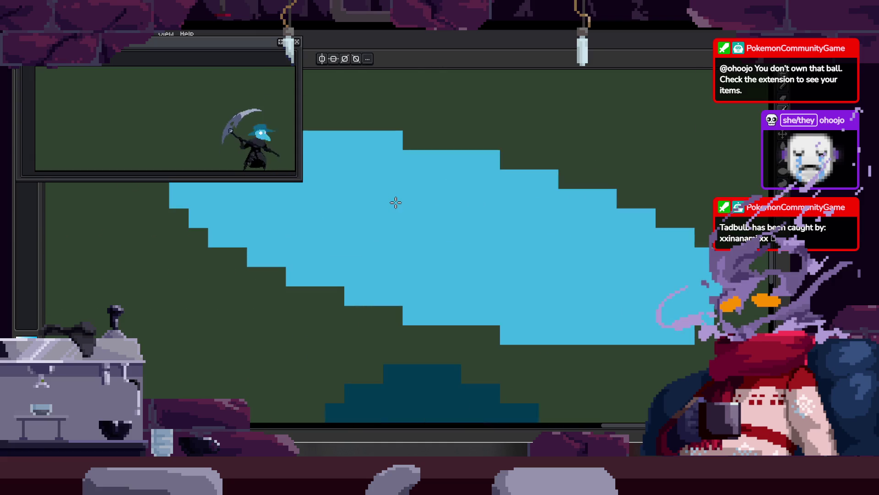
{"action": "scroll", "coordinate": [374, 179], "scroll_direction": "down", "scroll_amount": 3}
{"action": "scroll", "coordinate": [402, 222], "scroll_direction": "up", "scroll_amount": 3}
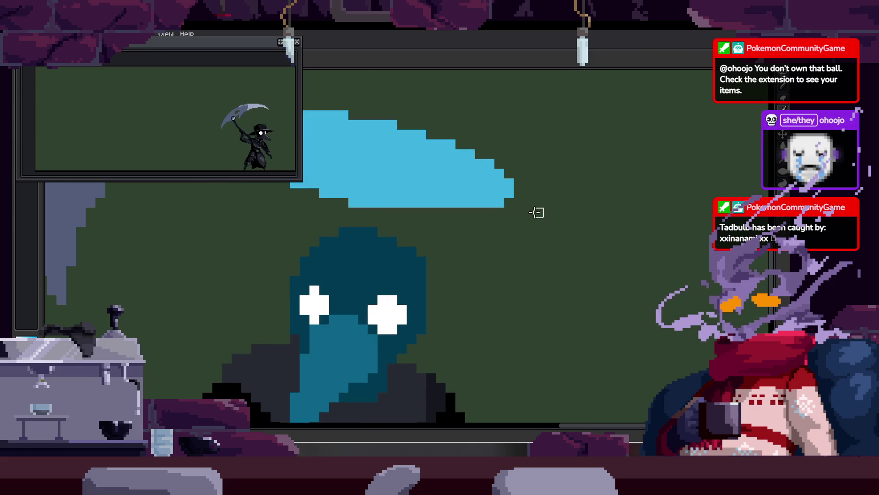
{"action": "scroll", "coordinate": [421, 172], "scroll_direction": "up", "scroll_amount": 1}
{"action": "left_click_drag", "start_coordinate": [362, 151], "coordinate": [456, 151]}
{"action": "scroll", "coordinate": [537, 161], "scroll_direction": "down", "scroll_amount": 3}
{"action": "scroll", "coordinate": [530, 159], "scroll_direction": "up", "scroll_amount": 3}
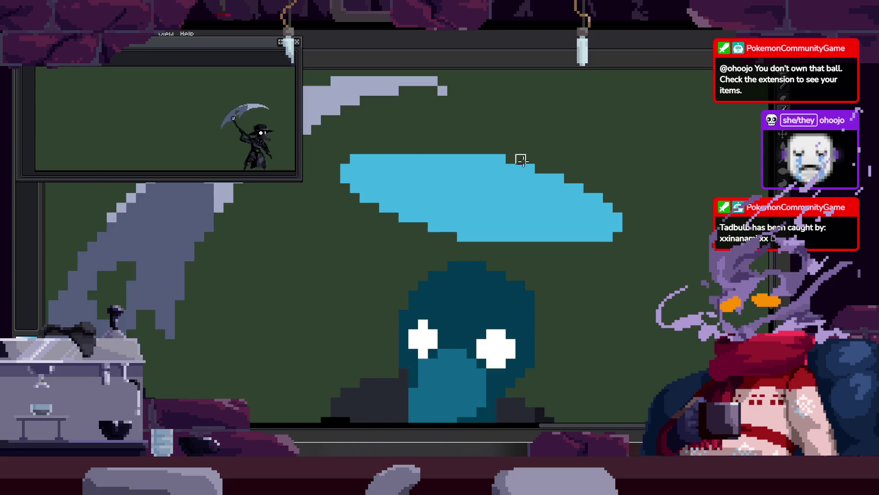
Select the halo again, lower it further onto the head, and deselect.
{"action": "key", "text": "g"}
{"action": "scroll", "coordinate": [393, 166], "scroll_direction": "up", "scroll_amount": 3}
{"action": "scroll", "coordinate": [408, 187], "scroll_direction": "down", "scroll_amount": 3}
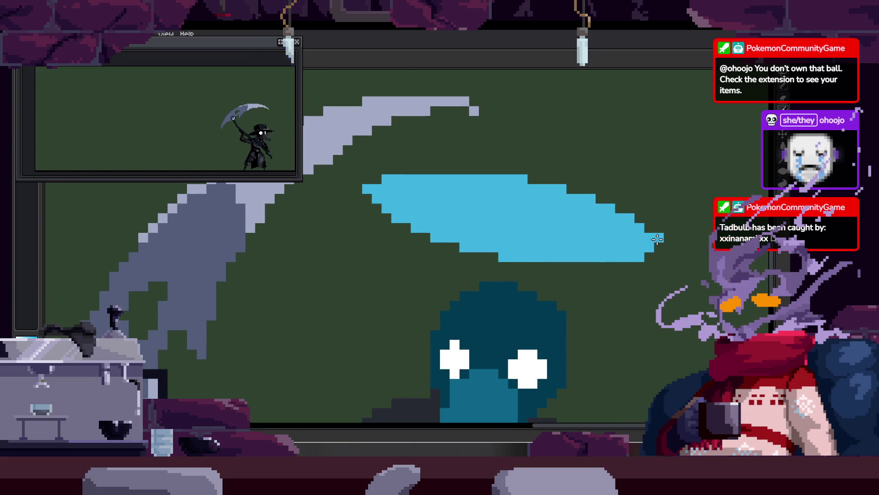
{"action": "scroll", "coordinate": [676, 238], "scroll_direction": "down", "scroll_amount": 5}
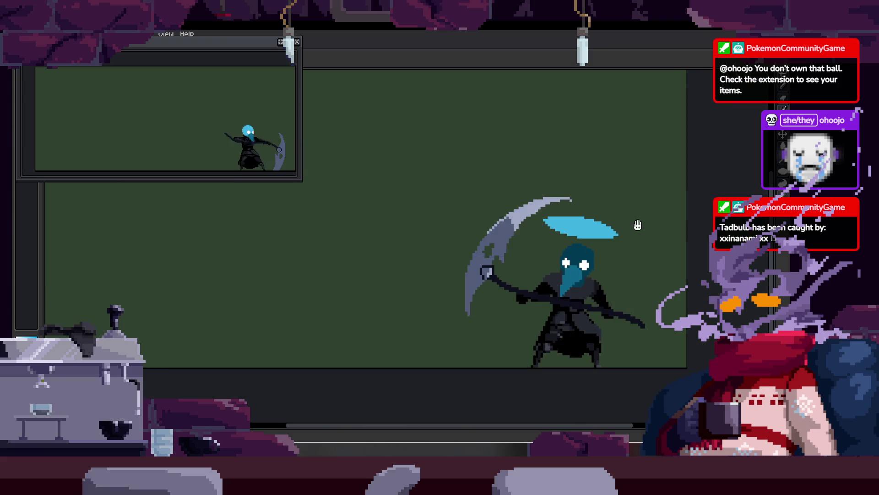
{"action": "scroll", "coordinate": [362, 190], "scroll_direction": "up", "scroll_amount": 2}
{"action": "scroll", "coordinate": [504, 238], "scroll_direction": "up", "scroll_amount": 2}
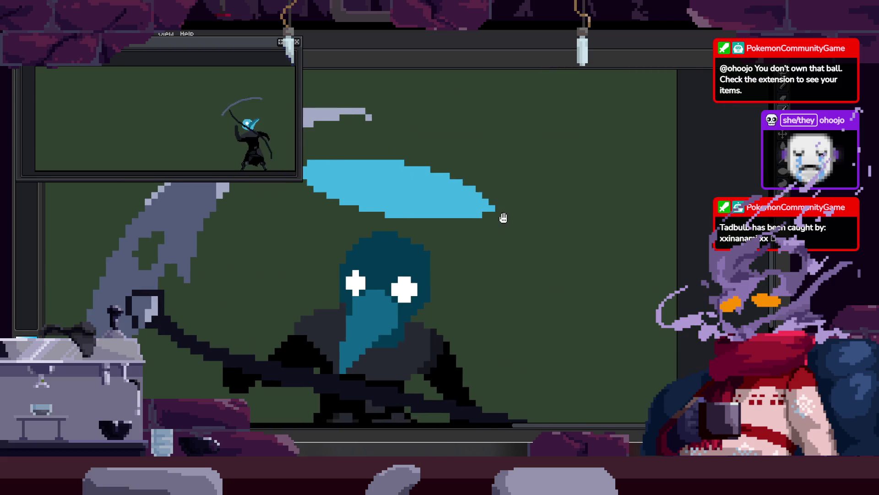
{"action": "scroll", "coordinate": [385, 232], "scroll_direction": "up", "scroll_amount": 3}
{"action": "scroll", "coordinate": [392, 261], "scroll_direction": "down", "scroll_amount": 1}
{"action": "scroll", "coordinate": [401, 277], "scroll_direction": "down", "scroll_amount": 2}
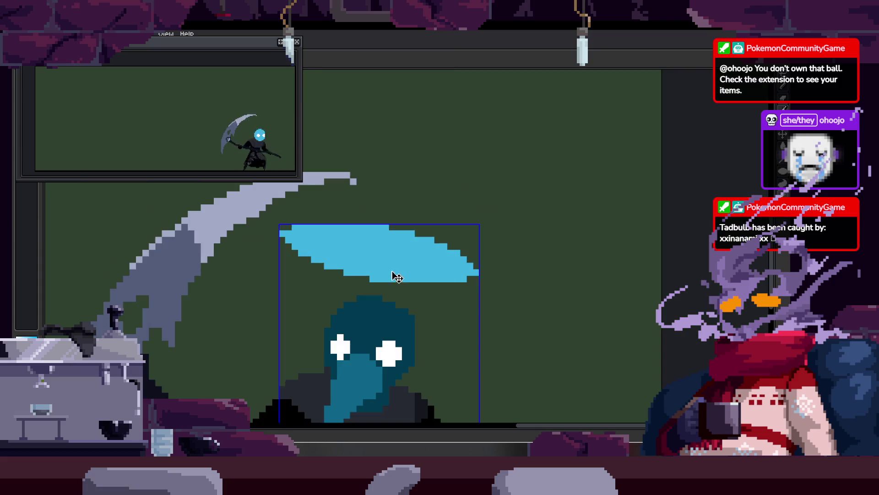
{"action": "mouse_move", "coordinate": [377, 206]}
{"action": "left_mouse_down"}
{"action": "mouse_move", "coordinate": [427, 240]}
{"action": "mouse_move", "coordinate": [441, 306]}
{"action": "mouse_move", "coordinate": [436, 255]}
{"action": "left_mouse_up"}
{"action": "scroll", "coordinate": [389, 222], "scroll_direction": "up", "scroll_amount": 3}
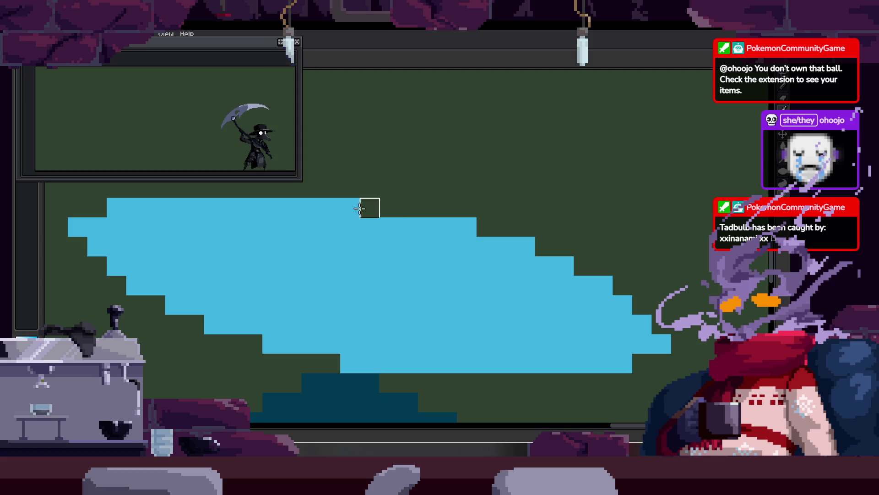
{"action": "scroll", "coordinate": [375, 290], "scroll_direction": "down", "scroll_amount": 3}
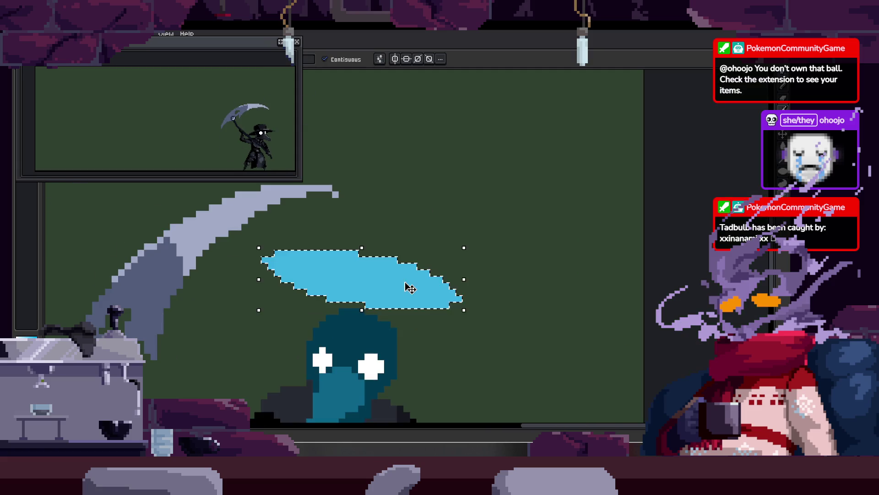
{"action": "scroll", "coordinate": [399, 200], "scroll_direction": "up", "scroll_amount": 1}
{"action": "mouse_move", "coordinate": [400, 200]}
{"action": "left_mouse_down"}
{"action": "mouse_move", "coordinate": [414, 242]}
{"action": "mouse_move", "coordinate": [402, 176]}
{"action": "left_mouse_up"}
{"action": "scroll", "coordinate": [387, 183], "scroll_direction": "up", "scroll_amount": 2}
{"action": "key", "text": "ctrl+d"}
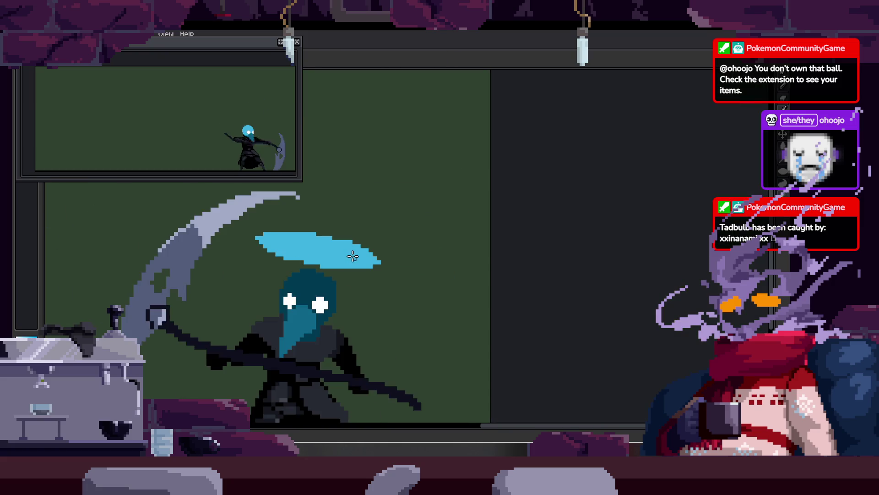
{"action": "scroll", "coordinate": [279, 257], "scroll_direction": "down", "scroll_amount": 3}
Erase the stray pixels at the halo's left and right ends.
{"action": "key", "text": "w"}
{"action": "scroll", "coordinate": [279, 258], "scroll_direction": "up", "scroll_amount": 1}
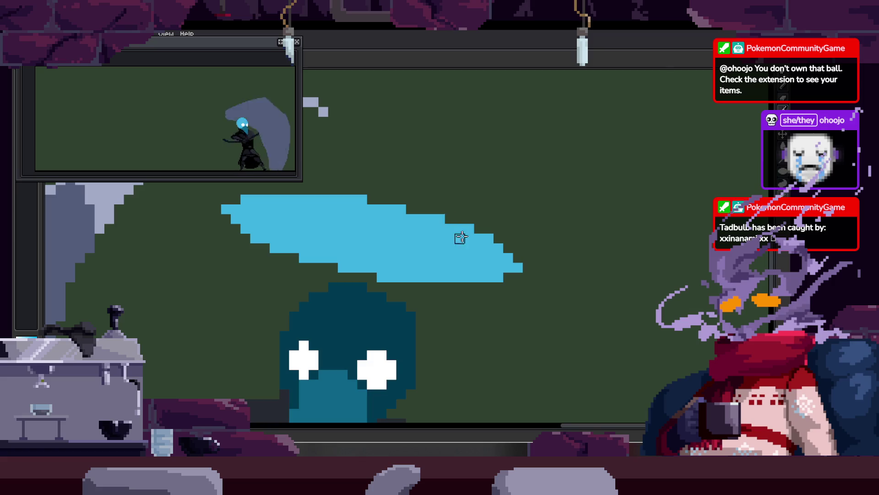
{"action": "scroll", "coordinate": [457, 227], "scroll_direction": "down", "scroll_amount": 3}
{"action": "scroll", "coordinate": [472, 245], "scroll_direction": "up", "scroll_amount": 2}
{"action": "scroll", "coordinate": [472, 246], "scroll_direction": "up", "scroll_amount": 3}
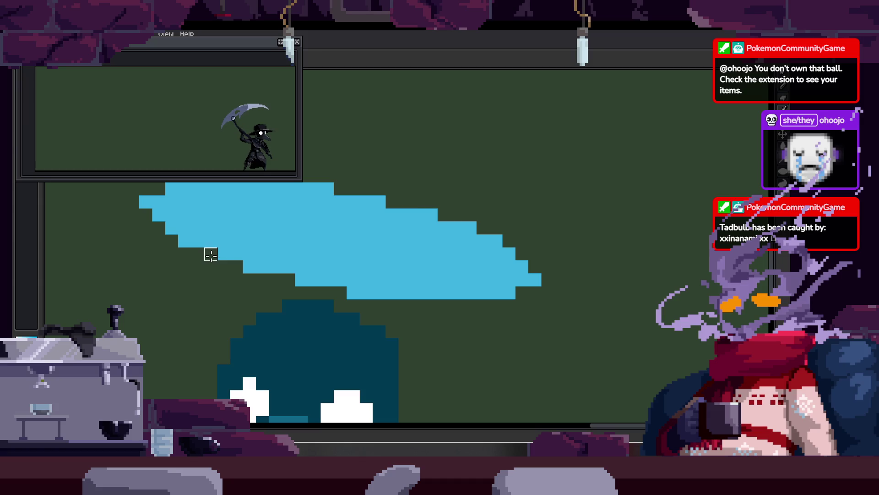
{"action": "right_click", "coordinate": [496, 240]}
{"action": "right_click", "coordinate": [184, 240]}
{"action": "scroll", "coordinate": [275, 264], "scroll_direction": "down", "scroll_amount": 4}
{"action": "scroll", "coordinate": [321, 247], "scroll_direction": "up", "scroll_amount": 1}
{"action": "scroll", "coordinate": [339, 238], "scroll_direction": "up", "scroll_amount": 2}
{"action": "scroll", "coordinate": [348, 235], "scroll_direction": "up", "scroll_amount": 1}
Magic-wand select the halo and set it down on the teal mask as a brim.
{"action": "left_click", "coordinate": [348, 234]}
{"action": "left_click_drag", "start_coordinate": [348, 236], "coordinate": [354, 277]}
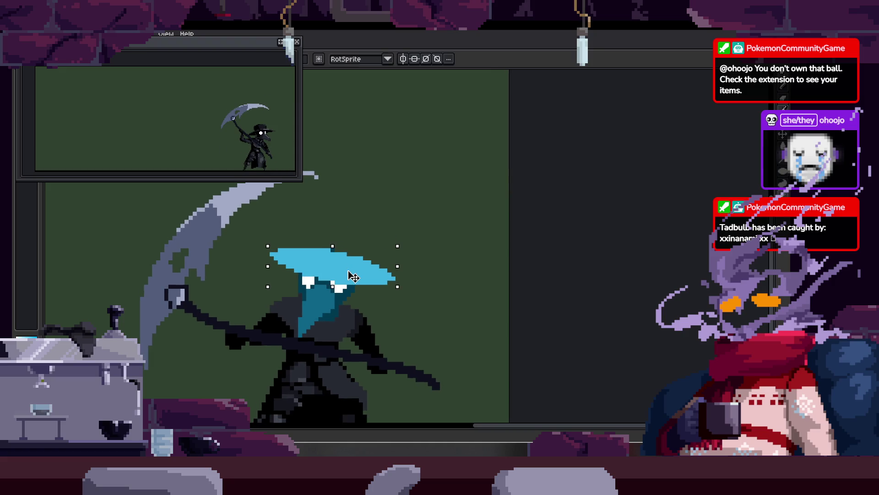
{"action": "left_click_drag", "start_coordinate": [354, 277], "coordinate": [351, 276]}
{"action": "key", "text": "Return"}
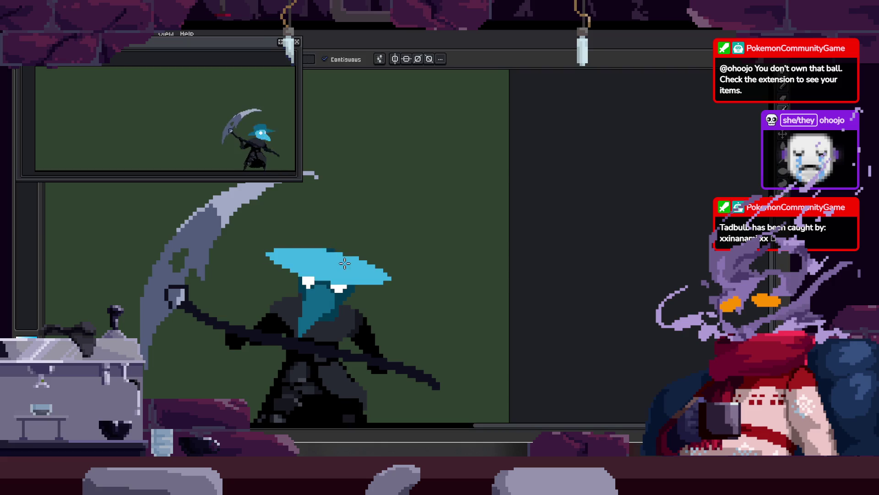
{"action": "scroll", "coordinate": [344, 261], "scroll_direction": "down", "scroll_amount": 3}
{"action": "scroll", "coordinate": [344, 259], "scroll_direction": "up", "scroll_amount": 2}
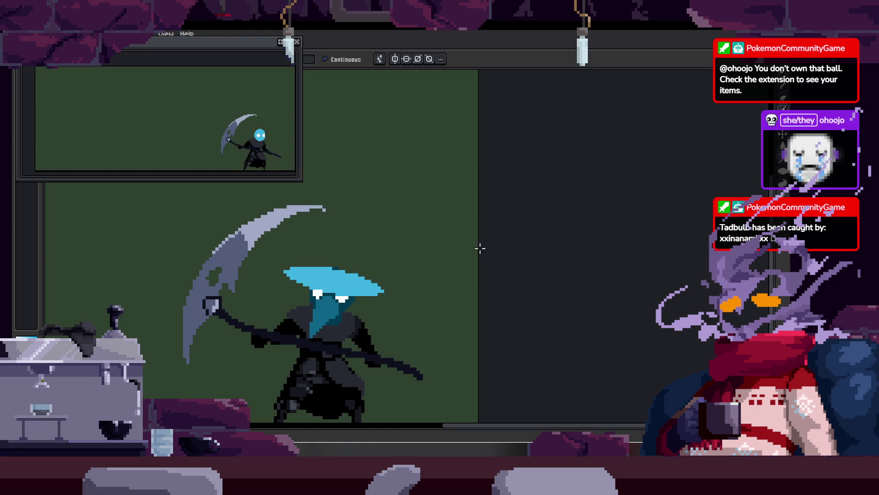
{"action": "scroll", "coordinate": [483, 245], "scroll_direction": "up", "scroll_amount": 3}
{"action": "left_click", "coordinate": [418, 216], "text": "ctrl"}
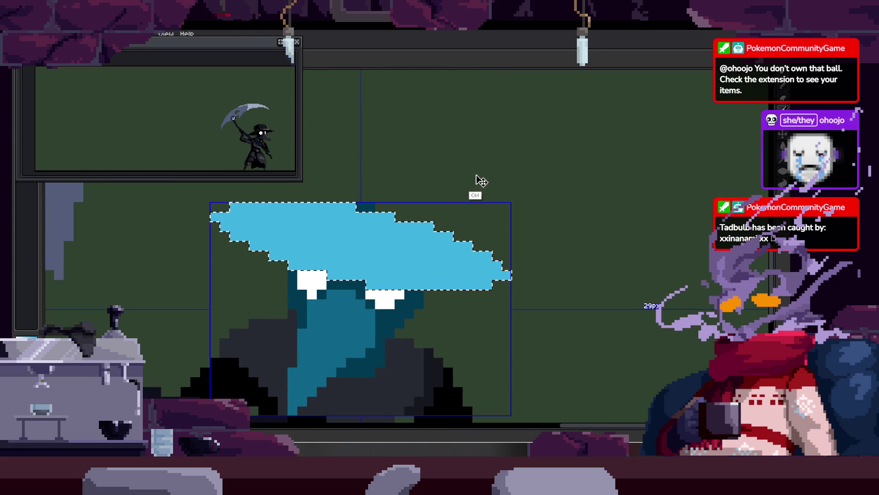
Magic-wand select the blue hat and lower it onto the head, nudging one pixel down and left.
{"action": "scroll", "coordinate": [479, 181], "scroll_direction": "down", "scroll_amount": 3}
{"action": "scroll", "coordinate": [472, 185], "scroll_direction": "up", "scroll_amount": 2}
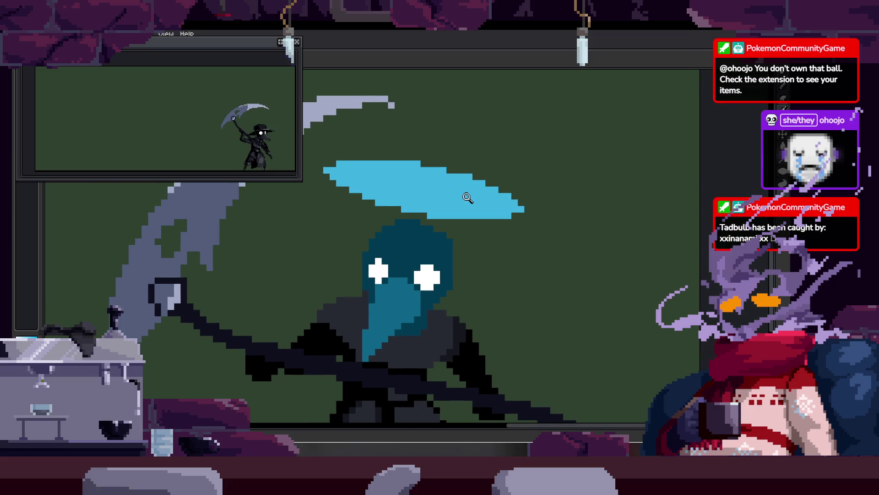
{"action": "scroll", "coordinate": [461, 190], "scroll_direction": "up", "scroll_amount": 2}
{"action": "scroll", "coordinate": [463, 192], "scroll_direction": "down", "scroll_amount": 2}
{"action": "key", "text": "w"}
{"action": "left_click", "coordinate": [494, 188]}
{"action": "left_click_drag", "start_coordinate": [495, 188], "coordinate": [486, 243]}
{"action": "key", "text": "Down"}
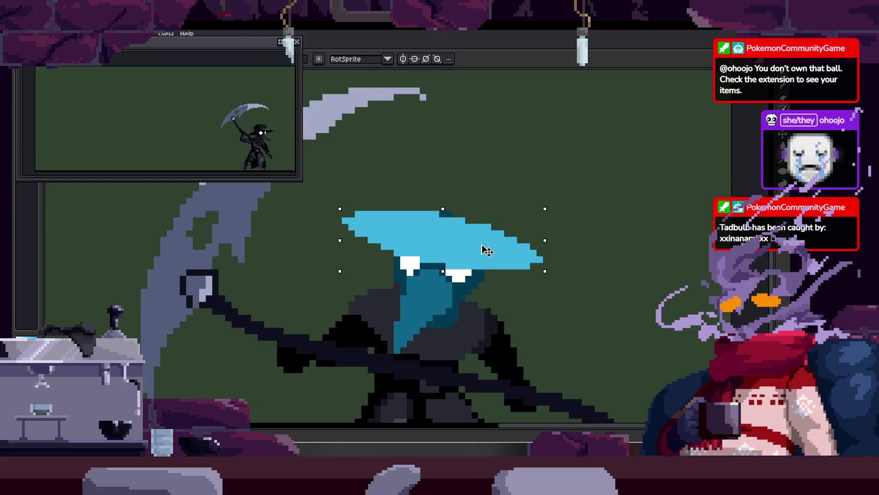
{"action": "scroll", "coordinate": [486, 250], "scroll_direction": "right", "scroll_amount": 2}
{"action": "key", "text": "Left"}
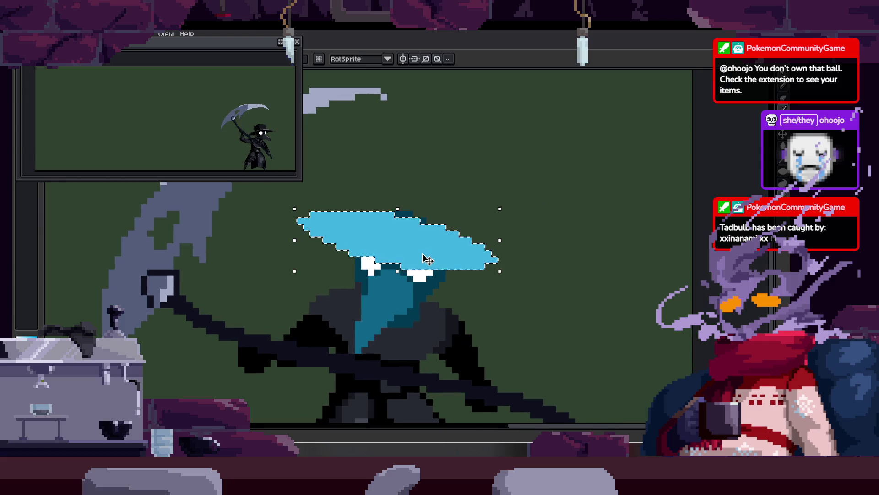
{"action": "scroll", "coordinate": [430, 257], "scroll_direction": "down", "scroll_amount": 2}
{"action": "key", "text": "z"}
{"action": "scroll", "coordinate": [455, 241], "scroll_direction": "down", "scroll_amount": 3}
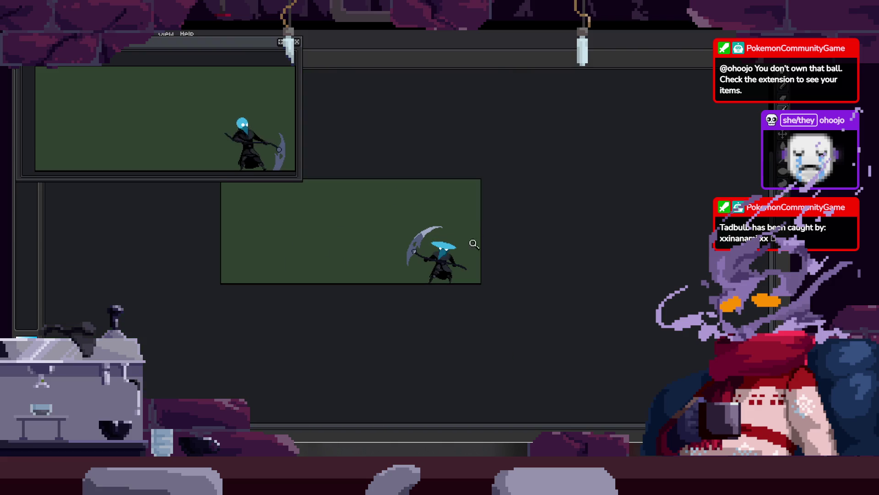
{"action": "scroll", "coordinate": [481, 239], "scroll_direction": "up", "scroll_amount": 3}
{"action": "scroll", "coordinate": [458, 215], "scroll_direction": "up", "scroll_amount": 2}
On the next frame, shift part of the hat right and fill the gap in the brim.
{"action": "key", "text": "Right"}
{"action": "key", "text": "Right"}
{"action": "key", "text": "m"}
{"action": "left_click_drag", "start_coordinate": [366, 131], "coordinate": [604, 264]}
{"action": "left_click_drag", "start_coordinate": [512, 243], "coordinate": [524, 243]}
{"action": "key", "text": "ctrl+d"}
{"action": "key", "text": "b"}
{"action": "mouse_move", "coordinate": [374, 248]}
{"action": "left_mouse_down"}
{"action": "mouse_move", "coordinate": [372, 153]}
{"action": "mouse_move", "coordinate": [376, 210]}
{"action": "left_mouse_up"}
{"action": "scroll", "coordinate": [376, 210], "scroll_direction": "down", "scroll_amount": 2}
Select the whole frame and lower the hat over the eyes.
{"action": "key", "text": "ctrl+a"}
{"action": "left_click_drag", "start_coordinate": [430, 215], "coordinate": [408, 260]}
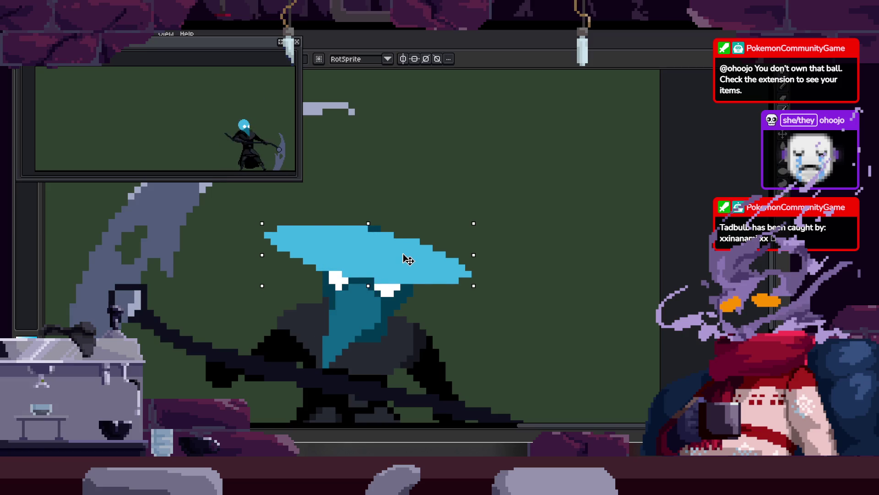
{"action": "scroll", "coordinate": [408, 260], "scroll_direction": "down", "scroll_amount": 3}
{"action": "key", "text": "z"}
{"action": "scroll", "coordinate": [439, 263], "scroll_direction": "down", "scroll_amount": 2}
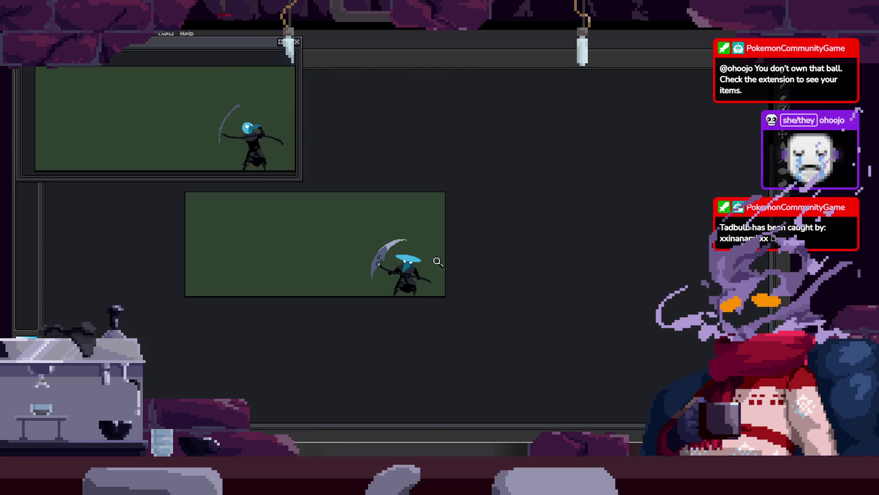
{"action": "scroll", "coordinate": [436, 263], "scroll_direction": "up", "scroll_amount": 5}
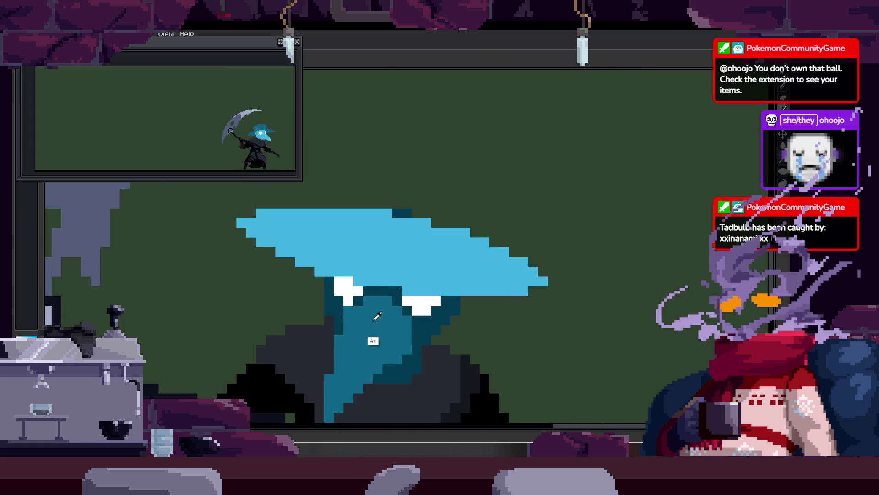
{"action": "scroll", "coordinate": [402, 295], "scroll_direction": "down", "scroll_amount": 1}
{"action": "scroll", "coordinate": [366, 275], "scroll_direction": "up", "scroll_amount": 3}
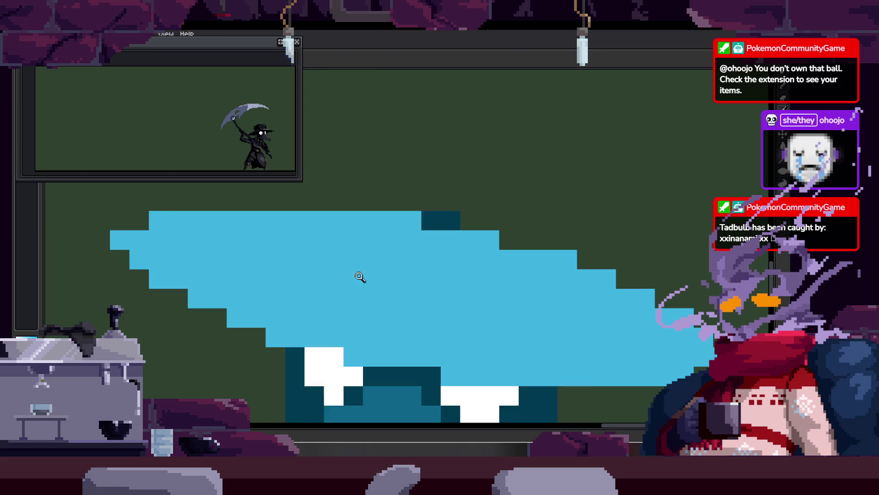
{"action": "scroll", "coordinate": [366, 274], "scroll_direction": "down", "scroll_amount": 2}
{"action": "scroll", "coordinate": [409, 270], "scroll_direction": "up", "scroll_amount": 1}
Reselect the hat, reposition it on the head, and deselect.
{"action": "key", "text": "ctrl+d"}
{"action": "key", "text": "ctrl+shift+d"}
{"action": "mouse_move", "coordinate": [483, 217]}
{"action": "left_mouse_down"}
{"action": "mouse_move", "coordinate": [463, 311]}
{"action": "mouse_move", "coordinate": [452, 216]}
{"action": "left_mouse_up"}
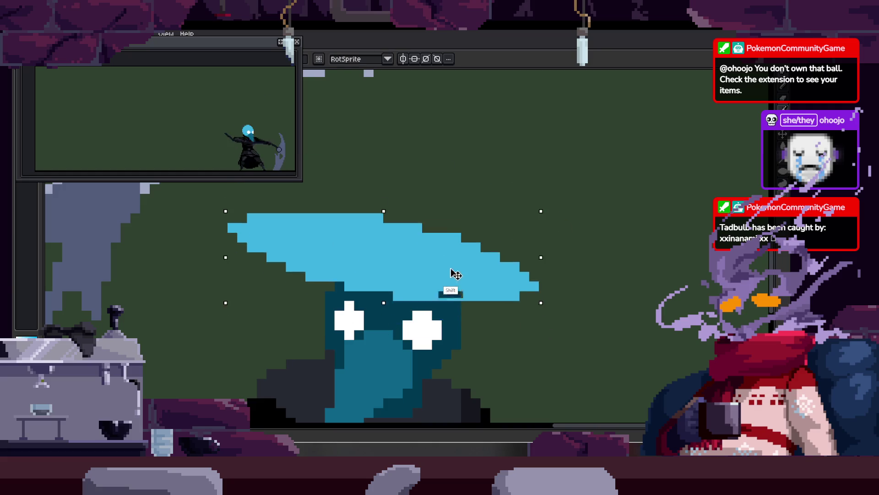
{"action": "key", "text": "ctrl+d"}
{"action": "scroll", "coordinate": [403, 265], "scroll_direction": "down", "scroll_amount": 1}
{"action": "scroll", "coordinate": [422, 257], "scroll_direction": "up", "scroll_amount": 1}
{"action": "scroll", "coordinate": [435, 254], "scroll_direction": "down", "scroll_amount": 1}
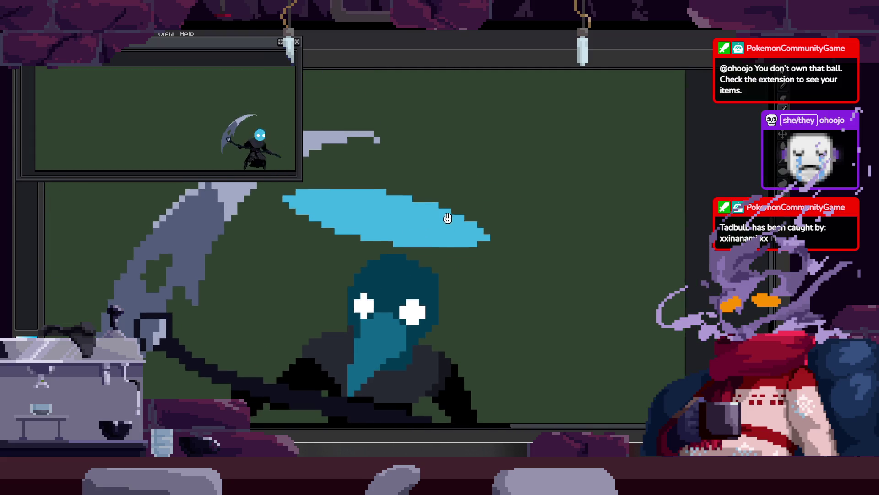
{"action": "scroll", "coordinate": [453, 251], "scroll_direction": "up", "scroll_amount": 1}
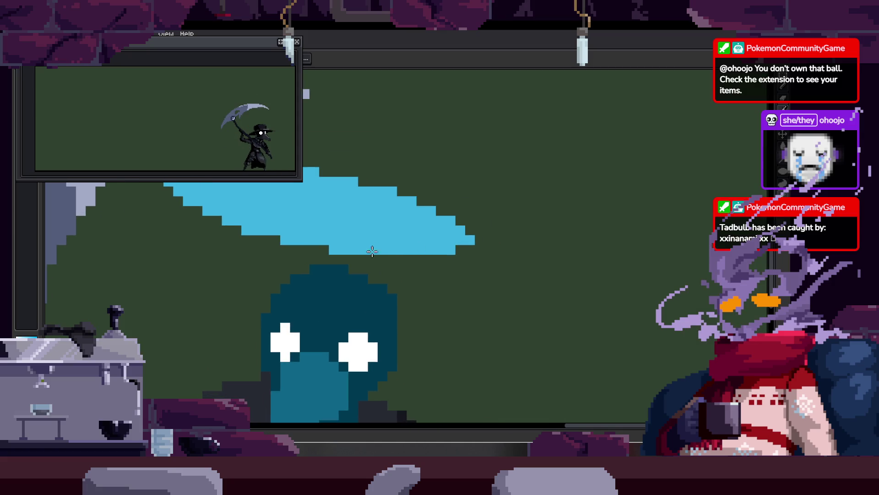
Marquee-select the hat brim, lower it onto the head, and place the first dark crown pixel.
{"action": "key", "text": "m"}
{"action": "scroll", "coordinate": [366, 239], "scroll_direction": "left", "scroll_amount": 2}
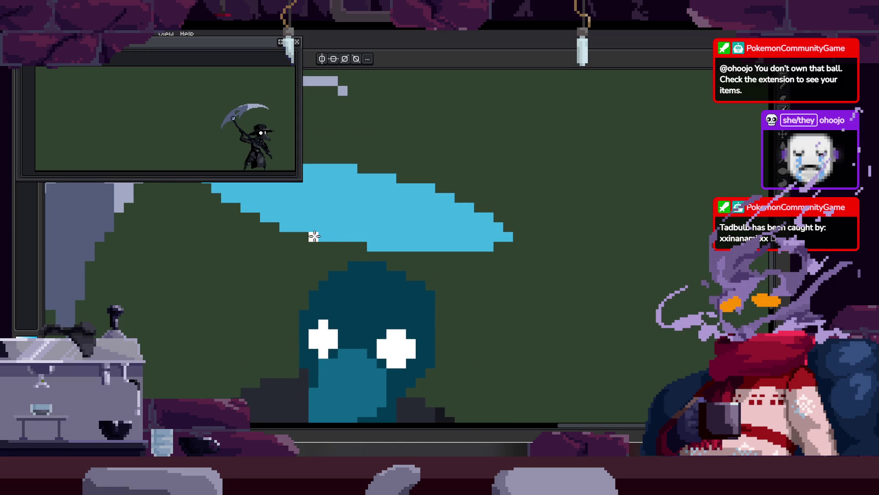
{"action": "scroll", "coordinate": [377, 227], "scroll_direction": "down", "scroll_amount": 1}
{"action": "scroll", "coordinate": [402, 231], "scroll_direction": "down", "scroll_amount": 1}
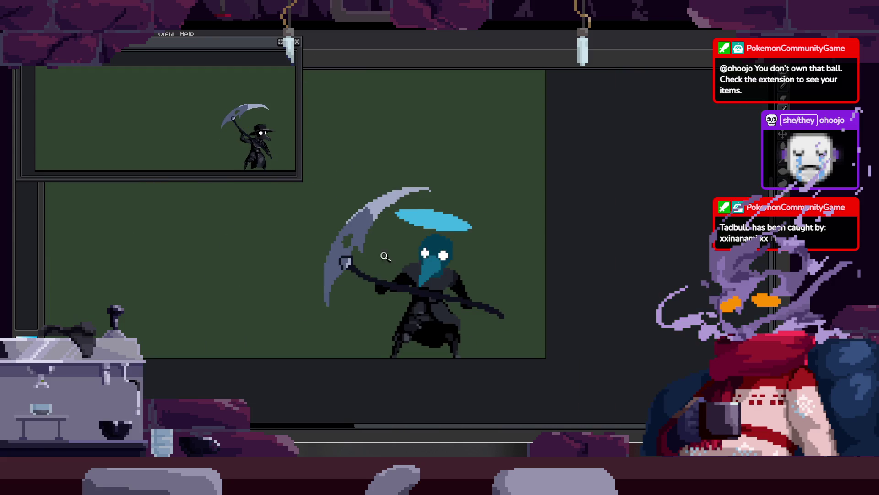
{"action": "scroll", "coordinate": [470, 243], "scroll_direction": "up", "scroll_amount": 1}
{"action": "left_click", "coordinate": [430, 229]}
{"action": "left_click_drag", "start_coordinate": [442, 235], "coordinate": [449, 272]}
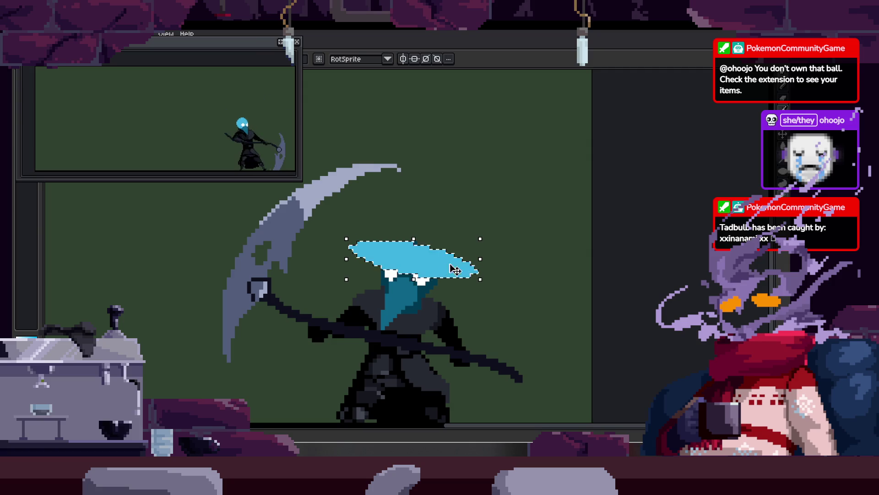
{"action": "key", "text": "Return"}
{"action": "scroll", "coordinate": [440, 258], "scroll_direction": "down", "scroll_amount": 2}
{"action": "scroll", "coordinate": [441, 257], "scroll_direction": "up", "scroll_amount": 2}
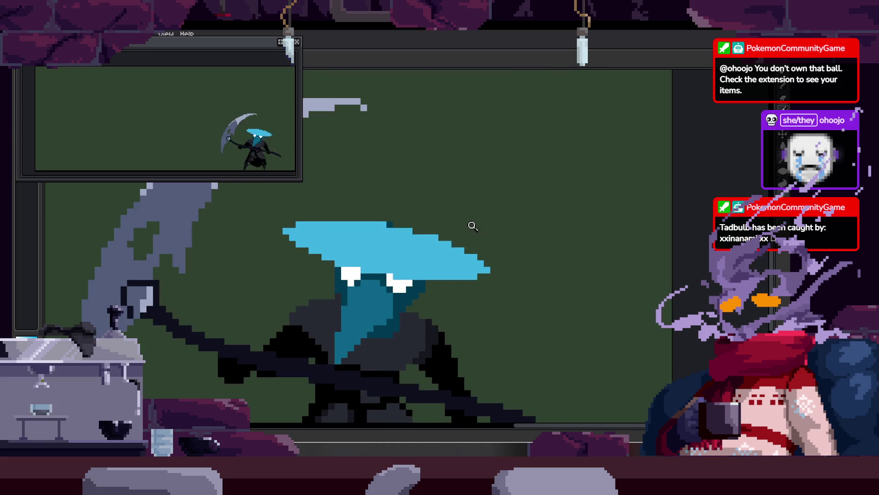
{"action": "scroll", "coordinate": [413, 237], "scroll_direction": "up", "scroll_amount": 2}
{"action": "scroll", "coordinate": [349, 254], "scroll_direction": "up", "scroll_amount": 1}
{"action": "left_click", "coordinate": [310, 227]}
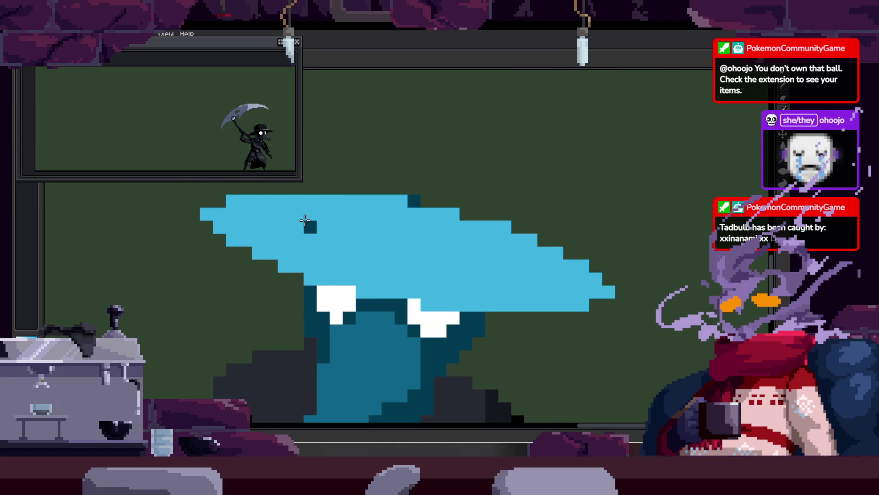
Outline the hat's brim and crown with dark pixels.
{"action": "left_click_drag", "start_coordinate": [325, 237], "coordinate": [478, 257]}
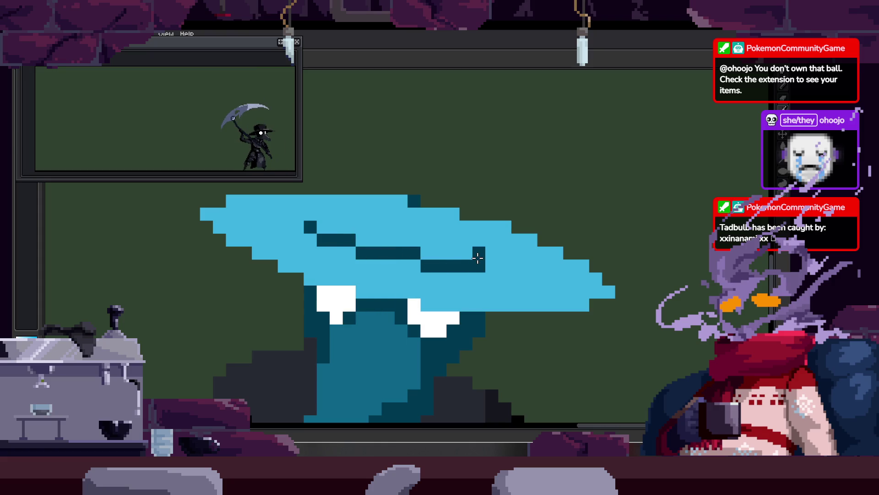
{"action": "left_click", "coordinate": [309, 217]}
{"action": "left_click_drag", "start_coordinate": [309, 217], "coordinate": [323, 149]}
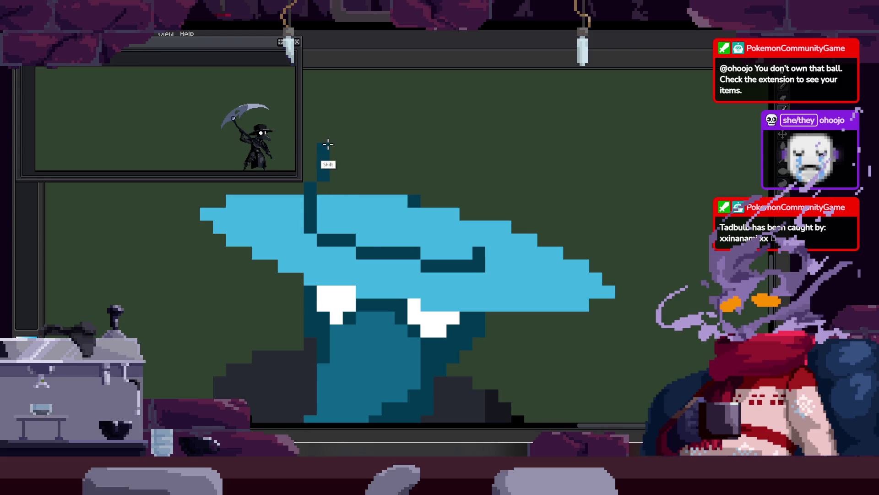
{"action": "left_click", "coordinate": [483, 150], "text": "shift"}
{"action": "left_click", "coordinate": [479, 161], "text": "shift"}
{"action": "left_click_drag", "start_coordinate": [479, 161], "coordinate": [485, 256]}
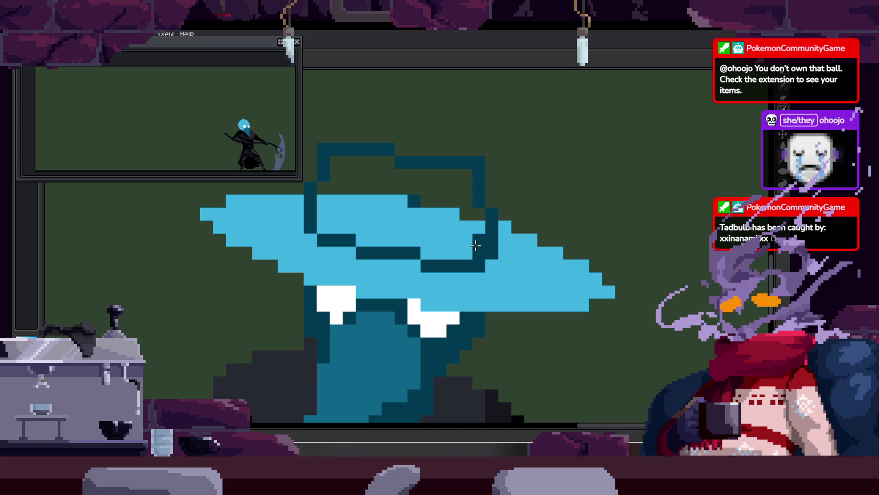
Fill the crown dark, recolour it medium teal, and round it out with a teal pixel.
{"action": "key", "text": "g"}
{"action": "left_click", "coordinate": [453, 208]}
{"action": "left_click", "coordinate": [453, 205]}
{"action": "left_click", "coordinate": [393, 319], "text": "alt"}
{"action": "left_click", "coordinate": [437, 211]}
{"action": "left_click", "coordinate": [492, 175]}
Save the sprite file repeatedly while zooming in and out on the hat.
{"action": "scroll", "coordinate": [485, 231], "scroll_direction": "down", "scroll_amount": 1}
{"action": "scroll", "coordinate": [481, 227], "scroll_direction": "down", "scroll_amount": 1}
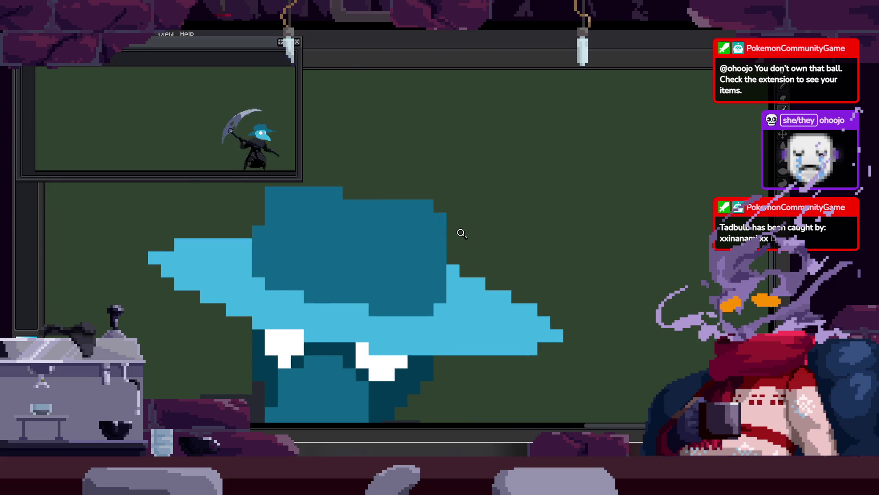
{"action": "scroll", "coordinate": [481, 228], "scroll_direction": "up", "scroll_amount": 2}
{"action": "scroll", "coordinate": [398, 219], "scroll_direction": "down", "scroll_amount": 4}
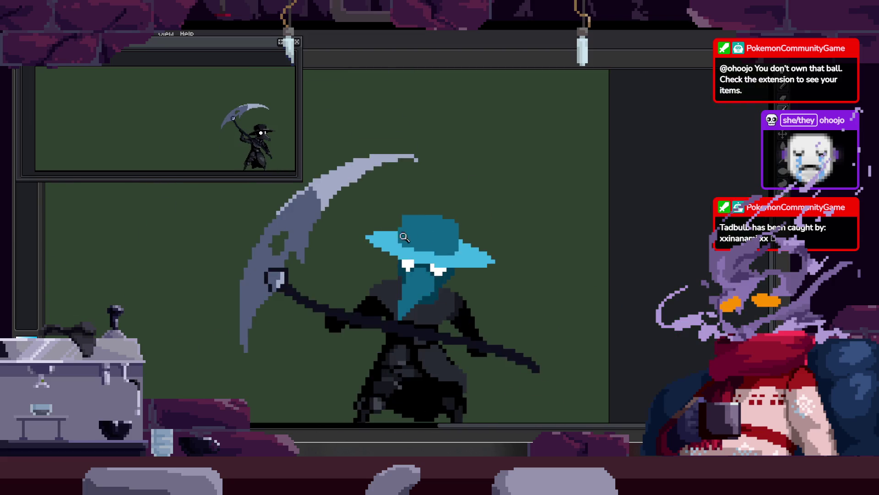
{"action": "scroll", "coordinate": [488, 183], "scroll_direction": "down", "scroll_amount": 1}
{"action": "key", "text": "ctrl+s"}
{"action": "scroll", "coordinate": [490, 186], "scroll_direction": "up", "scroll_amount": 5}
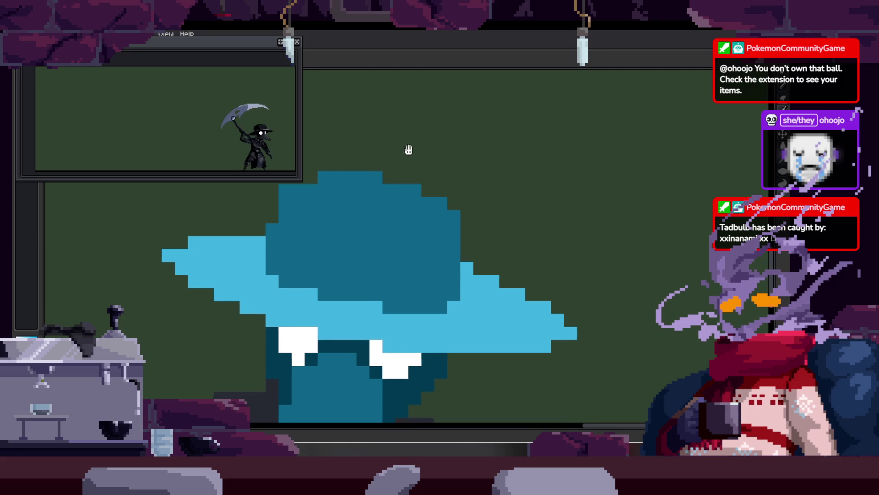
{"action": "scroll", "coordinate": [458, 238], "scroll_direction": "down", "scroll_amount": 3}
{"action": "key", "text": "ctrl+s"}
{"action": "scroll", "coordinate": [467, 202], "scroll_direction": "up", "scroll_amount": 3}
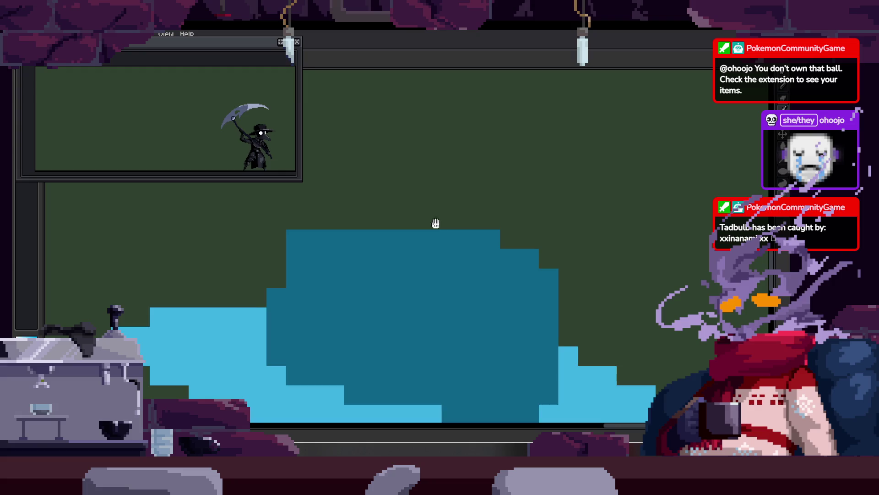
{"action": "scroll", "coordinate": [417, 205], "scroll_direction": "down", "scroll_amount": 1}
{"action": "scroll", "coordinate": [418, 205], "scroll_direction": "up", "scroll_amount": 1}
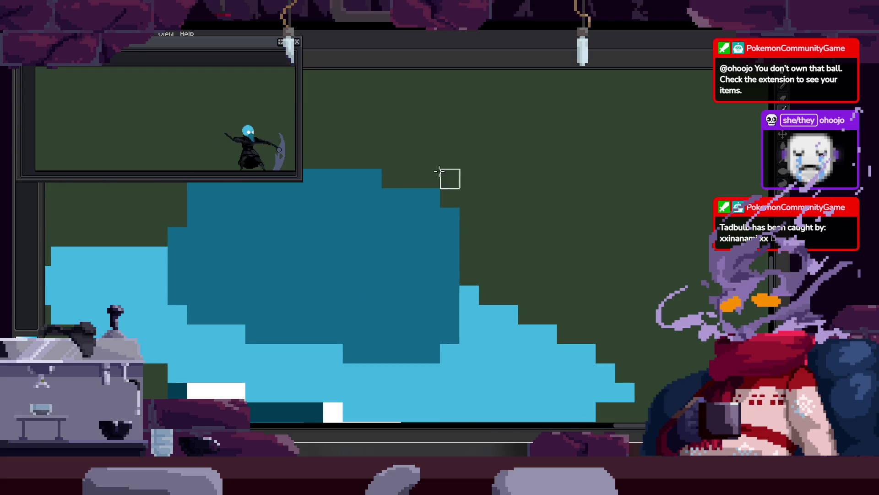
{"action": "scroll", "coordinate": [435, 175], "scroll_direction": "down", "scroll_amount": 3}
{"action": "key", "text": "ctrl+s"}
{"action": "scroll", "coordinate": [401, 222], "scroll_direction": "down", "scroll_amount": 3}
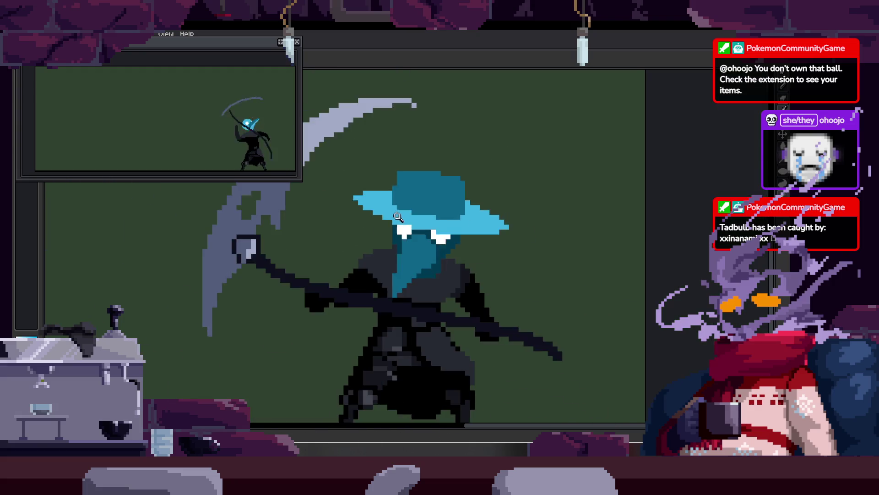
{"action": "scroll", "coordinate": [463, 210], "scroll_direction": "down", "scroll_amount": 2}
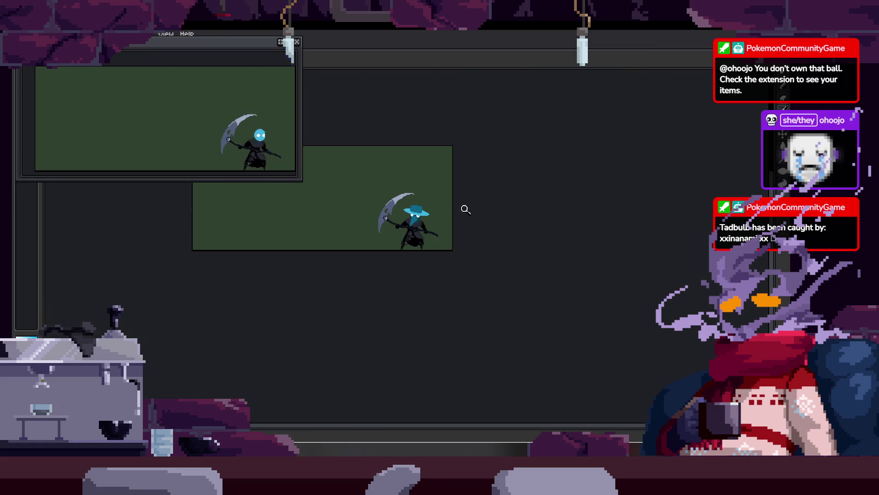
{"action": "scroll", "coordinate": [453, 192], "scroll_direction": "up", "scroll_amount": 2}
{"action": "scroll", "coordinate": [403, 215], "scroll_direction": "up", "scroll_amount": 2}
Shift the hat into position on the head and bring the close-up back into view.
{"action": "left_click_drag", "start_coordinate": [389, 242], "coordinate": [406, 211]}
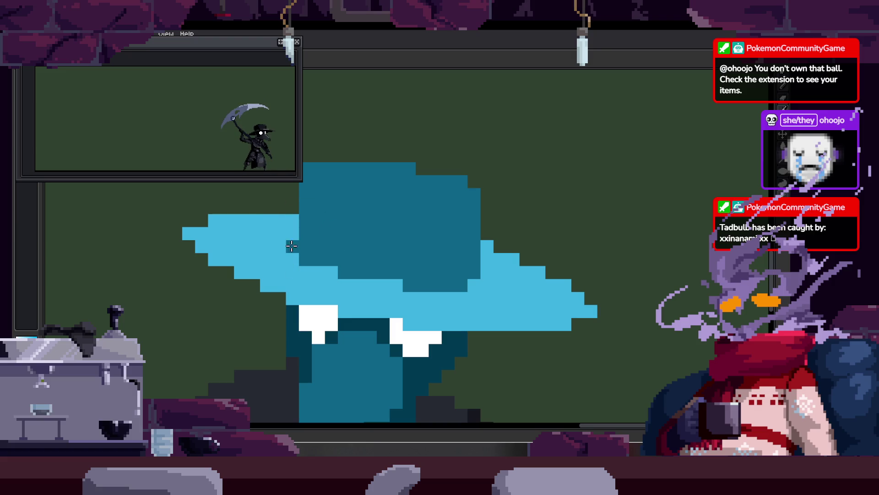
{"action": "left_click_drag", "start_coordinate": [337, 183], "coordinate": [324, 236]}
{"action": "scroll", "coordinate": [323, 235], "scroll_direction": "down", "scroll_amount": 1}
{"action": "scroll", "coordinate": [428, 222], "scroll_direction": "down", "scroll_amount": 1}
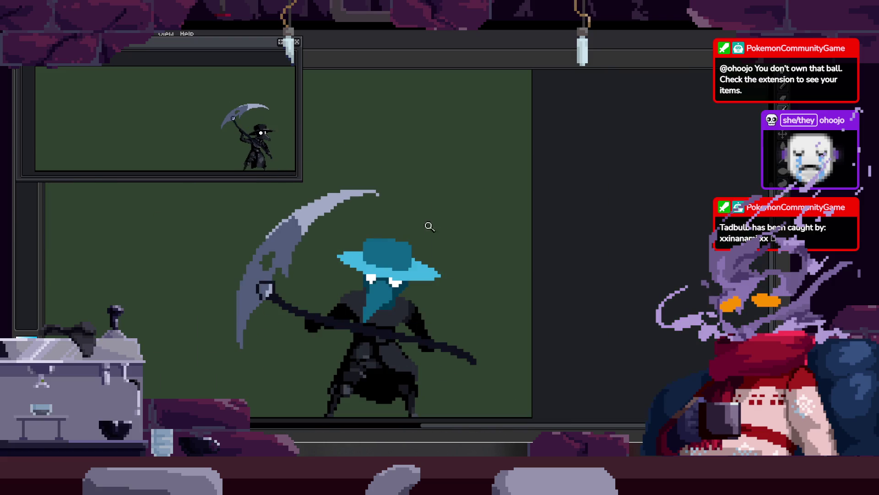
{"action": "scroll", "coordinate": [404, 267], "scroll_direction": "up", "scroll_amount": 2}
{"action": "scroll", "coordinate": [415, 254], "scroll_direction": "down", "scroll_amount": 1}
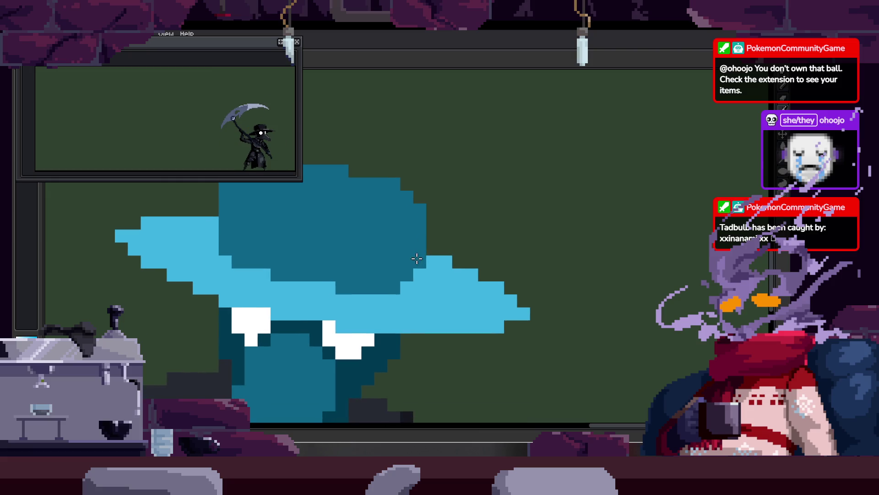
{"action": "scroll", "coordinate": [442, 272], "scroll_direction": "down", "scroll_amount": 1}
{"action": "scroll", "coordinate": [443, 272], "scroll_direction": "up", "scroll_amount": 1}
{"action": "scroll", "coordinate": [431, 256], "scroll_direction": "up", "scroll_amount": 1}
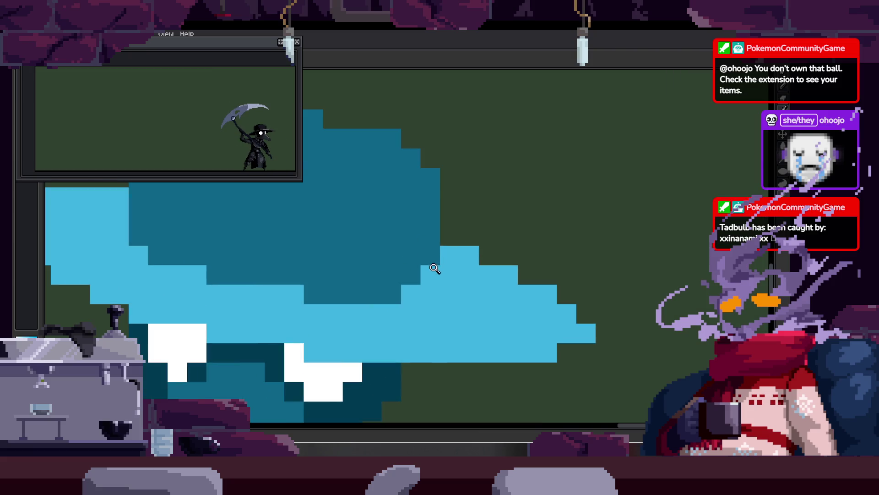
Inspect the hat up close, then step through the other animation frames and back.
{"action": "mouse_move", "coordinate": [414, 209]}
{"action": "left_mouse_down"}
{"action": "mouse_move", "coordinate": [442, 253]}
{"action": "mouse_move", "coordinate": [462, 197]}
{"action": "mouse_move", "coordinate": [469, 207]}
{"action": "left_mouse_up"}
{"action": "scroll", "coordinate": [433, 177], "scroll_direction": "down", "scroll_amount": 1}
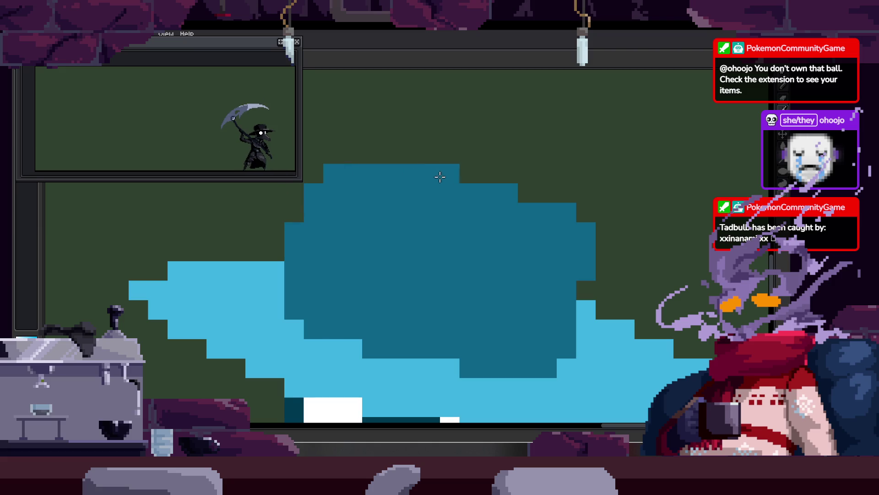
{"action": "scroll", "coordinate": [520, 204], "scroll_direction": "down", "scroll_amount": 2}
{"action": "scroll", "coordinate": [413, 200], "scroll_direction": "down", "scroll_amount": 1}
{"action": "scroll", "coordinate": [414, 200], "scroll_direction": "up", "scroll_amount": 2}
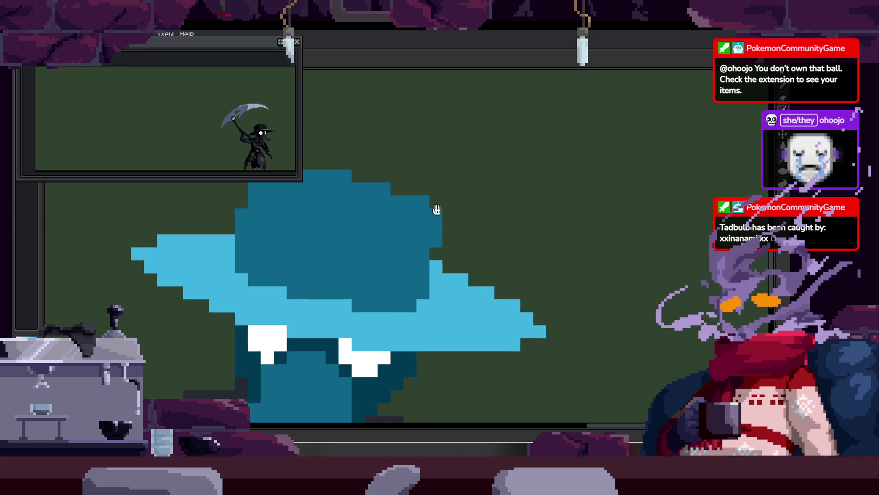
{"action": "scroll", "coordinate": [433, 210], "scroll_direction": "up", "scroll_amount": 2}
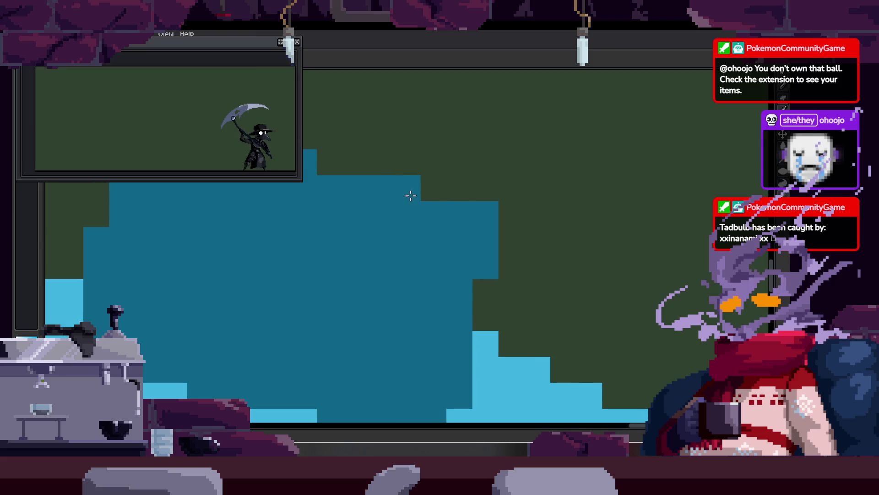
{"action": "scroll", "coordinate": [567, 253], "scroll_direction": "down", "scroll_amount": 2}
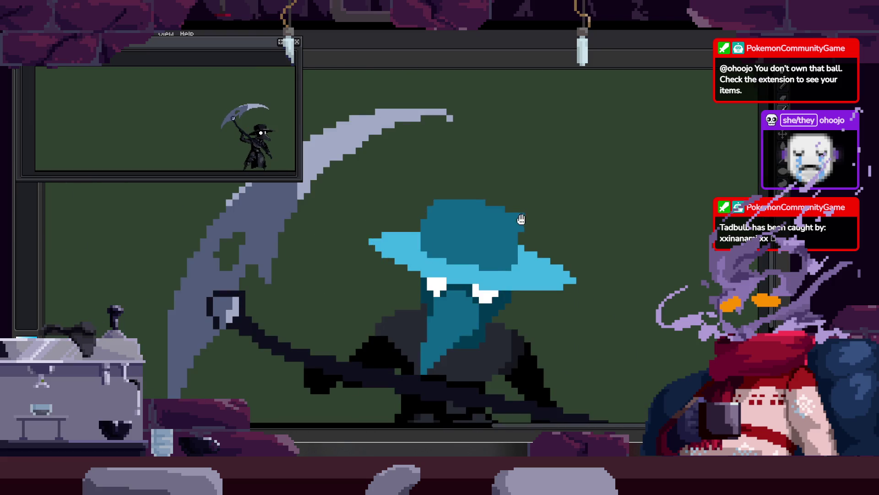
{"action": "scroll", "coordinate": [498, 187], "scroll_direction": "up", "scroll_amount": 1}
{"action": "scroll", "coordinate": [503, 211], "scroll_direction": "up", "scroll_amount": 1}
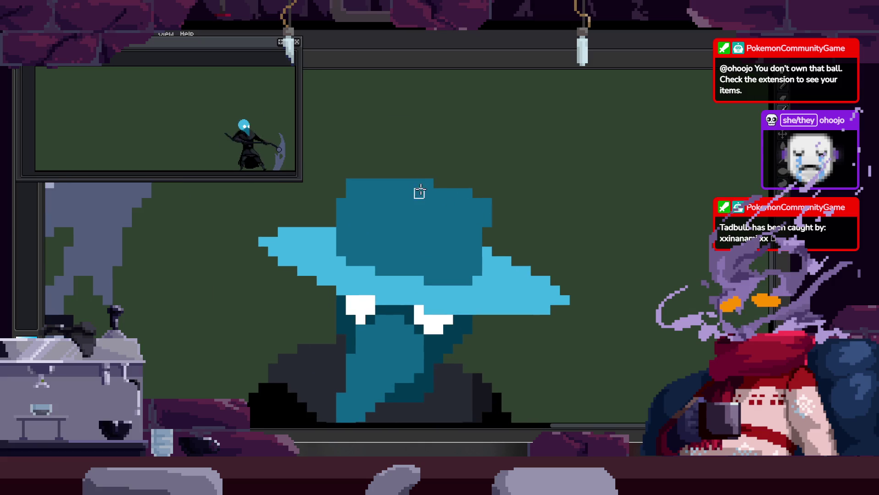
{"action": "scroll", "coordinate": [449, 200], "scroll_direction": "down", "scroll_amount": 3}
{"action": "scroll", "coordinate": [532, 159], "scroll_direction": "up", "scroll_amount": 3}
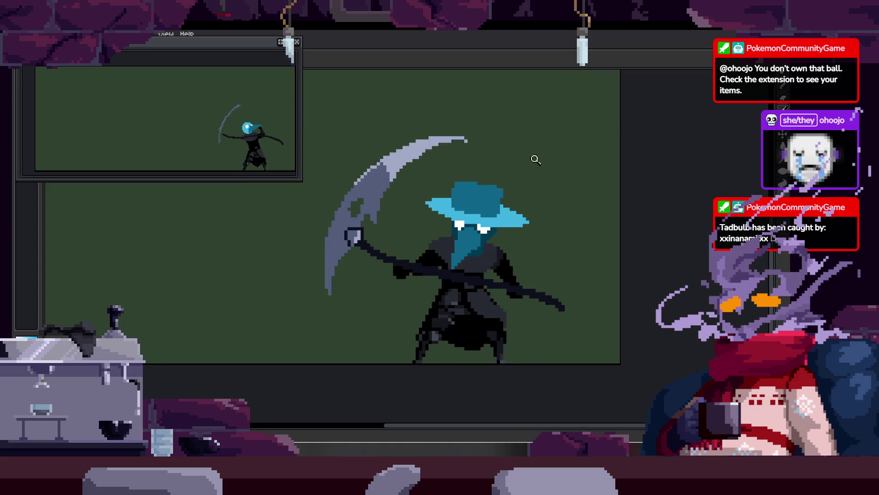
{"action": "scroll", "coordinate": [510, 204], "scroll_direction": "up", "scroll_amount": 2}
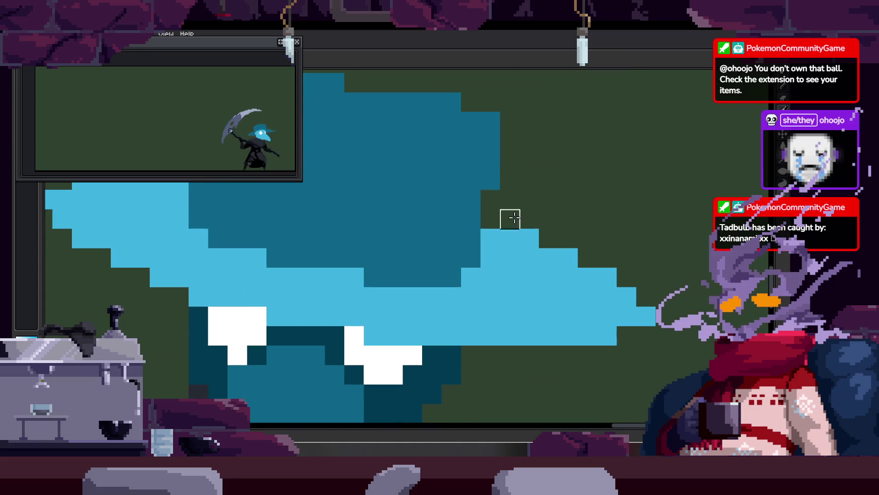
{"action": "scroll", "coordinate": [507, 215], "scroll_direction": "down", "scroll_amount": 3}
{"action": "scroll", "coordinate": [467, 192], "scroll_direction": "up", "scroll_amount": 2}
{"action": "scroll", "coordinate": [416, 228], "scroll_direction": "up", "scroll_amount": 2}
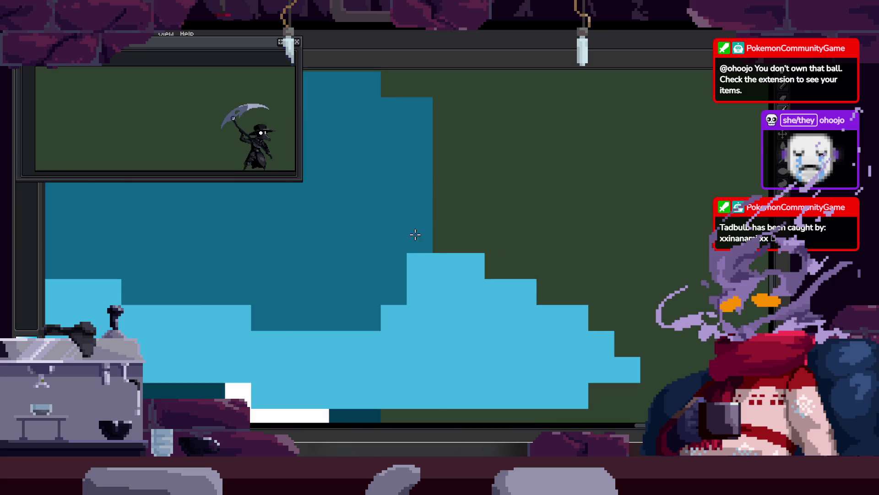
{"action": "scroll", "coordinate": [453, 259], "scroll_direction": "down", "scroll_amount": 3}
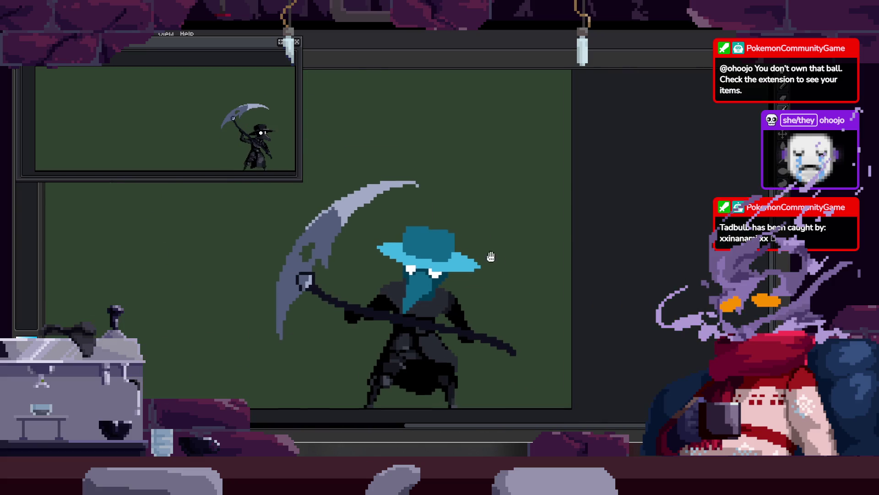
{"action": "scroll", "coordinate": [496, 251], "scroll_direction": "down", "scroll_amount": 2}
{"action": "scroll", "coordinate": [493, 179], "scroll_direction": "up", "scroll_amount": 3}
{"action": "scroll", "coordinate": [441, 196], "scroll_direction": "down", "scroll_amount": 1}
{"action": "scroll", "coordinate": [431, 201], "scroll_direction": "down", "scroll_amount": 2}
{"action": "scroll", "coordinate": [424, 204], "scroll_direction": "down", "scroll_amount": 1}
{"action": "scroll", "coordinate": [420, 205], "scroll_direction": "down", "scroll_amount": 1}
{"action": "key", "text": "Return"}
{"action": "key", "text": "Return"}
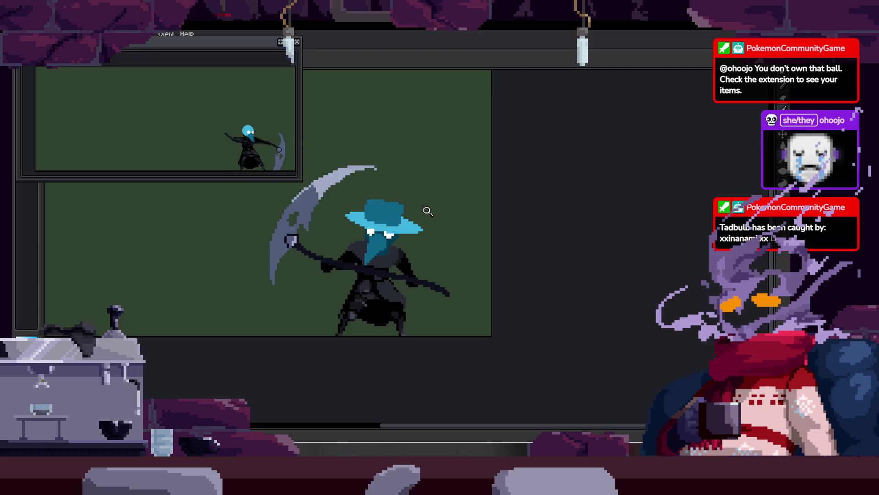
{"action": "scroll", "coordinate": [399, 247], "scroll_direction": "up", "scroll_amount": 1}
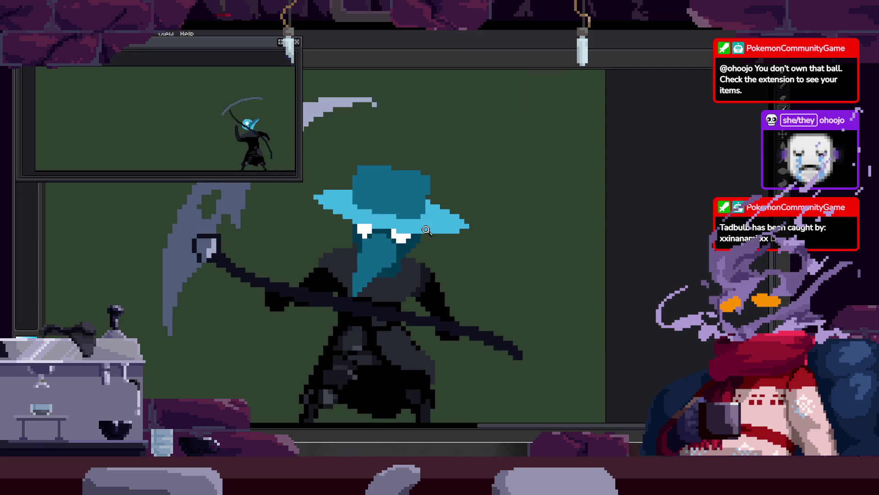
{"action": "scroll", "coordinate": [426, 229], "scroll_direction": "up", "scroll_amount": 1}
{"action": "scroll", "coordinate": [458, 192], "scroll_direction": "up", "scroll_amount": 1}
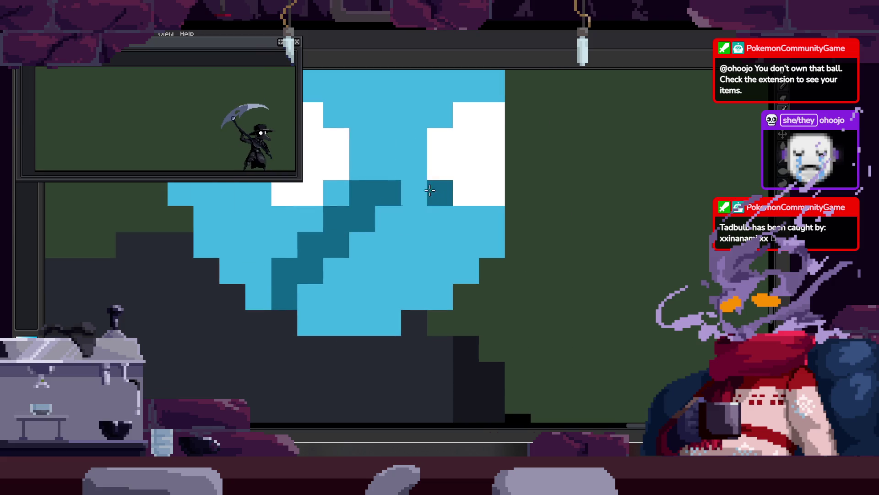
Undo a stray dark-blue beak stroke and paint the dark-teal beak below the head.
{"action": "scroll", "coordinate": [461, 237], "scroll_direction": "down", "scroll_amount": 1}
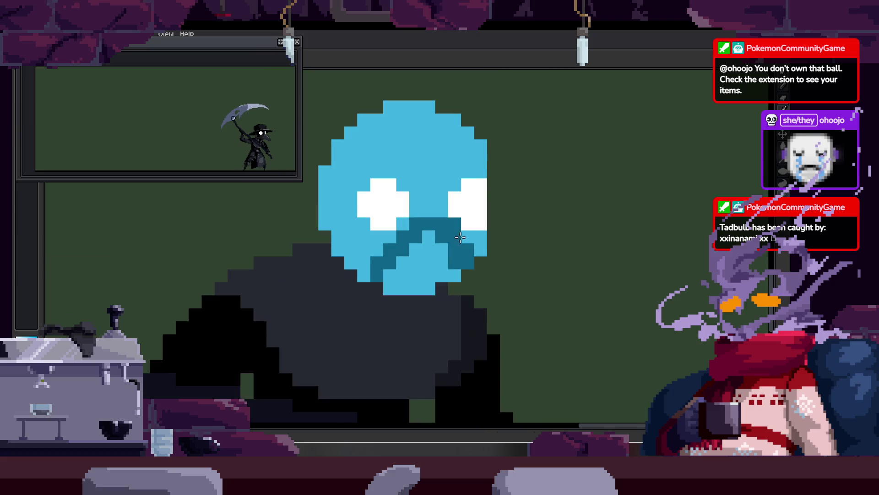
{"action": "scroll", "coordinate": [460, 237], "scroll_direction": "down", "scroll_amount": 1}
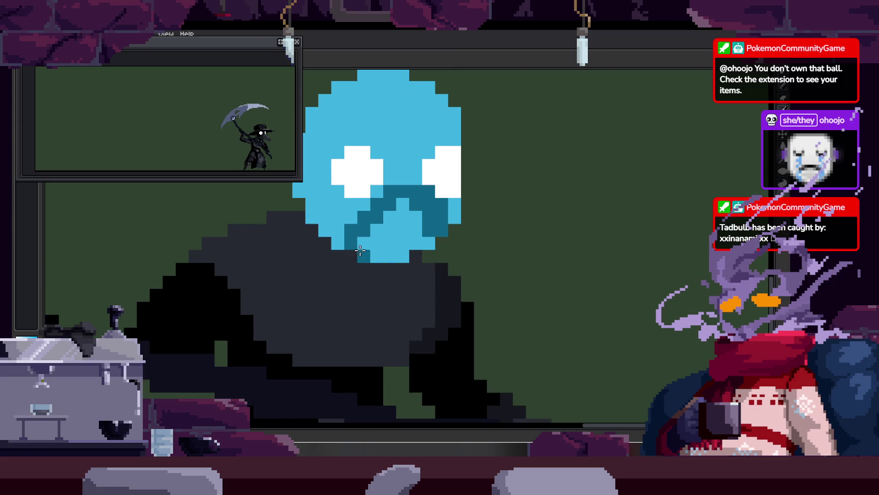
{"action": "left_click_drag", "start_coordinate": [361, 250], "coordinate": [508, 328]}
{"action": "key", "text": "ctrl+z"}
{"action": "mouse_move", "coordinate": [413, 271]}
{"action": "left_mouse_down"}
{"action": "mouse_move", "coordinate": [493, 343]}
{"action": "mouse_move", "coordinate": [458, 238]}
{"action": "mouse_move", "coordinate": [435, 270]}
{"action": "mouse_move", "coordinate": [407, 281]}
{"action": "left_mouse_up"}
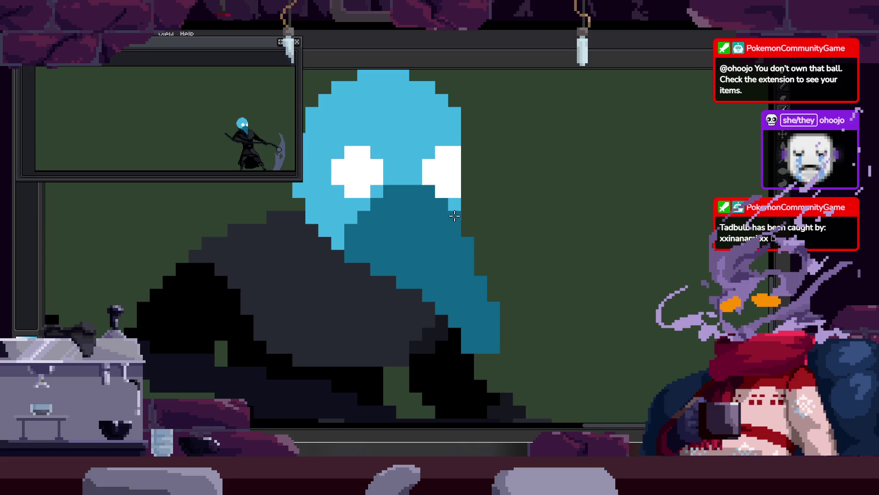
Bucket-fill the lower beak area with dark teal and bring up the animation timeline.
{"action": "scroll", "coordinate": [501, 308], "scroll_direction": "down", "scroll_amount": 2}
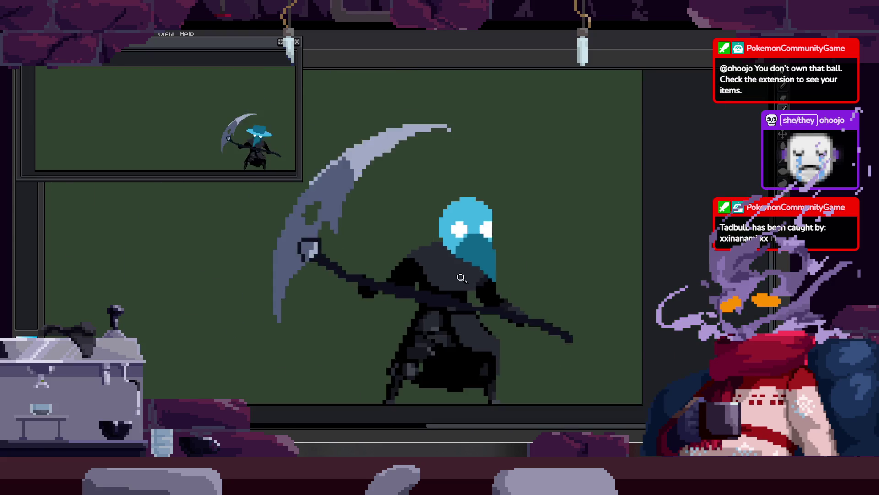
{"action": "scroll", "coordinate": [536, 256], "scroll_direction": "down", "scroll_amount": 1}
{"action": "scroll", "coordinate": [478, 258], "scroll_direction": "down", "scroll_amount": 1}
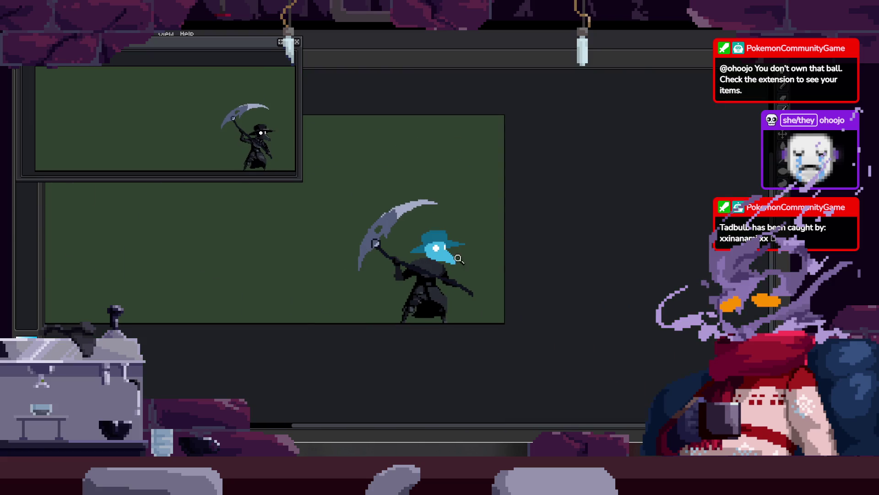
{"action": "scroll", "coordinate": [467, 249], "scroll_direction": "up", "scroll_amount": 2}
{"action": "scroll", "coordinate": [460, 236], "scroll_direction": "up", "scroll_amount": 1}
{"action": "left_click", "coordinate": [410, 288]}
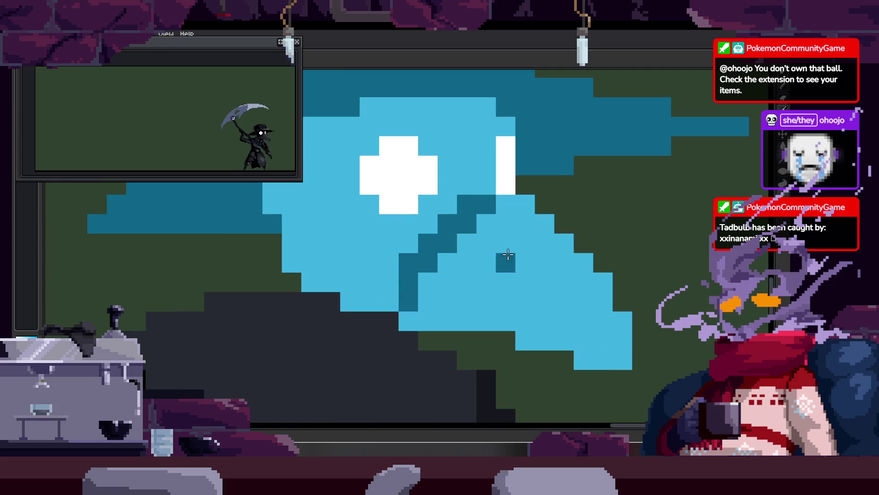
{"action": "scroll", "coordinate": [451, 261], "scroll_direction": "down", "scroll_amount": 2}
{"action": "scroll", "coordinate": [456, 243], "scroll_direction": "down", "scroll_amount": 1}
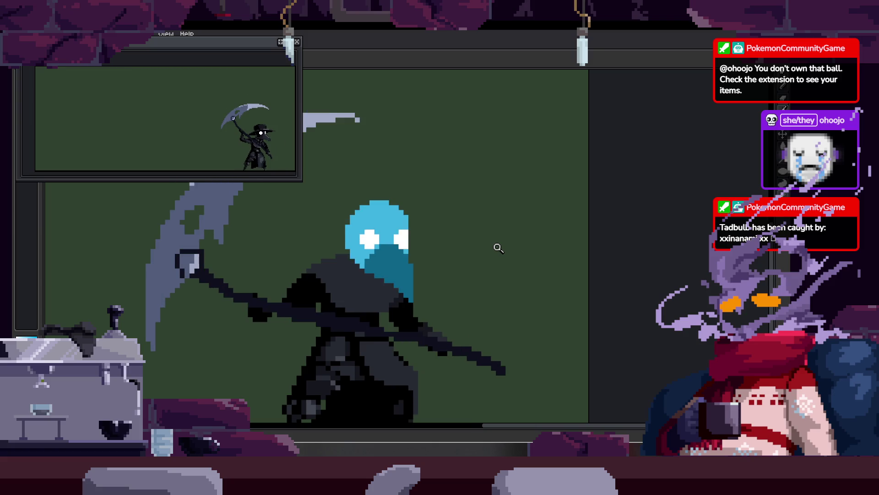
{"action": "scroll", "coordinate": [425, 247], "scroll_direction": "down", "scroll_amount": 1}
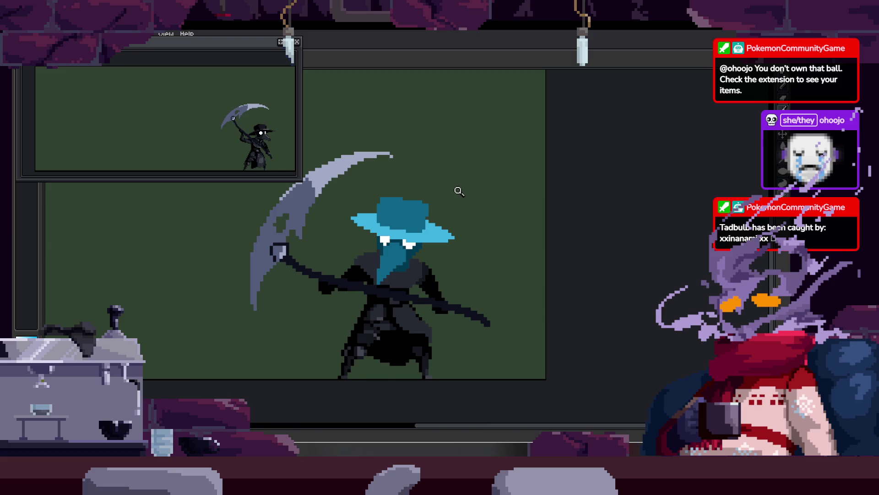
{"action": "key", "text": "Tab"}
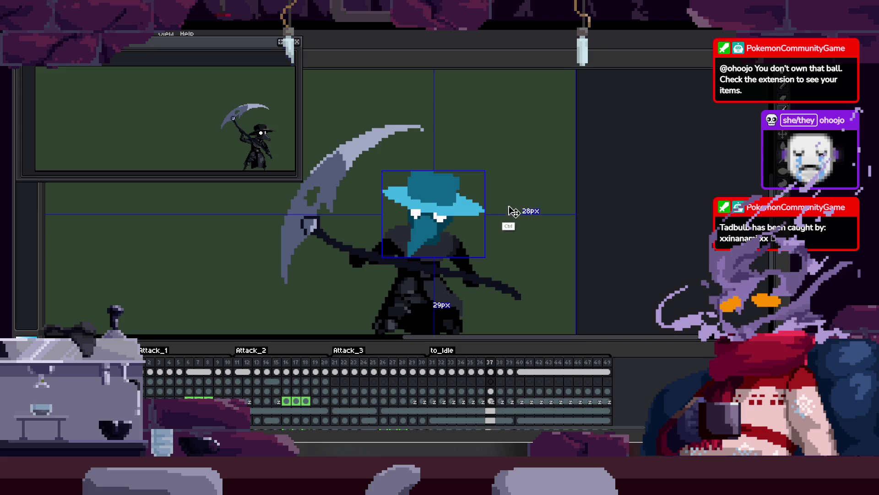
Move the frame 38–39 cels one frame later and copy the frame 37 cel onto frame 38.
{"action": "key", "text": "Right"}
{"action": "key", "text": "Right"}
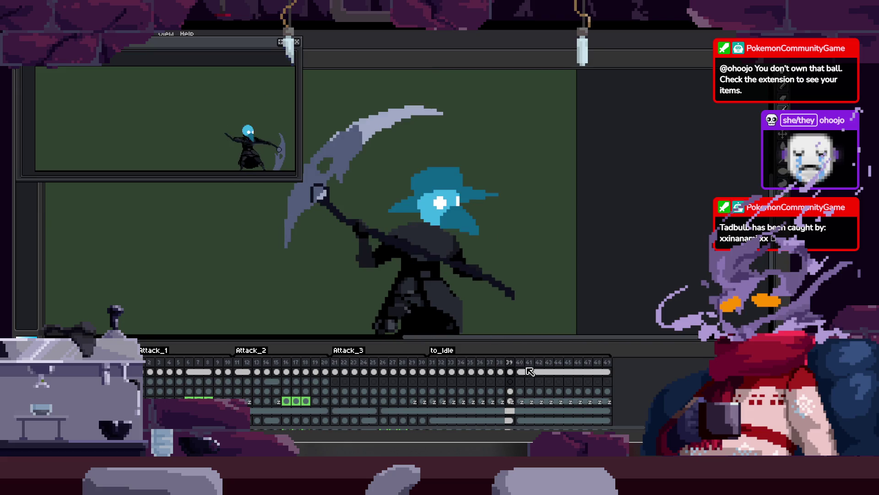
{"action": "left_click_drag", "start_coordinate": [536, 369], "coordinate": [499, 368]}
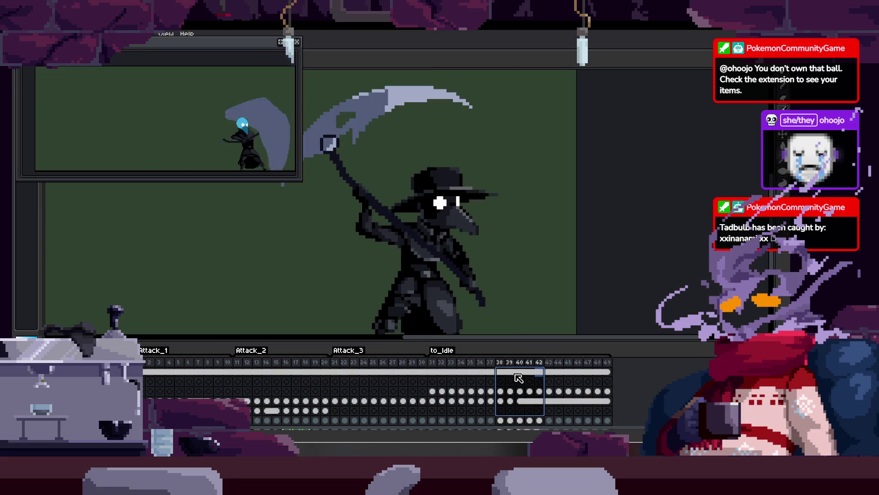
{"action": "left_click_drag", "start_coordinate": [388, 167], "coordinate": [498, 235]}
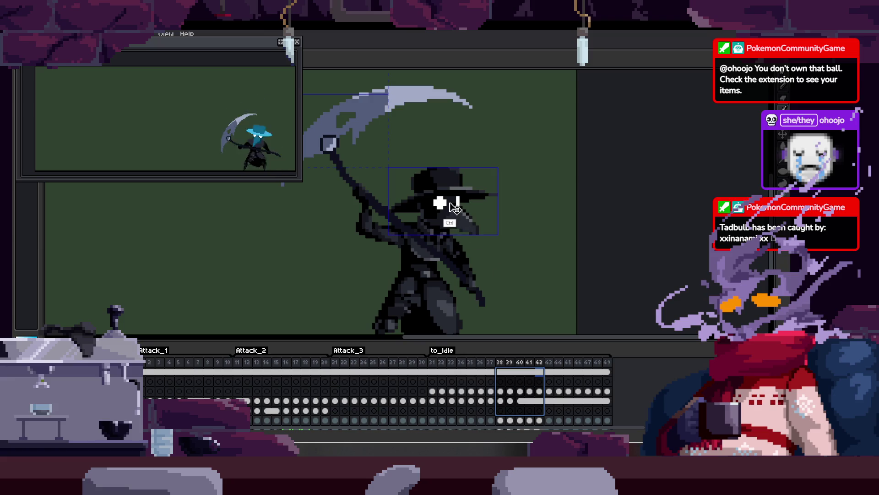
{"action": "left_click", "coordinate": [500, 401]}
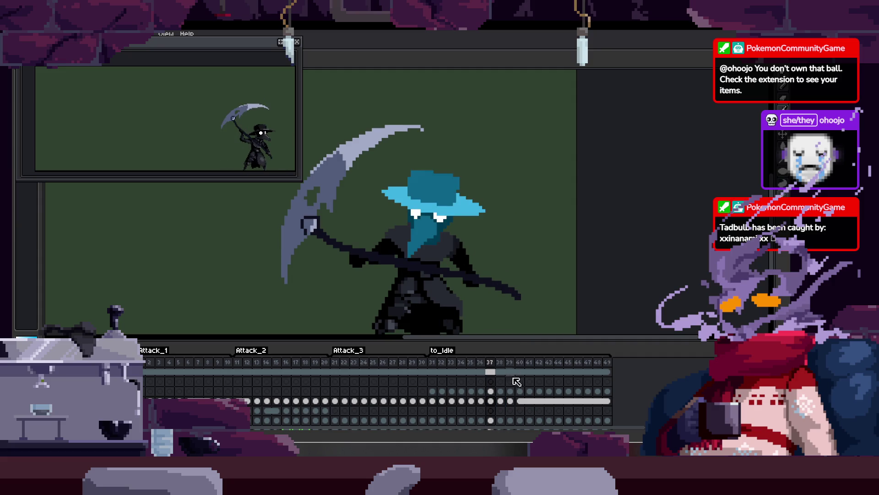
{"action": "left_click", "coordinate": [510, 402]}
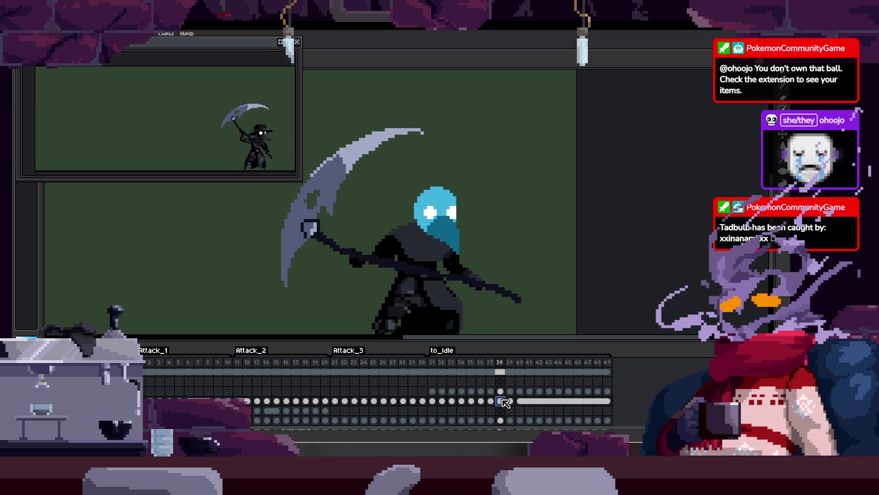
{"action": "left_click_drag", "start_coordinate": [502, 401], "coordinate": [510, 401]}
{"action": "right_click", "coordinate": [522, 402]}
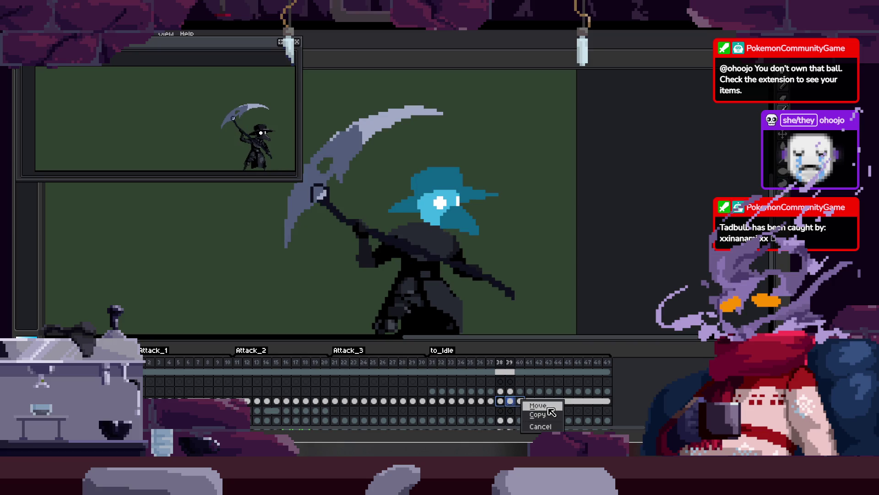
{"action": "left_click", "coordinate": [548, 408]}
{"action": "left_click", "coordinate": [490, 402]}
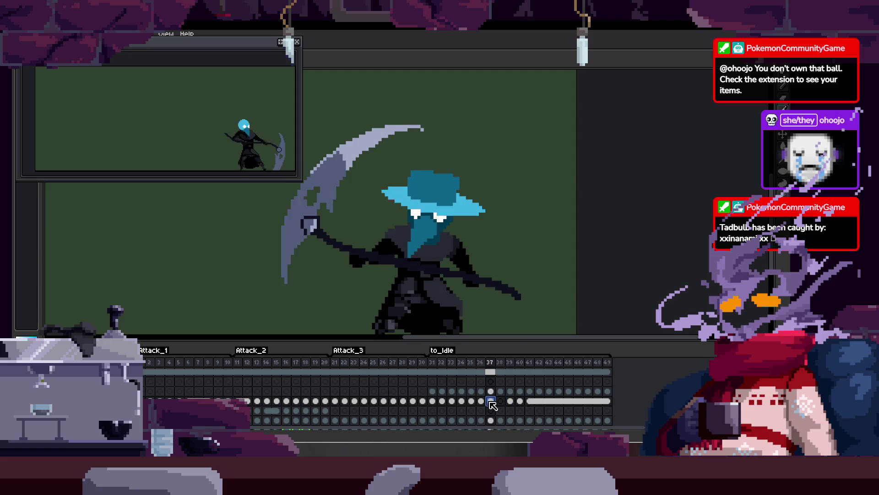
{"action": "left_click_drag", "start_coordinate": [502, 402], "coordinate": [503, 403]}
{"action": "left_click", "coordinate": [526, 414]}
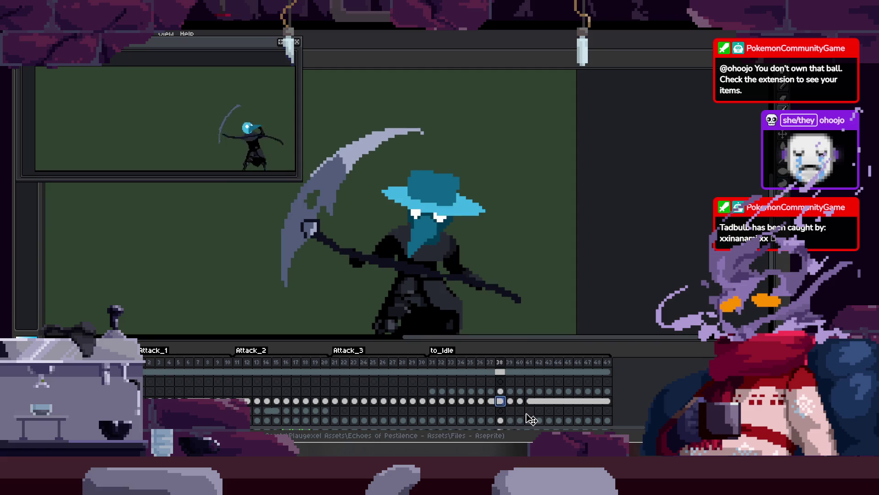
Flip between frames 38, 39 and 40 to compare the poses.
{"action": "key", "text": "Right"}
{"action": "key", "text": "Right"}
{"action": "key", "text": "Left"}
{"action": "key", "text": "Left"}
{"action": "key", "text": "Right"}
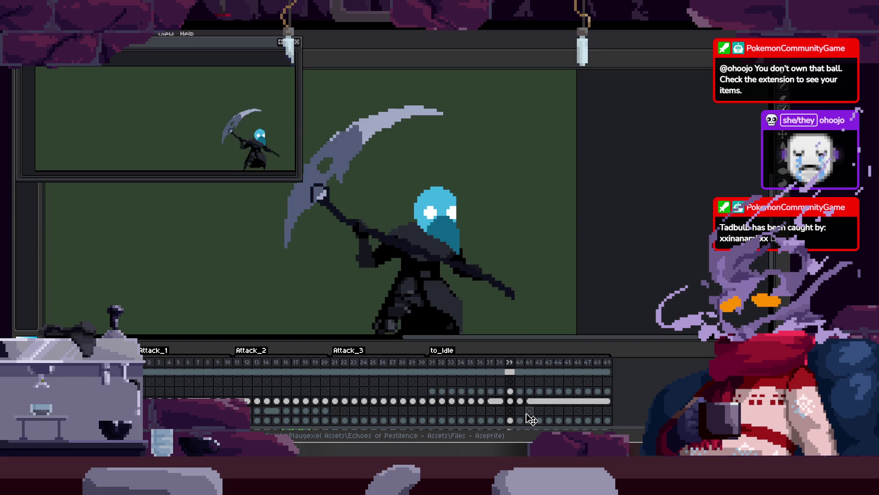
{"action": "key", "text": "Right"}
{"action": "key", "text": "Right"}
{"action": "key", "text": "Left"}
{"action": "key", "text": "Left"}
{"action": "key", "text": "Left"}
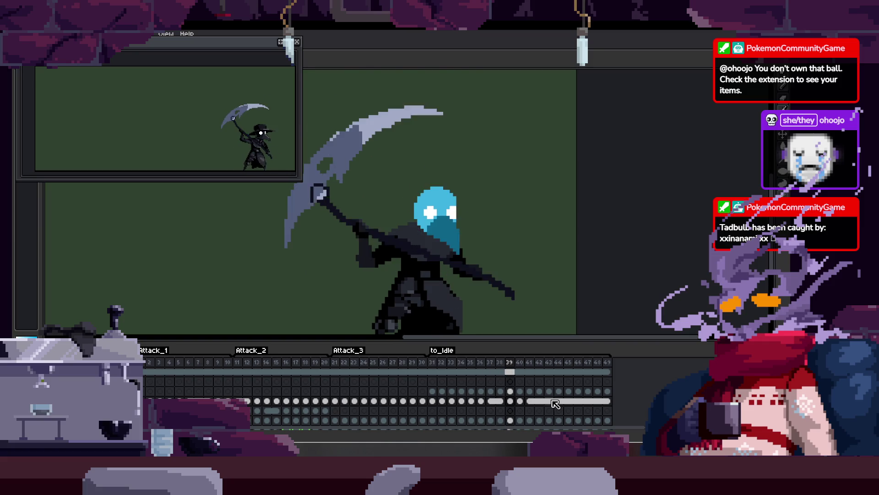
{"action": "key", "text": "Right"}
{"action": "key", "text": "Left"}
{"action": "key", "text": "Right"}
{"action": "key", "text": "Right"}
{"action": "key", "text": "Left"}
{"action": "key", "text": "Left"}
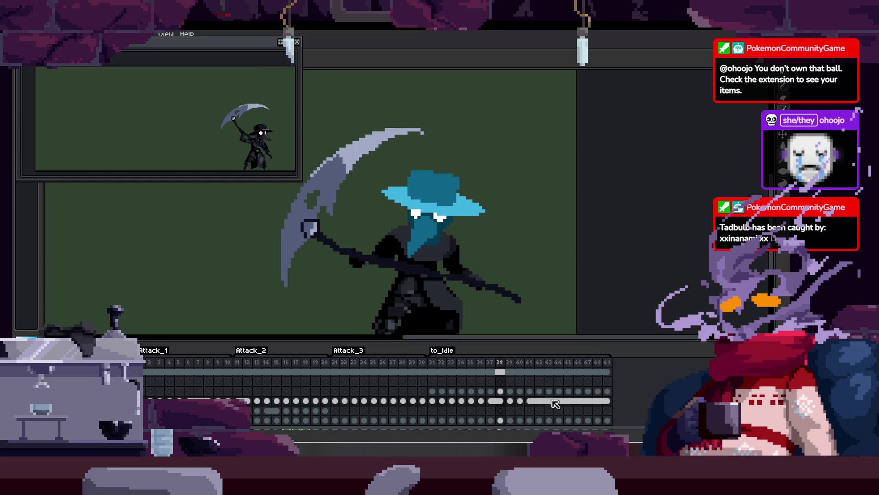
{"action": "key", "text": "Right"}
{"action": "key", "text": "Left"}
{"action": "key", "text": "Right"}
{"action": "key", "text": "Left"}
{"action": "key", "text": "Right"}
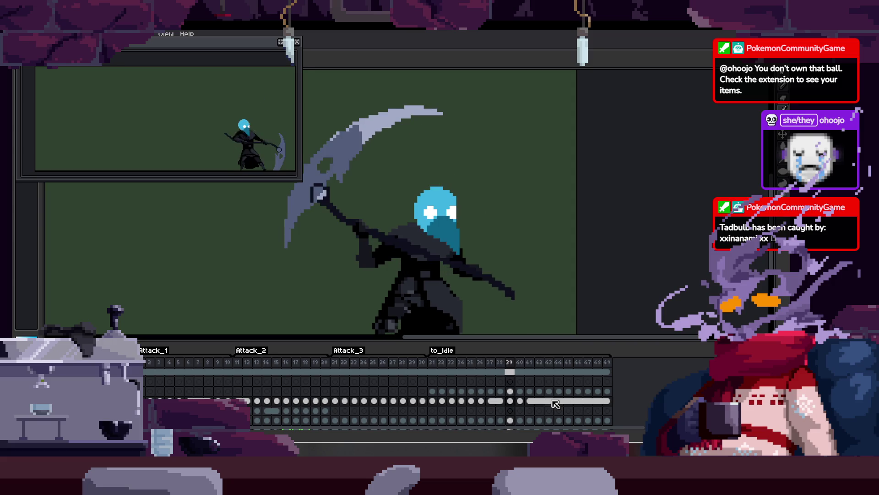
Shift the frame 39–41 cels along and copy the frame 38 cel onto frame 39.
{"action": "left_click_drag", "start_coordinate": [515, 406], "coordinate": [545, 406]}
{"action": "left_click", "coordinate": [555, 409]}
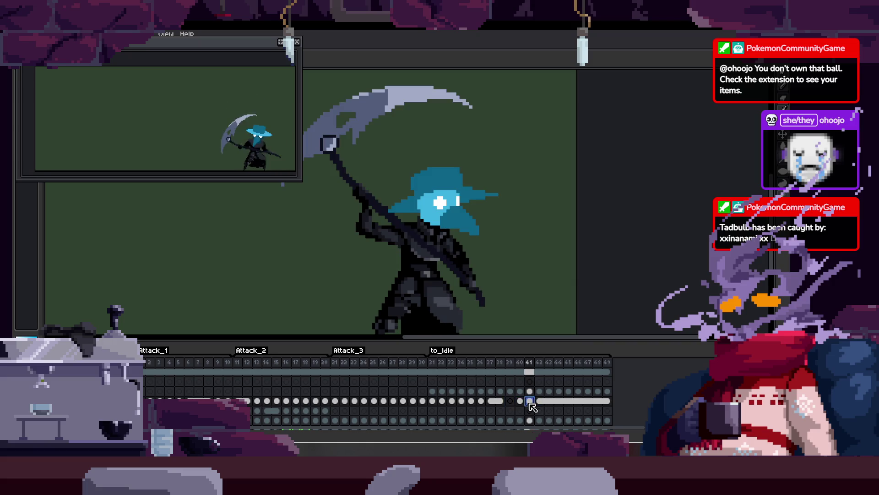
{"action": "key", "text": "Left"}
{"action": "scroll", "coordinate": [469, 275], "scroll_direction": "up", "scroll_amount": 2}
{"action": "scroll", "coordinate": [469, 275], "scroll_direction": "up", "scroll_amount": 1}
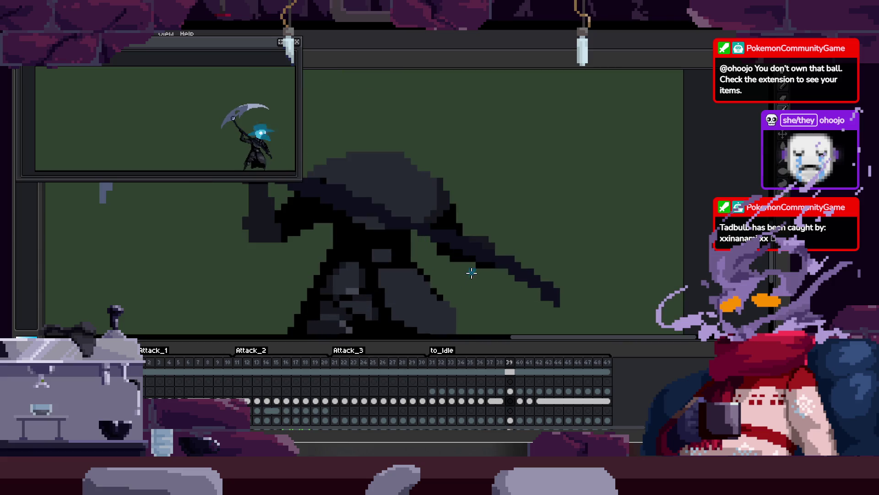
{"action": "left_click", "coordinate": [501, 402]}
{"action": "left_click_drag", "start_coordinate": [504, 401], "coordinate": [510, 403]}
{"action": "left_click", "coordinate": [525, 415]}
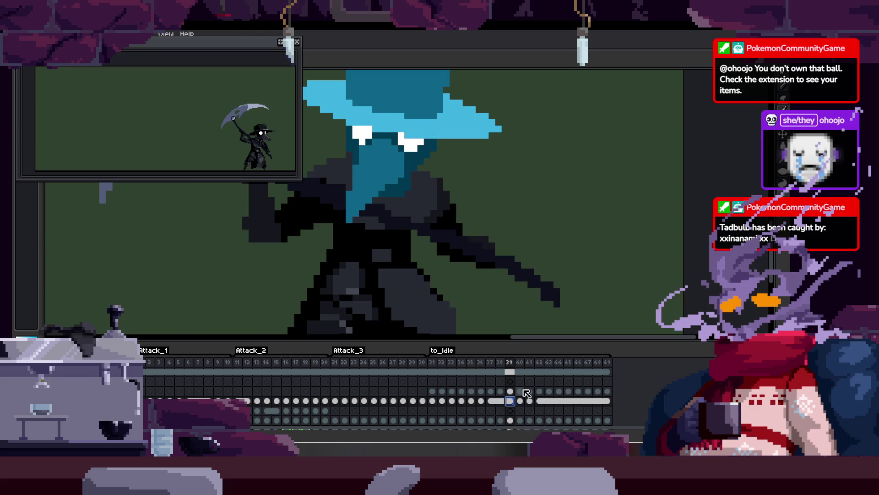
Nudge the teal head one pixel left and down, then play the animation to check the swing.
{"action": "key", "text": "Tab"}
{"action": "scroll", "coordinate": [451, 217], "scroll_direction": "down", "scroll_amount": 2}
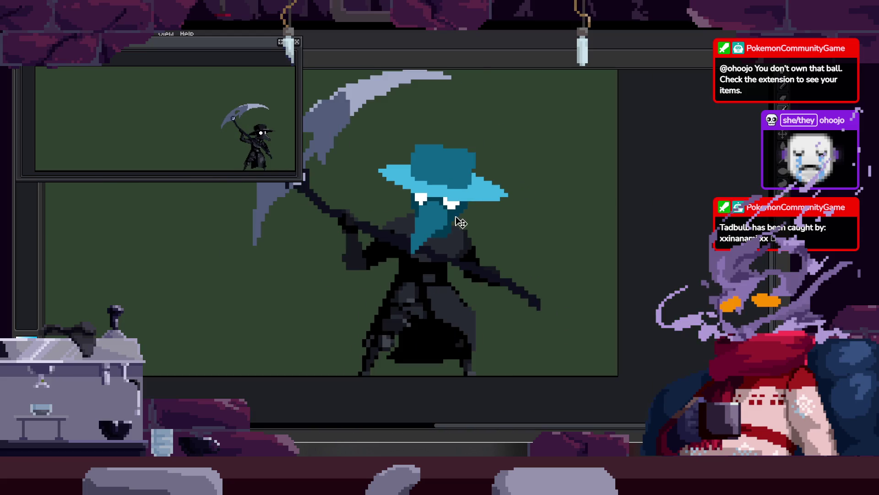
{"action": "key", "text": "Tab"}
{"action": "left_click_drag", "start_coordinate": [519, 215], "coordinate": [515, 219]}
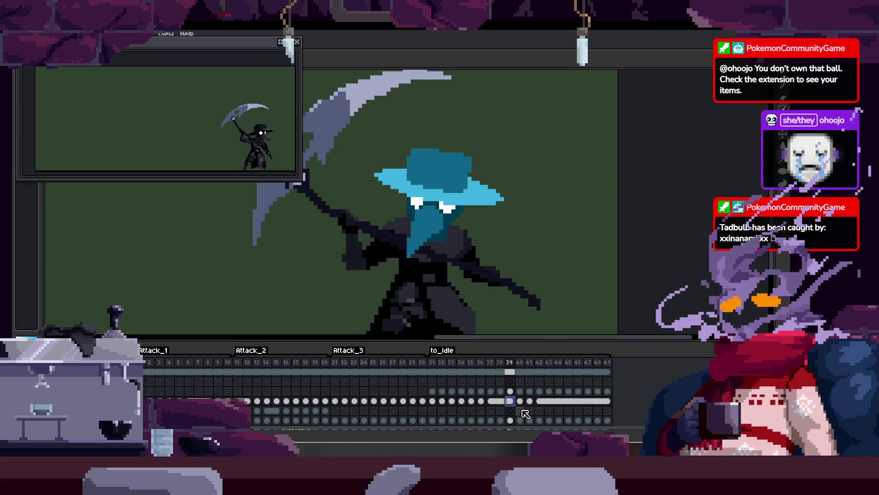
{"action": "scroll", "coordinate": [532, 257], "scroll_direction": "down", "scroll_amount": 2}
{"action": "key", "text": "Tab"}
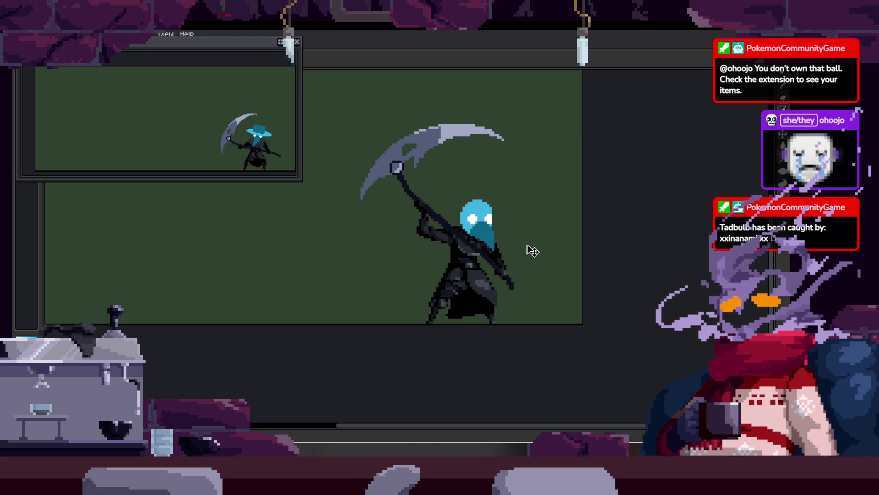
{"action": "key", "text": "Tab"}
{"action": "key", "text": "Return"}
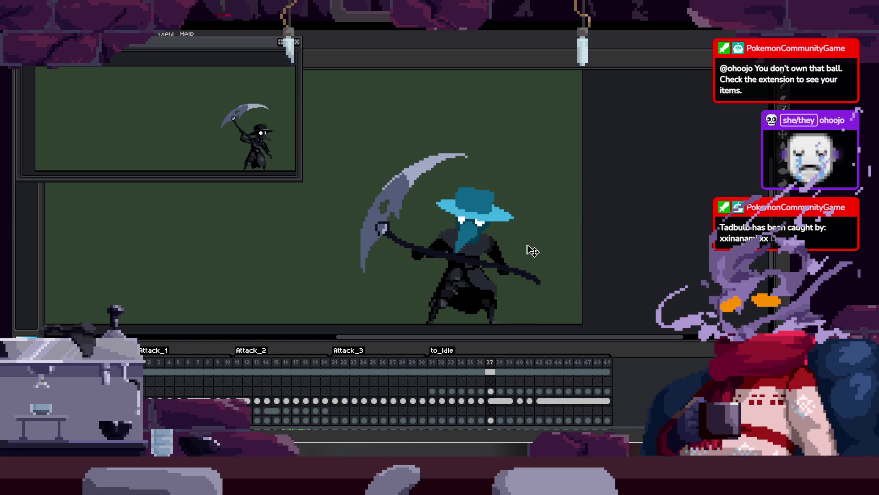
{"action": "scroll", "coordinate": [483, 255], "scroll_direction": "up", "scroll_amount": 2}
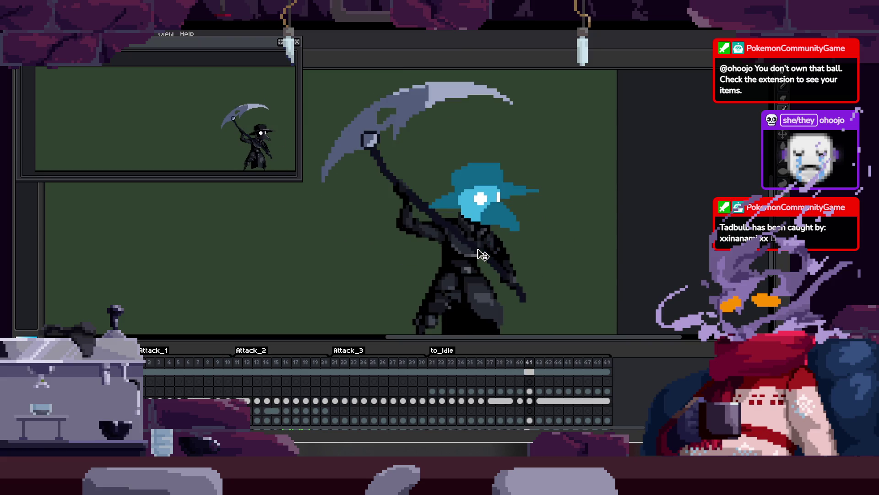
{"action": "key", "text": "p"}
{"action": "key", "text": "Escape"}
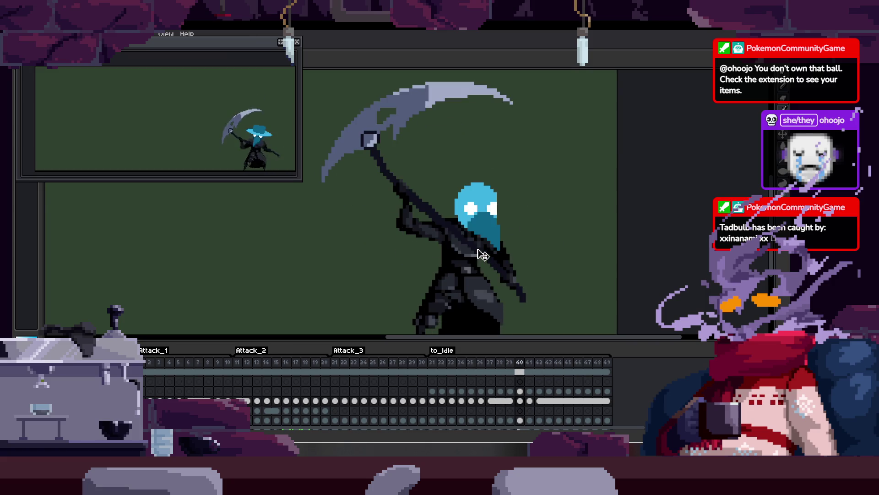
Shift the frame 40–41 cels one frame later, leaving frame 40 empty, and replay the animation.
{"action": "scroll", "coordinate": [481, 249], "scroll_direction": "up", "scroll_amount": 3}
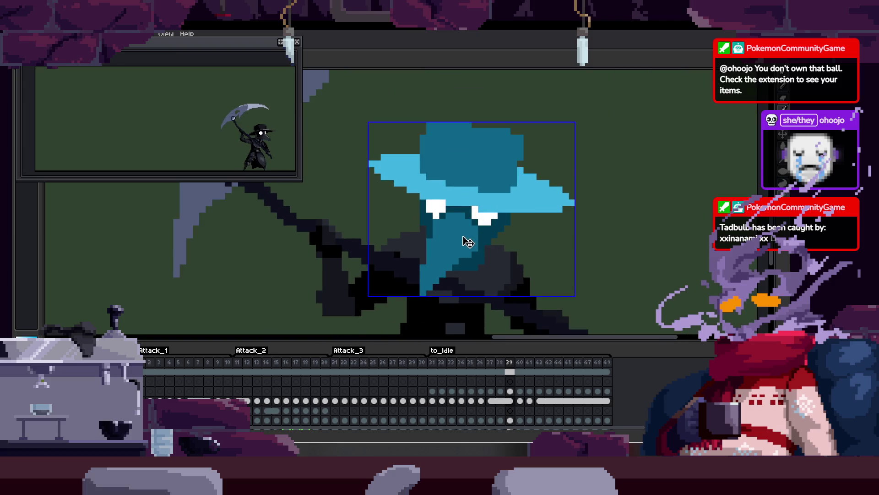
{"action": "scroll", "coordinate": [468, 241], "scroll_direction": "down", "scroll_amount": 2}
{"action": "key", "text": "Tab"}
{"action": "scroll", "coordinate": [527, 257], "scroll_direction": "up", "scroll_amount": 1}
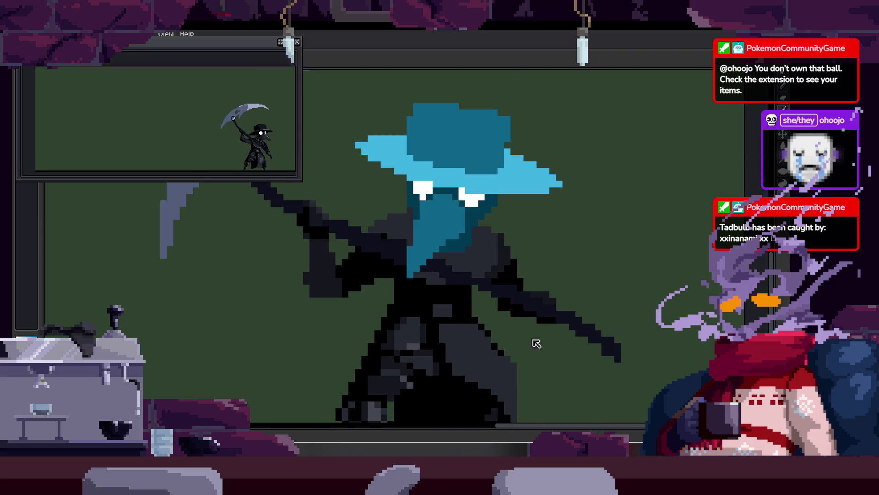
{"action": "key", "text": "Tab"}
{"action": "left_click_drag", "start_coordinate": [526, 401], "coordinate": [546, 405]}
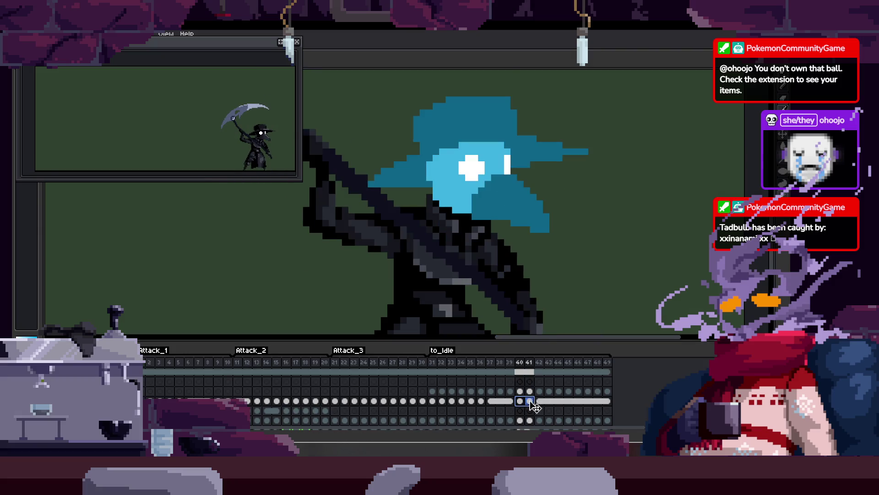
{"action": "left_click", "coordinate": [568, 407]}
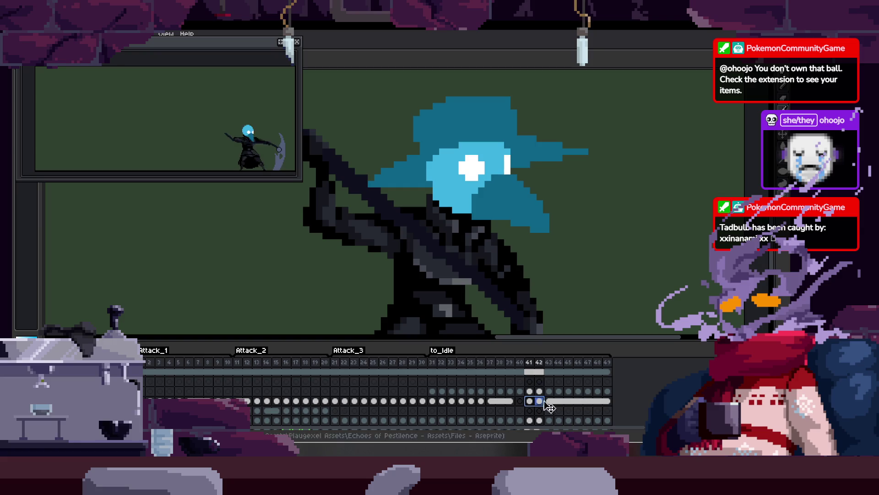
{"action": "key", "text": "Left"}
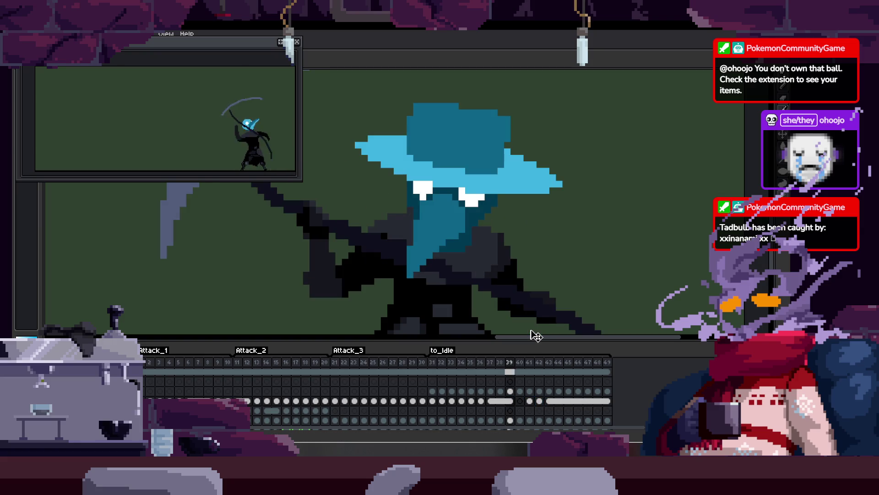
{"action": "key", "text": "Return"}
Draw a teal mask outline on the body and fill it with solid teal.
{"action": "key", "text": "Tab"}
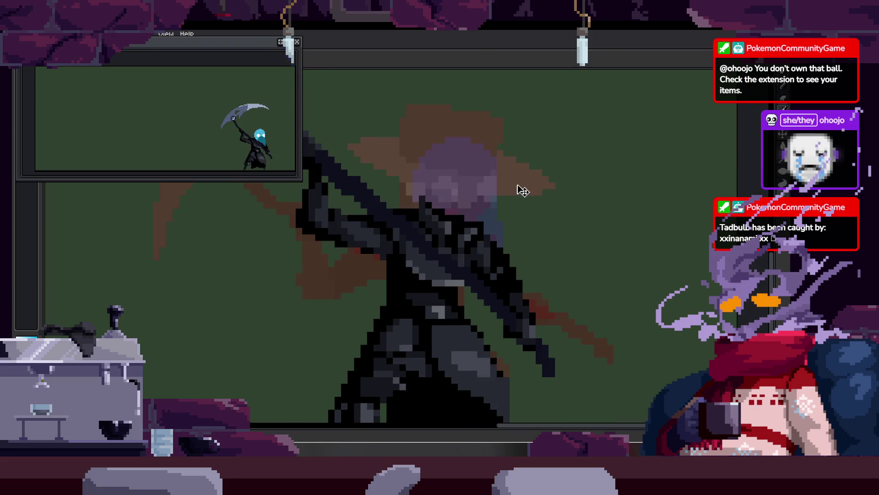
{"action": "scroll", "coordinate": [465, 201], "scroll_direction": "up", "scroll_amount": 1}
{"action": "mouse_move", "coordinate": [453, 191]}
{"action": "left_mouse_down"}
{"action": "mouse_move", "coordinate": [459, 296]}
{"action": "mouse_move", "coordinate": [516, 270]}
{"action": "left_mouse_up"}
{"action": "key", "text": "g"}
{"action": "left_click", "coordinate": [440, 282]}
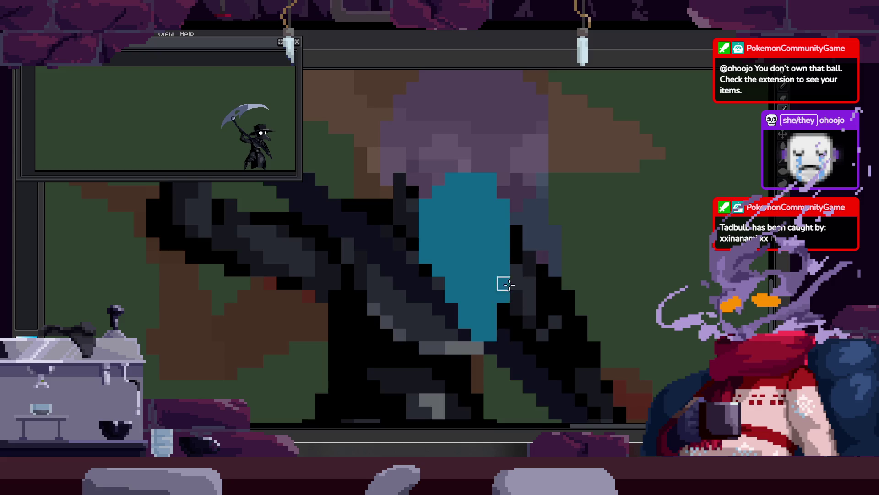
Paint two white cross-shaped eyes on the teal mask.
{"action": "scroll", "coordinate": [508, 297], "scroll_direction": "down", "scroll_amount": 2}
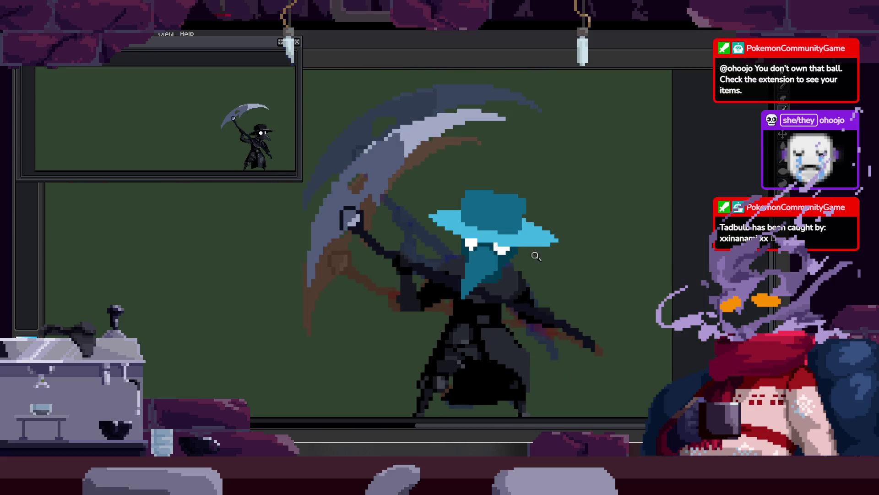
{"action": "scroll", "coordinate": [530, 246], "scroll_direction": "up", "scroll_amount": 1}
{"action": "scroll", "coordinate": [481, 251], "scroll_direction": "up", "scroll_amount": 1}
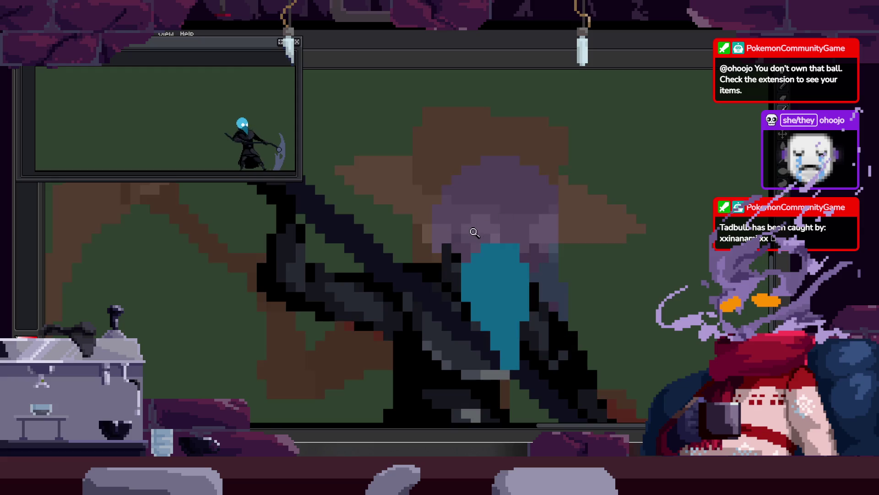
{"action": "scroll", "coordinate": [433, 256], "scroll_direction": "up", "scroll_amount": 2}
{"action": "left_click_drag", "start_coordinate": [433, 256], "coordinate": [446, 261]}
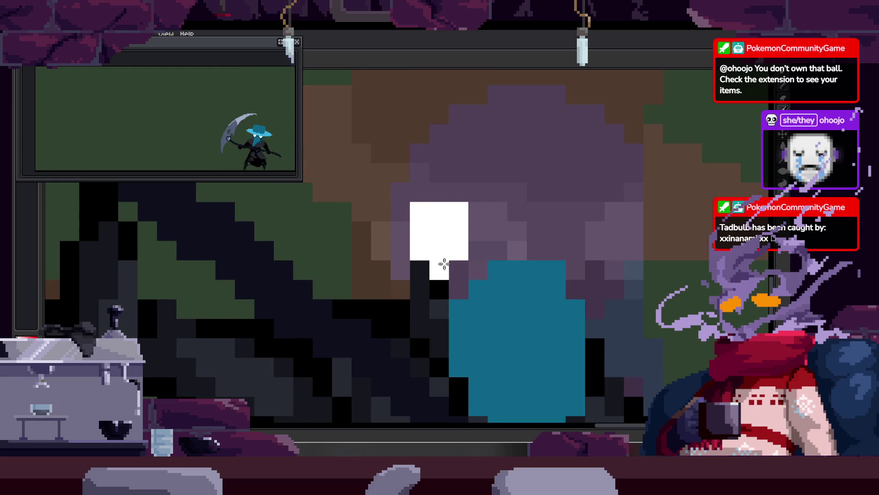
{"action": "scroll", "coordinate": [513, 222], "scroll_direction": "right", "scroll_amount": 2}
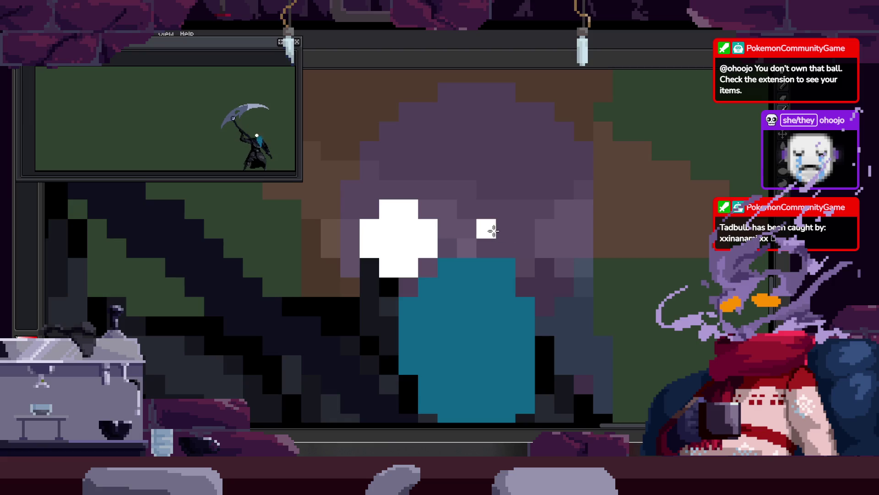
{"action": "mouse_move", "coordinate": [506, 212]}
{"action": "left_mouse_down"}
{"action": "mouse_move", "coordinate": [524, 248]}
{"action": "mouse_move", "coordinate": [509, 267]}
{"action": "left_mouse_up"}
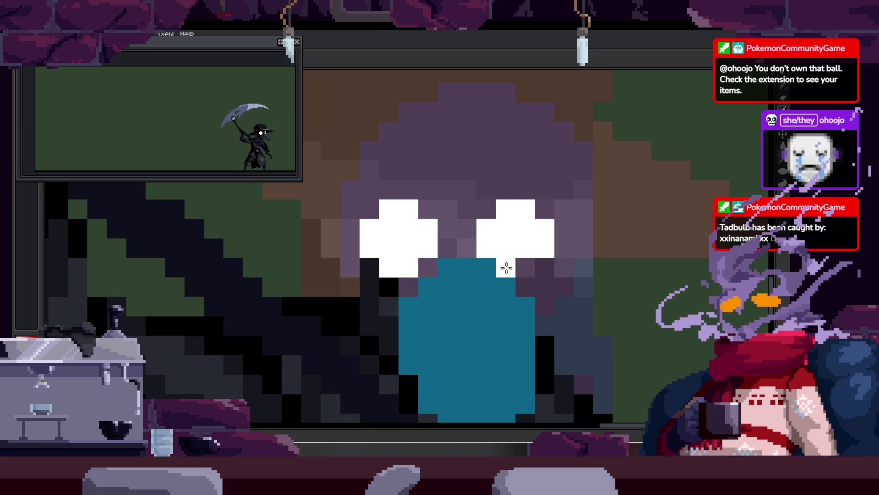
Trim the mask's right edge with dark pixels.
{"action": "scroll", "coordinate": [530, 274], "scroll_direction": "down", "scroll_amount": 3}
{"action": "scroll", "coordinate": [565, 290], "scroll_direction": "up", "scroll_amount": 1}
{"action": "scroll", "coordinate": [568, 275], "scroll_direction": "up", "scroll_amount": 1}
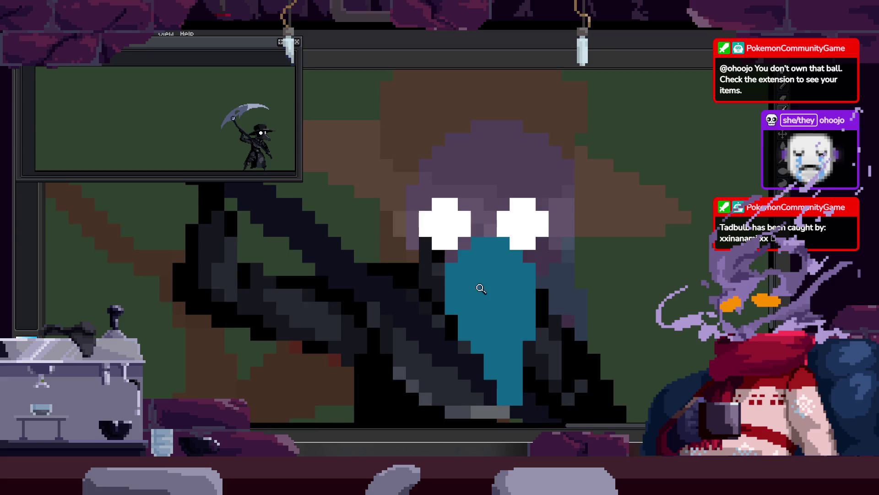
{"action": "scroll", "coordinate": [521, 213], "scroll_direction": "up", "scroll_amount": 1}
{"action": "left_click_drag", "start_coordinate": [521, 214], "coordinate": [509, 255]}
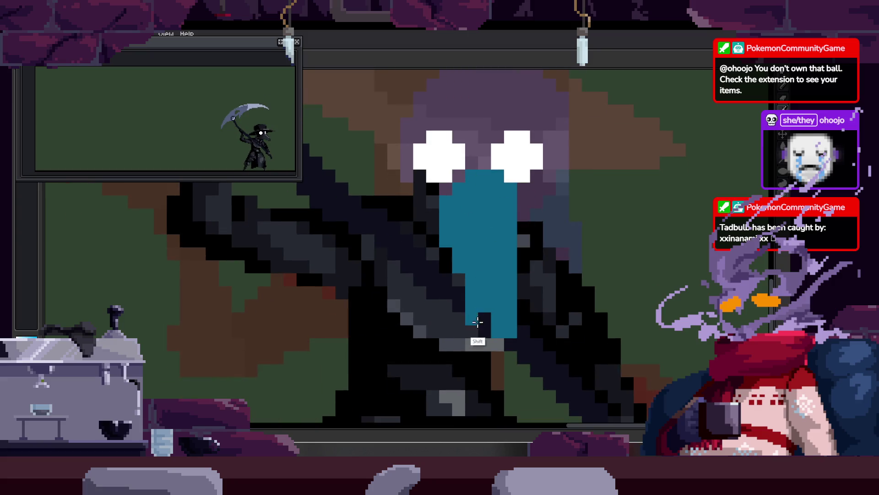
On the next frame, extend the teal mask downward and darken its lower-right part.
{"action": "key", "text": "period"}
{"action": "left_click_drag", "start_coordinate": [433, 251], "coordinate": [445, 305]}
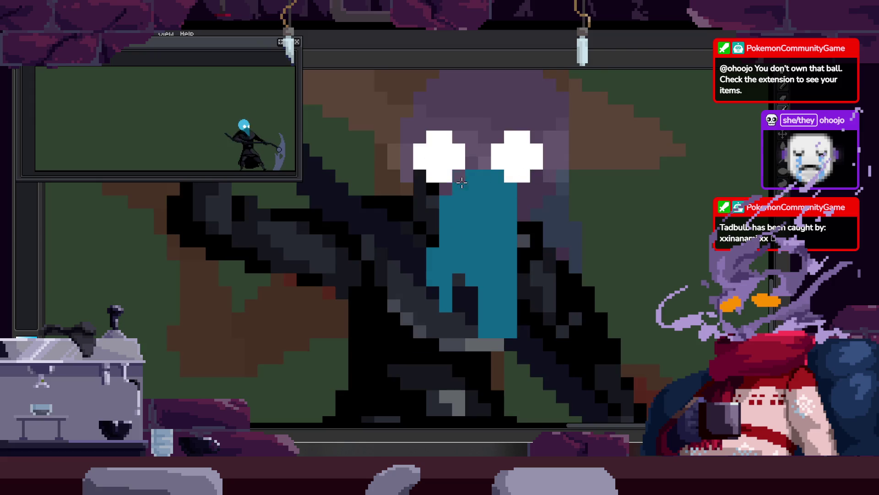
{"action": "mouse_move", "coordinate": [494, 294]}
{"action": "left_mouse_down"}
{"action": "mouse_move", "coordinate": [481, 355]}
{"action": "mouse_move", "coordinate": [526, 281]}
{"action": "left_mouse_up"}
Lengthen the teal beak down the body and darken the mask's left column.
{"action": "scroll", "coordinate": [526, 281], "scroll_direction": "up", "scroll_amount": 1}
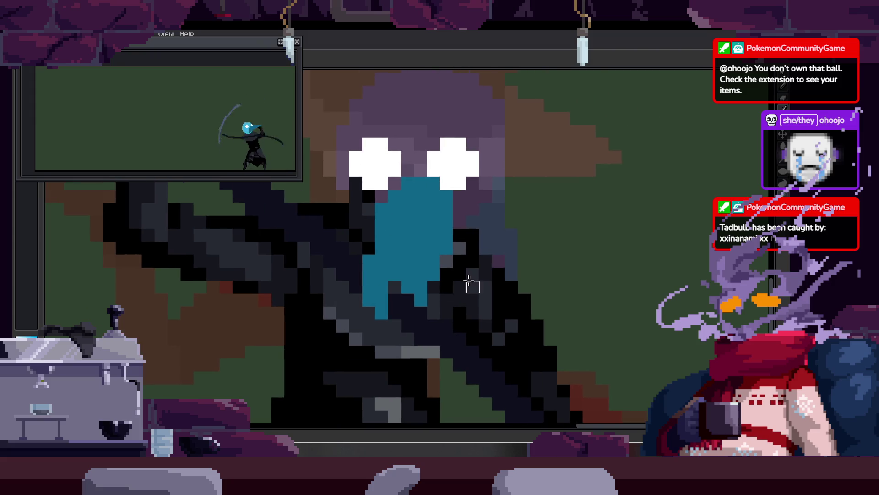
{"action": "scroll", "coordinate": [471, 274], "scroll_direction": "up", "scroll_amount": 1}
{"action": "left_click_drag", "start_coordinate": [377, 280], "coordinate": [394, 348]}
{"action": "mouse_move", "coordinate": [345, 238]}
{"action": "left_mouse_down"}
{"action": "mouse_move", "coordinate": [347, 325]}
{"action": "mouse_move", "coordinate": [366, 348]}
{"action": "left_mouse_up"}
{"action": "scroll", "coordinate": [458, 247], "scroll_direction": "down", "scroll_amount": 2}
{"action": "scroll", "coordinate": [472, 244], "scroll_direction": "down", "scroll_amount": 2}
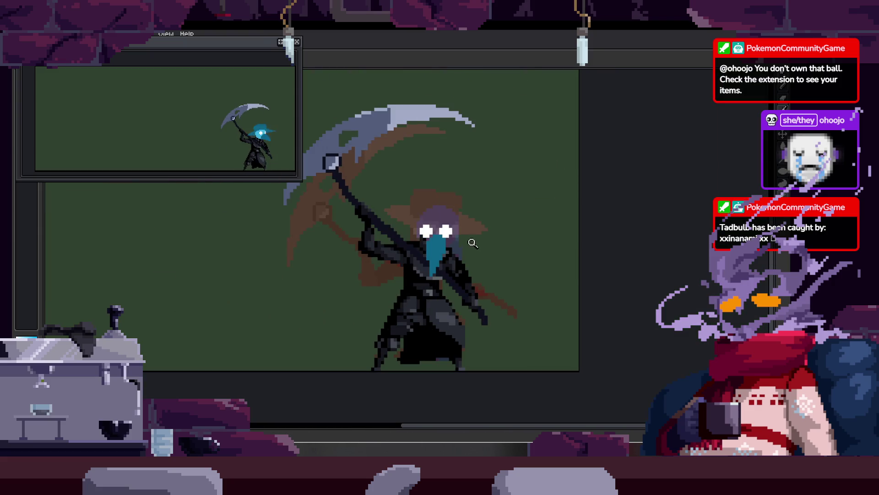
{"action": "scroll", "coordinate": [472, 244], "scroll_direction": "up", "scroll_amount": 1}
{"action": "scroll", "coordinate": [472, 244], "scroll_direction": "up", "scroll_amount": 1}
{"action": "scroll", "coordinate": [498, 236], "scroll_direction": "down", "scroll_amount": 1}
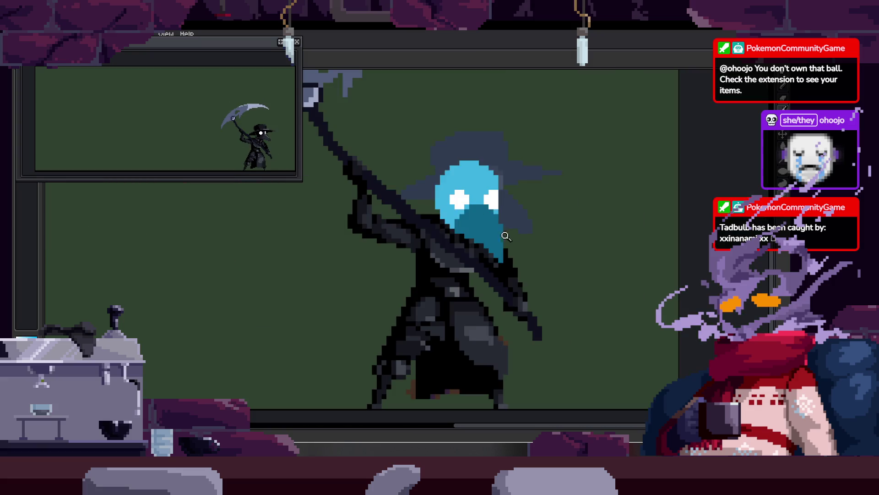
{"action": "scroll", "coordinate": [506, 256], "scroll_direction": "up", "scroll_amount": 2}
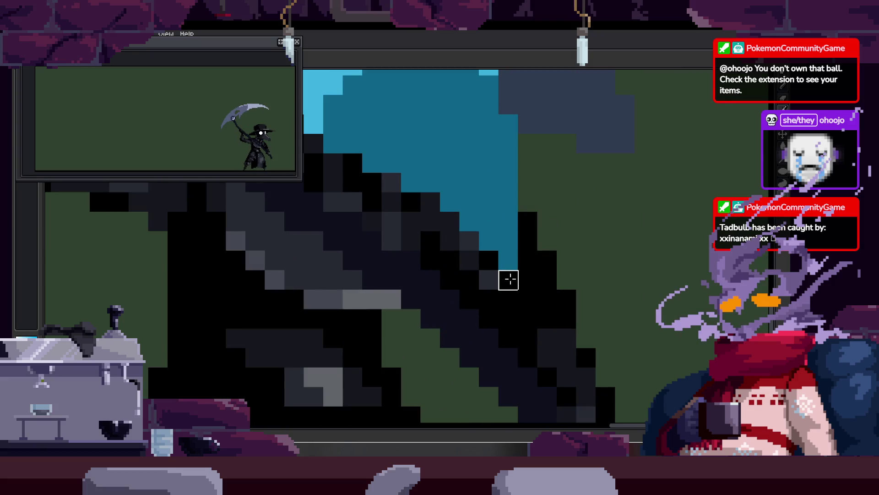
On the following frames, touch up the white eyes and turn the pixel between them teal.
{"action": "key", "text": "Right"}
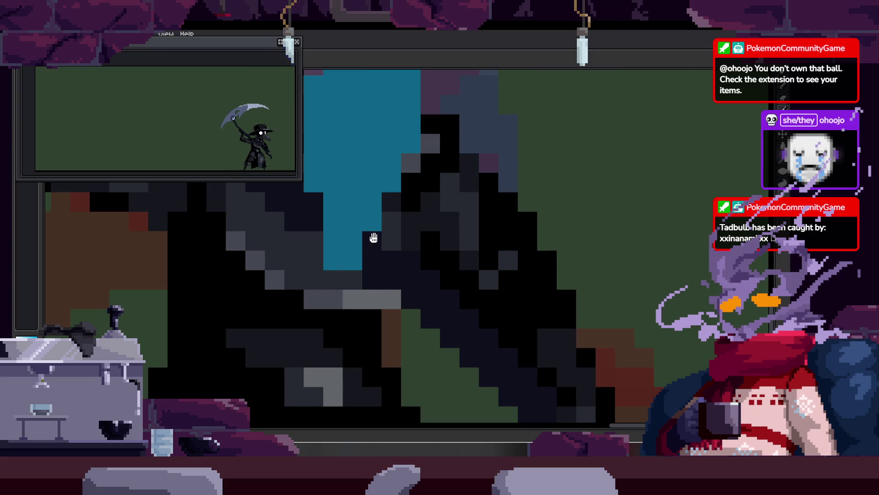
{"action": "left_click_drag", "start_coordinate": [371, 239], "coordinate": [373, 338]}
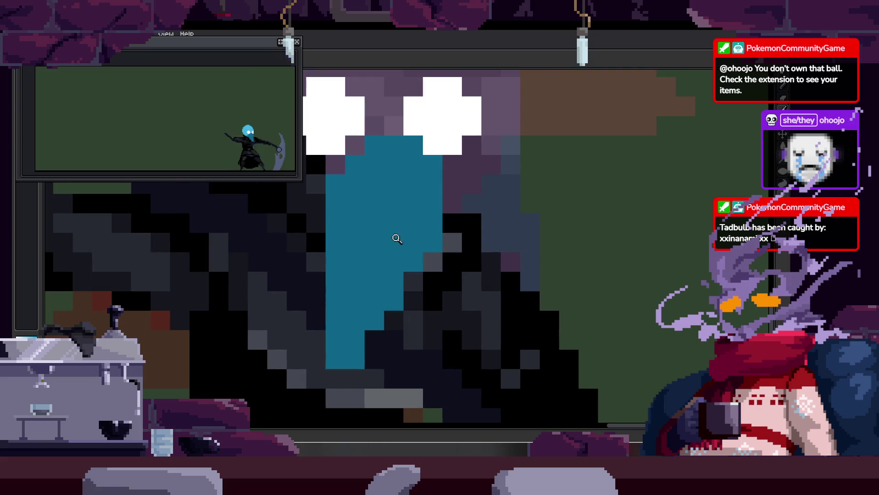
{"action": "scroll", "coordinate": [394, 242], "scroll_direction": "down", "scroll_amount": 3}
{"action": "key", "text": "Right"}
{"action": "scroll", "coordinate": [394, 250], "scroll_direction": "up", "scroll_amount": 3}
{"action": "left_click", "coordinate": [418, 195]}
Widen the teal mask column by two pixels, then advance to the masked-face frame.
{"action": "key", "text": "Right"}
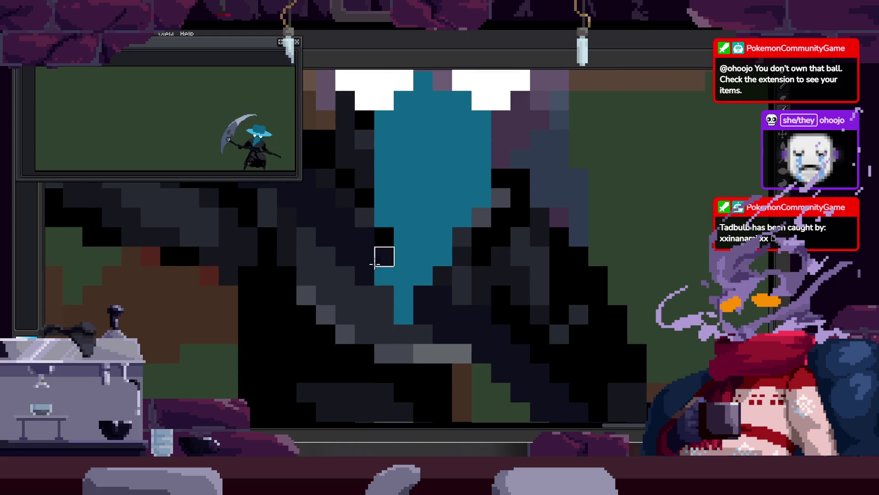
{"action": "scroll", "coordinate": [380, 255], "scroll_direction": "down", "scroll_amount": 3}
{"action": "scroll", "coordinate": [403, 263], "scroll_direction": "up", "scroll_amount": 3}
{"action": "scroll", "coordinate": [403, 262], "scroll_direction": "down", "scroll_amount": 3}
{"action": "scroll", "coordinate": [409, 255], "scroll_direction": "up", "scroll_amount": 3}
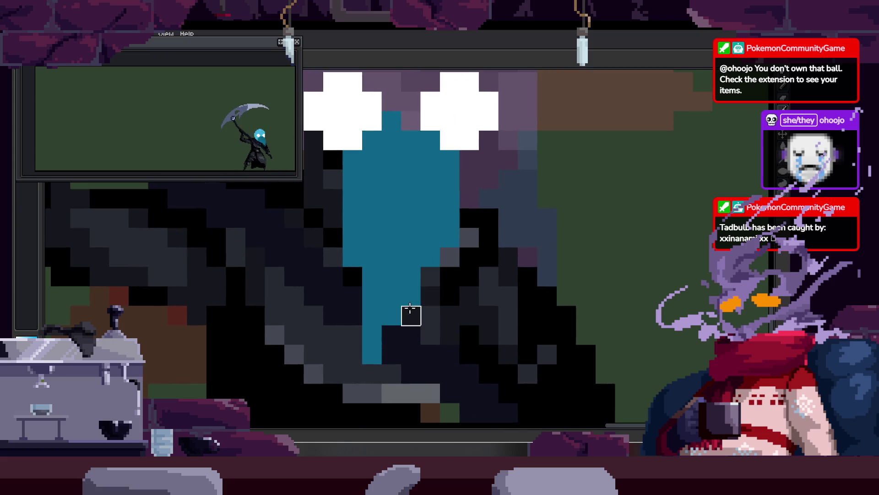
{"action": "left_click", "coordinate": [410, 276]}
{"action": "left_click", "coordinate": [353, 276]}
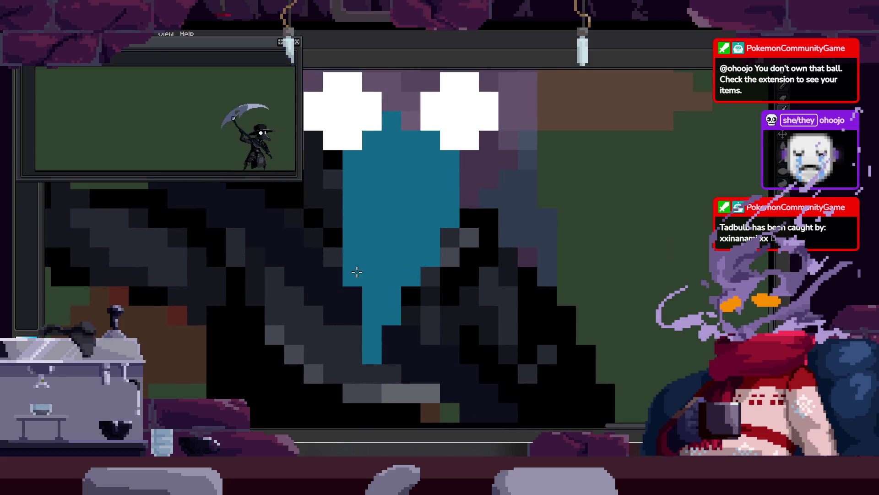
{"action": "scroll", "coordinate": [413, 289], "scroll_direction": "down", "scroll_amount": 2}
{"action": "scroll", "coordinate": [366, 331], "scroll_direction": "up", "scroll_amount": 1}
{"action": "key", "text": "Right"}
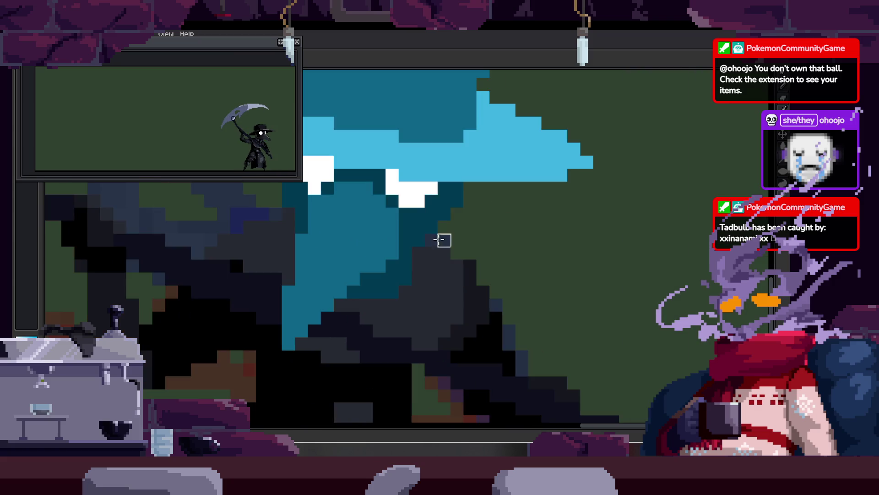
{"action": "key", "text": "Right"}
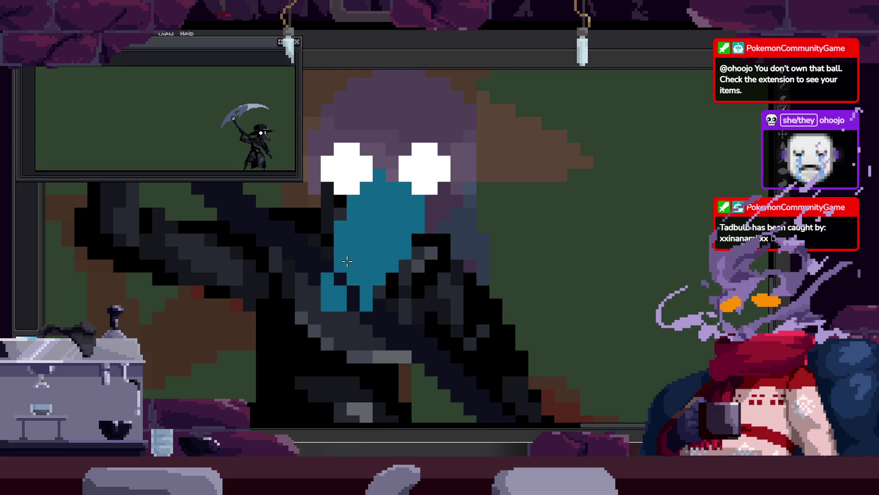
Step through the swing frames with the timeline shown, around frames 37 to 39.
{"action": "scroll", "coordinate": [328, 331], "scroll_direction": "down", "scroll_amount": 3}
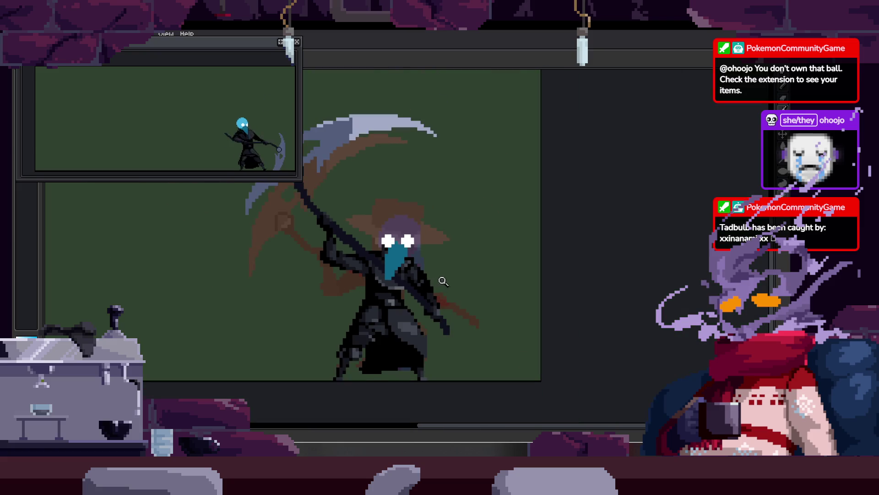
{"action": "key", "text": "Right"}
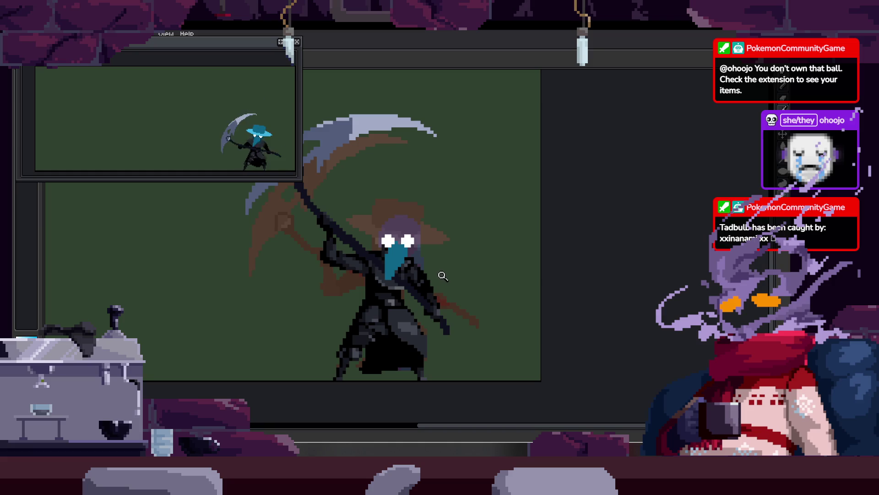
{"action": "key", "text": "Right"}
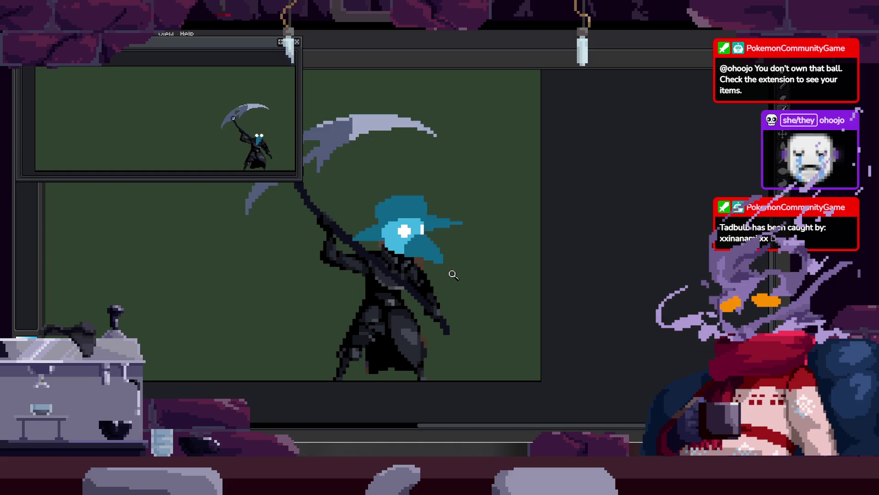
{"action": "key", "text": "Left"}
{"action": "key", "text": "Left"}
{"action": "key", "text": "Right"}
{"action": "key", "text": "Right"}
{"action": "key", "text": "Right"}
{"action": "key", "text": "Right"}
{"action": "key", "text": "Right"}
{"action": "key", "text": "Right"}
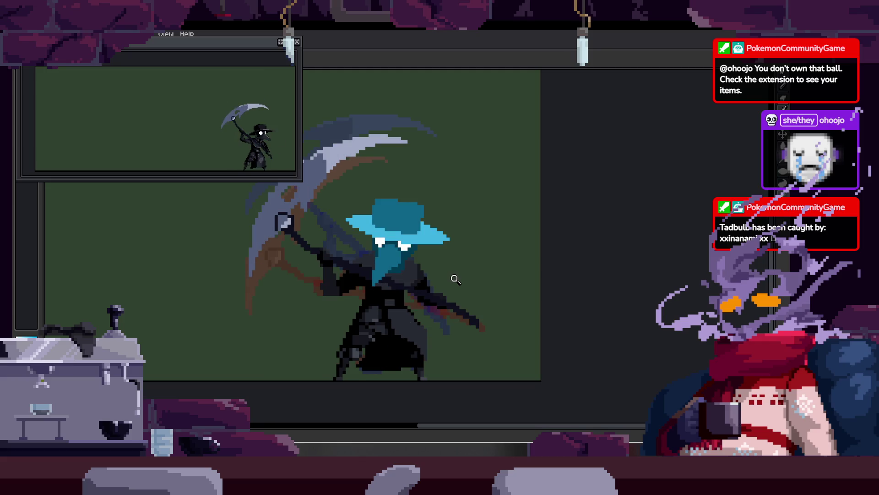
{"action": "key", "text": "Tab"}
{"action": "key", "text": "Tab"}
{"action": "key", "text": "Left"}
{"action": "key", "text": "Left"}
{"action": "key", "text": "Tab"}
{"action": "key", "text": "Right"}
{"action": "key", "text": "Right"}
{"action": "key", "text": "Left"}
{"action": "key", "text": "Right"}
{"action": "key", "text": "Left"}
{"action": "key", "text": "Left"}
Compare the frames around frame 40 and clear its eyes-and-beak cel.
{"action": "key", "text": "Left"}
{"action": "key", "text": "Left"}
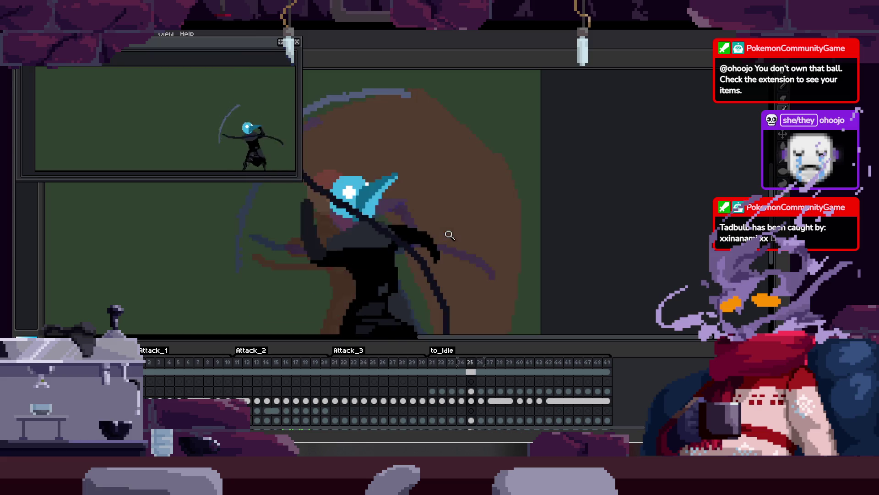
{"action": "key", "text": "Left"}
{"action": "key", "text": "Right"}
{"action": "key", "text": "Right"}
{"action": "key", "text": "Right"}
{"action": "key", "text": "Right"}
{"action": "key", "text": "Right"}
{"action": "key", "text": "Right"}
{"action": "key", "text": "Left"}
{"action": "key", "text": "Left"}
{"action": "key", "text": "Left"}
{"action": "key", "text": "Left"}
{"action": "key", "text": "Left"}
{"action": "key", "text": "Left"}
{"action": "key", "text": "Right"}
{"action": "key", "text": "Right"}
{"action": "key", "text": "Right"}
{"action": "key", "text": "Left"}
{"action": "key", "text": "Left"}
{"action": "key", "text": "Left"}
{"action": "key", "text": "Right"}
{"action": "key", "text": "Right"}
{"action": "key", "text": "Right"}
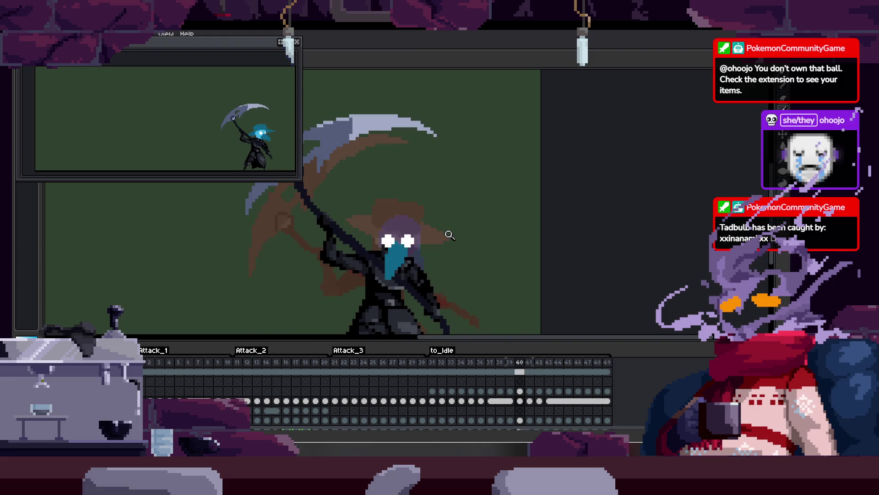
{"action": "key", "text": "Right"}
{"action": "key", "text": "Left"}
{"action": "key", "text": "Right"}
{"action": "key", "text": "Left"}
{"action": "key", "text": "Right"}
{"action": "key", "text": "Left"}
{"action": "key", "text": "Delete"}
{"action": "key", "text": "Right"}
With the pencil, draw a teal vertical line down the face and a white eye block.
{"action": "scroll", "coordinate": [458, 220], "scroll_direction": "up", "scroll_amount": 2}
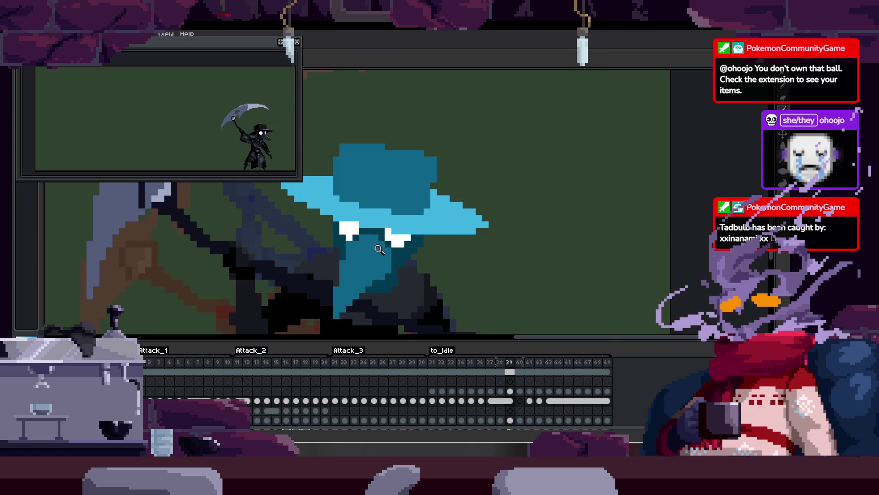
{"action": "scroll", "coordinate": [490, 193], "scroll_direction": "up", "scroll_amount": 1}
{"action": "key", "text": "Left"}
{"action": "scroll", "coordinate": [459, 186], "scroll_direction": "up", "scroll_amount": 2}
{"action": "key", "text": "Tab"}
{"action": "key", "text": "b"}
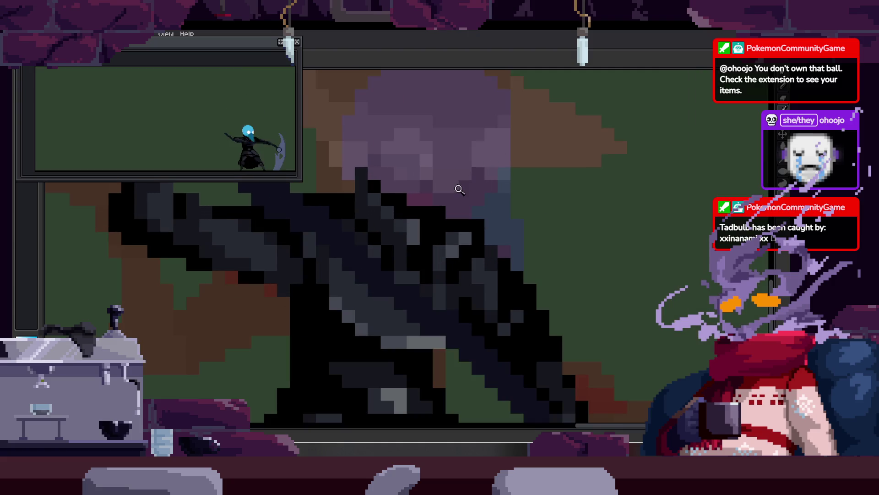
{"action": "left_click_drag", "start_coordinate": [456, 181], "coordinate": [478, 321]}
{"action": "key", "text": "Right"}
{"action": "key", "text": "Right"}
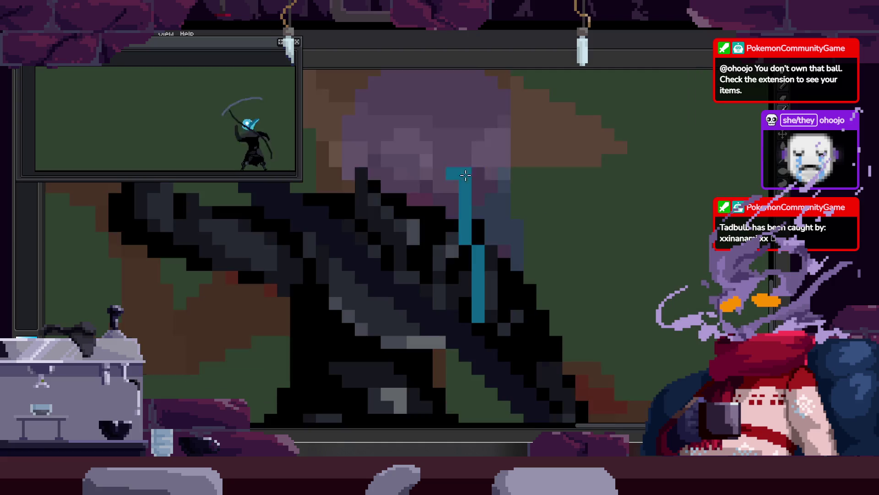
{"action": "key", "text": "Left"}
{"action": "key", "text": "Left"}
{"action": "scroll", "coordinate": [493, 154], "scroll_direction": "up", "scroll_amount": 1}
{"action": "left_click_drag", "start_coordinate": [485, 174], "coordinate": [480, 196]}
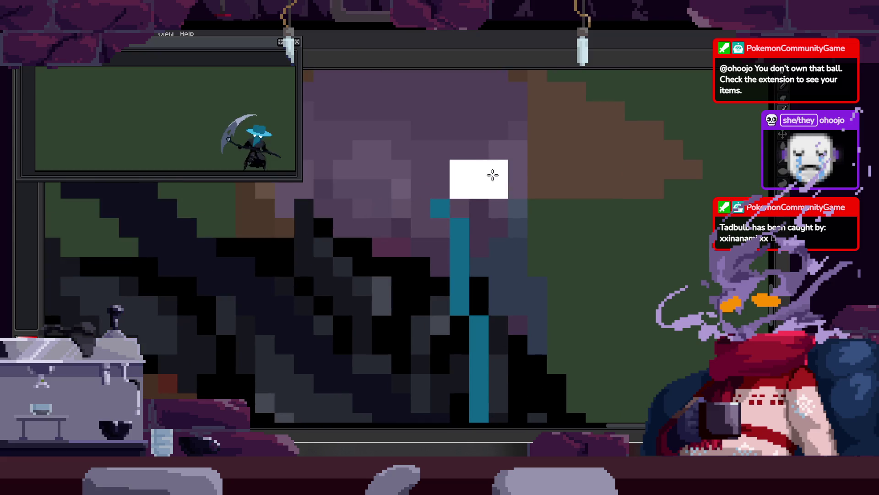
Copy the white eye from the blue-head frame and paste it onto the purple-hood frame.
{"action": "key", "text": "Right"}
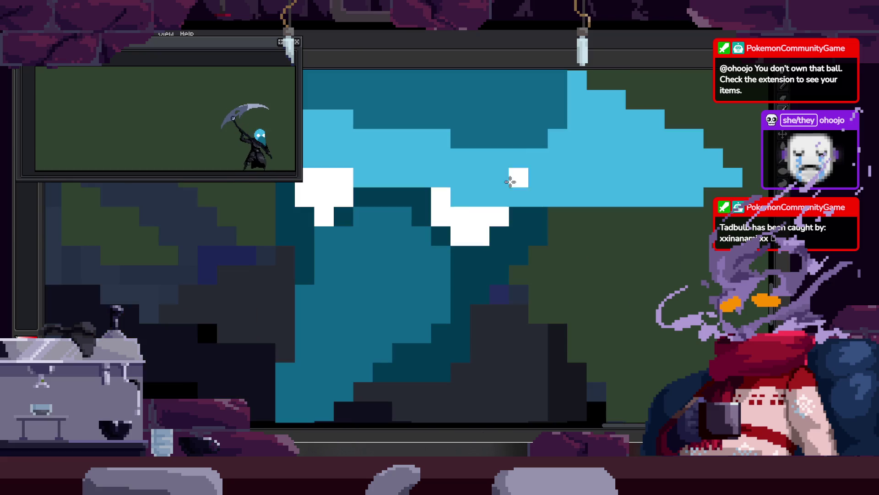
{"action": "key", "text": "Left"}
{"action": "key", "text": "Right"}
{"action": "key", "text": "Left"}
{"action": "key", "text": "Right"}
{"action": "mouse_move", "coordinate": [428, 157]}
{"action": "left_mouse_down"}
{"action": "mouse_move", "coordinate": [394, 183]}
{"action": "mouse_move", "coordinate": [430, 167]}
{"action": "left_mouse_up"}
{"action": "key", "text": "ctrl+z"}
{"action": "key", "text": "ctrl+z"}
{"action": "key", "text": "Left"}
{"action": "key", "text": "ctrl+v"}
{"action": "key", "text": "Return"}
Flip between the blue-hat and purple-hood frames to compare the eyes.
{"action": "scroll", "coordinate": [480, 211], "scroll_direction": "down", "scroll_amount": 3}
{"action": "key", "text": "Right"}
{"action": "key", "text": "Left"}
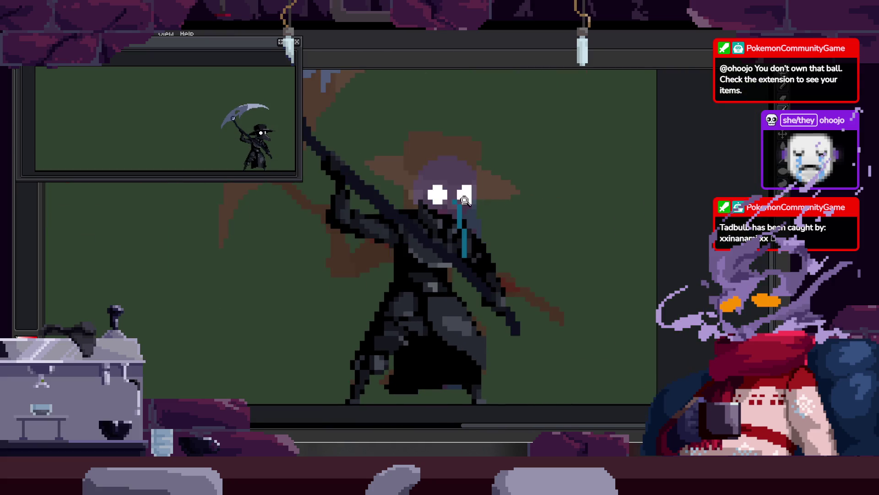
{"action": "scroll", "coordinate": [481, 211], "scroll_direction": "up", "scroll_amount": 2}
{"action": "scroll", "coordinate": [491, 218], "scroll_direction": "up", "scroll_amount": 2}
{"action": "scroll", "coordinate": [485, 240], "scroll_direction": "down", "scroll_amount": 2}
{"action": "key", "text": "Right"}
{"action": "key", "text": "Left"}
{"action": "key", "text": "Right"}
{"action": "key", "text": "Left"}
Draw teal mask lines below the eyes and add a single teal pixel.
{"action": "scroll", "coordinate": [501, 253], "scroll_direction": "up", "scroll_amount": 1}
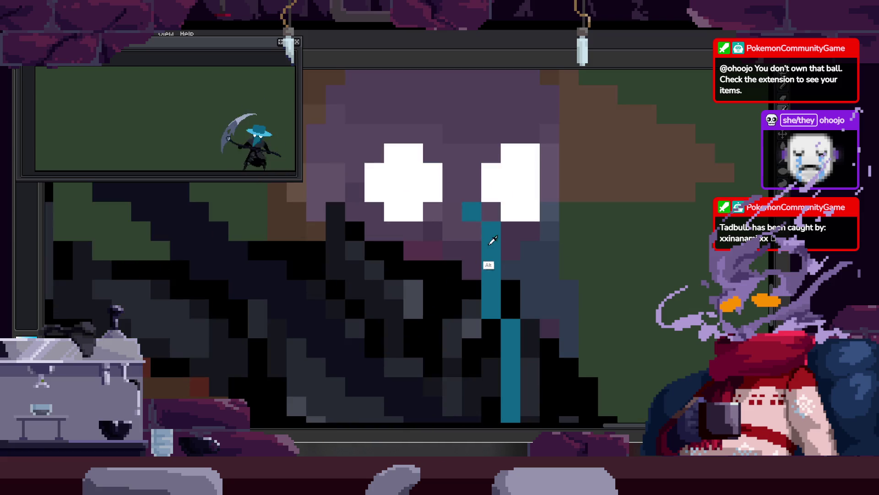
{"action": "scroll", "coordinate": [486, 239], "scroll_direction": "up", "scroll_amount": 1}
{"action": "mouse_move", "coordinate": [458, 155]}
{"action": "left_mouse_down"}
{"action": "mouse_move", "coordinate": [419, 215]}
{"action": "mouse_move", "coordinate": [497, 360]}
{"action": "left_mouse_up"}
{"action": "left_click", "coordinate": [442, 264]}
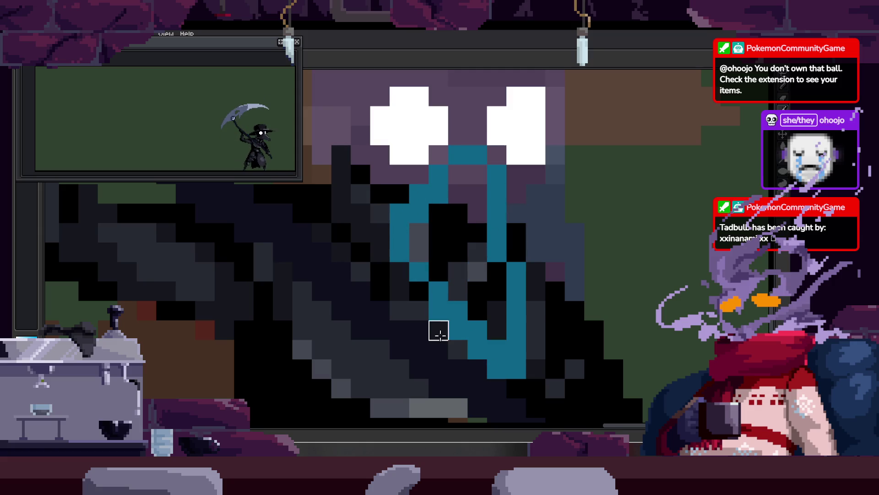
{"action": "scroll", "coordinate": [477, 350], "scroll_direction": "down", "scroll_amount": 2}
{"action": "scroll", "coordinate": [467, 283], "scroll_direction": "up", "scroll_amount": 1}
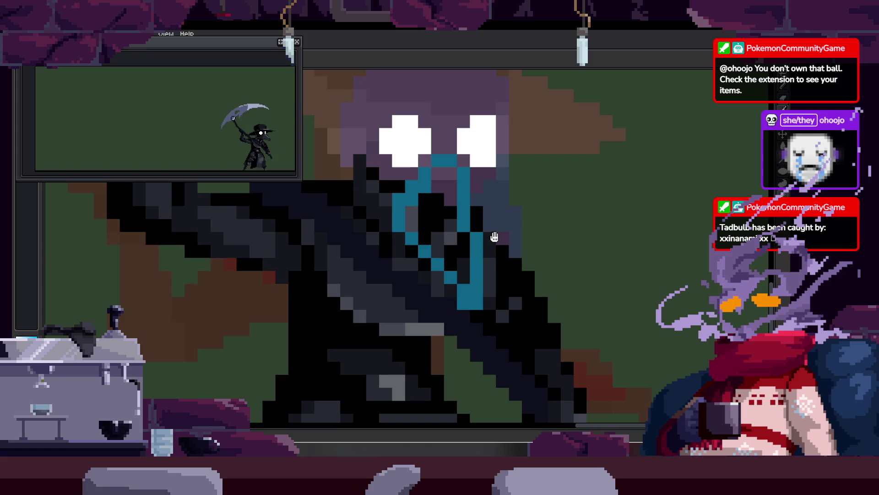
{"action": "scroll", "coordinate": [467, 283], "scroll_direction": "down", "scroll_amount": 1}
{"action": "scroll", "coordinate": [503, 256], "scroll_direction": "down", "scroll_amount": 2}
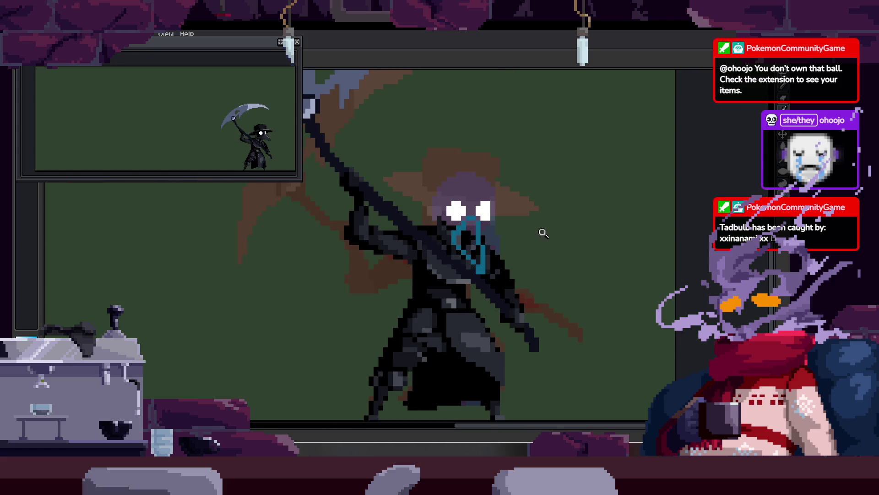
{"action": "scroll", "coordinate": [526, 200], "scroll_direction": "up", "scroll_amount": 2}
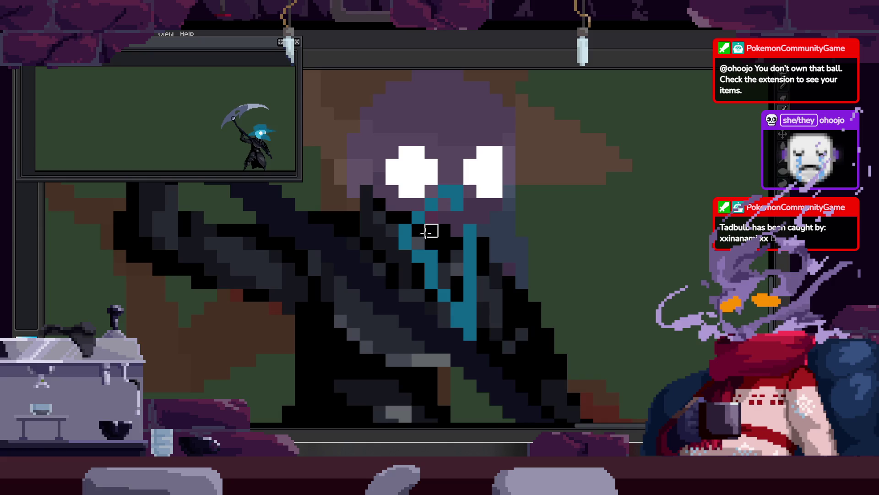
{"action": "scroll", "coordinate": [482, 229], "scroll_direction": "down", "scroll_amount": 5}
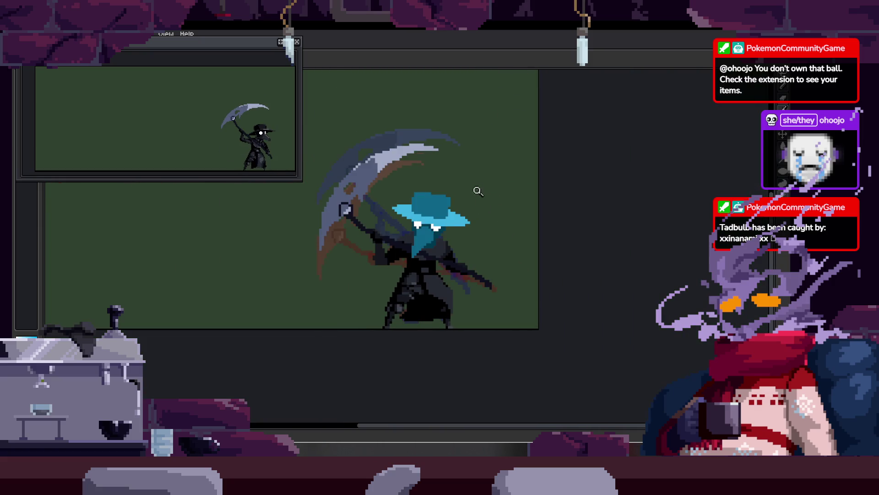
{"action": "scroll", "coordinate": [474, 197], "scroll_direction": "up", "scroll_amount": 5}
On the brown-hat purple frame, pencil light-blue outline strokes along both sides of the mask.
{"action": "key", "text": "Right"}
{"action": "key", "text": "b"}
{"action": "left_click_drag", "start_coordinate": [372, 236], "coordinate": [372, 281]}
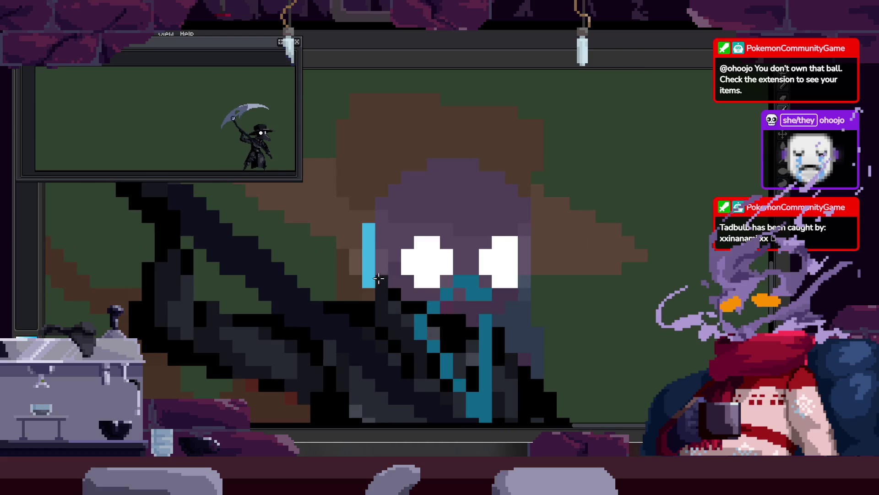
{"action": "left_click_drag", "start_coordinate": [536, 229], "coordinate": [537, 295]}
{"action": "left_click_drag", "start_coordinate": [394, 307], "coordinate": [407, 321]}
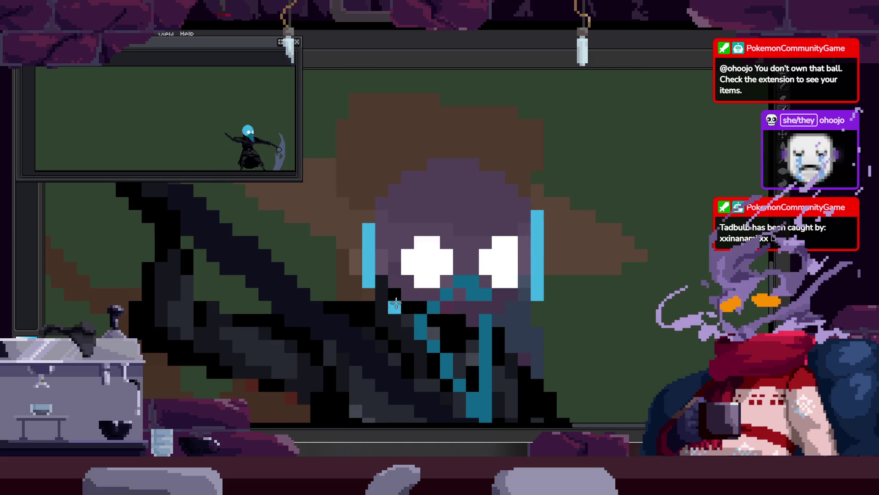
{"action": "left_click", "coordinate": [524, 307]}
{"action": "key", "text": "ctrl+z"}
{"action": "key", "text": "ctrl+z"}
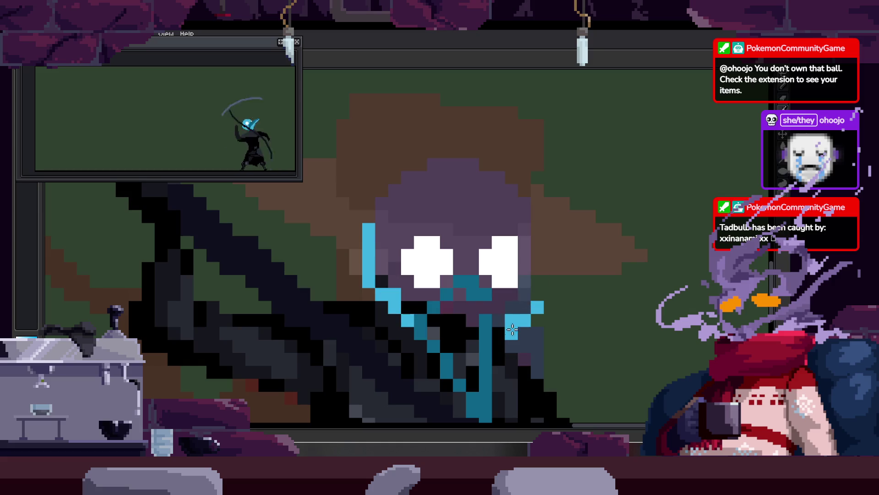
{"action": "left_click_drag", "start_coordinate": [511, 306], "coordinate": [498, 333]}
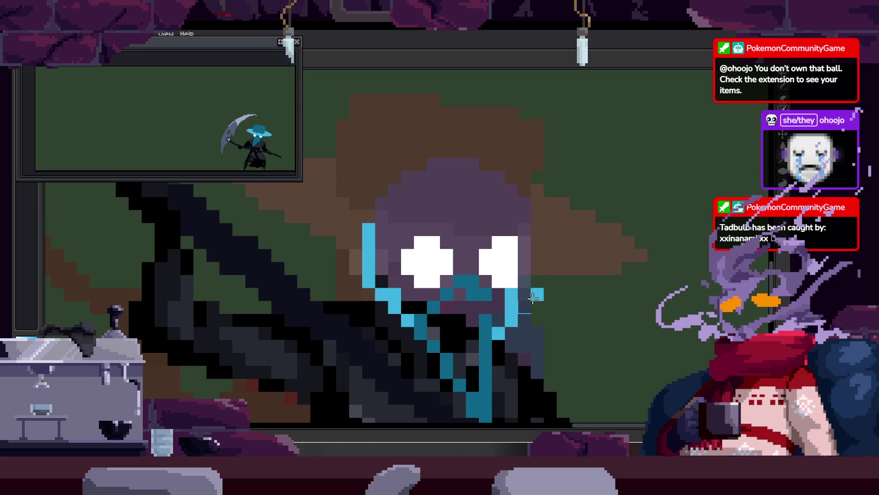
Extend the light-blue outline beside the right eye and down toward the bottom, darkening its lower end.
{"action": "scroll", "coordinate": [524, 308], "scroll_direction": "down", "scroll_amount": 3}
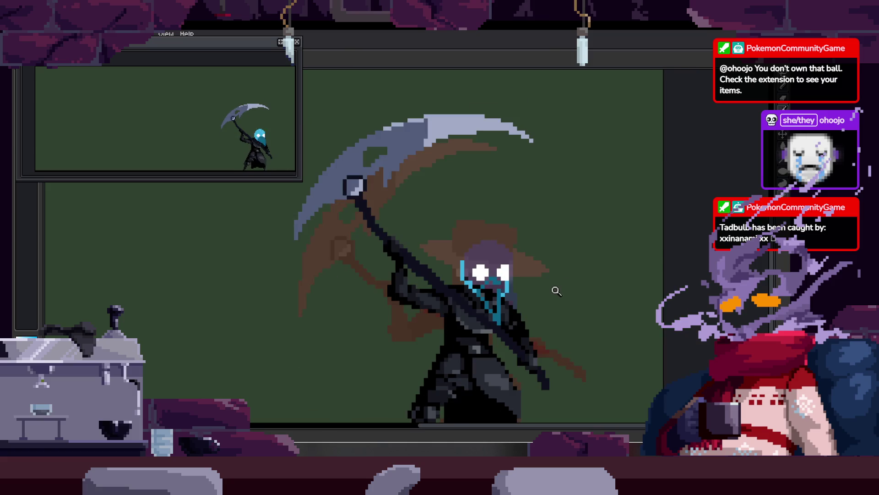
{"action": "scroll", "coordinate": [558, 289], "scroll_direction": "up", "scroll_amount": 3}
{"action": "left_click", "coordinate": [481, 307]}
{"action": "left_click_drag", "start_coordinate": [509, 252], "coordinate": [507, 272]}
{"action": "scroll", "coordinate": [477, 293], "scroll_direction": "right", "scroll_amount": 2}
{"action": "scroll", "coordinate": [482, 300], "scroll_direction": "down", "scroll_amount": 3}
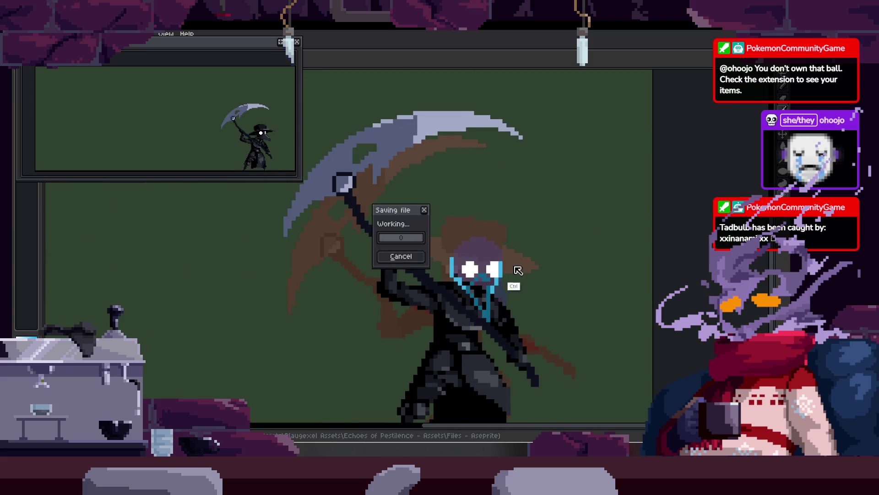
{"action": "scroll", "coordinate": [501, 273], "scroll_direction": "right", "scroll_amount": 2}
{"action": "scroll", "coordinate": [422, 284], "scroll_direction": "up", "scroll_amount": 3}
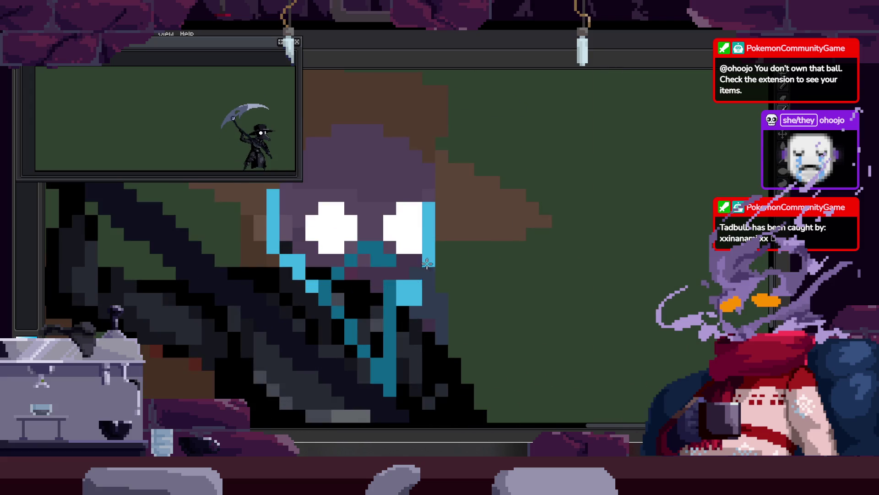
{"action": "left_click_drag", "start_coordinate": [410, 305], "coordinate": [405, 382]}
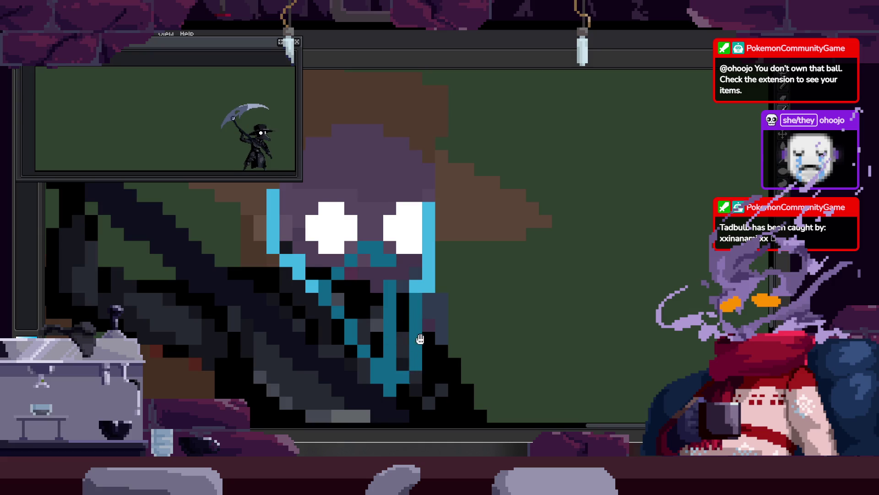
{"action": "scroll", "coordinate": [409, 312], "scroll_direction": "down", "scroll_amount": 2}
{"action": "left_click_drag", "start_coordinate": [415, 305], "coordinate": [409, 336]}
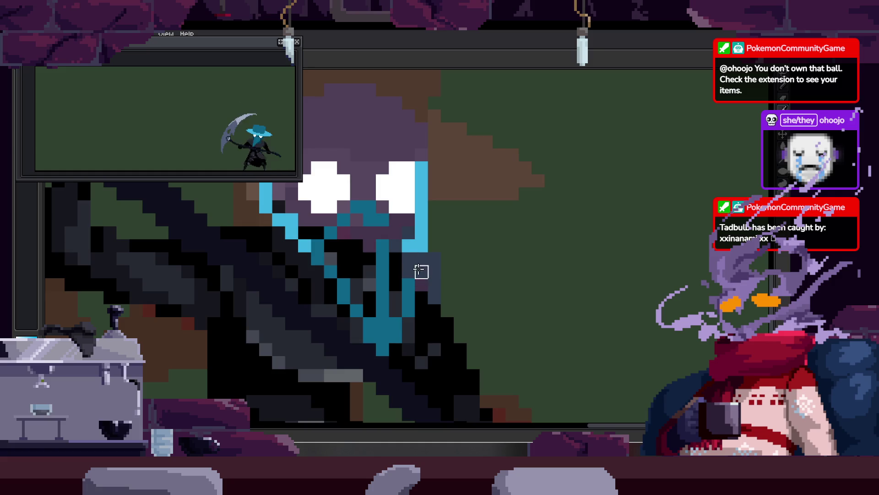
{"action": "scroll", "coordinate": [434, 268], "scroll_direction": "down", "scroll_amount": 5}
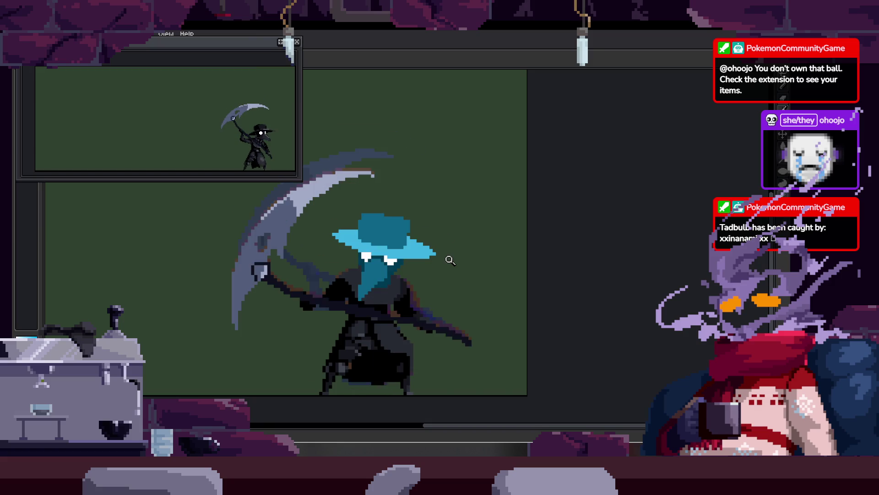
Clear the blue hat cel on frame 39 and zoom in on the hat.
{"action": "key", "text": "Tab"}
{"action": "key", "text": "Left"}
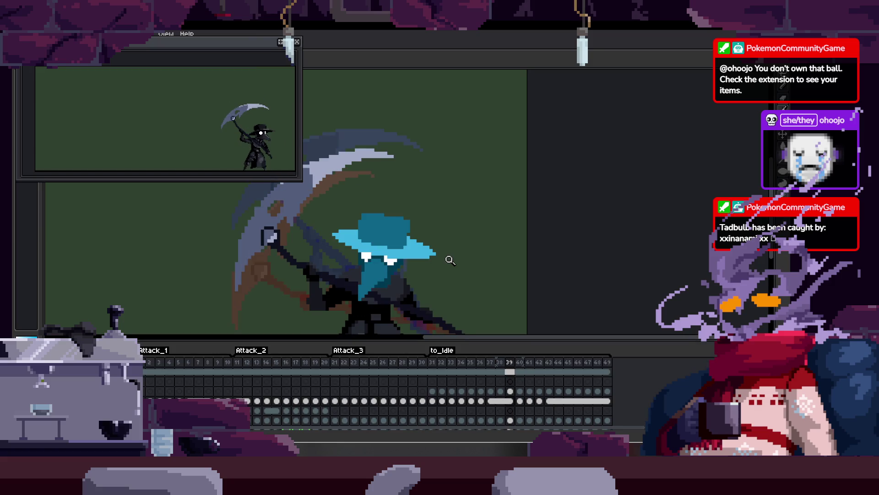
{"action": "key", "text": "Delete"}
{"action": "key", "text": "Left"}
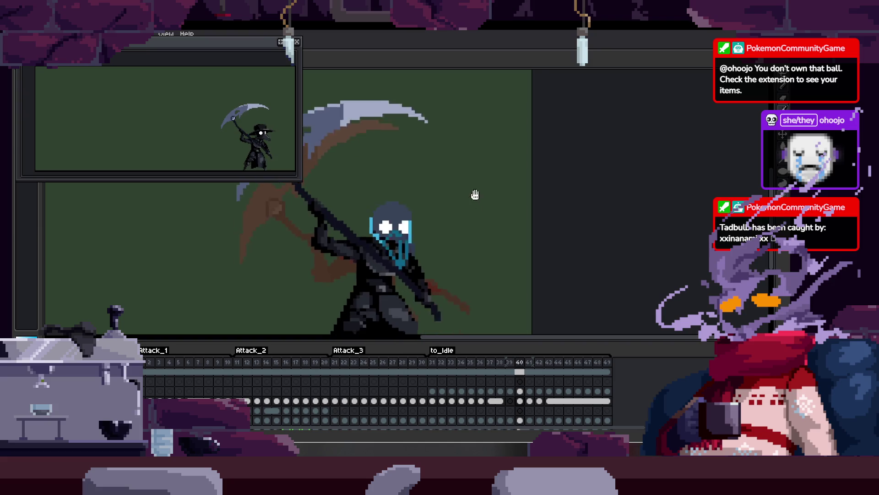
{"action": "left_click", "coordinate": [442, 242]}
{"action": "left_click", "coordinate": [396, 251]}
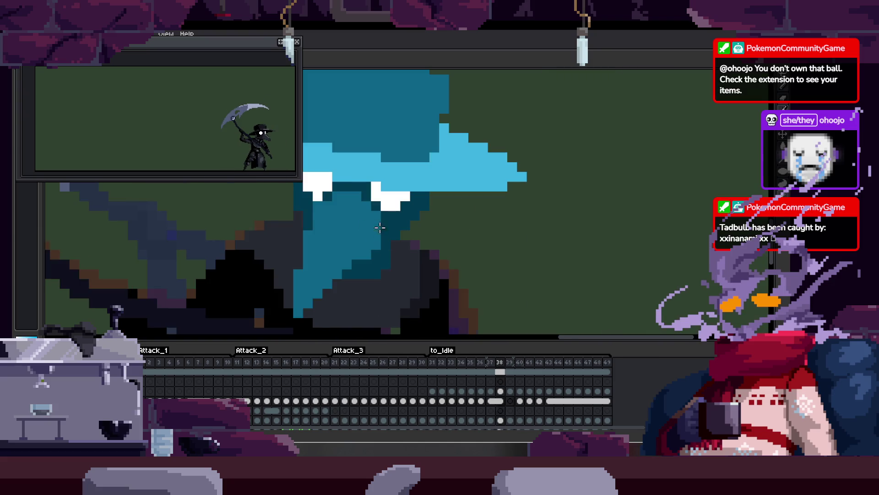
{"action": "key", "text": "Right"}
On frame 39, draw a blue stroke down the mask and paint white eyes.
{"action": "left_click_drag", "start_coordinate": [366, 200], "coordinate": [352, 319]}
{"action": "key", "text": "Left"}
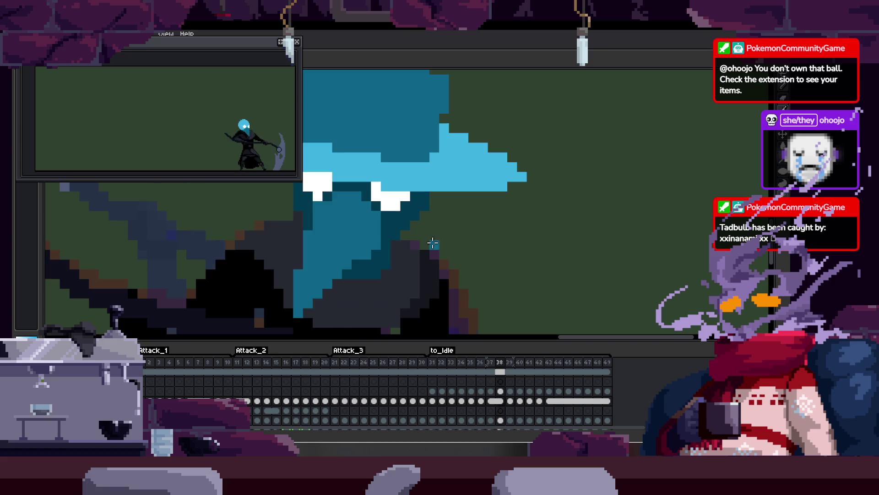
{"action": "key", "text": "Right"}
{"action": "left_click", "coordinate": [434, 182]}
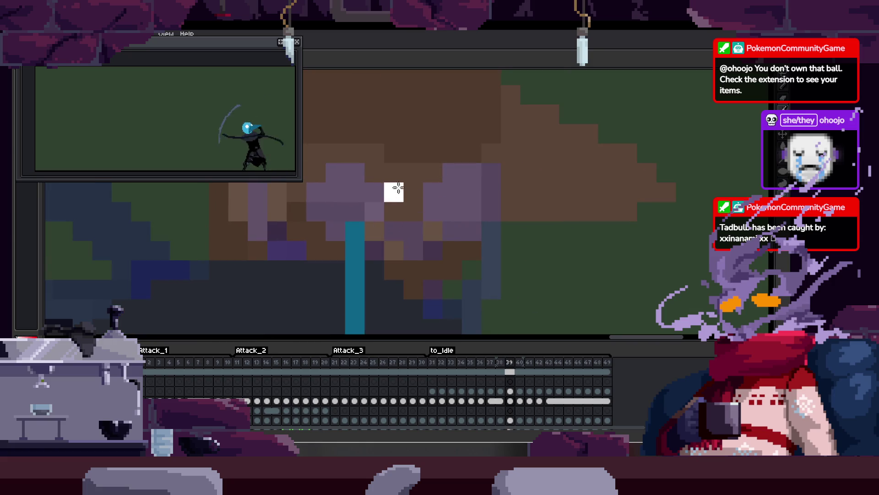
{"action": "left_click_drag", "start_coordinate": [399, 187], "coordinate": [417, 175]}
Zoom out and back in to check frame 39's face with the timeline hidden.
{"action": "key", "text": "z"}
{"action": "right_click", "coordinate": [451, 192]}
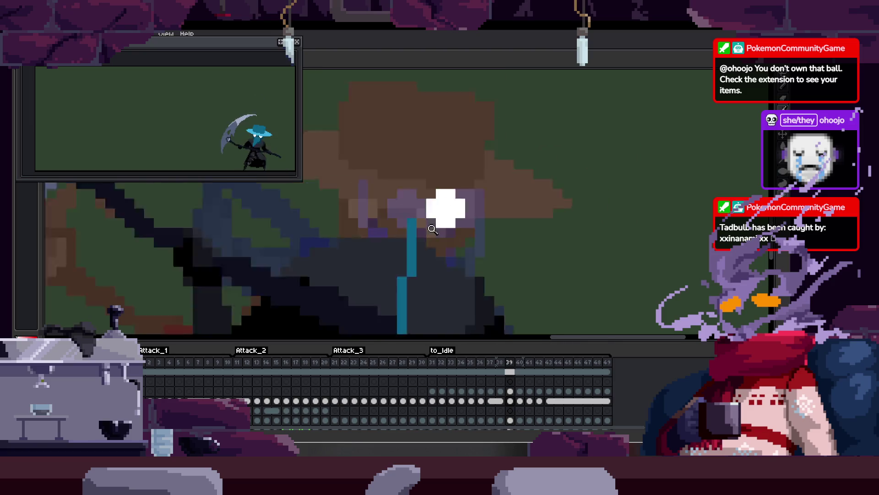
{"action": "left_click", "coordinate": [453, 166]}
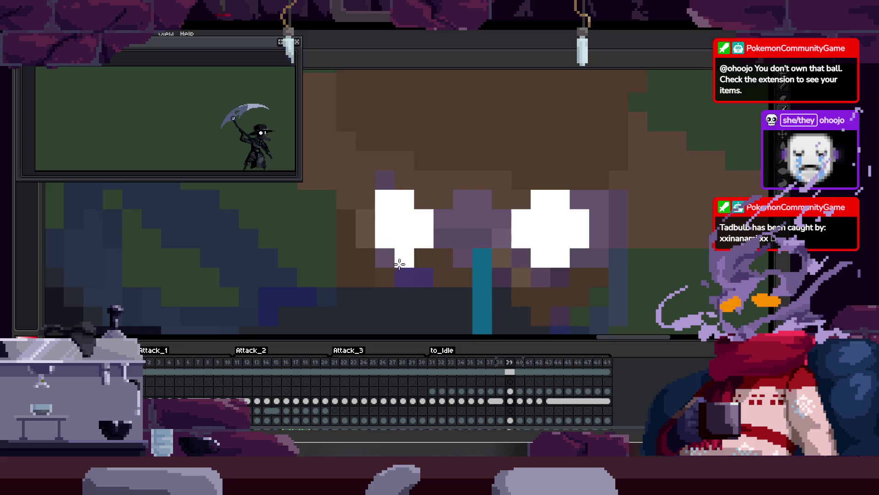
{"action": "key", "text": "Tab"}
{"action": "scroll", "coordinate": [458, 247], "scroll_direction": "down", "scroll_amount": 1}
{"action": "scroll", "coordinate": [513, 230], "scroll_direction": "down", "scroll_amount": 1}
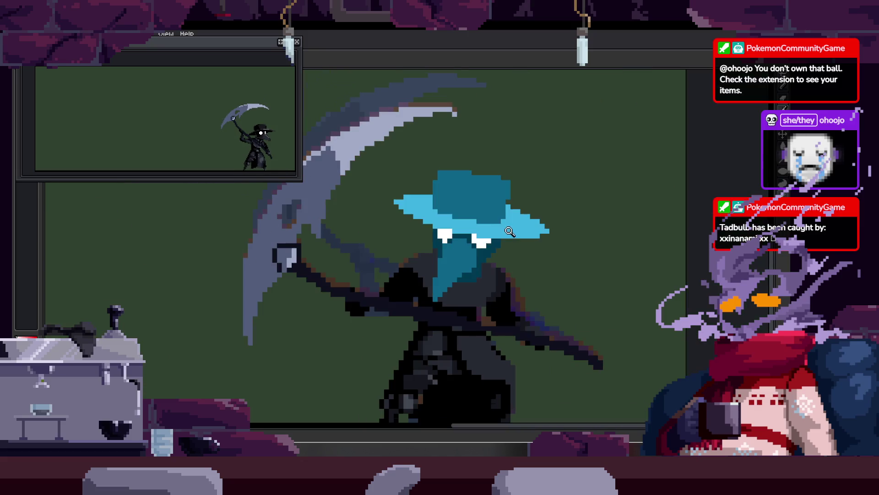
{"action": "scroll", "coordinate": [427, 231], "scroll_direction": "up", "scroll_amount": 2}
Paste copied pixels onto the face, then discard them.
{"action": "key", "text": "b"}
{"action": "key", "text": "z"}
{"action": "scroll", "coordinate": [446, 240], "scroll_direction": "down", "scroll_amount": 3}
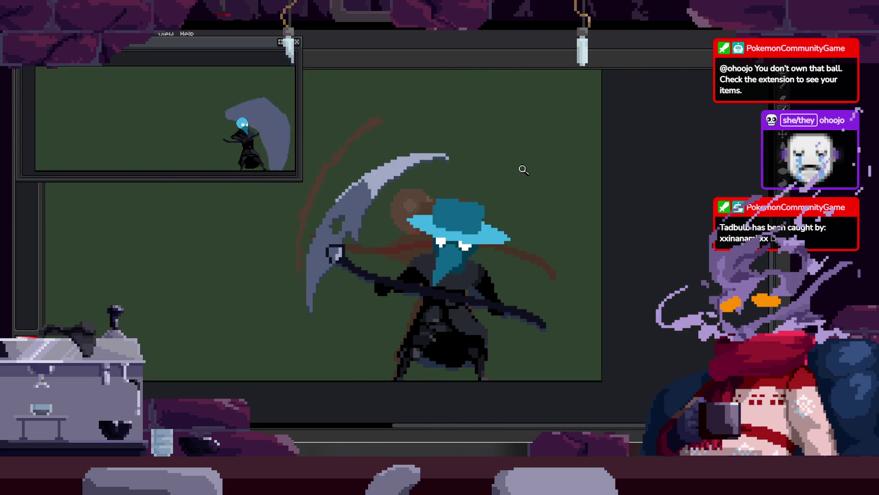
{"action": "scroll", "coordinate": [520, 197], "scroll_direction": "up", "scroll_amount": 2}
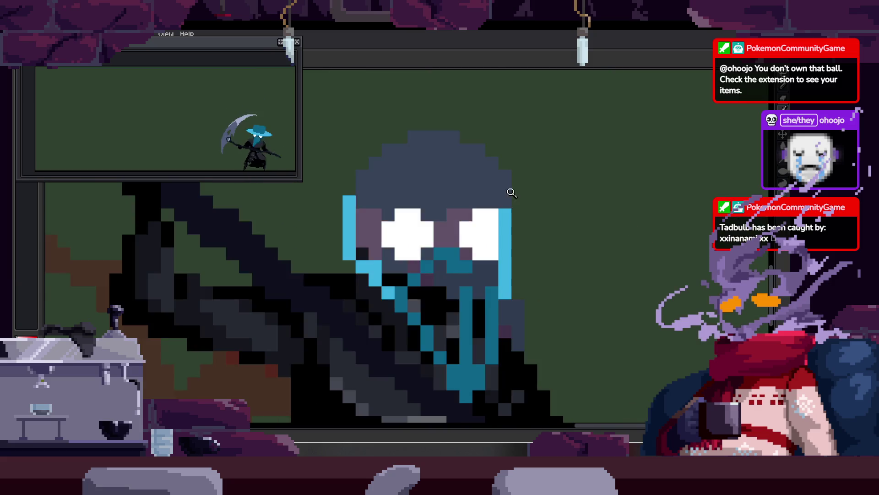
{"action": "scroll", "coordinate": [508, 197], "scroll_direction": "up", "scroll_amount": 3}
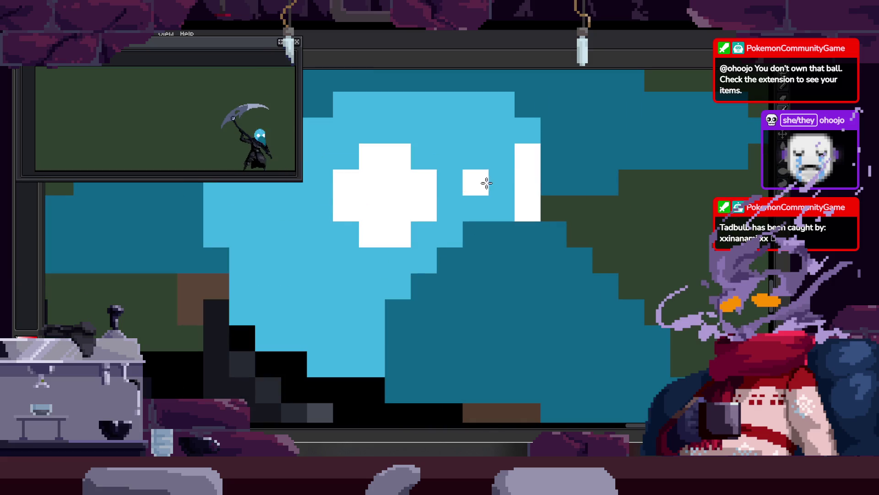
{"action": "key", "text": "ctrl+v"}
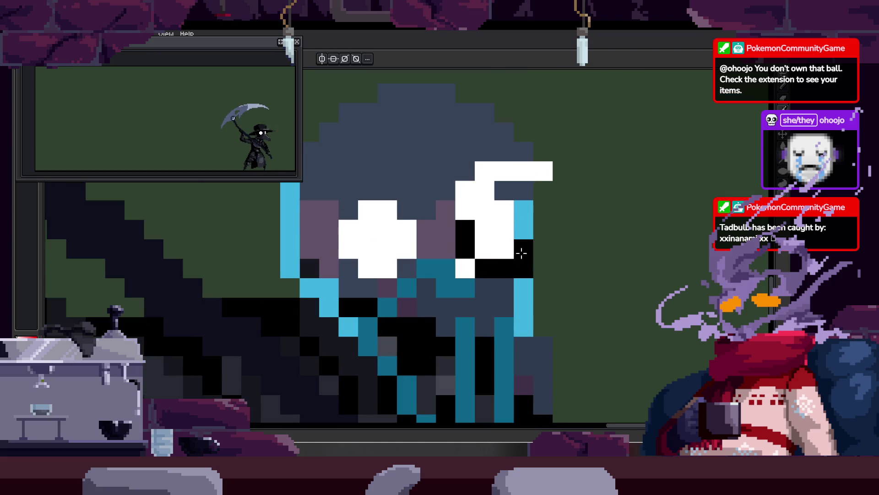
{"action": "key", "text": "Return"}
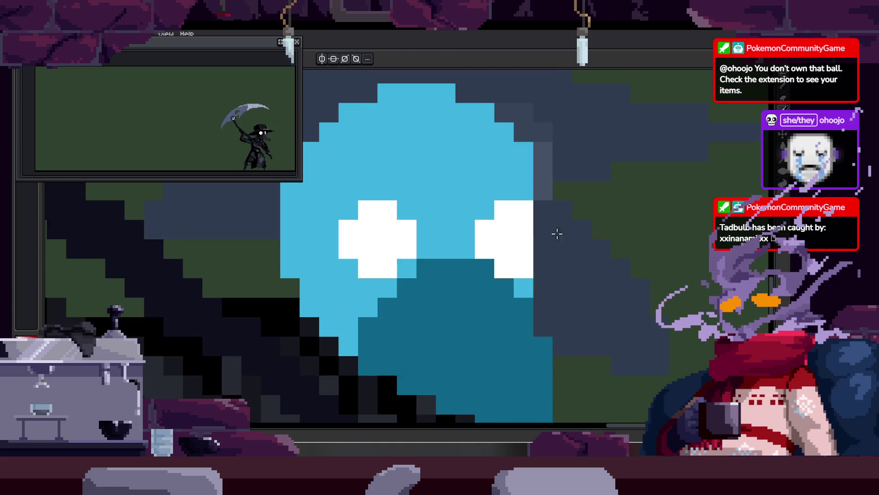
Zoom around to review frame 39's face and bring the timeline back.
{"action": "scroll", "coordinate": [510, 207], "scroll_direction": "down", "scroll_amount": 3}
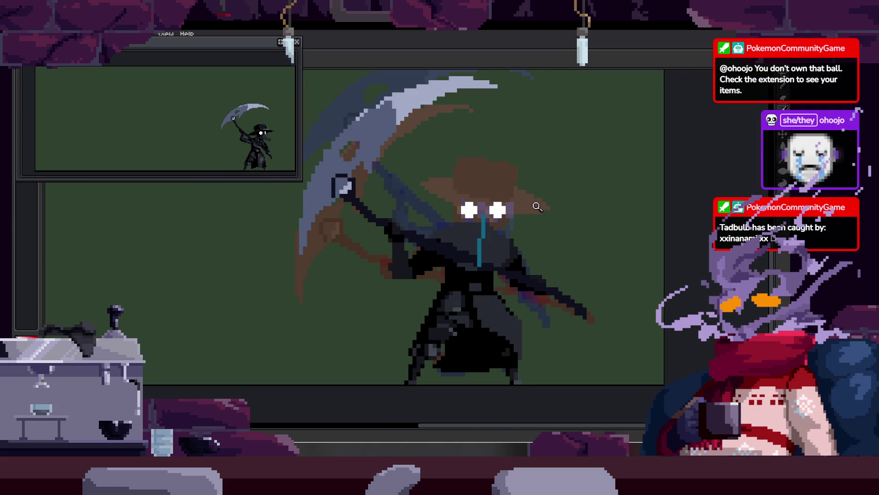
{"action": "scroll", "coordinate": [497, 214], "scroll_direction": "up", "scroll_amount": 2}
{"action": "scroll", "coordinate": [440, 213], "scroll_direction": "up", "scroll_amount": 1}
{"action": "scroll", "coordinate": [504, 225], "scroll_direction": "down", "scroll_amount": 2}
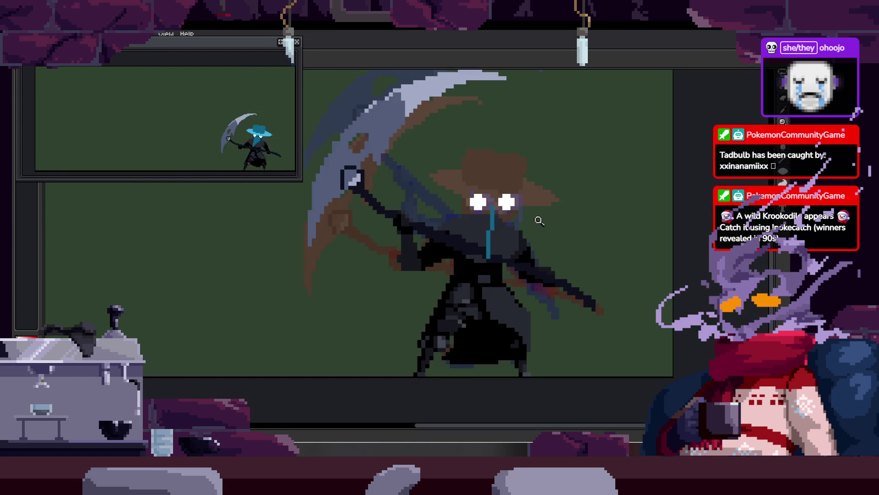
{"action": "scroll", "coordinate": [531, 215], "scroll_direction": "up", "scroll_amount": 1}
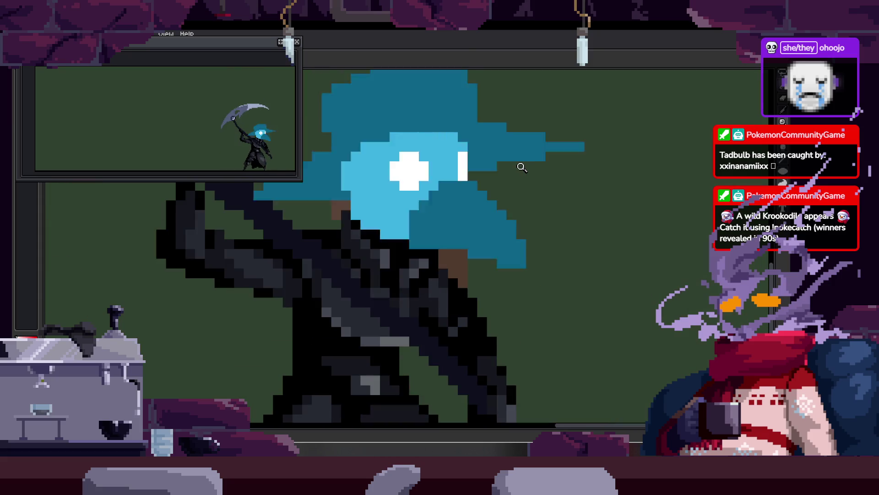
{"action": "key", "text": "Tab"}
Play and stop the swing animation, stepping through frames 36 to 42 to review them.
{"action": "scroll", "coordinate": [422, 196], "scroll_direction": "down", "scroll_amount": 1}
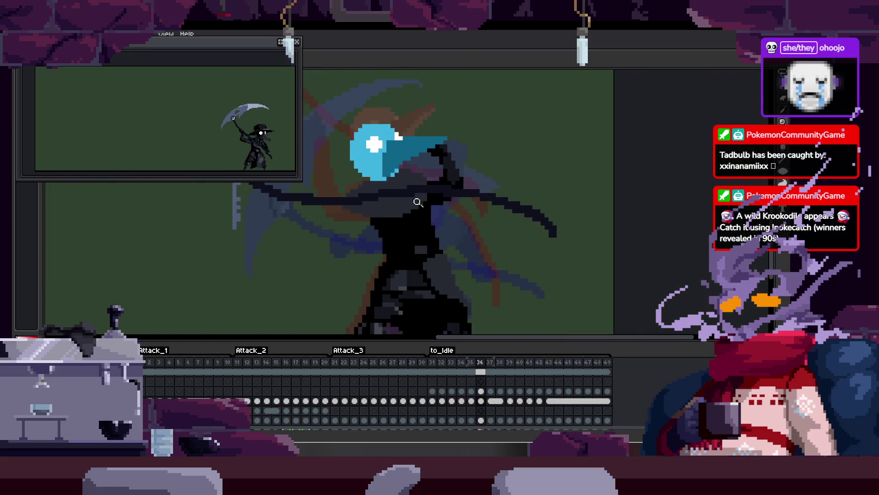
{"action": "key", "text": "Return"}
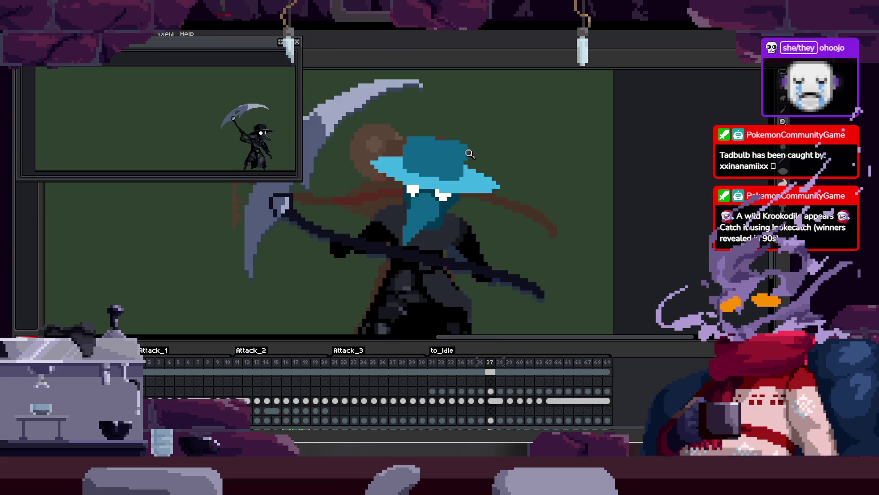
{"action": "key", "text": "Right"}
{"action": "key", "text": "Right"}
{"action": "key", "text": "Left"}
{"action": "key", "text": "Left"}
{"action": "key", "text": "Left"}
{"action": "key", "text": "Return"}
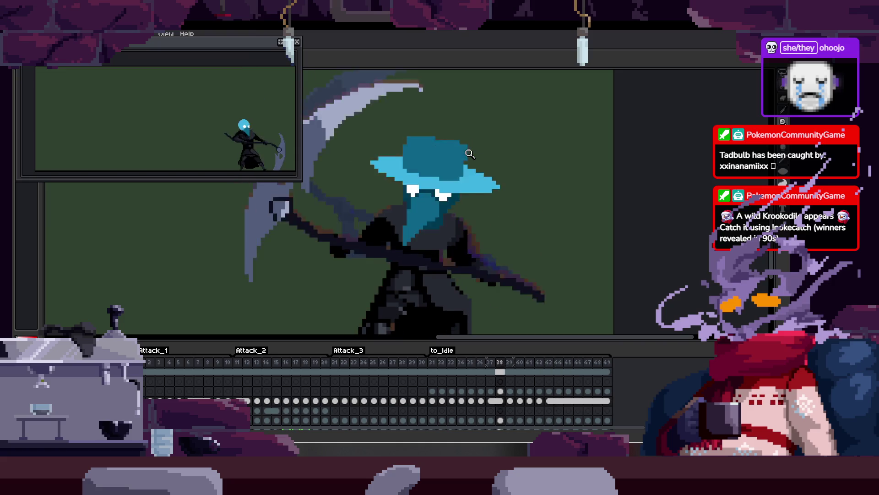
{"action": "key", "text": "Return"}
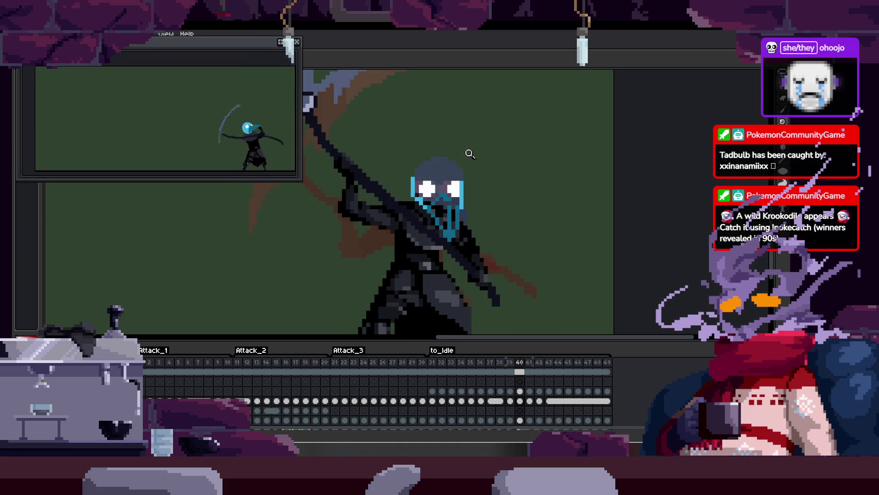
{"action": "key", "text": "Left"}
{"action": "key", "text": "Left"}
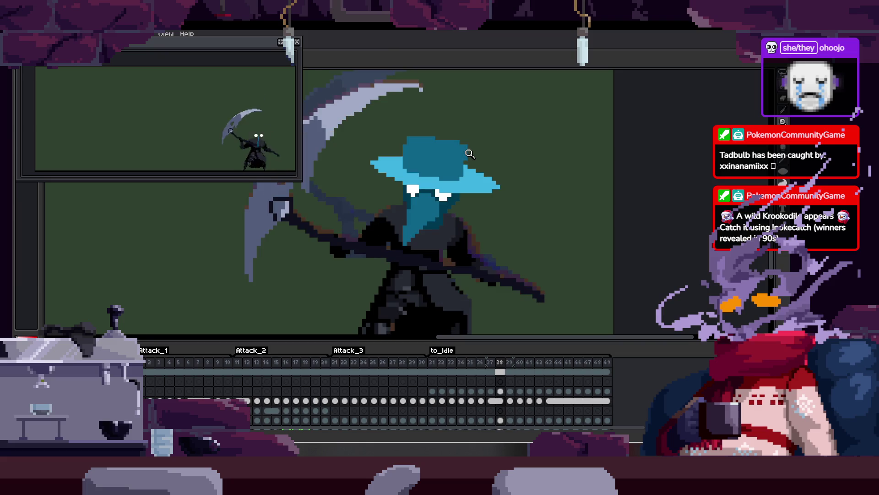
{"action": "key", "text": "Right"}
{"action": "key", "text": "Right"}
{"action": "key", "text": "Right"}
{"action": "key", "text": "Right"}
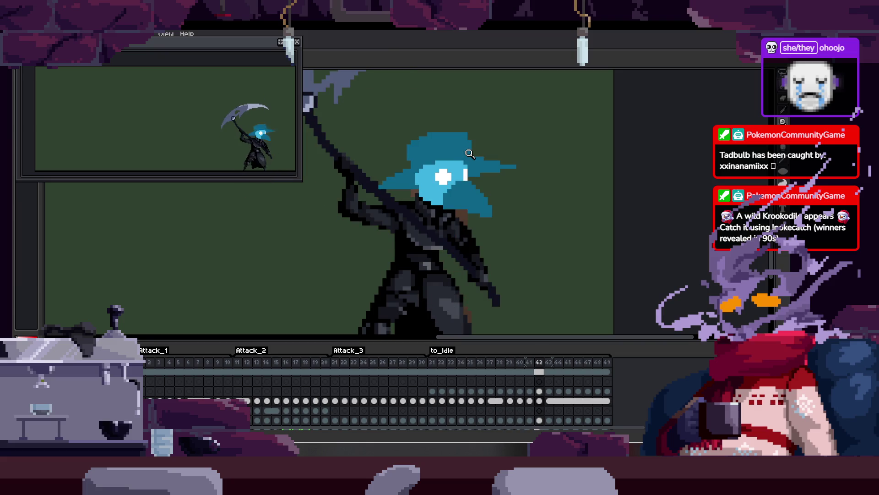
Zoom in on frame 41's hat and draw a straight teal line across the brim.
{"action": "key", "text": "Tab"}
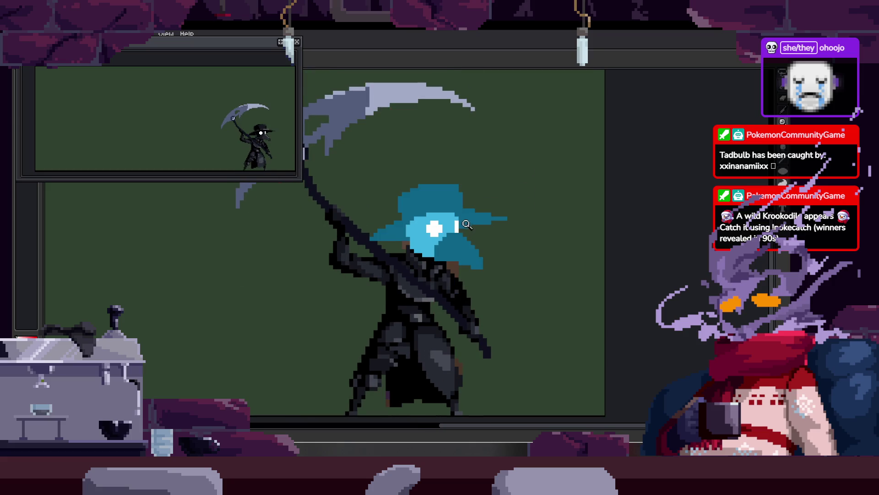
{"action": "left_click", "coordinate": [473, 216]}
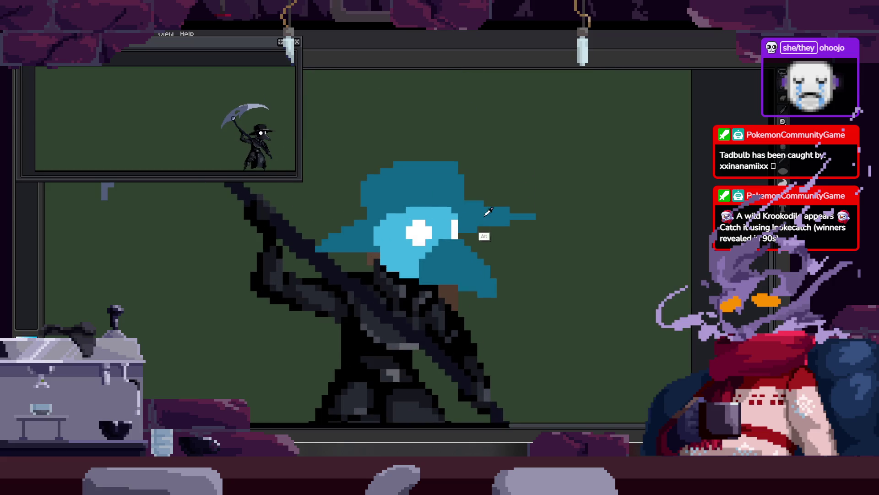
{"action": "key", "text": "Left"}
{"action": "key", "text": "Right"}
{"action": "key", "text": "Left"}
{"action": "key", "text": "Tab"}
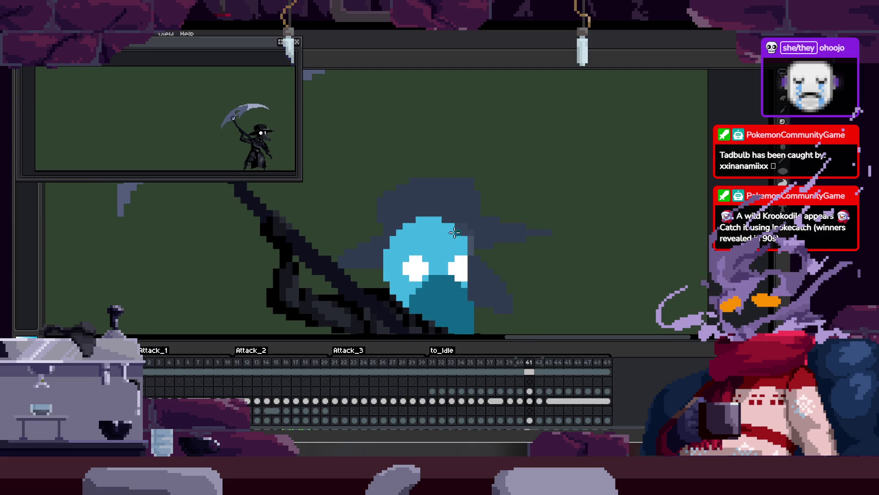
{"action": "key", "text": "Tab"}
{"action": "left_click", "coordinate": [447, 231]}
{"action": "left_click_drag", "start_coordinate": [292, 259], "coordinate": [571, 265]}
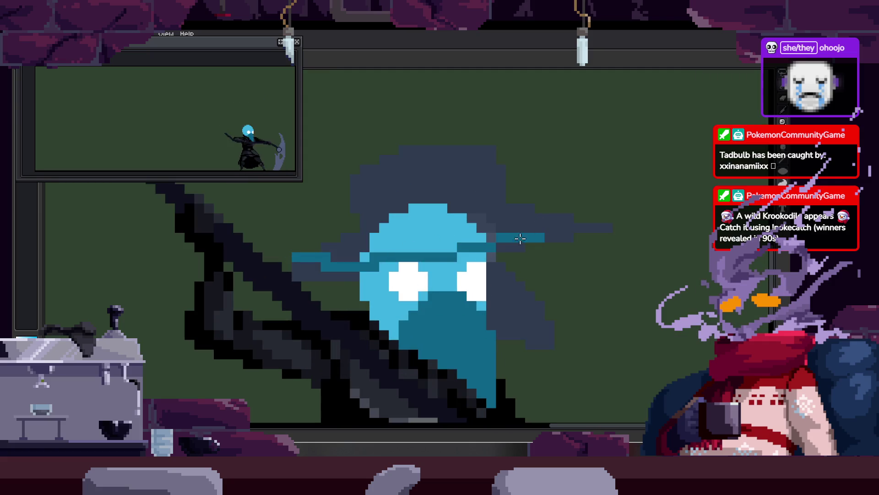